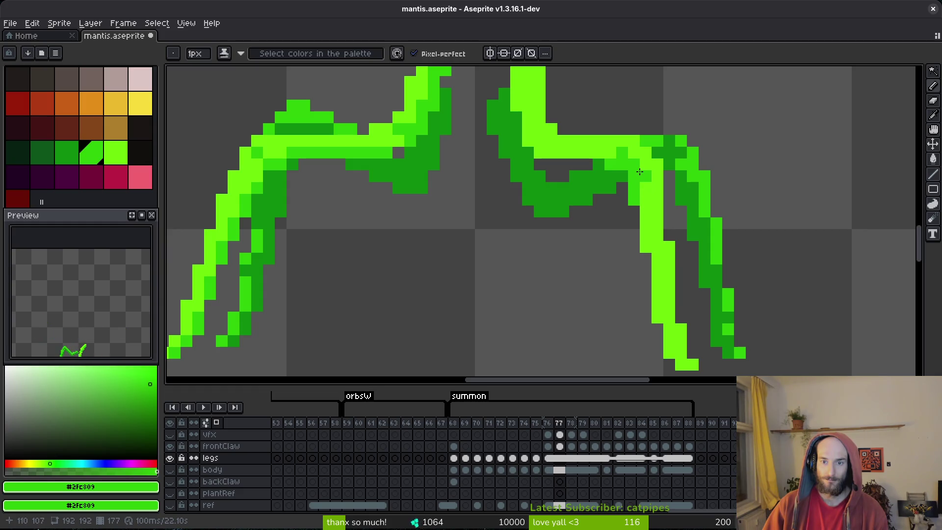
Step: Shade the lower leg and right leg pixels a darker green on frame 77
scroll(645, 235, down, 2)
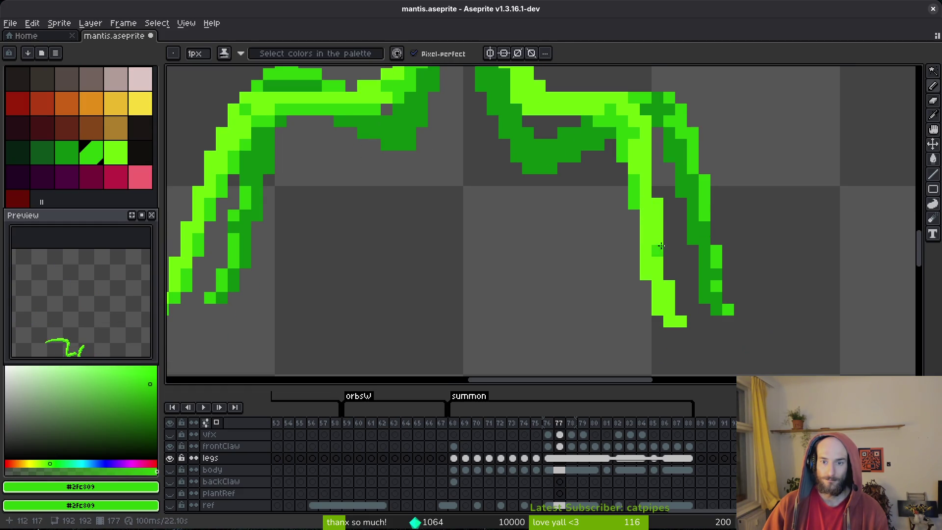
click(657, 310)
click(657, 298)
click(669, 310)
click(669, 322)
click(657, 286)
click(646, 287)
click(657, 251)
click(657, 233)
Step: Repaint the pixels left of the leg bend medium green, extending the run
scroll(683, 273, down, 3)
scroll(653, 251, up, 2)
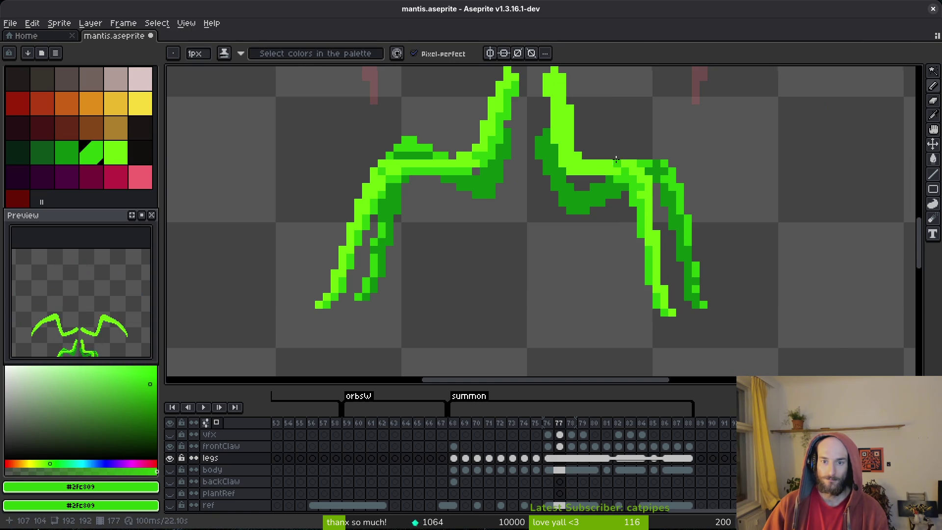
scroll(617, 160, up, 3)
click(474, 171)
click(451, 170)
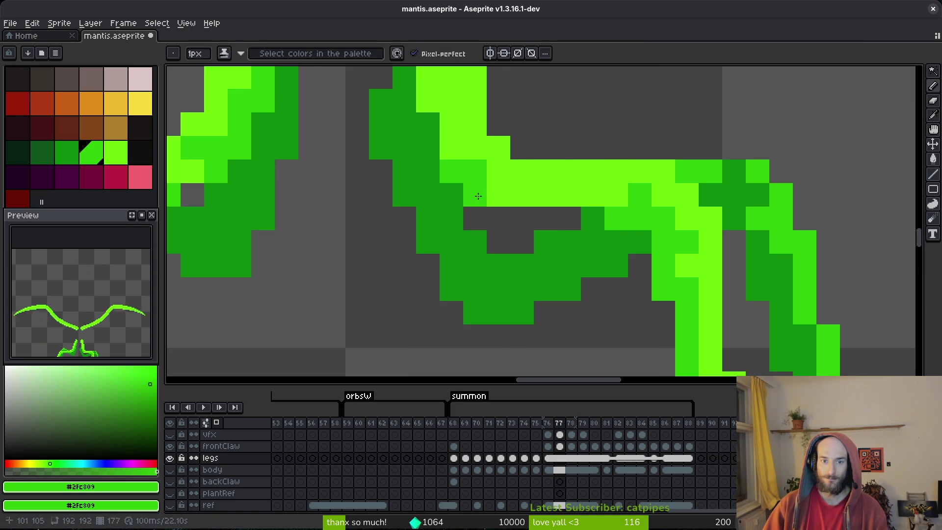
click(495, 173)
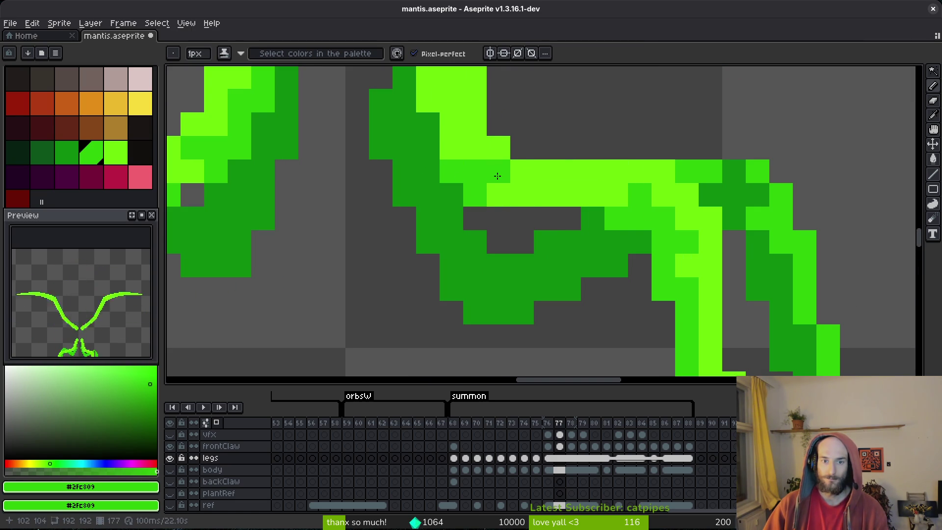
Step: Paint a medium-green row at the leg bend, pick the bright green, and save
scroll(592, 218, down, 3)
scroll(591, 218, up, 3)
drag(584, 196, 653, 196)
scroll(643, 219, down, 3)
scroll(643, 220, up, 3)
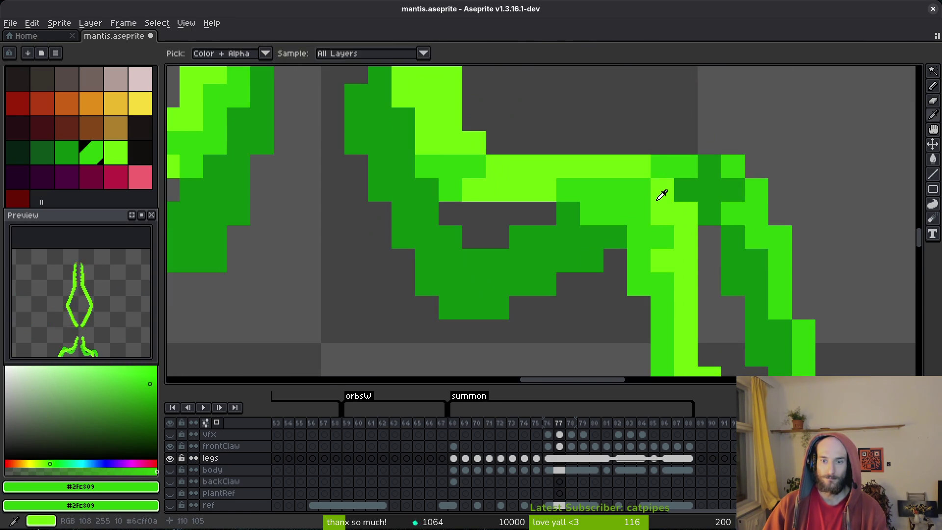
alt+click(664, 200)
scroll(669, 246, down, 5)
scroll(670, 246, up, 2)
key(ctrl+s)
Step: Add two bright-green pixels at the bend and a darker stroke up the leg, then save
scroll(663, 197, down, 2)
scroll(663, 197, up, 4)
drag(647, 208, 629, 209)
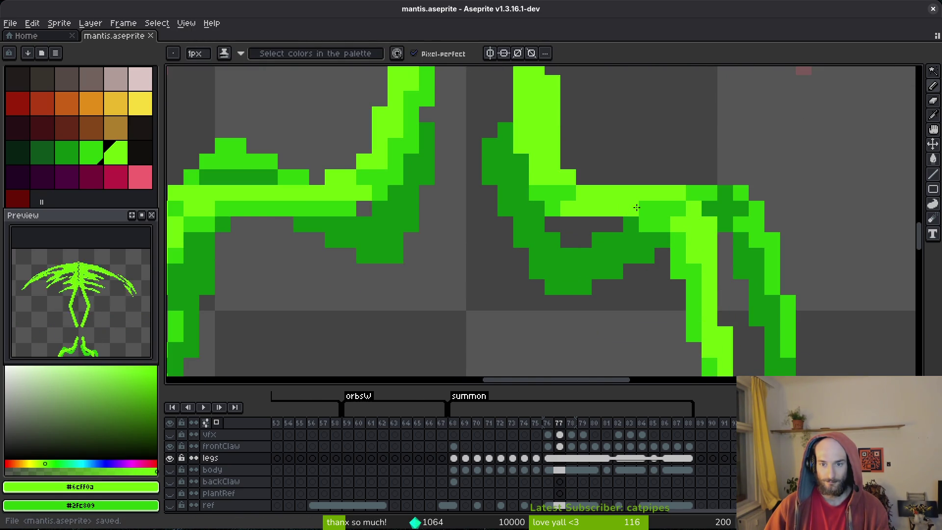
alt+click(632, 220)
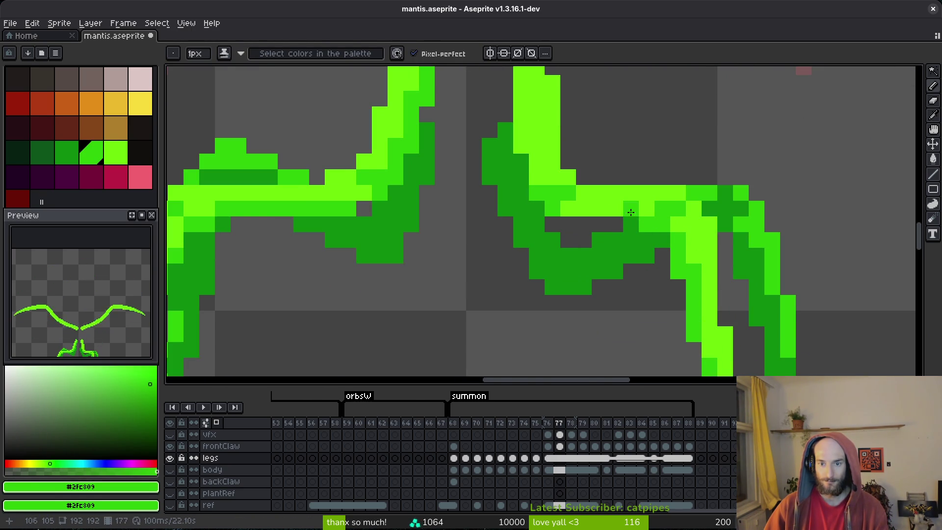
mouse_move(588, 278)
mouse_down()
mouse_move(558, 216)
mouse_move(544, 150)
mouse_move(574, 206)
mouse_move(558, 199)
mouse_move(585, 205)
mouse_move(574, 216)
mouse_move(577, 236)
mouse_move(628, 287)
mouse_up()
alt+right_click(584, 183)
key(ctrl+s)
Step: Alternate the leg pixels between bright and medium green, then save
scroll(637, 269, down, 6)
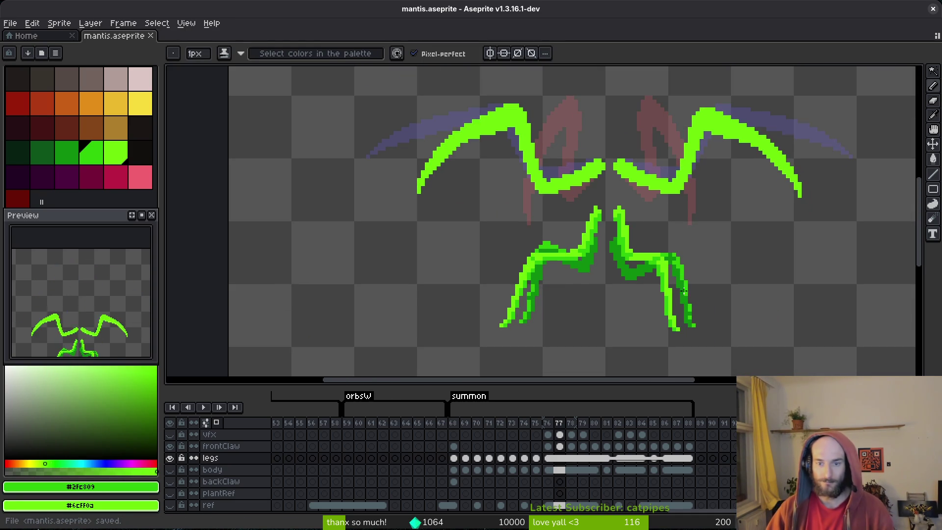
scroll(613, 265, up, 5)
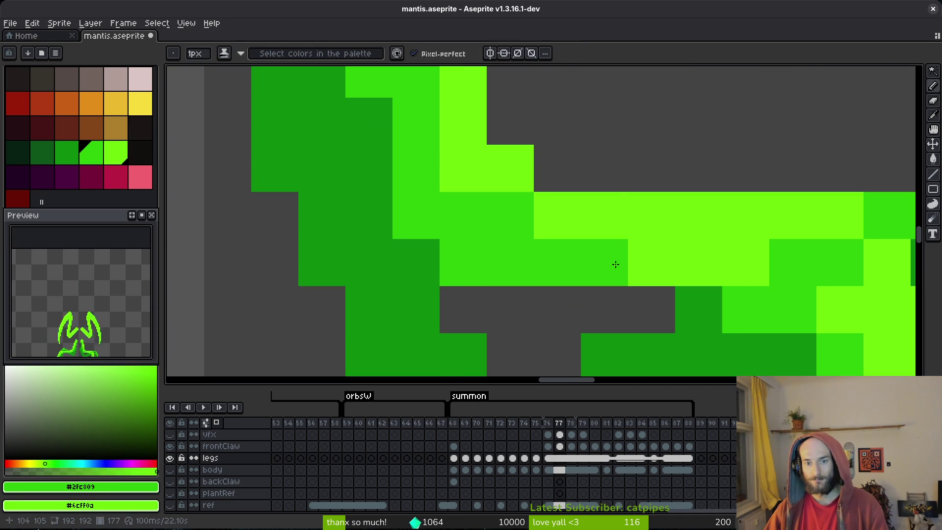
alt+click(510, 166)
drag(510, 216, 481, 241)
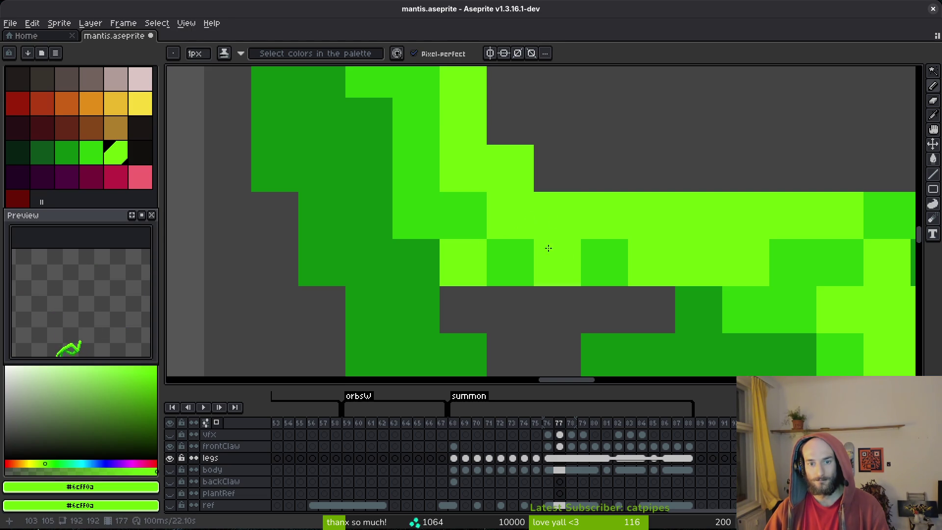
alt+right_click(523, 243)
right_click(513, 218)
click(467, 210)
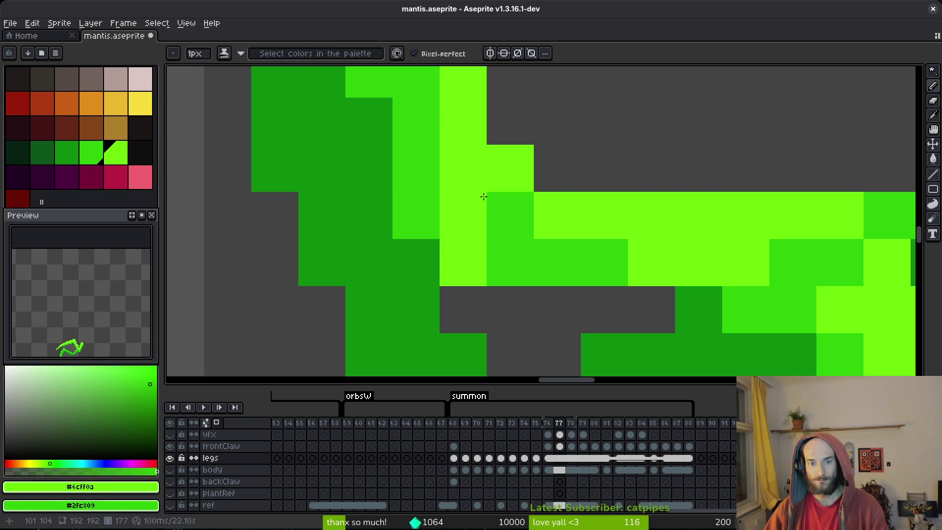
click(527, 214)
right_click(557, 216)
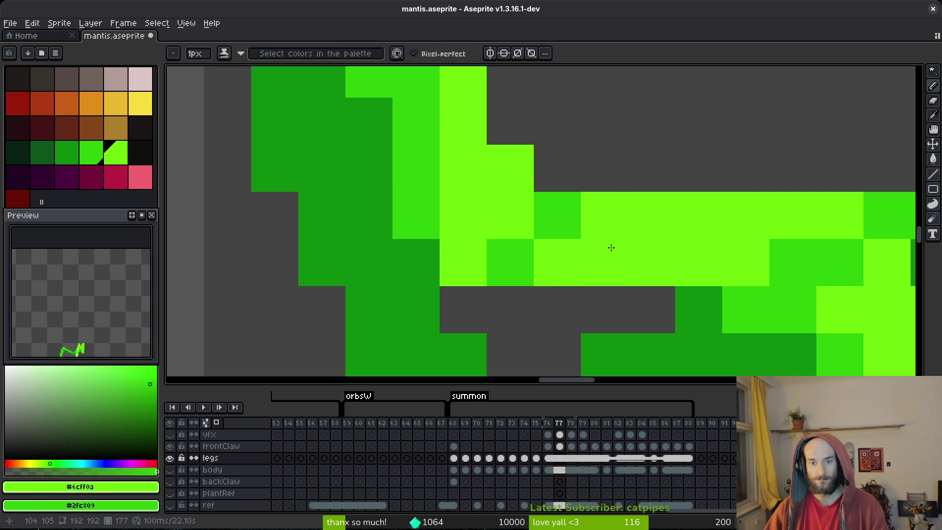
scroll(610, 248, down, 8)
key(ctrl+s)
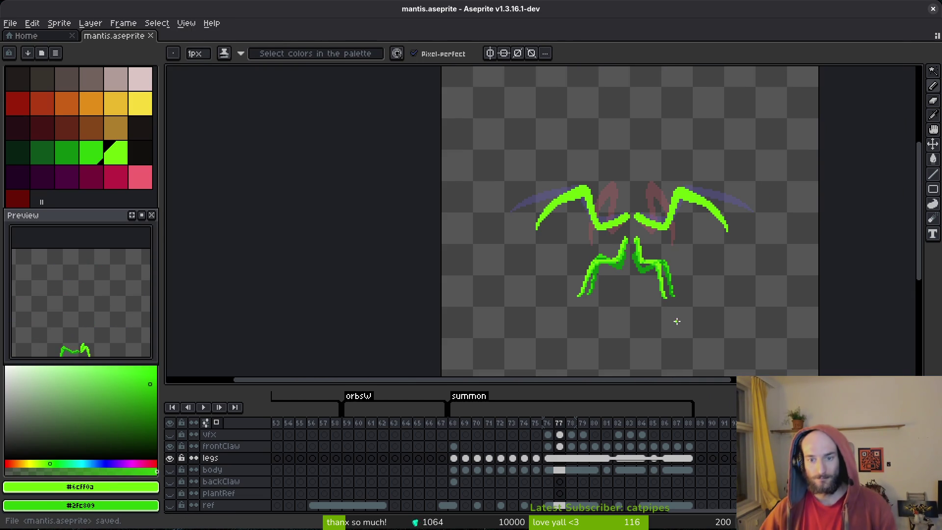
Step: Touch up a single leg pixel and save
scroll(633, 267, up, 8)
click(623, 278)
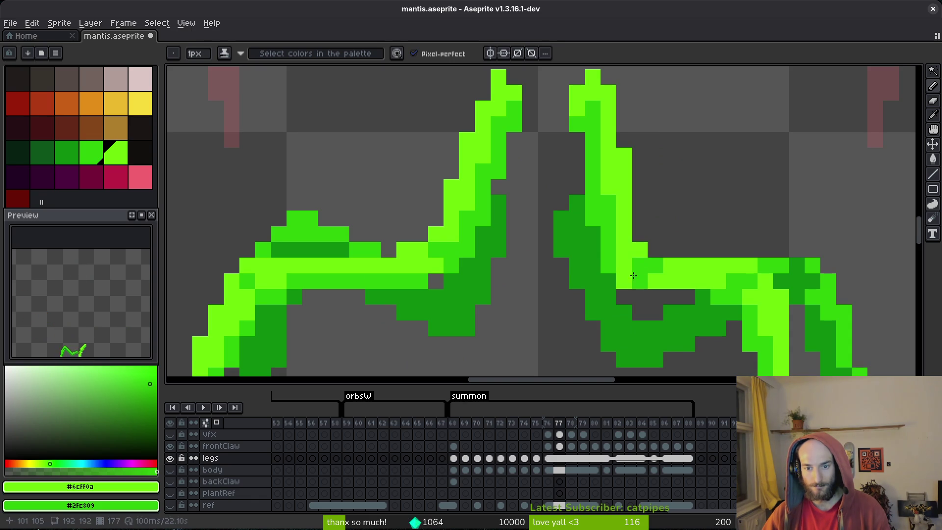
key(ctrl+s)
scroll(684, 282, down, 5)
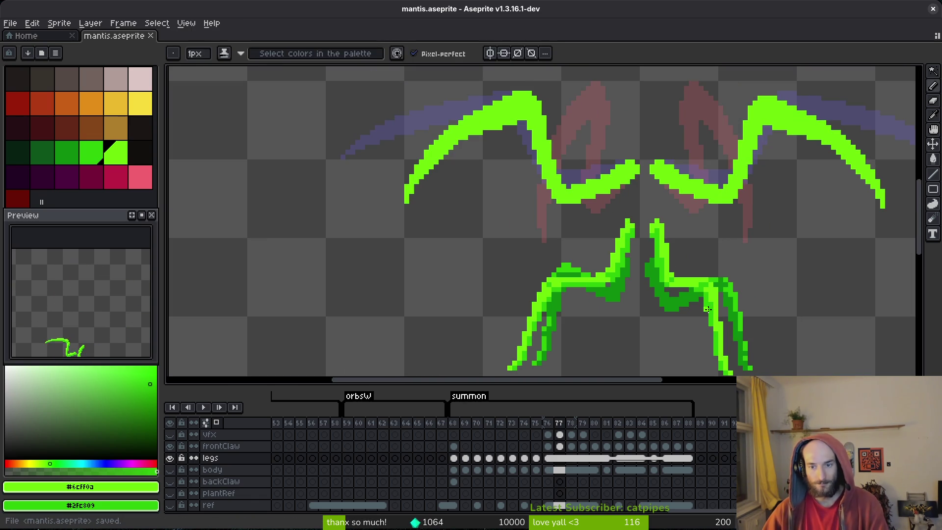
scroll(704, 299, up, 5)
Step: Sample the leg's greens from the canvas and paint two dark-green pixels on the leg
key(alt)
alt+click(742, 214)
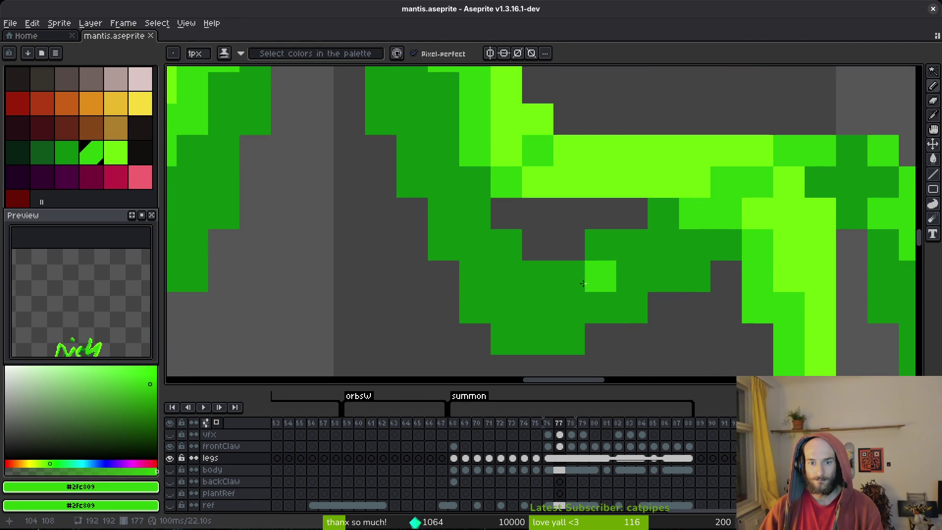
scroll(575, 298, down, 4)
scroll(547, 305, left, 1)
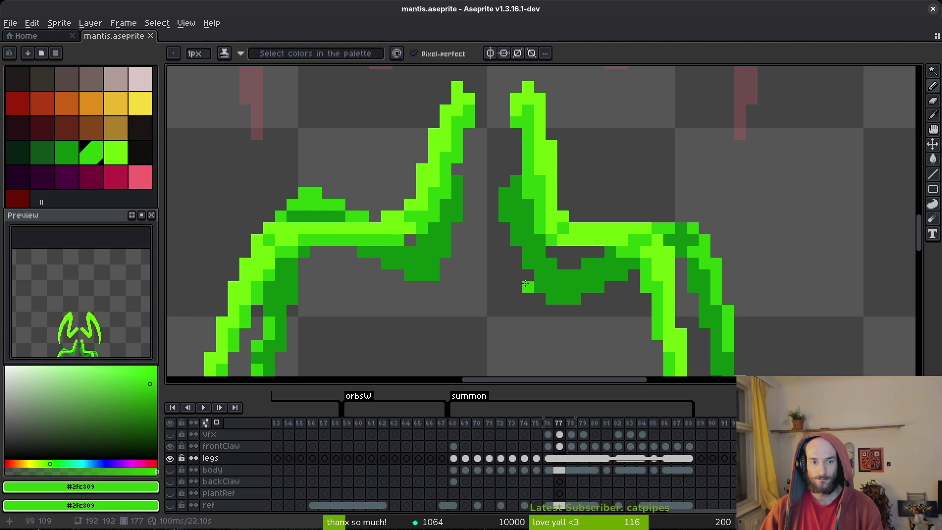
scroll(664, 269, up, 2)
scroll(664, 263, down, 4)
scroll(645, 240, up, 2)
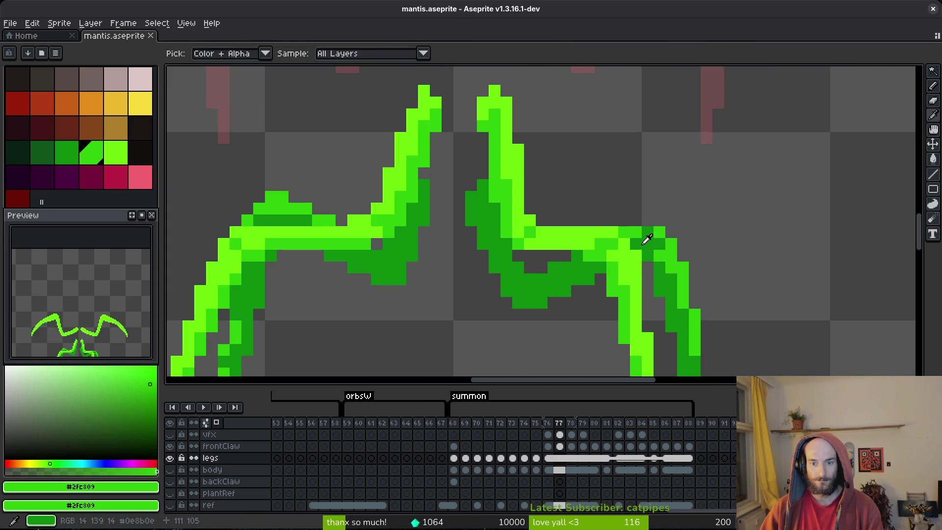
alt+click(645, 240)
click(628, 238)
click(636, 233)
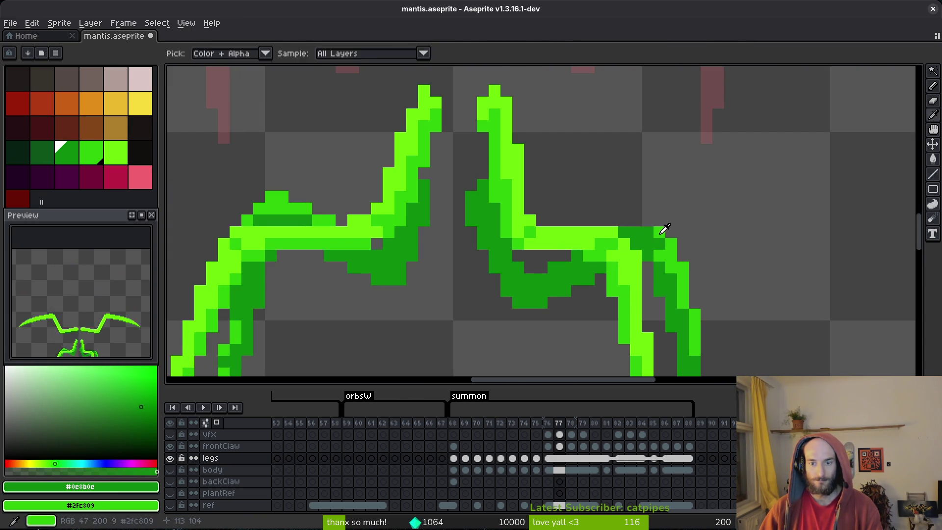
alt+click(657, 231)
Step: Pick the dark green, save, then undo the last stroke
scroll(661, 248, left, 5)
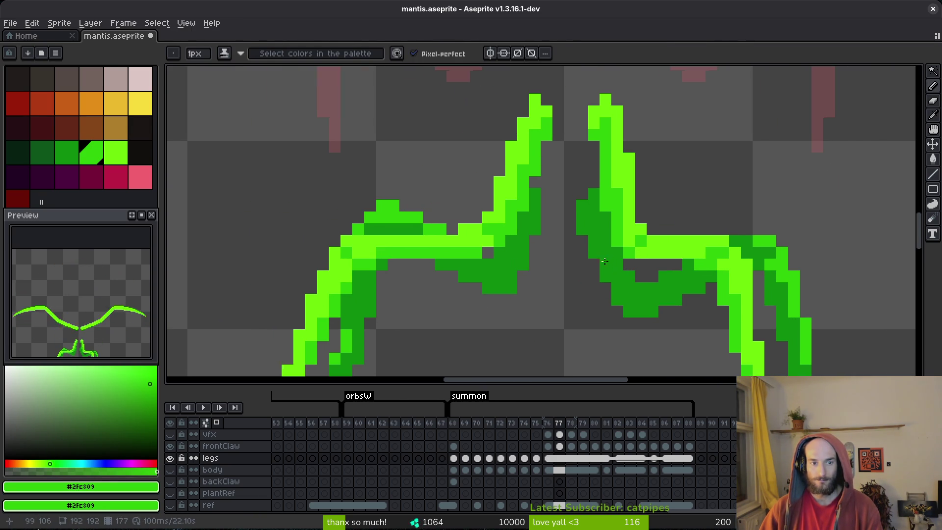
alt+click(441, 230)
scroll(387, 229, down, 4)
key(ctrl+s)
scroll(422, 238, down, 2)
scroll(429, 241, up, 3)
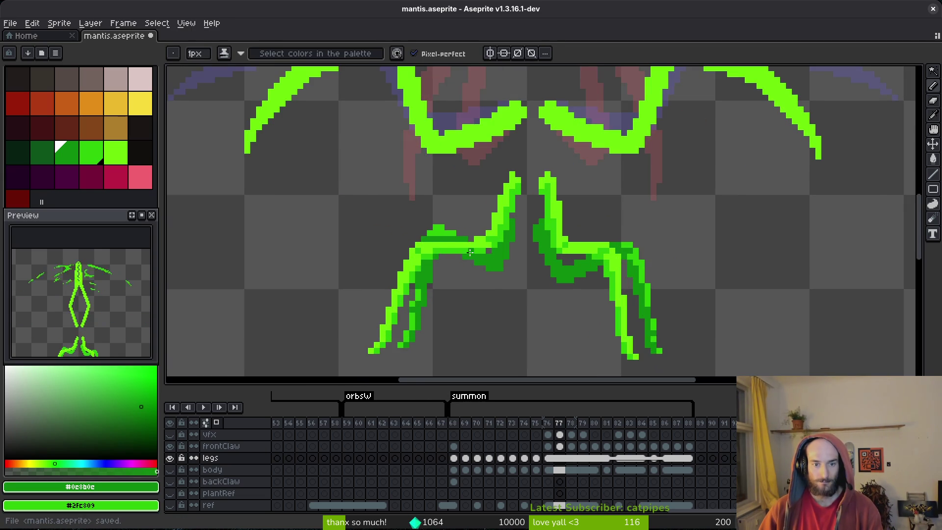
key(ctrl+z)
scroll(470, 253, down, 3)
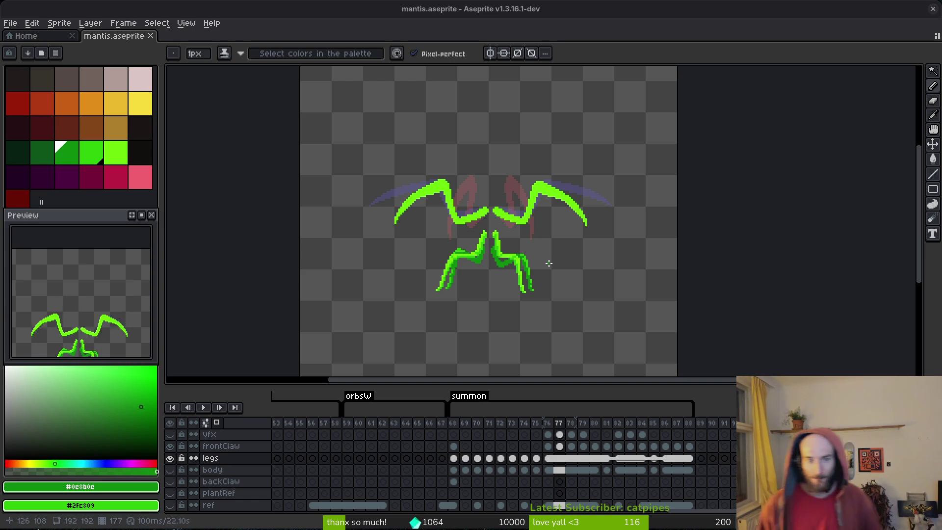
scroll(531, 252, up, 3)
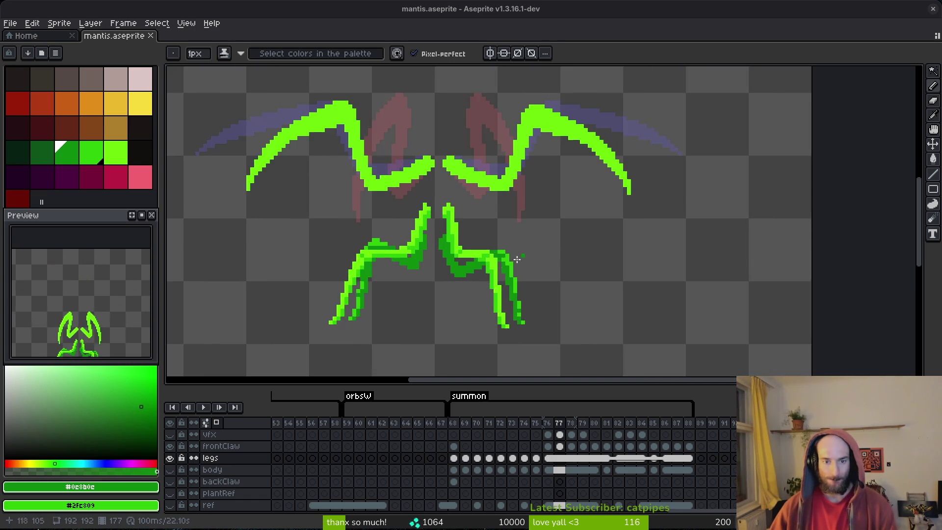
Step: Compare leg poses across frames 74–76, then return to the Pencil and sample the medium green
key(alt)
key(Left)
key(Left)
key(Left)
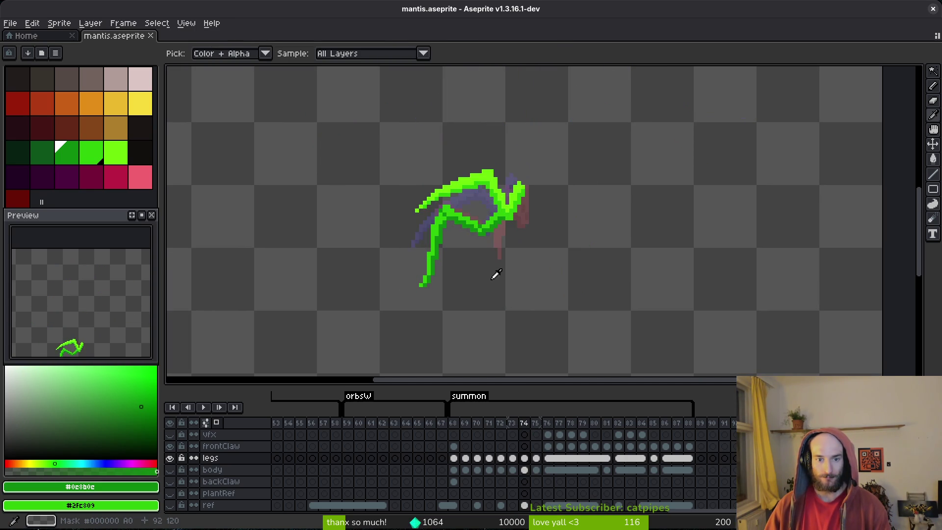
key(Right)
key(Right)
key(Left)
key(Left)
key(Left)
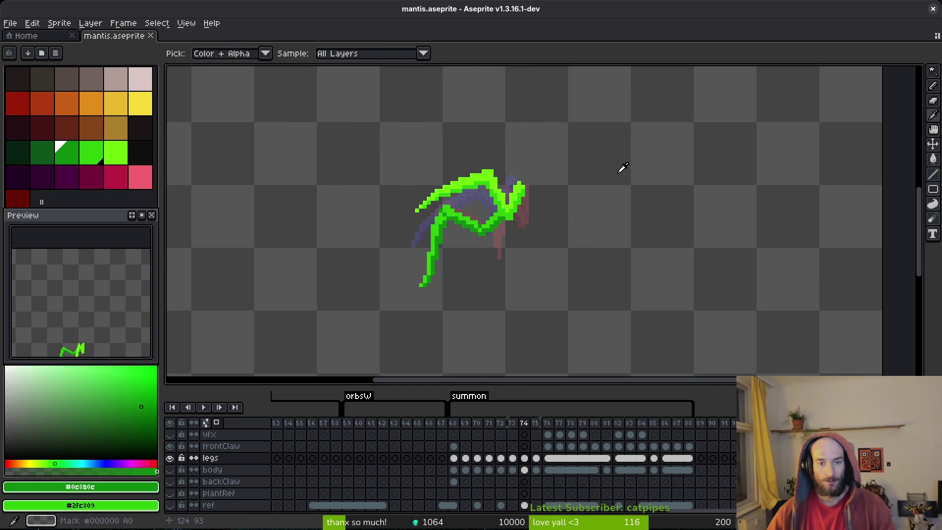
key(Right)
key(Right)
key(Right)
key(Left)
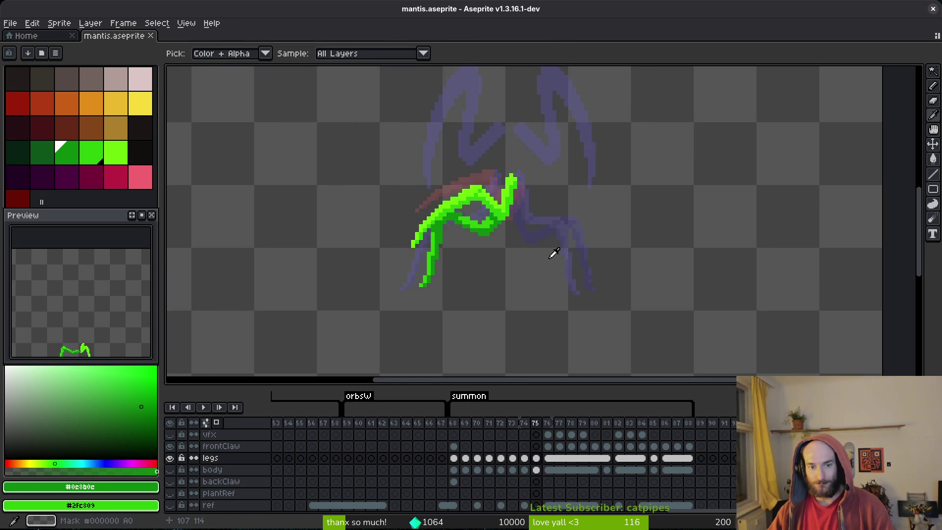
key(Right)
key(b)
scroll(432, 260, up, 4)
alt+click(444, 235)
scroll(500, 273, down, 4)
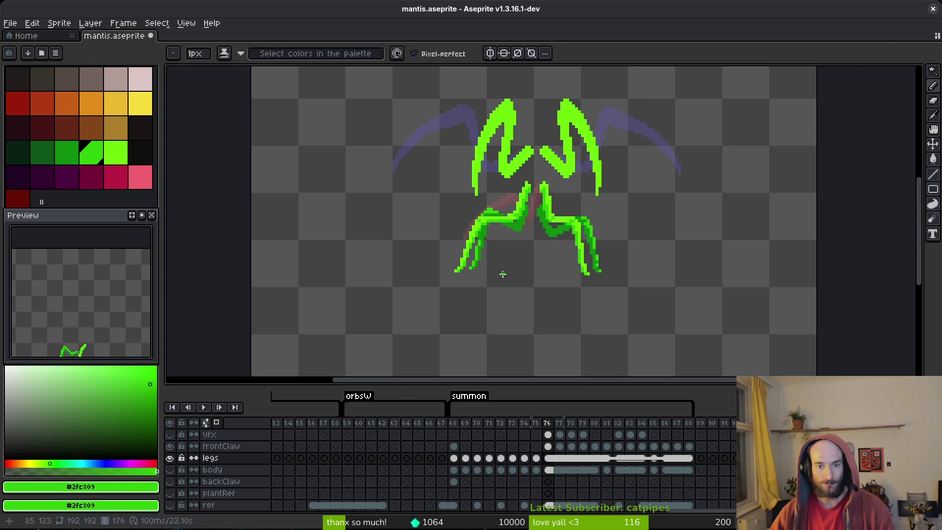
Step: Sample the darker green and compare frames 73–75 before moving to frame 77
key(Left)
scroll(470, 229, up, 4)
alt+click(465, 229)
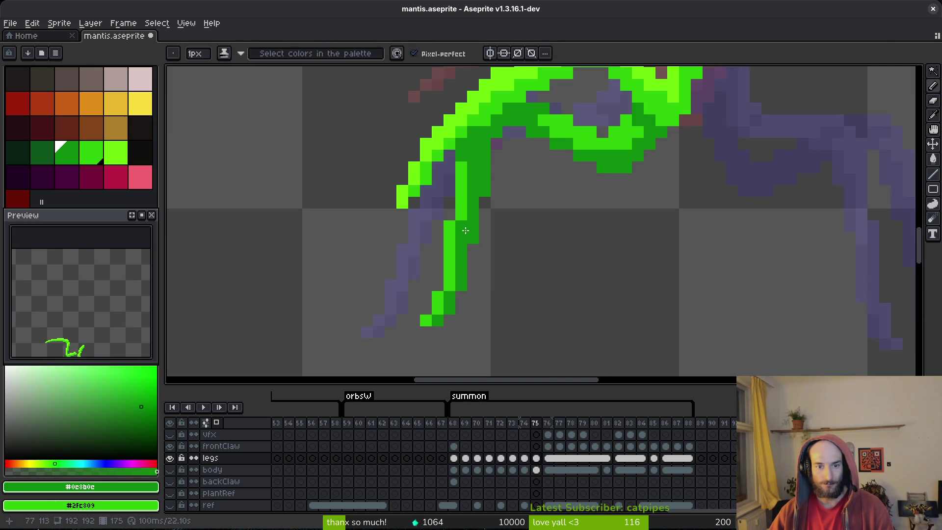
scroll(455, 259, down, 4)
key(Right)
key(Left)
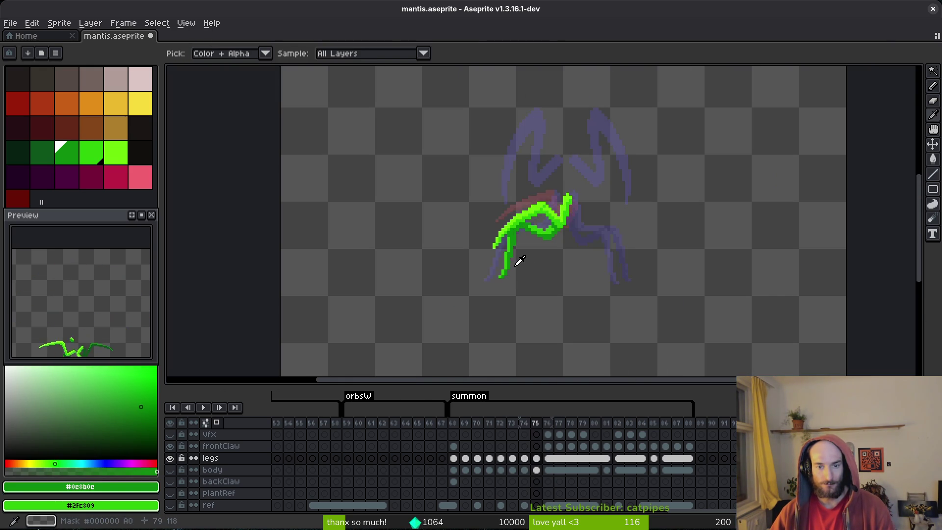
scroll(515, 249, up, 4)
key(Left)
key(Left)
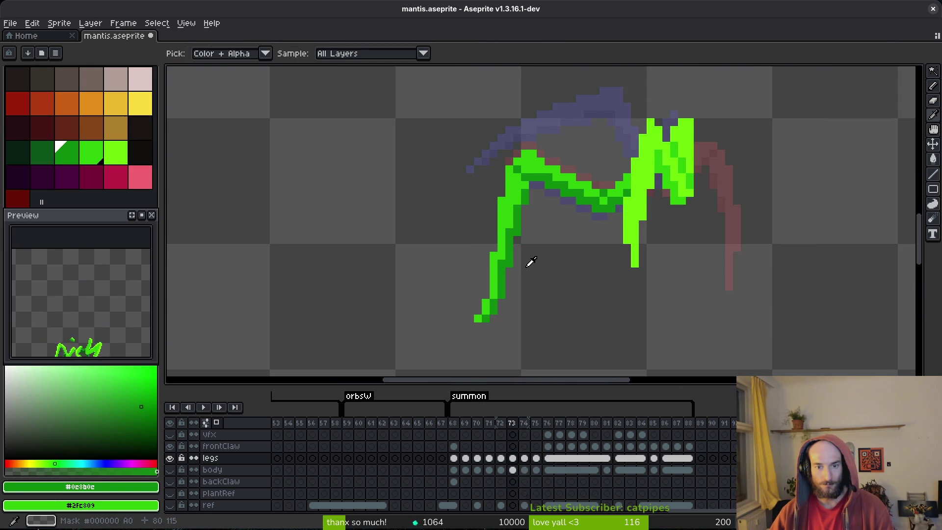
key(Right)
key(Right)
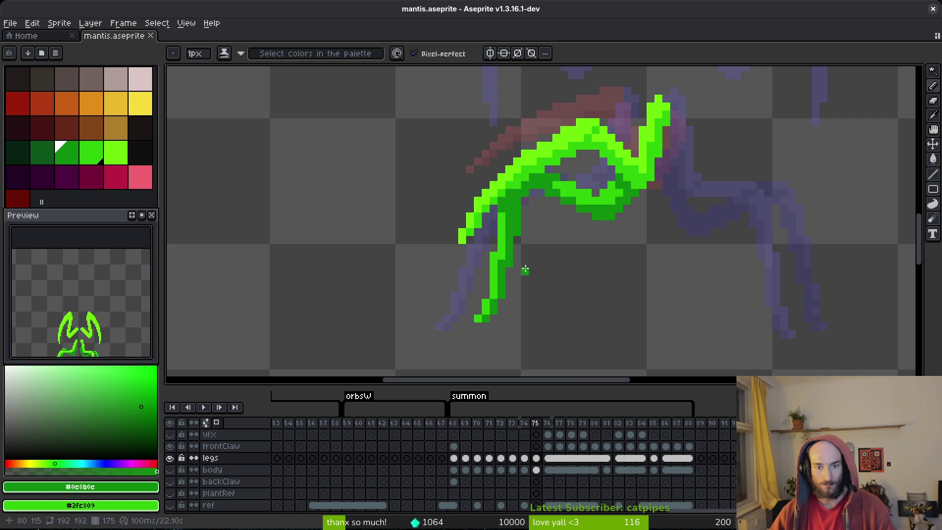
key(Right)
key(Right)
Step: Save, then draw bright-green #2fc809 pixels along the right leg
key(ctrl+s)
scroll(596, 235, down, 2)
scroll(671, 276, up, 2)
scroll(671, 276, up, 2)
alt+click(713, 195)
drag(714, 218, 727, 260)
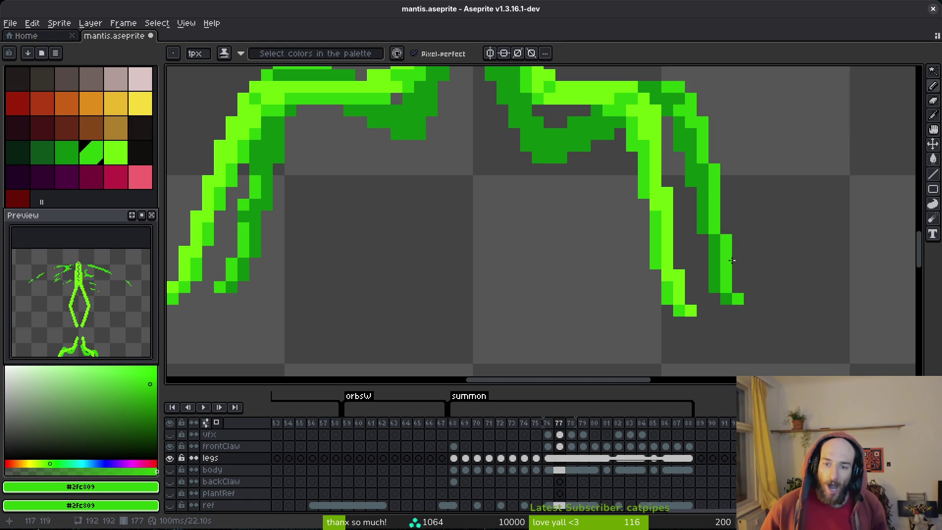
Step: Sample dark green #0c8b0c from the leg, save, then sample bright green #2fc809
alt+click(723, 272)
key(ctrl+s)
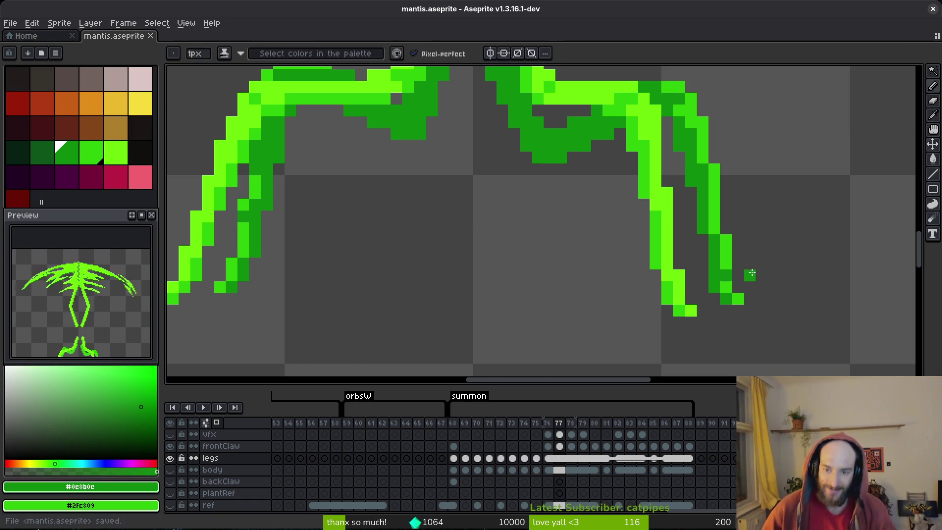
scroll(744, 309, down, 4)
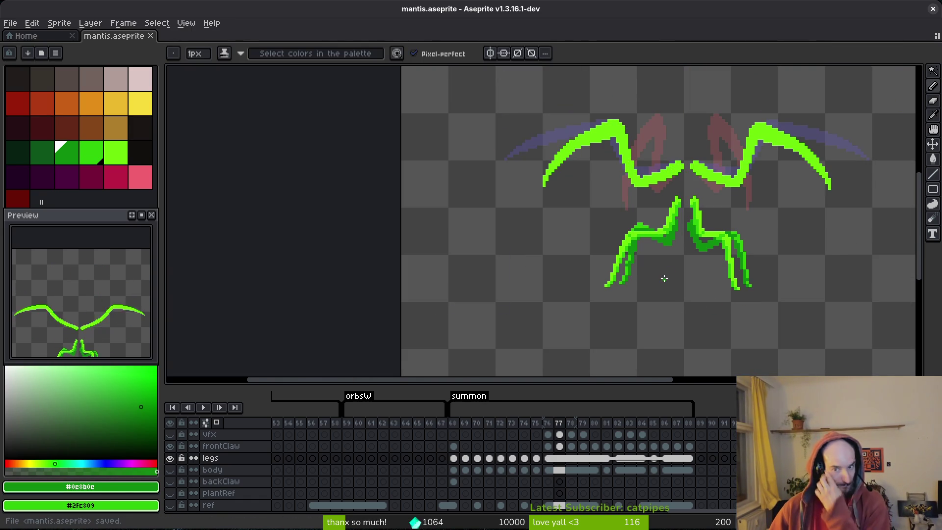
scroll(645, 262, up, 4)
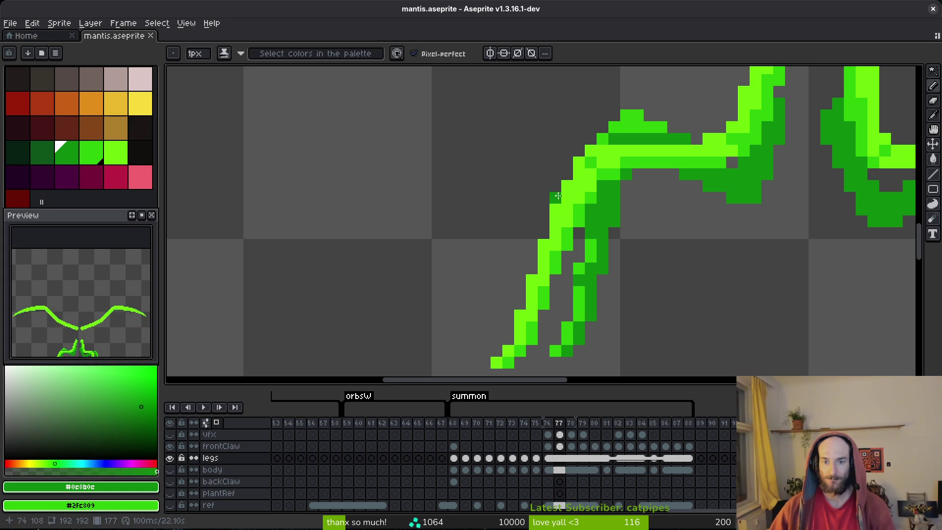
alt+click(594, 197)
scroll(596, 214, down, 2)
scroll(596, 215, up, 1)
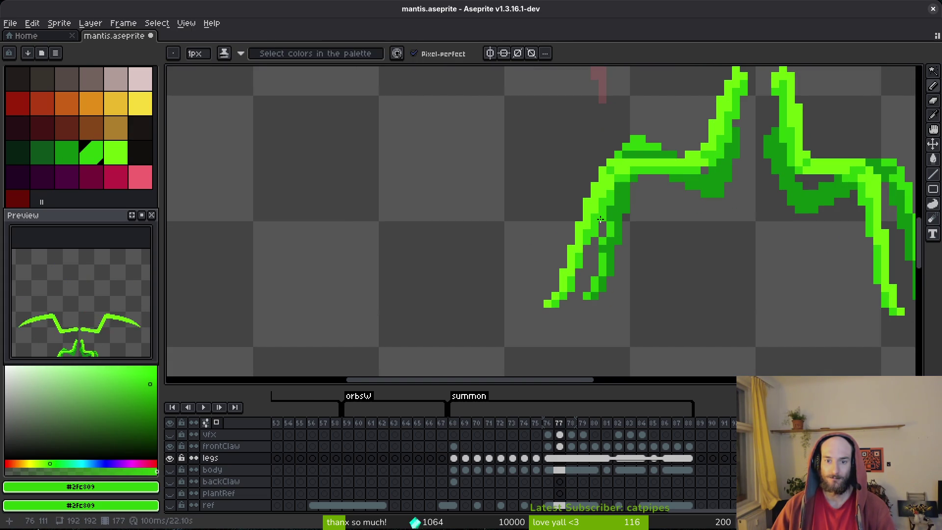
Step: Save the mantis file again after the leg edits
scroll(587, 250, down, 2)
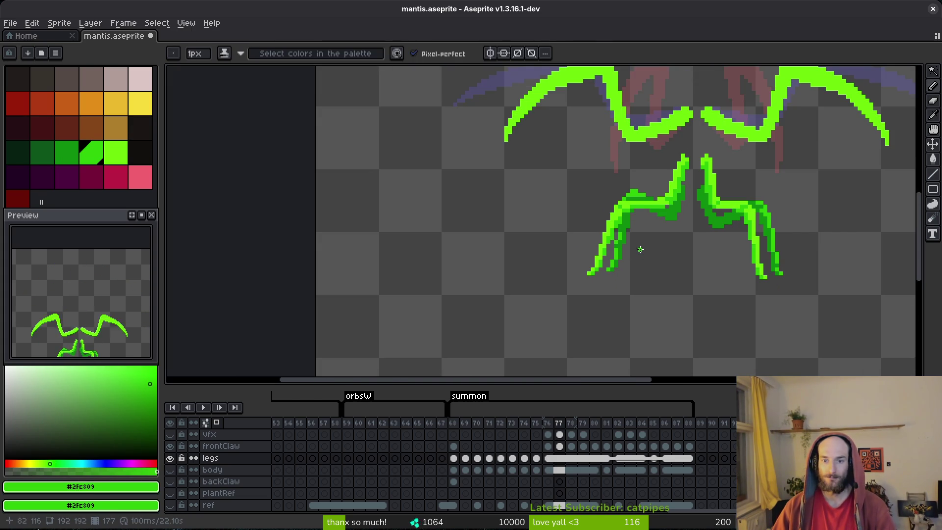
key(ctrl+s)
scroll(617, 244, up, 2)
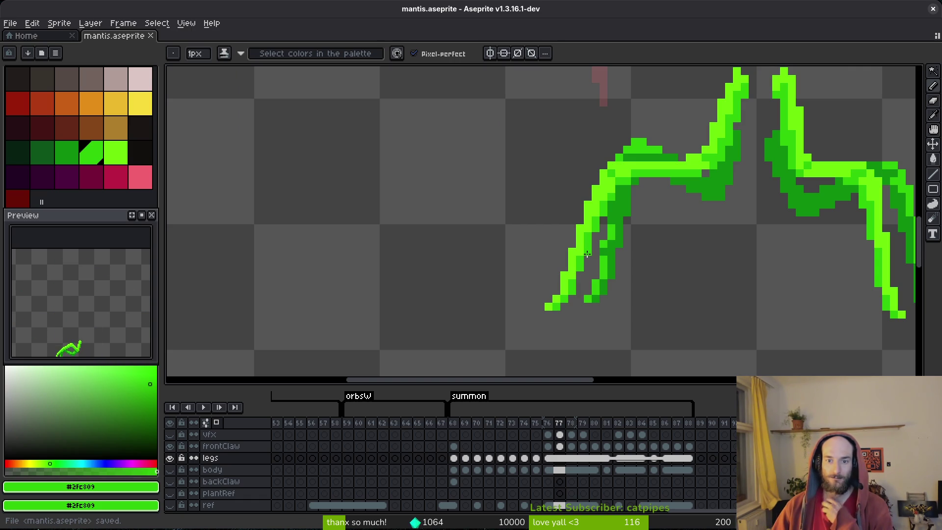
scroll(633, 290, down, 2)
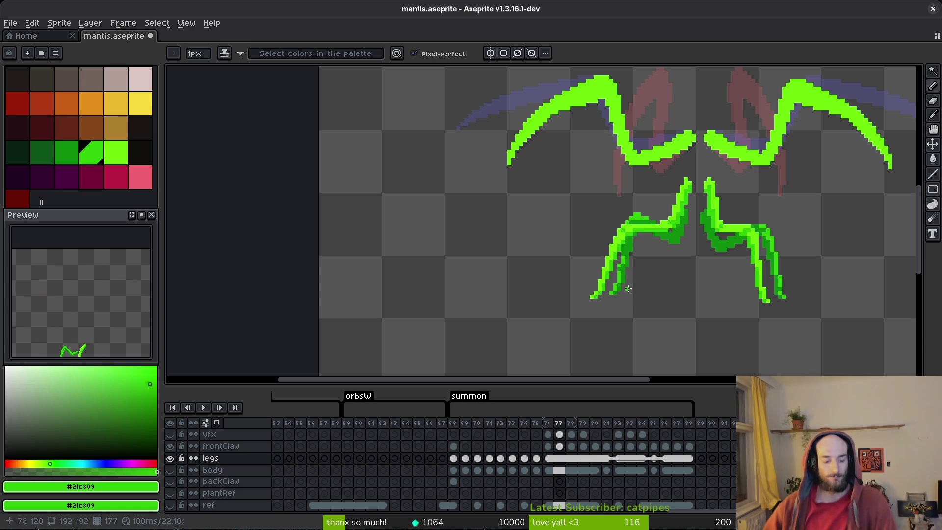
key(ctrl+s)
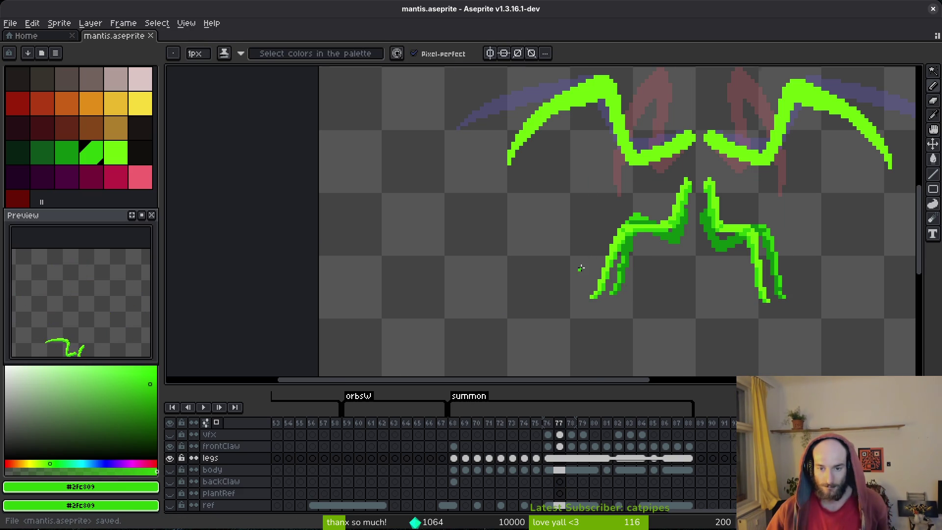
scroll(581, 268, up, 1)
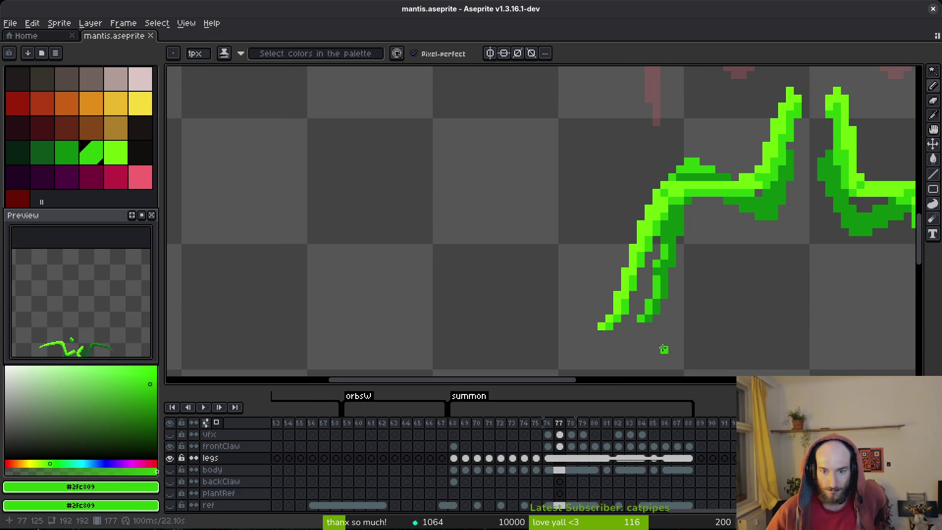
scroll(663, 344, down, 2)
Step: Step back and forth between frames 75 and 76 to check the leg poses
key(i)
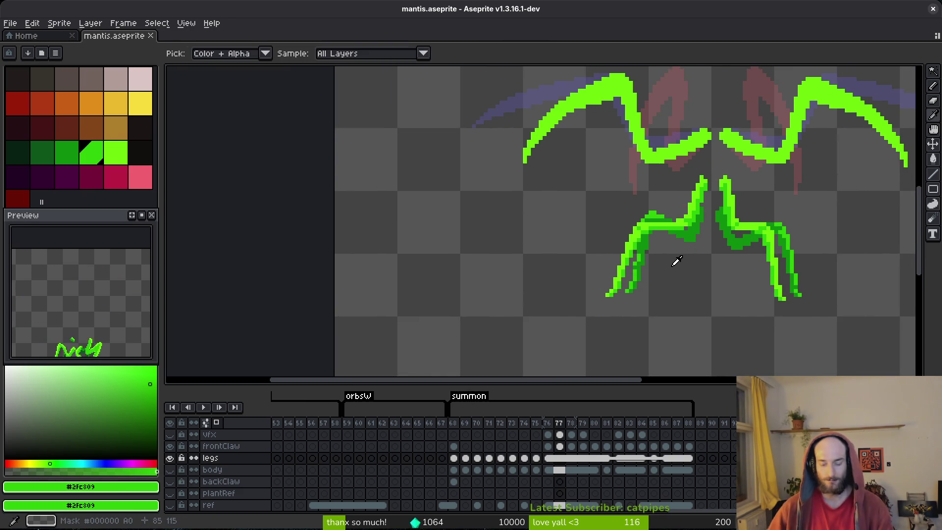
key(Left)
key(Left)
key(Right)
key(Right)
key(Left)
key(Left)
key(Right)
key(Left)
key(Right)
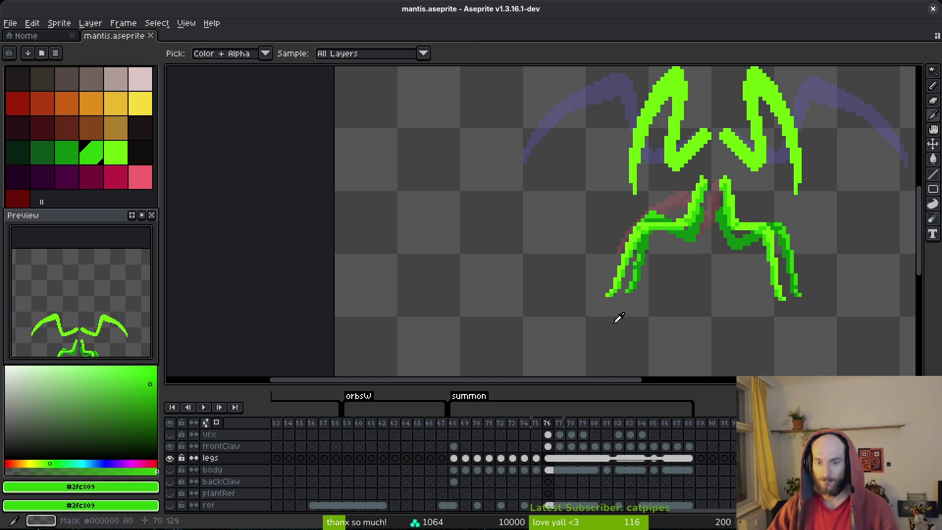
key(Left)
key(Left)
key(Left)
key(Left)
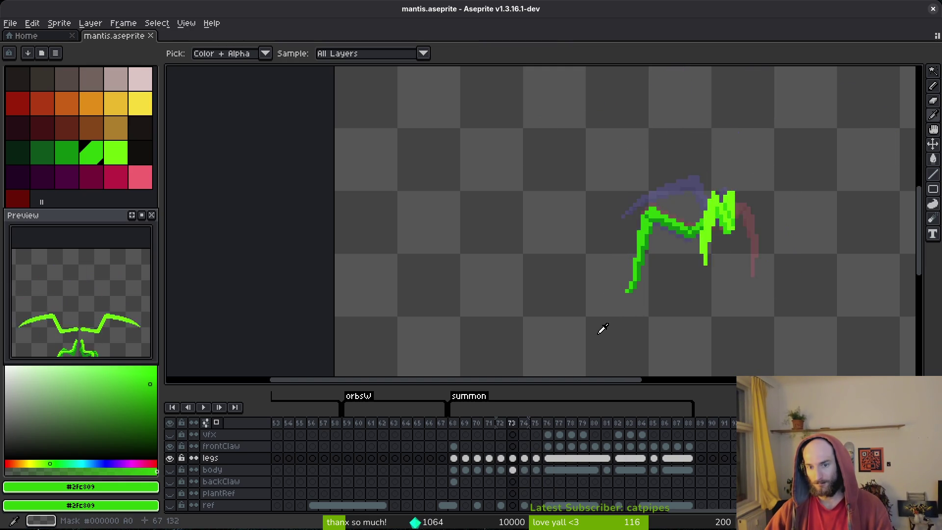
key(Right)
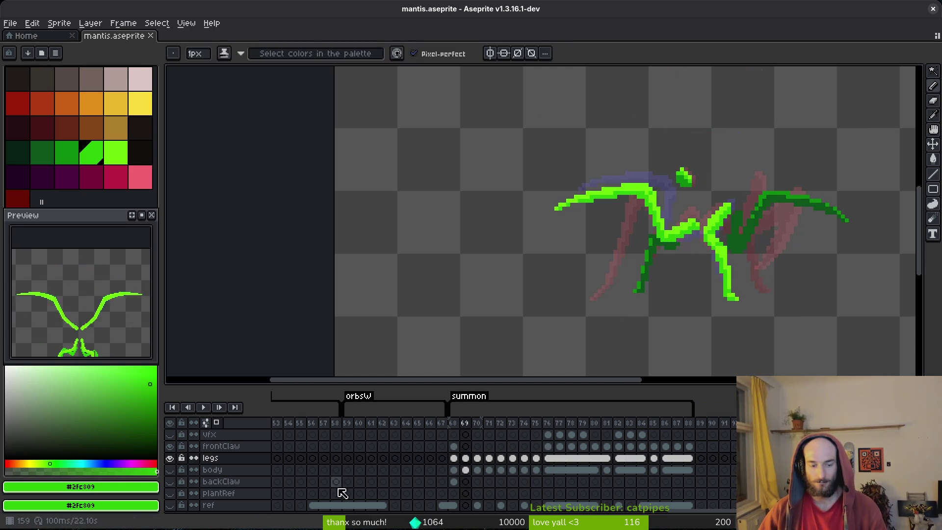
Step: Show the body layer, review frames 68–74, and re-centre the preview on the full mantis
click(169, 469)
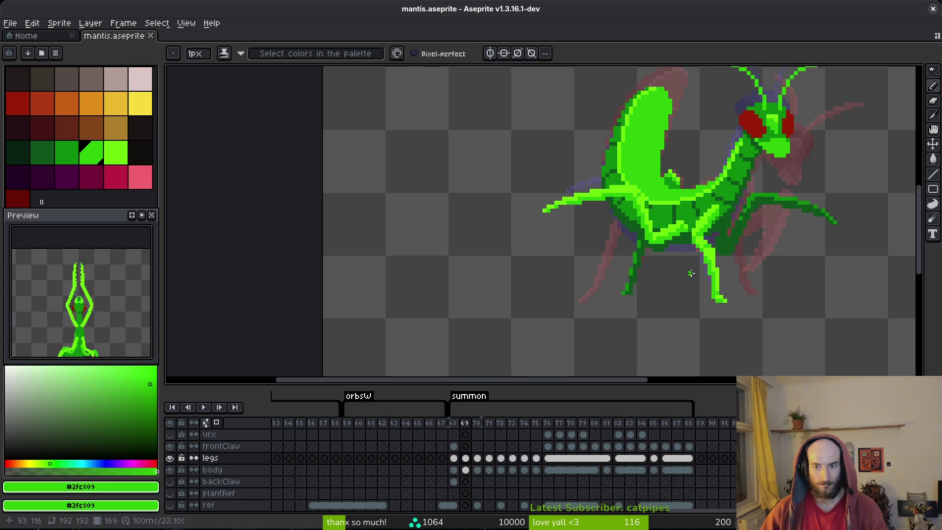
scroll(687, 270, down, 2)
key(Left)
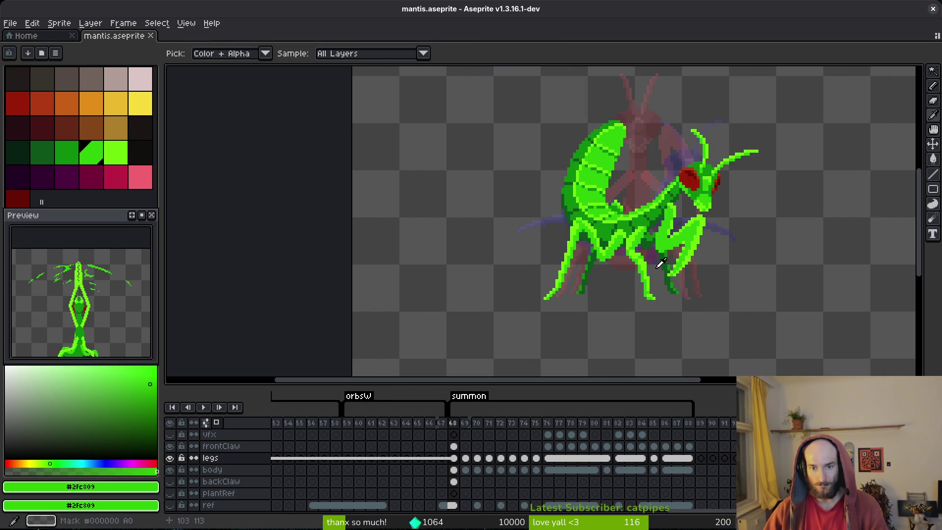
key(Right)
key(Right)
key(Right)
key(Right)
key(Right)
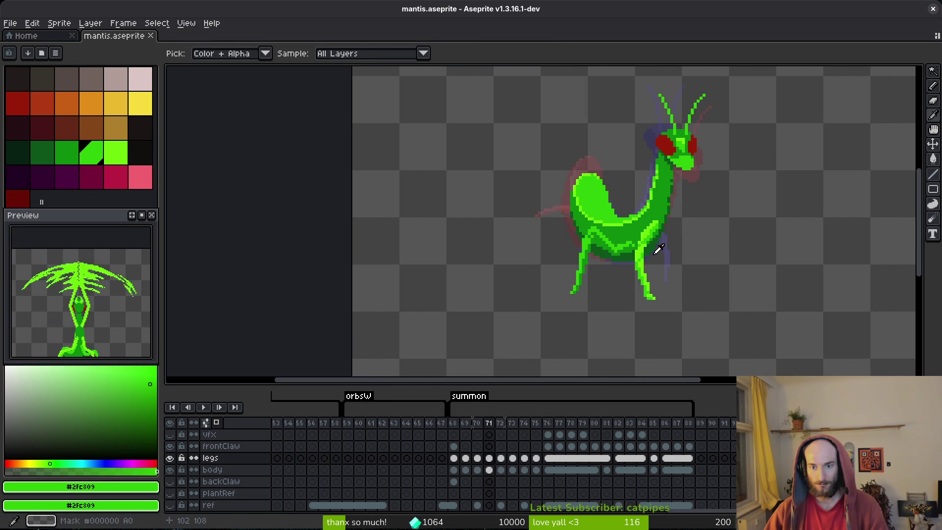
key(Right)
key(Right)
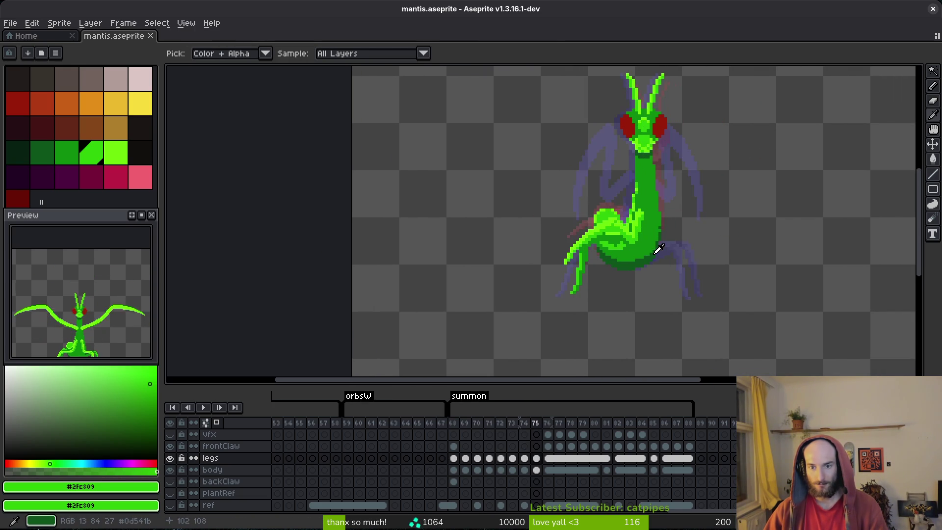
key(b)
mouse_move(116, 330)
mouse_down()
mouse_move(98, 314)
mouse_move(93, 324)
mouse_up()
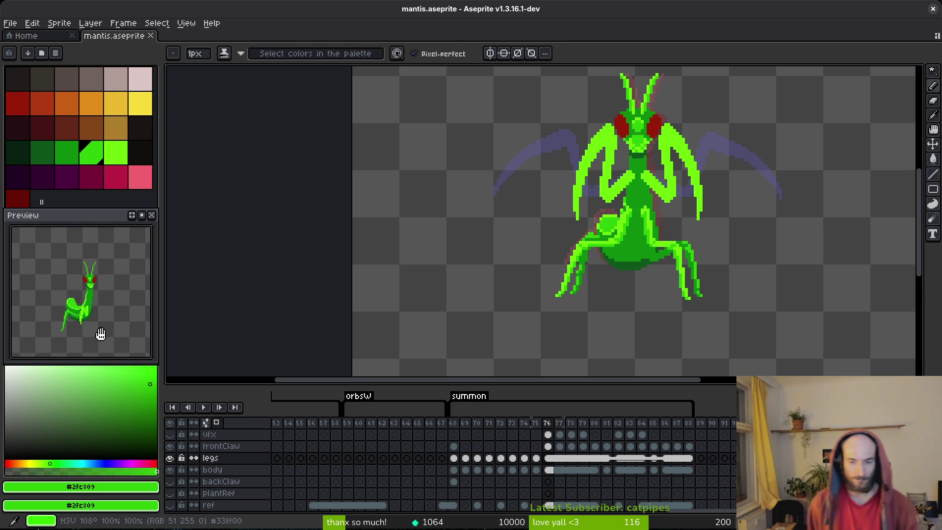
Step: Play the animation, then fill the leg area near the body with dark green #0c8b0c
key(Return)
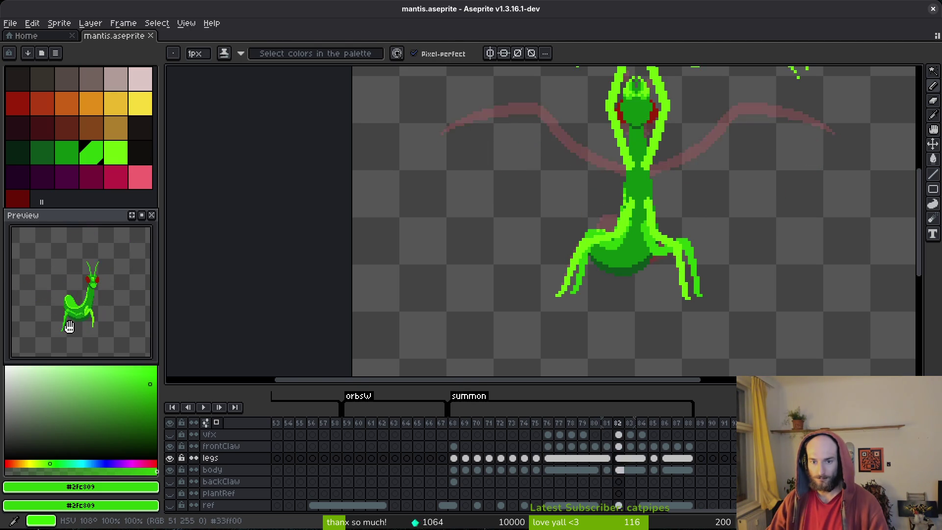
scroll(618, 244, up, 2)
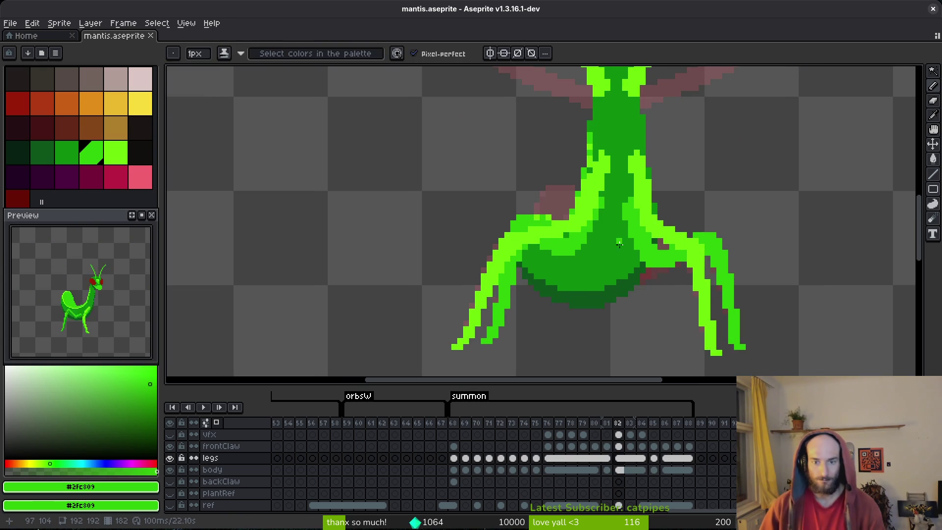
alt+click(599, 256)
key(g)
click(547, 245)
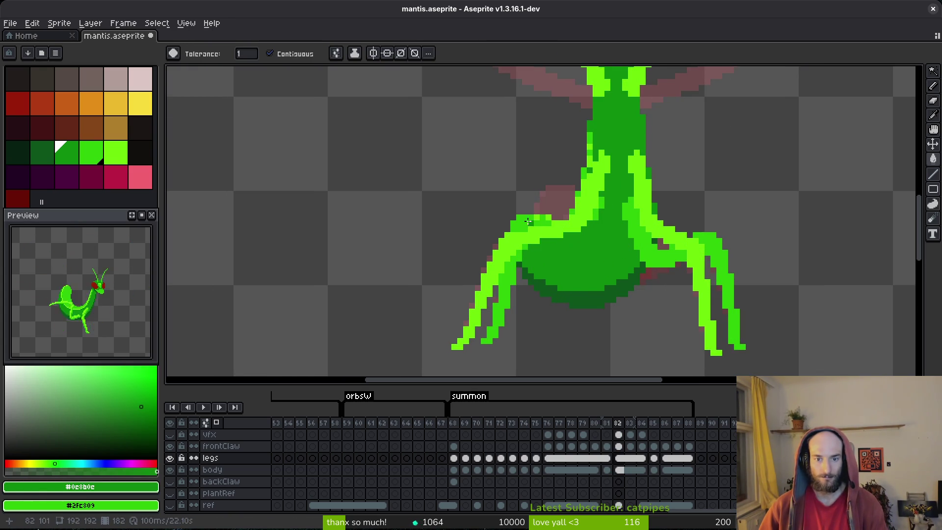
Step: Undo that fill and fill other leg areas on both legs dark green instead
key(ctrl+z)
click(565, 246)
click(536, 227)
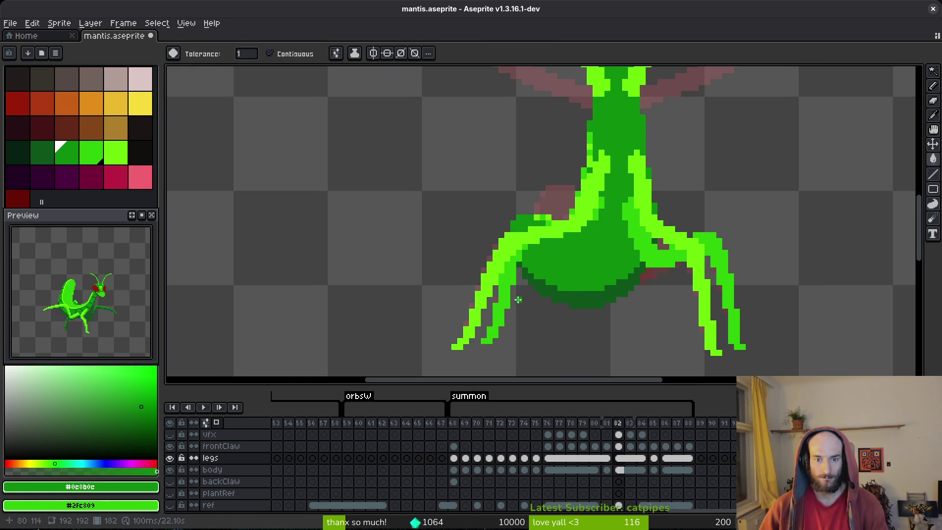
click(505, 285)
click(659, 243)
click(711, 250)
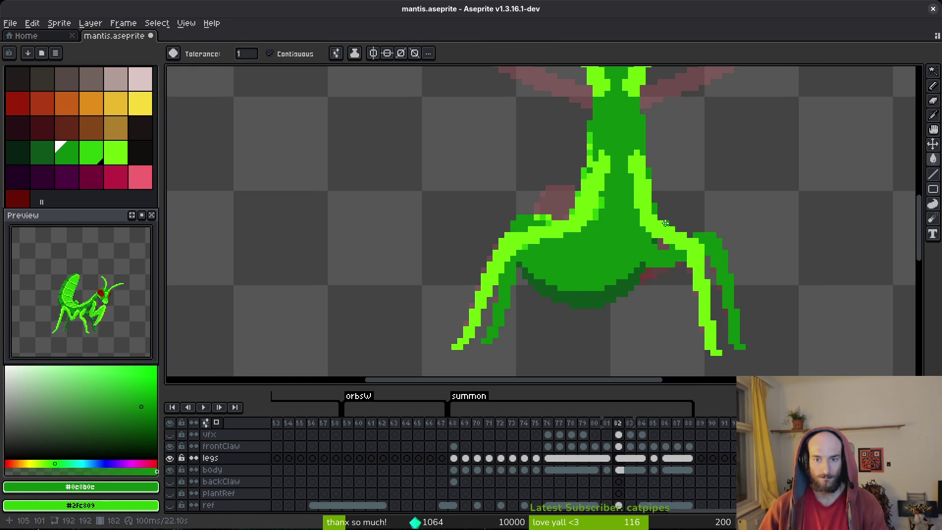
Step: Hide the body layer and colour a pixel between the legs dark green
click(169, 469)
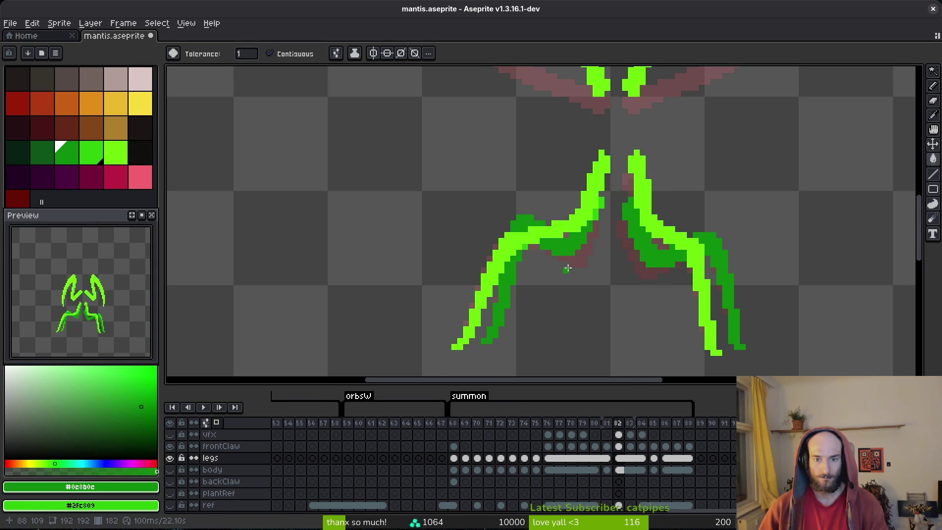
scroll(567, 268, up, 2)
scroll(493, 221, down, 2)
scroll(560, 171, up, 2)
click(560, 172)
Step: Sample the medium green #2fc809 from a leg pixel as the drawing colour
scroll(651, 251, down, 2)
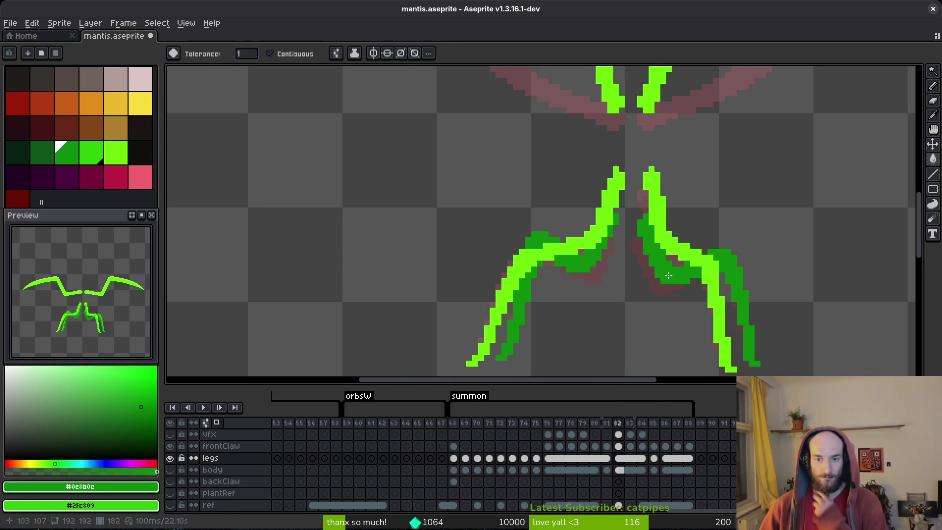
scroll(669, 277, up, 1)
scroll(594, 237, down, 1)
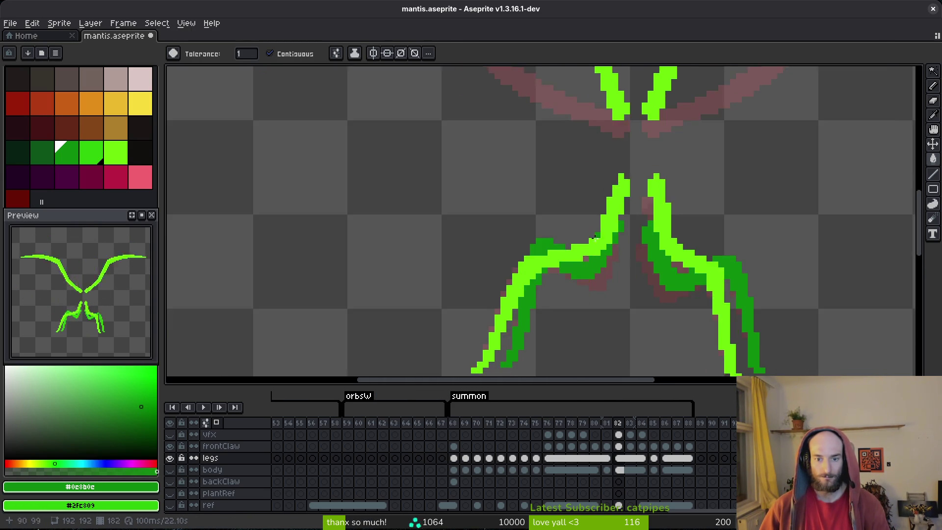
scroll(594, 238, up, 2)
alt+click(590, 237)
Step: With the Pencil, paint a medium-green stroke down the leg after comparing with the previous frame
key(b)
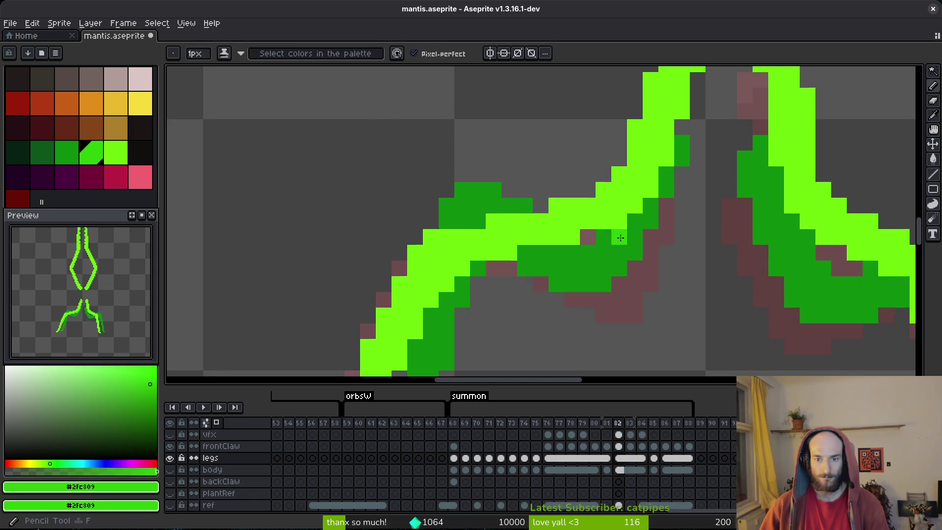
key(comma)
key(period)
mouse_move(652, 152)
mouse_down()
mouse_move(634, 235)
mouse_move(610, 279)
mouse_move(626, 219)
mouse_up()
click(612, 235)
Step: Recolour the light-green pixels along the inner leg medium green
scroll(613, 235, left, 2)
click(611, 235)
click(564, 247)
click(550, 248)
drag(561, 243, 586, 212)
click(559, 221)
mouse_move(518, 218)
mouse_down()
mouse_move(529, 232)
mouse_move(552, 218)
mouse_up()
Step: Turn the remaining light-green pixels on the upper leg medium green
scroll(574, 224, down, 5)
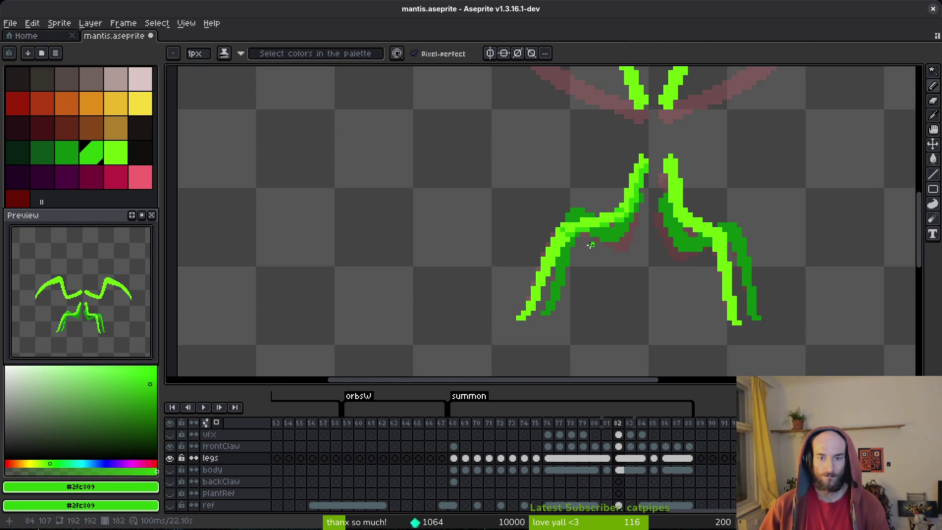
scroll(594, 206, up, 5)
drag(616, 202, 601, 202)
scroll(664, 192, down, 4)
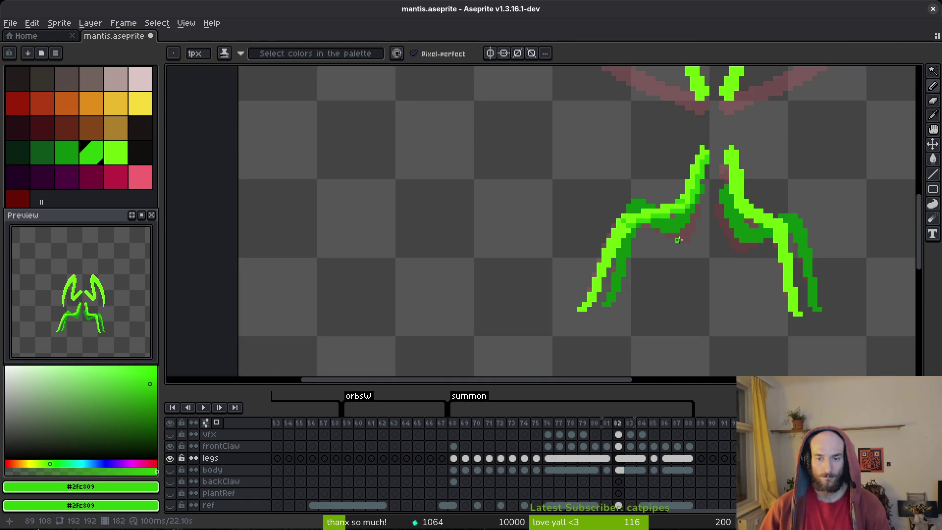
scroll(637, 194, up, 4)
click(611, 192)
scroll(631, 183, down, 1)
scroll(618, 184, up, 1)
click(603, 186)
Step: Shade the left leg medium green from its lower end up along its length
click(572, 260)
scroll(583, 231, down, 1)
scroll(594, 213, up, 1)
click(553, 283)
drag(539, 293, 518, 314)
click(566, 252)
click(566, 236)
click(579, 205)
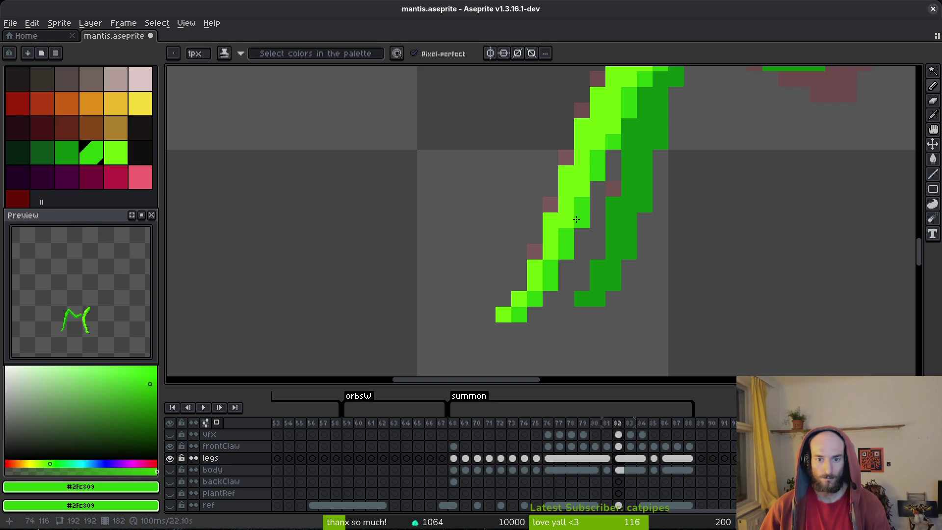
Step: Shade down the bright right leg in medium green and repaint a few of its pixels
scroll(608, 137, down, 3)
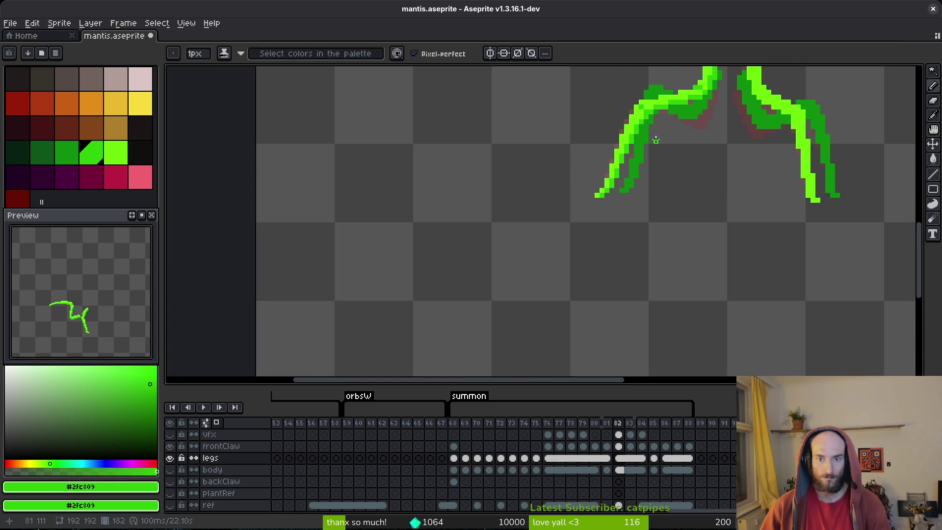
scroll(666, 183, up, 1)
scroll(666, 184, up, 4)
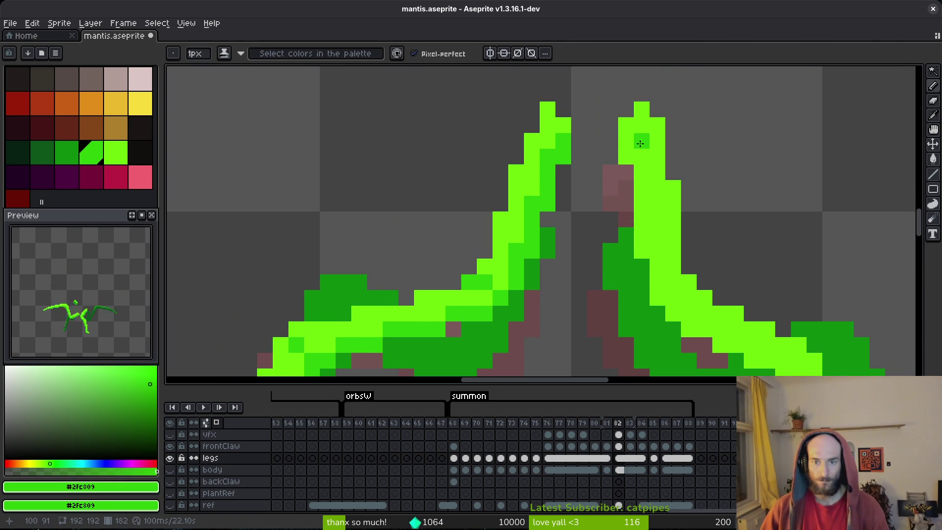
mouse_move(630, 154)
mouse_down()
mouse_move(645, 250)
mouse_move(632, 196)
mouse_move(627, 234)
mouse_up()
scroll(646, 250, down, 3)
scroll(633, 232, down, 1)
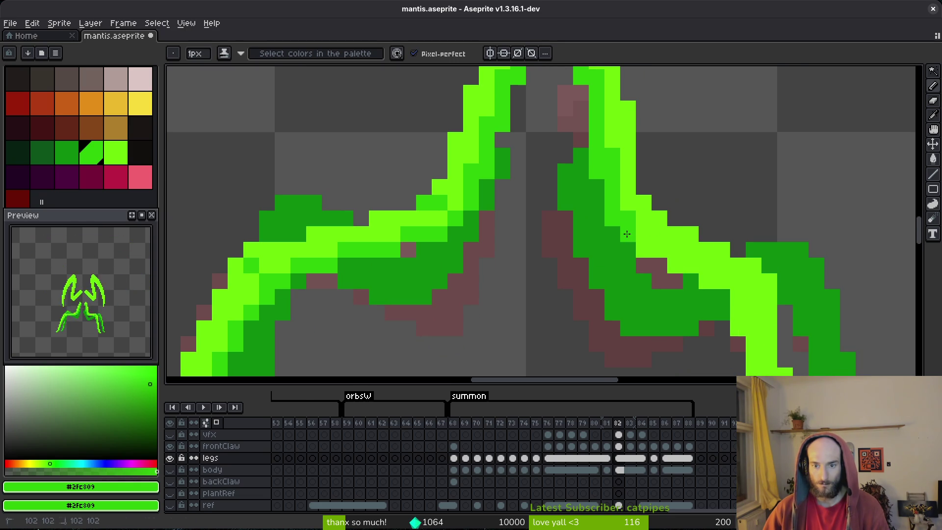
click(643, 235)
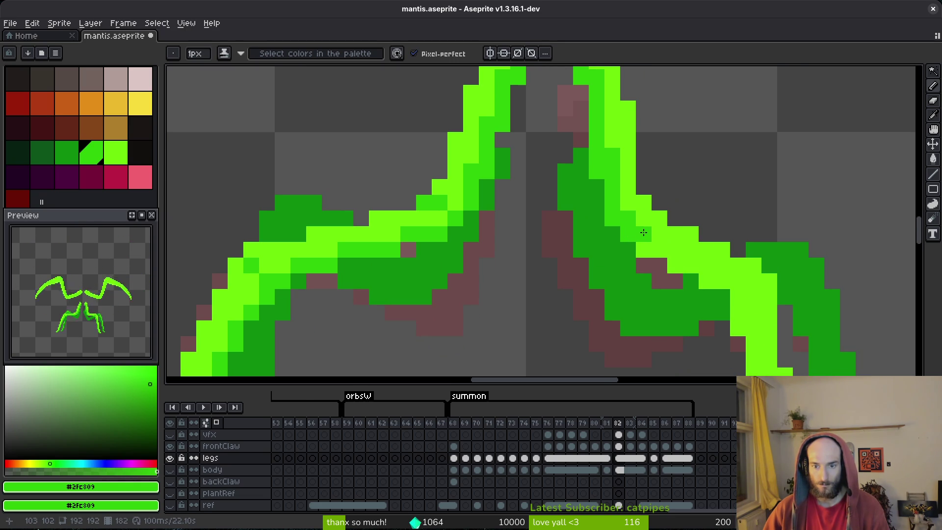
click(646, 250)
Step: Repaint more light-green right-leg pixels with medium green #2fc809
scroll(650, 235, down, 4)
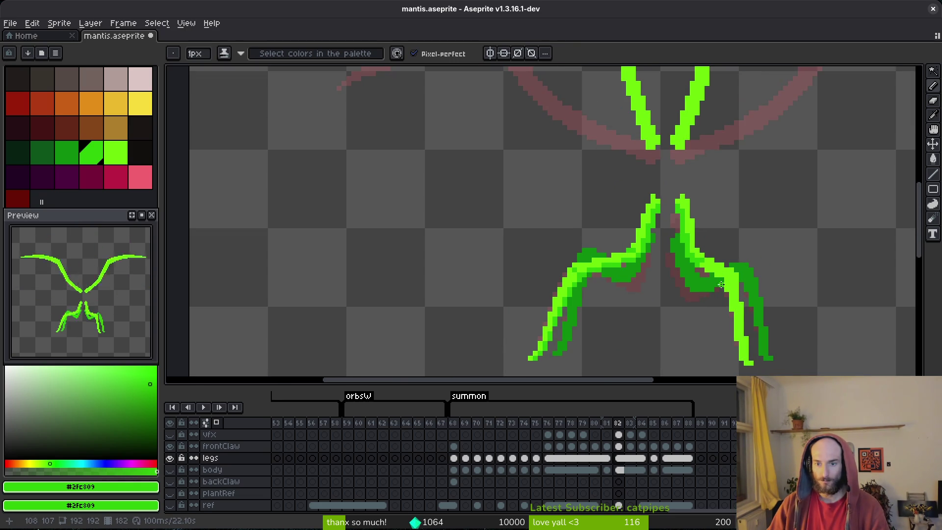
scroll(722, 286, up, 3)
alt+click(676, 227)
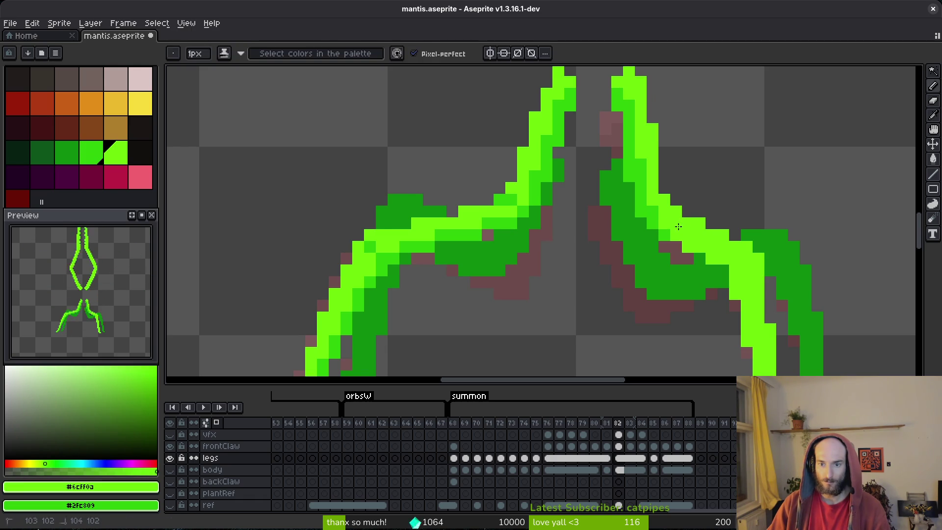
alt+click(663, 221)
click(674, 216)
click(700, 255)
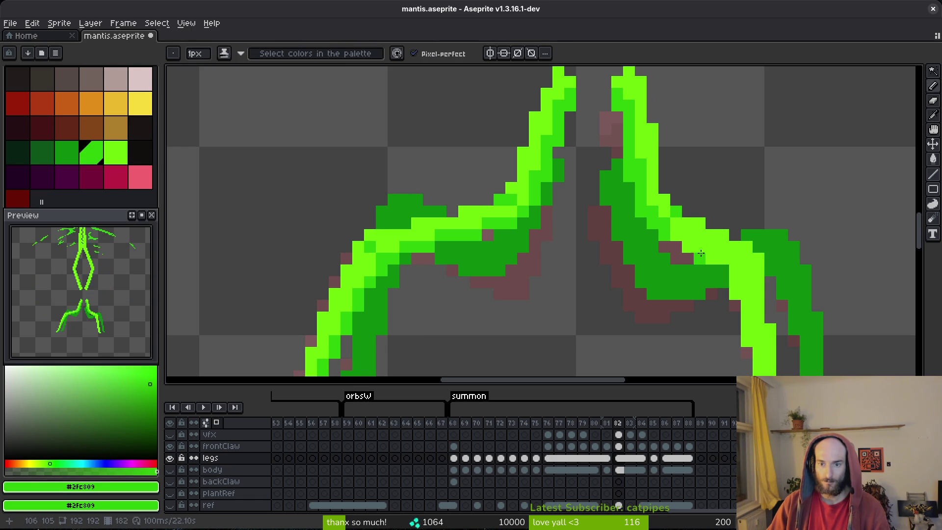
click(692, 251)
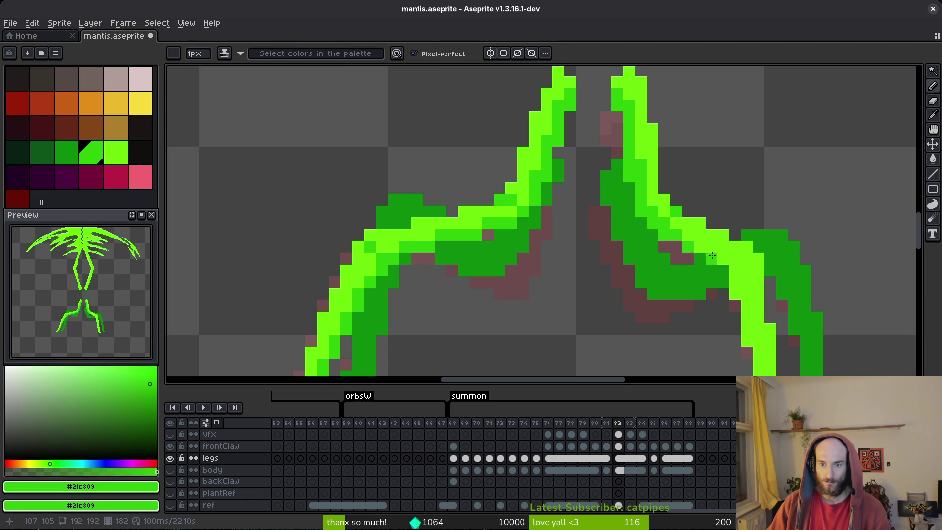
click(664, 210)
mouse_move(764, 300)
mouse_down()
mouse_move(703, 226)
mouse_move(677, 172)
mouse_move(693, 277)
mouse_up()
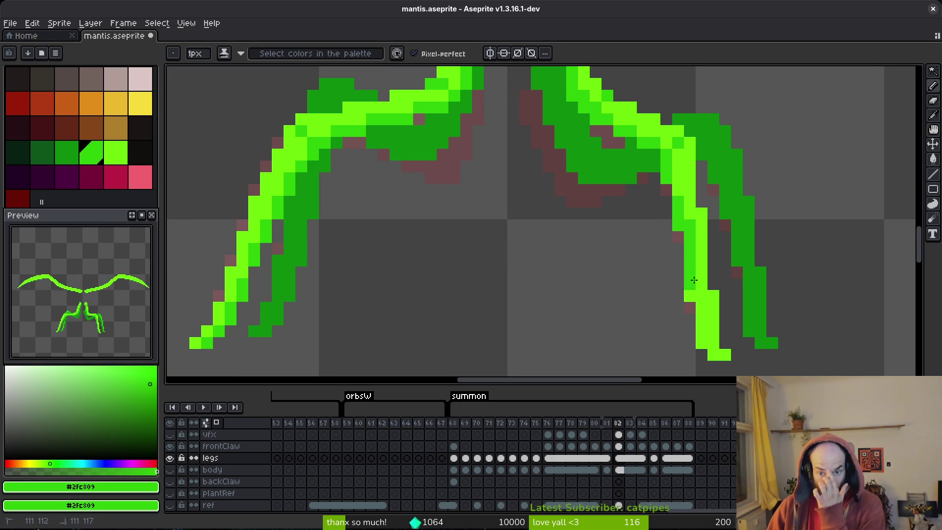
Step: Sample light green #6cff0a, paint it down the right leg, and save mantis.aseprite
key(alt)
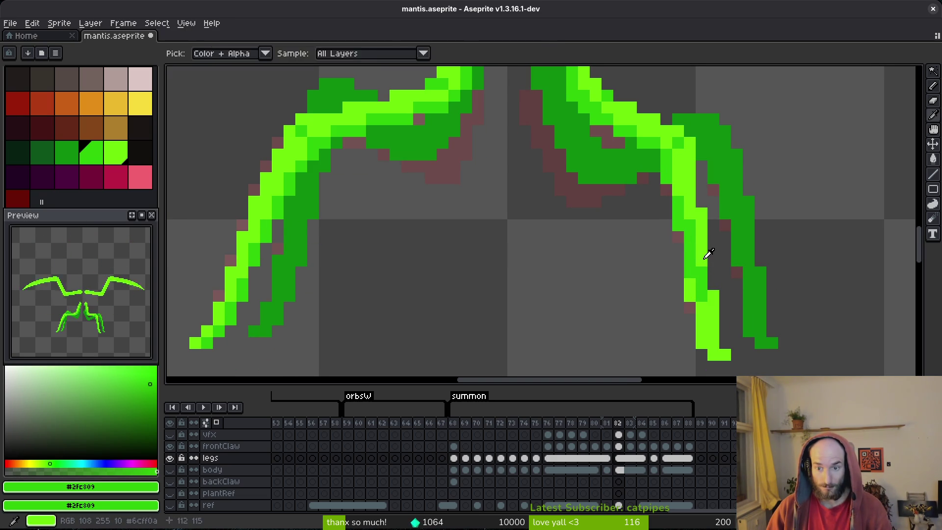
right_click(707, 254)
mouse_move(701, 267)
mouse_down()
mouse_move(691, 291)
mouse_move(701, 343)
mouse_move(714, 345)
mouse_up()
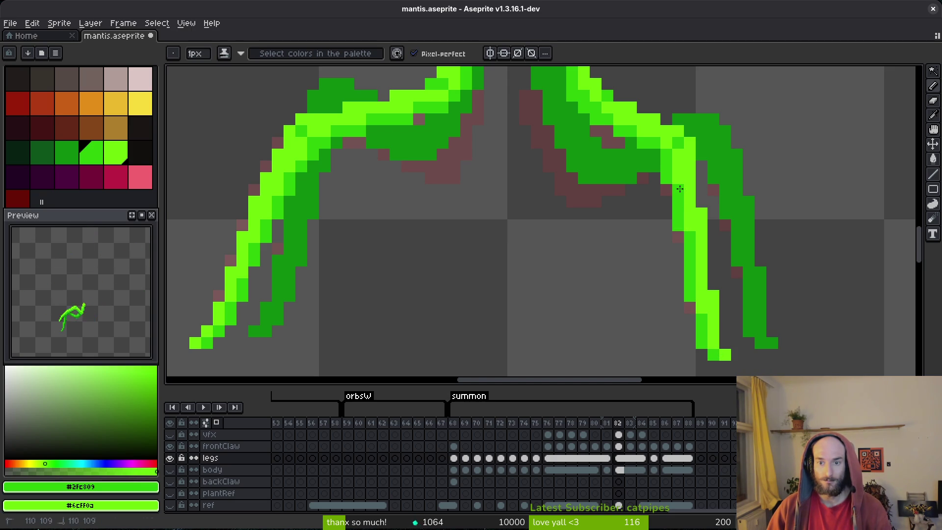
scroll(681, 224, down, 5)
key(ctrl+s)
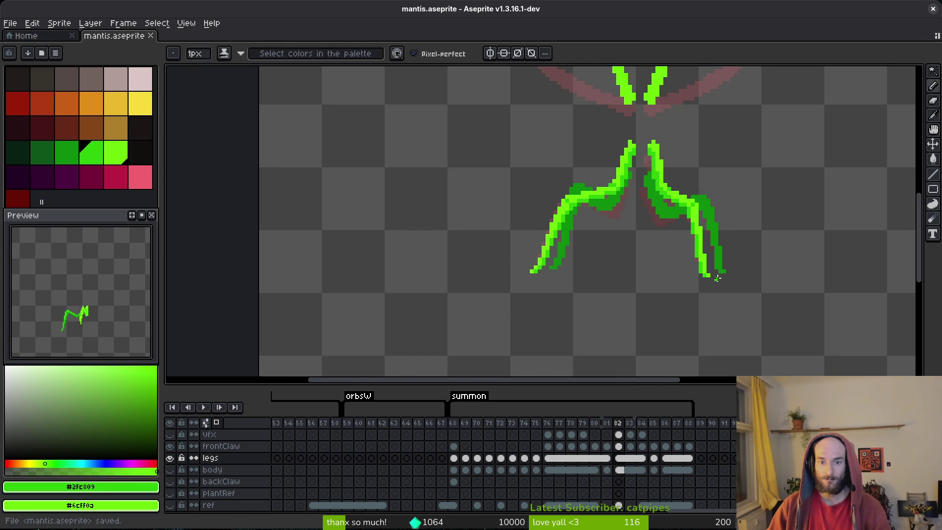
Step: Paint one more pixel on the right leg and save the mantis file
scroll(717, 278, up, 2)
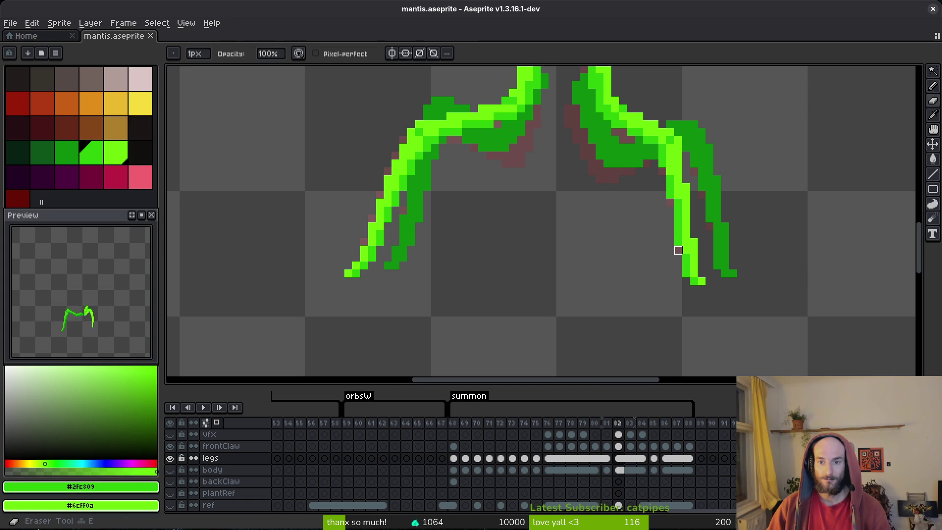
click(709, 259)
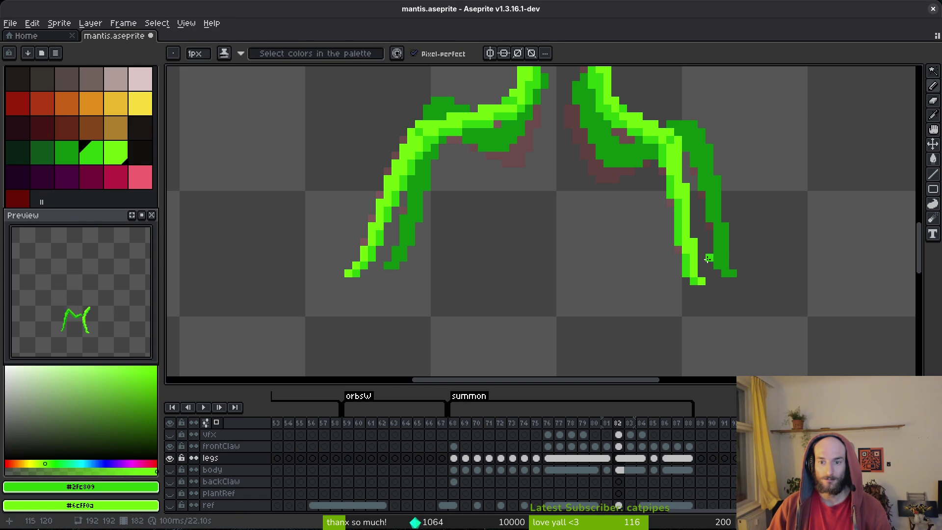
key(ctrl+s)
scroll(691, 223, up, 2)
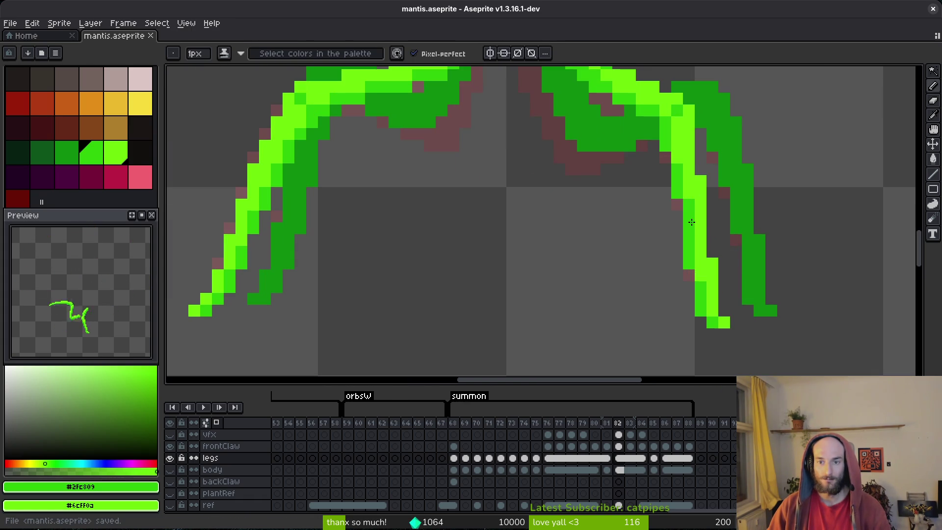
key(ctrl+s)
Step: Add light-green pixels to the right leg's top and down its outer edge
scroll(696, 255, down, 2)
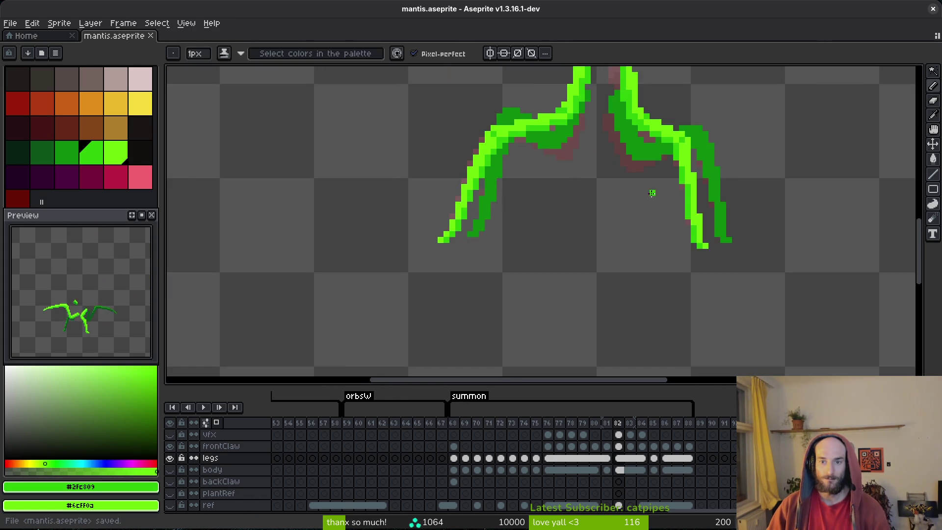
key(alt)
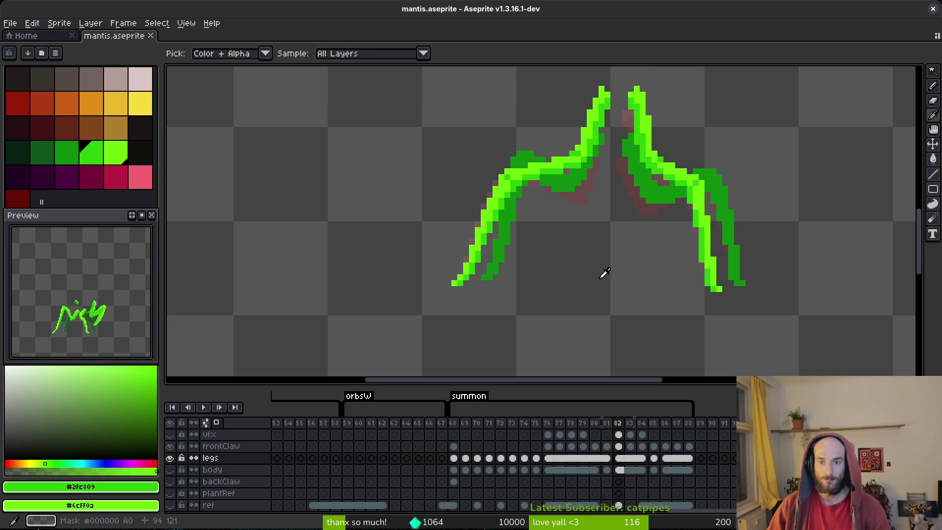
scroll(701, 207, up, 2)
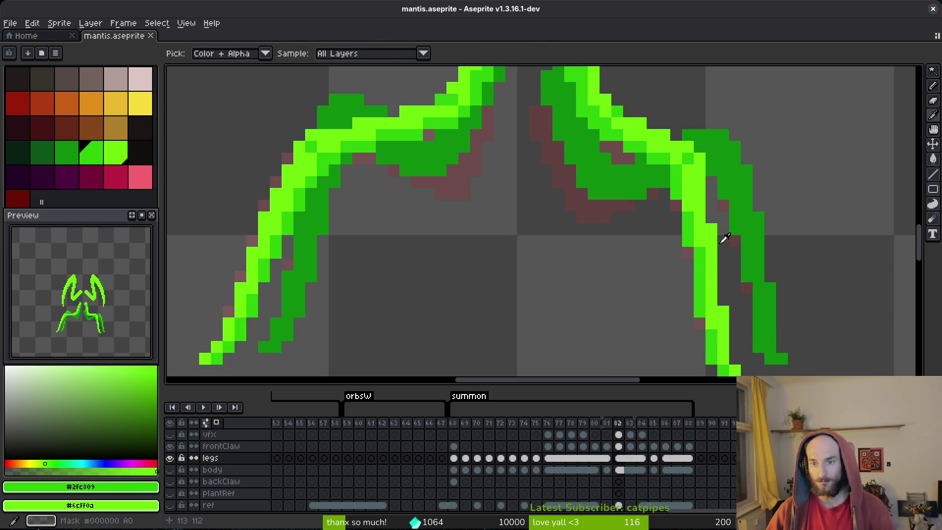
drag(718, 134, 731, 156)
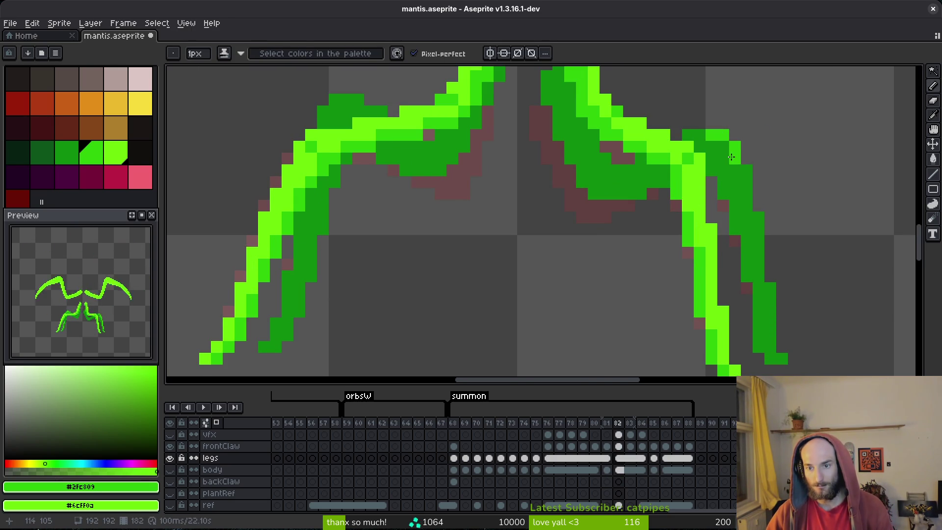
click(723, 170)
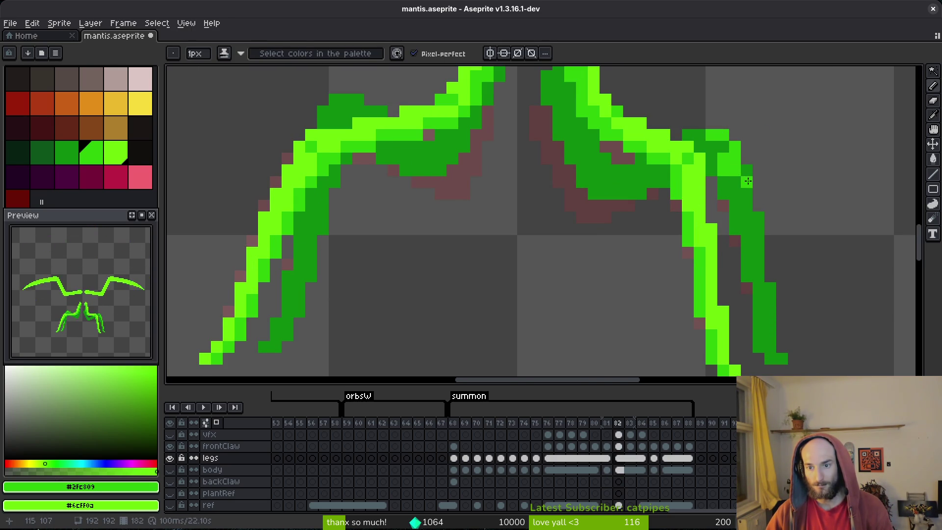
scroll(739, 185, down, 2)
mouse_move(745, 194)
mouse_down()
mouse_move(765, 327)
mouse_move(757, 314)
mouse_up()
scroll(767, 245, down, 2)
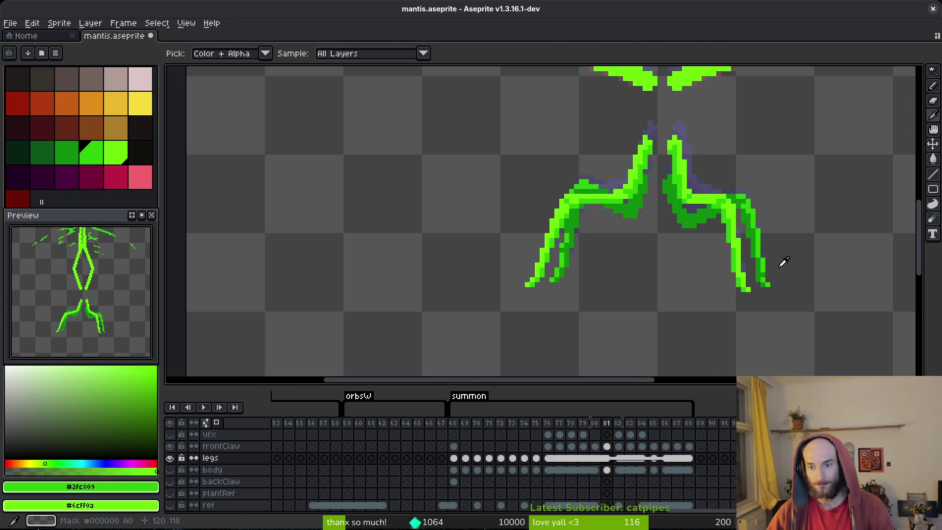
scroll(778, 263, up, 3)
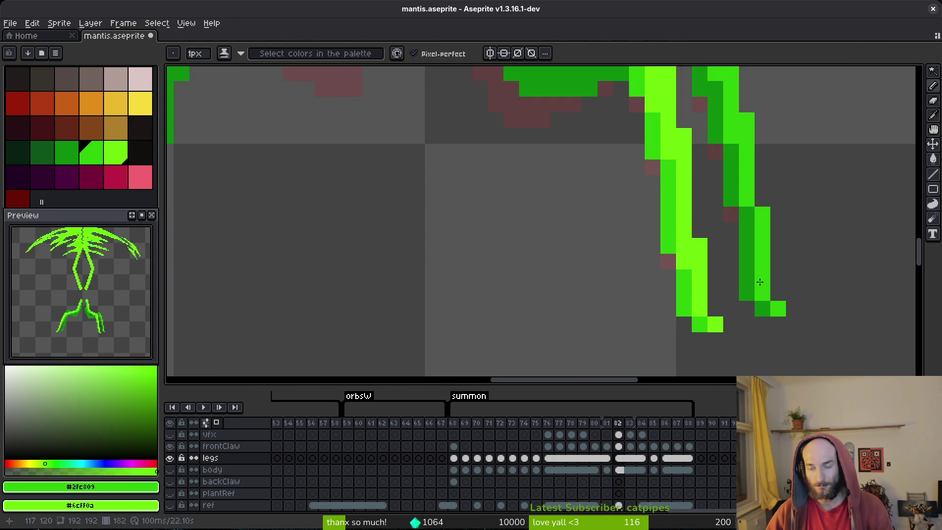
Step: Sample dark green #0c8b0c, check frame 81, and fill the gap pixels in the right leg
alt+right_click(762, 275)
scroll(794, 275, down, 3)
scroll(801, 273, up, 2)
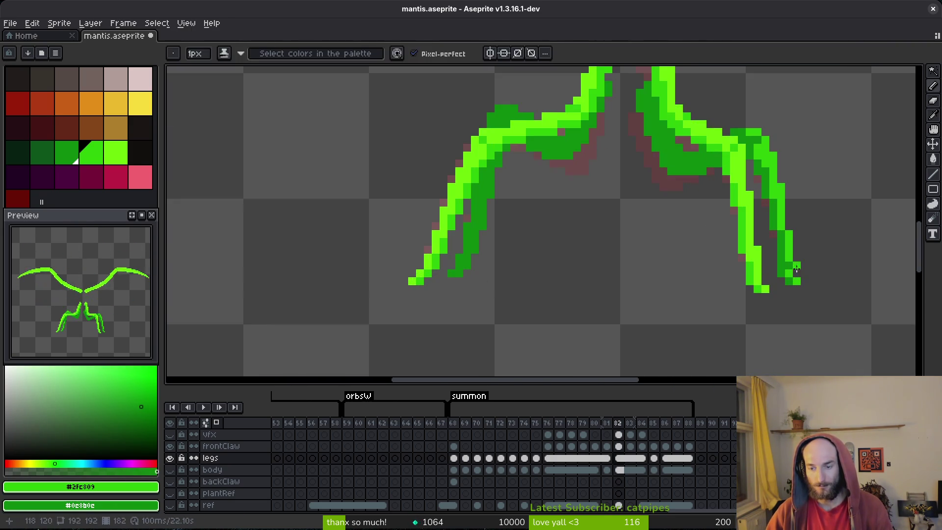
scroll(780, 211, up, 2)
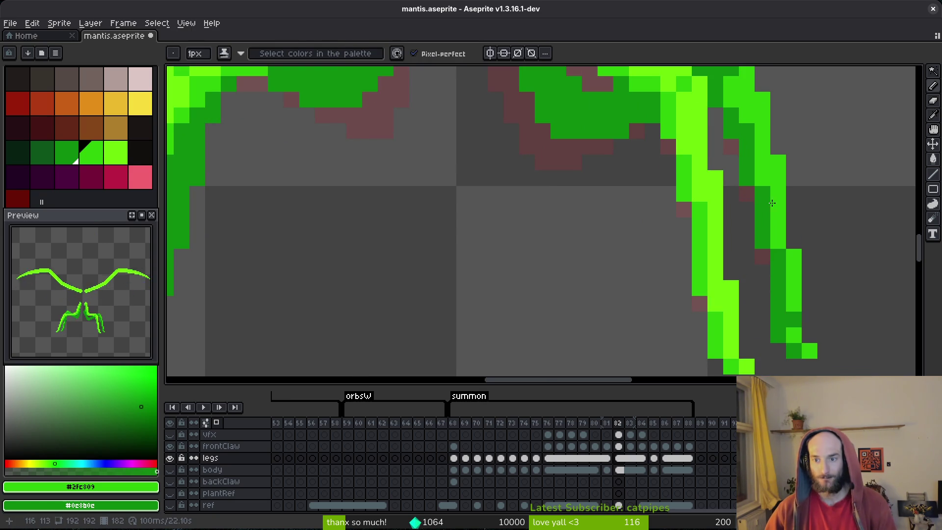
scroll(784, 211, down, 3)
key(comma)
key(period)
scroll(760, 178, up, 3)
drag(760, 178, 741, 163)
Step: Compare against frame 81, then redraw the right-leg pixels on frame 82 in mid-green
scroll(753, 171, down, 4)
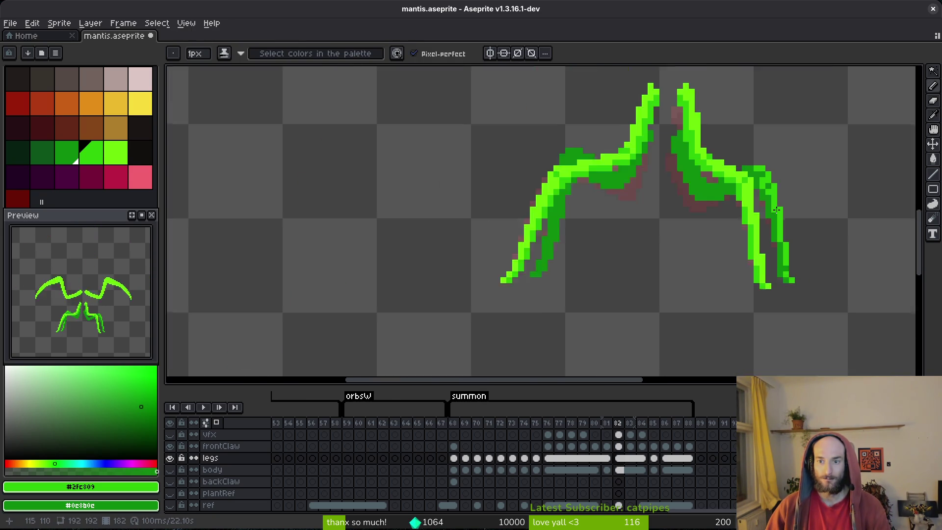
scroll(770, 192, up, 2)
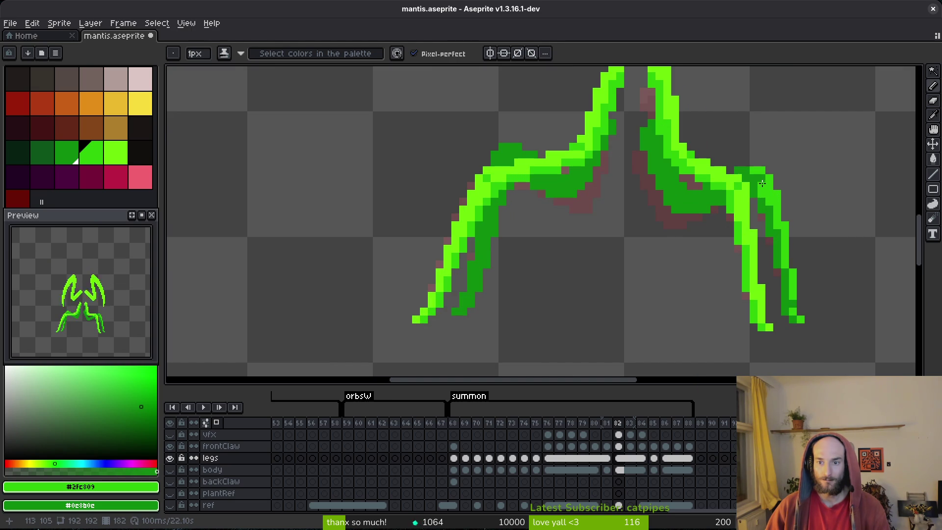
scroll(764, 199, down, 2)
key(comma)
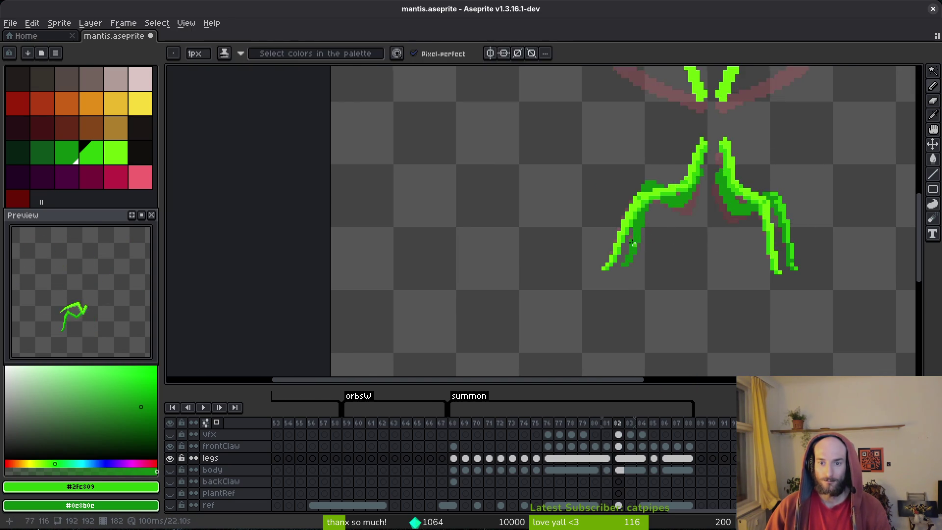
scroll(630, 305, up, 3)
key(period)
mouse_move(628, 268)
mouse_down()
mouse_move(631, 238)
mouse_move(646, 238)
mouse_up()
key(alt)
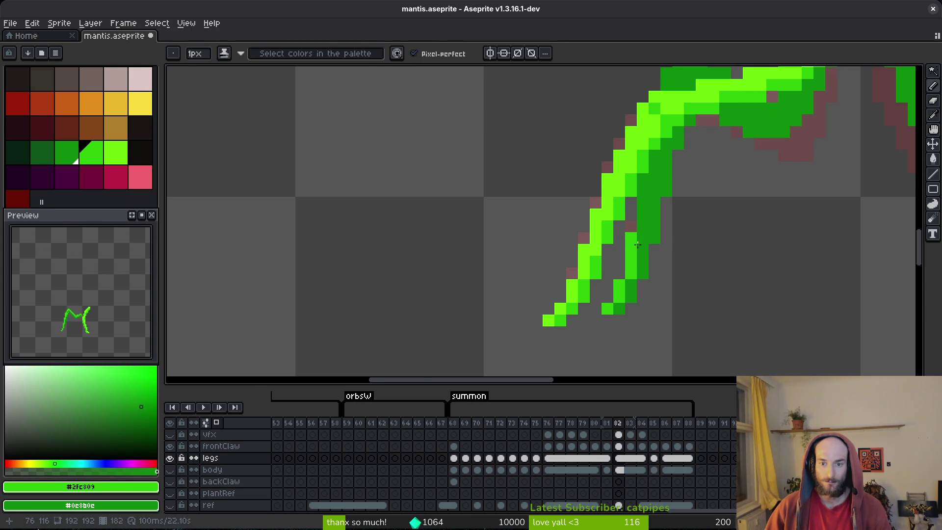
Step: Flip repeatedly between frames 81 and 82 to compare the redrawn legs
scroll(632, 245, down, 2)
key(alt)
key(comma)
key(period)
scroll(708, 238, down, 4)
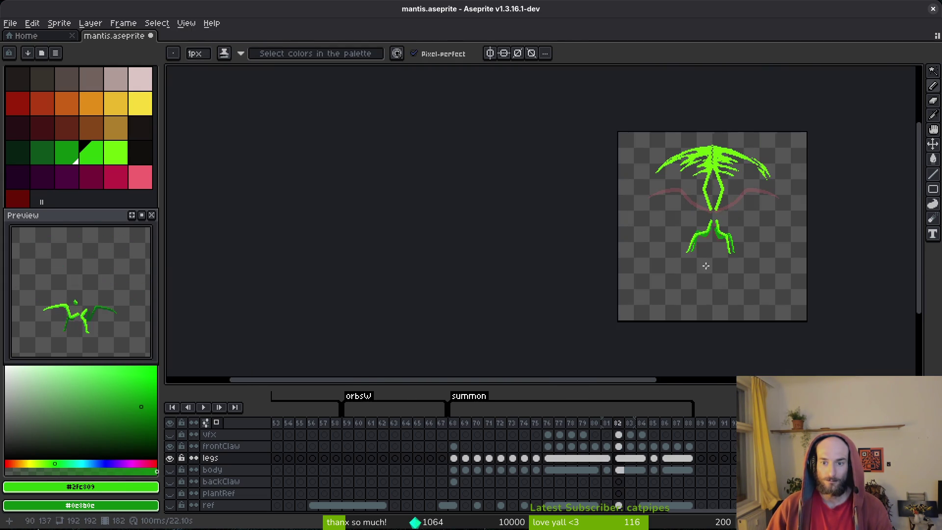
scroll(699, 260, up, 3)
key(alt)
key(comma)
scroll(698, 217, up, 3)
key(period)
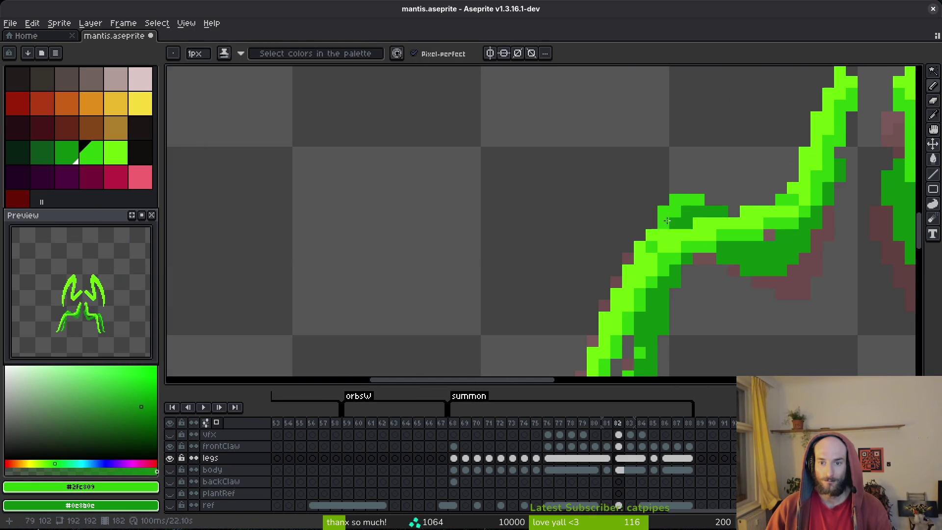
scroll(747, 241, down, 3)
key(alt)
key(comma)
key(period)
drag(779, 284, 702, 275)
key(alt)
key(comma)
key(period)
Step: Save mantis.aseprite and step ahead toward frame 85
key(ctrl+s)
key(alt)
key(period)
key(period)
key(period)
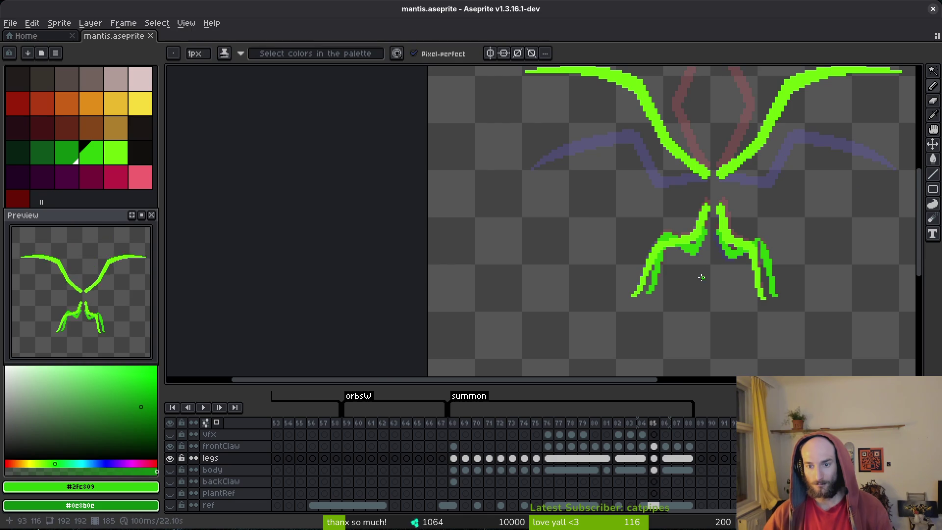
click(607, 462)
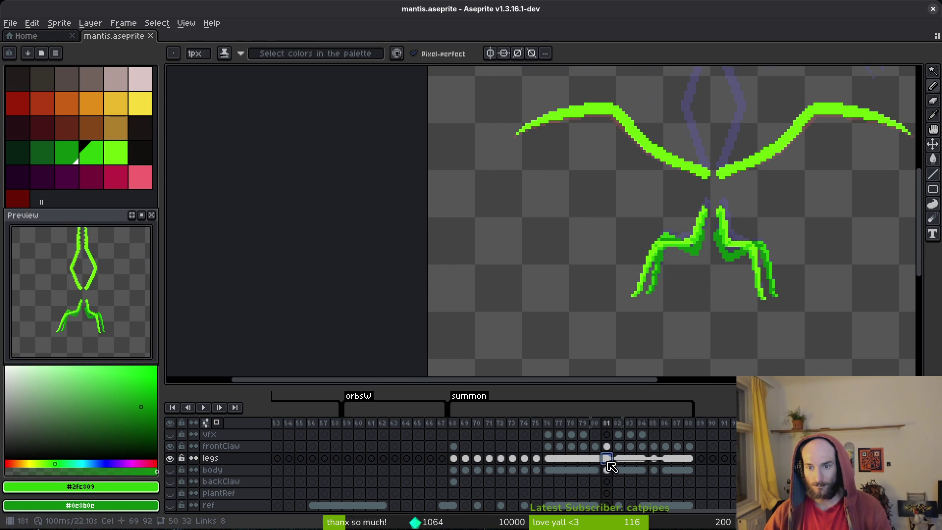
click(658, 461)
key(Left)
key(Right)
key(Right)
key(Left)
key(Left)
key(Right)
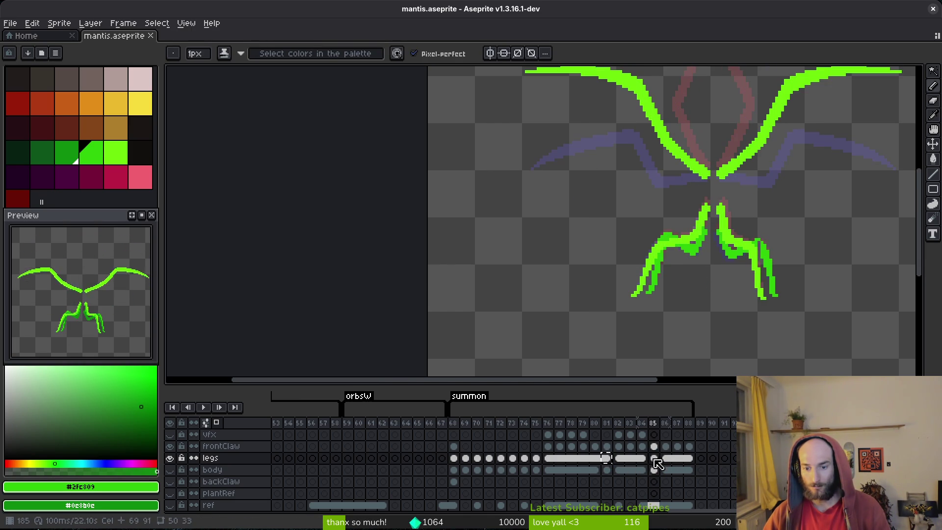
click(607, 460)
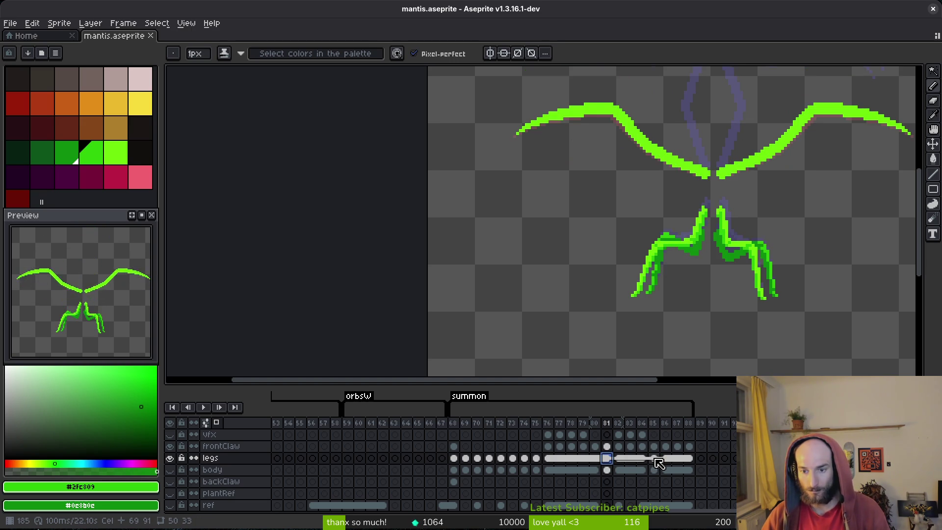
click(655, 459)
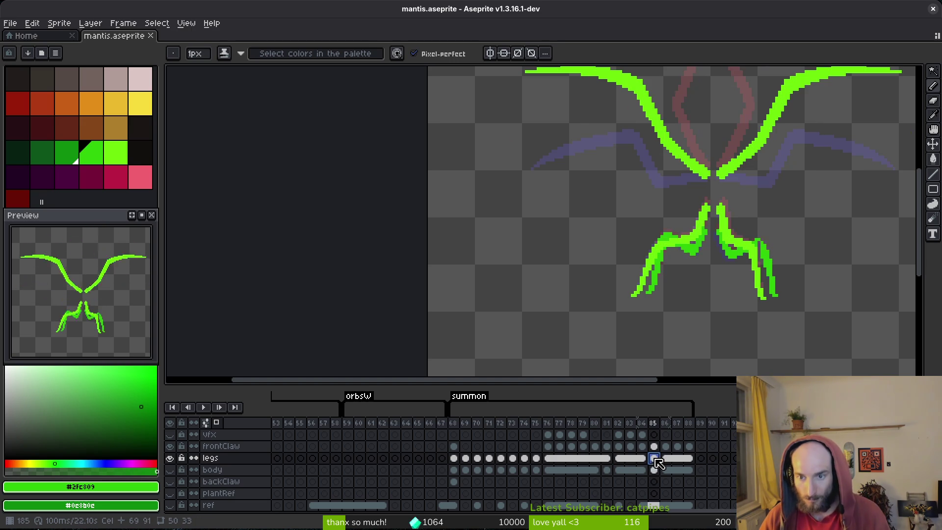
click(610, 459)
click(654, 458)
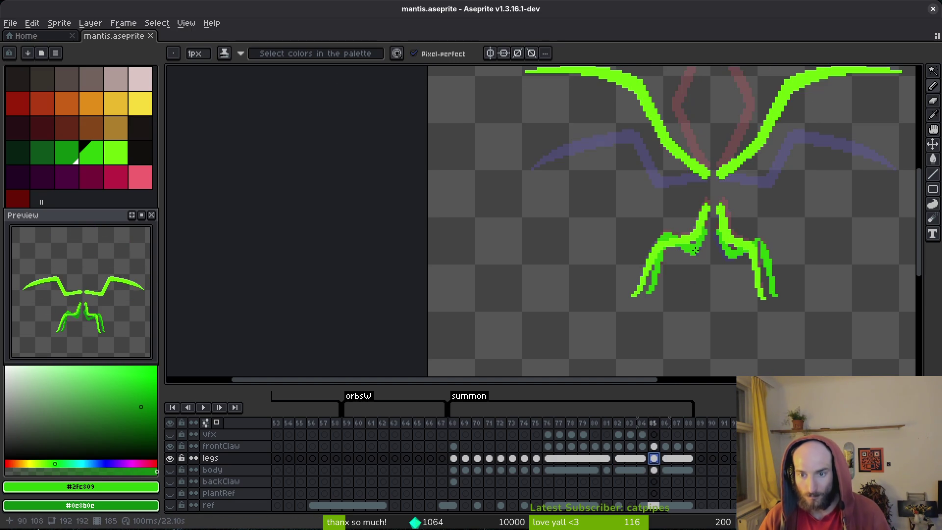
scroll(693, 256, up, 2)
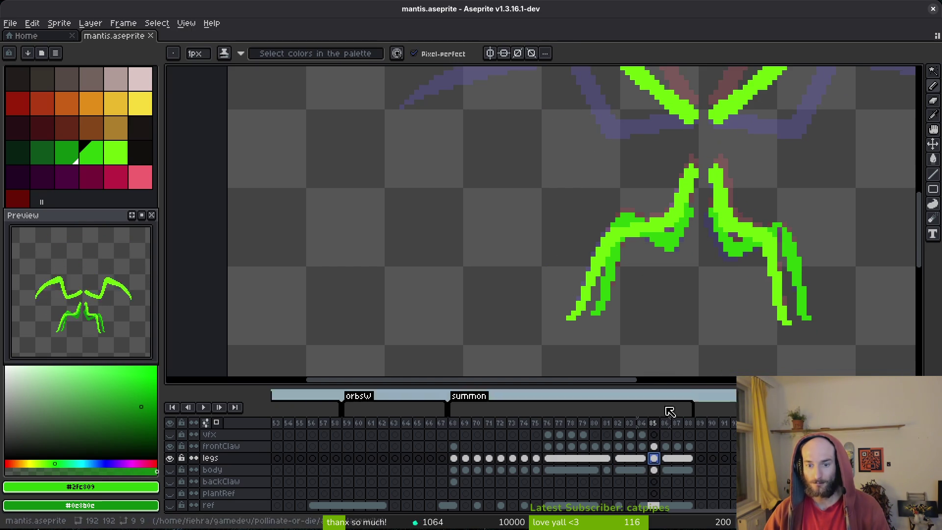
Step: Make the body layer visible again and play the mantis animation
click(170, 469)
scroll(594, 254, down, 2)
key(alt)
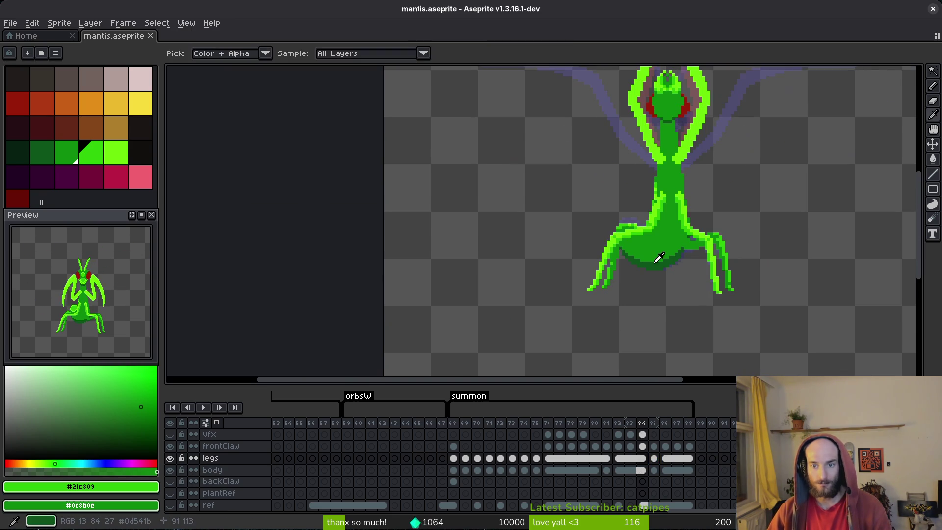
key(Return)
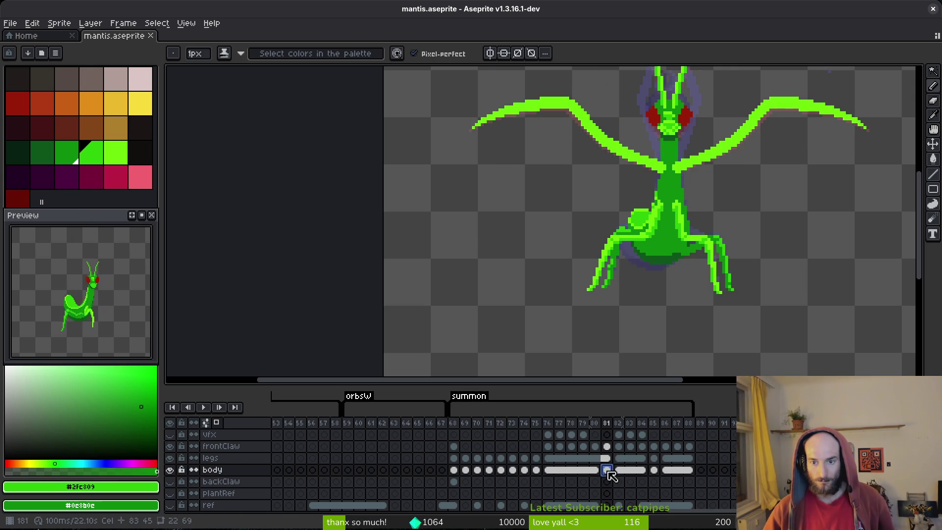
Step: Flip between the body cels at frames 85, 81 and 80
click(654, 469)
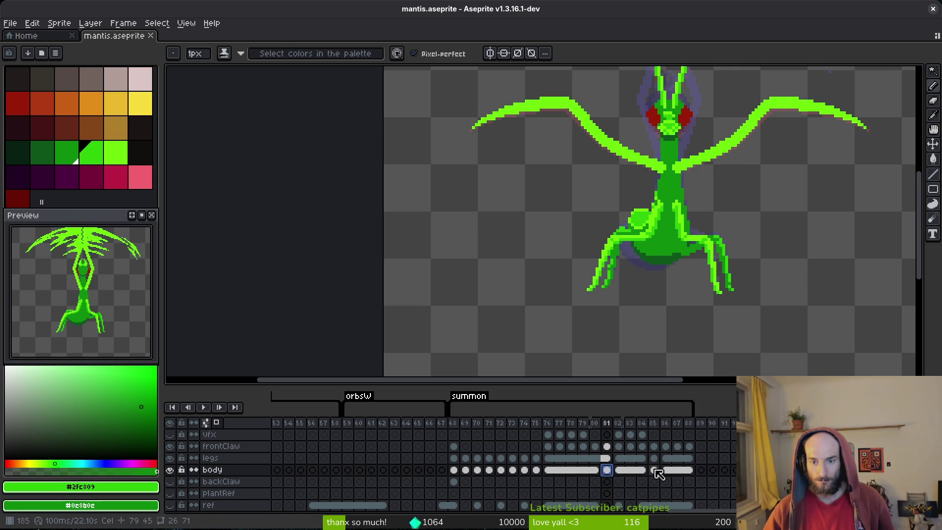
click(607, 471)
click(654, 470)
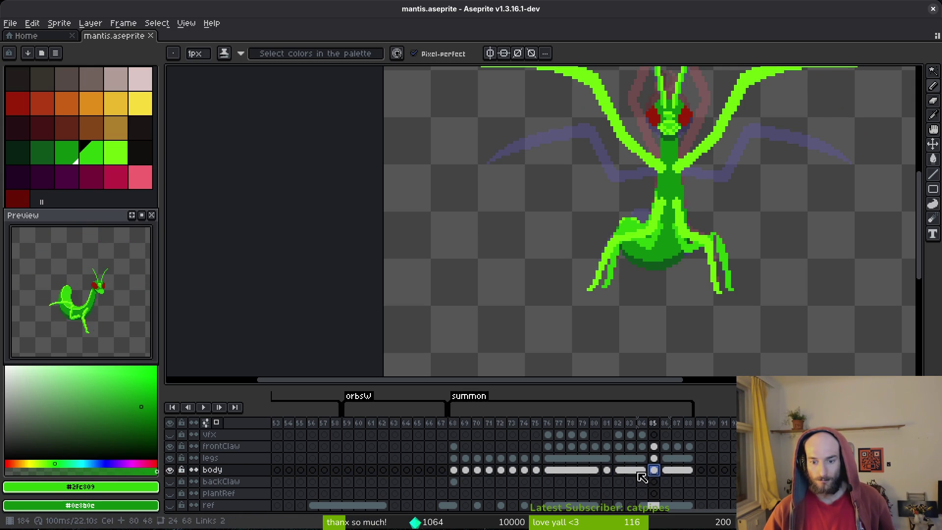
click(596, 471)
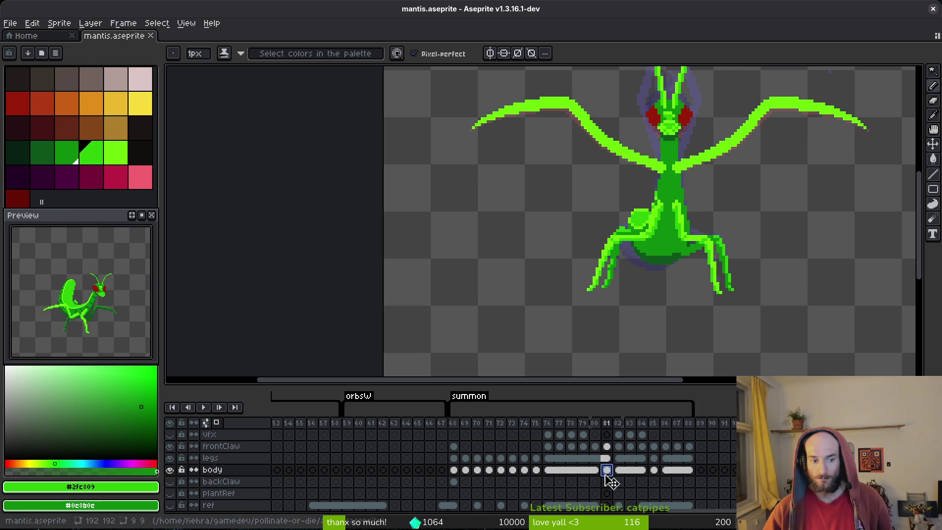
key(i)
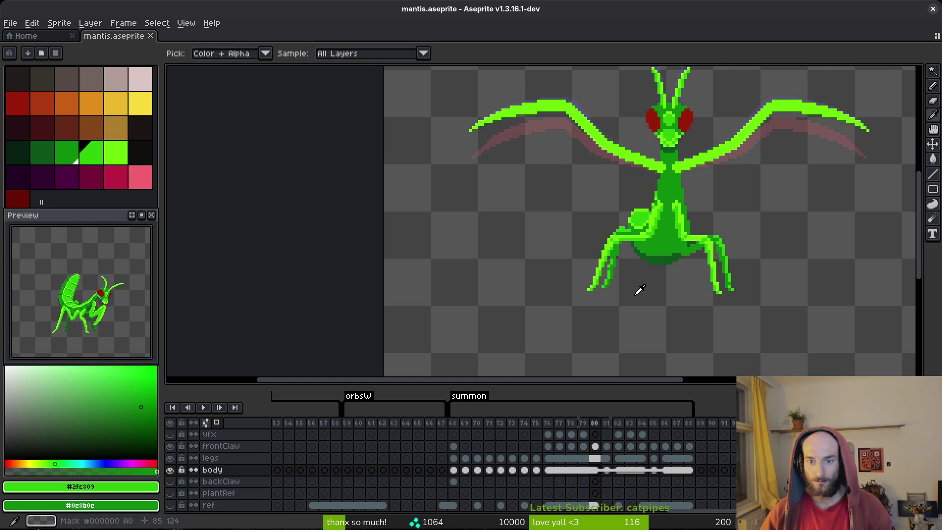
key(Right)
key(Left)
key(Right)
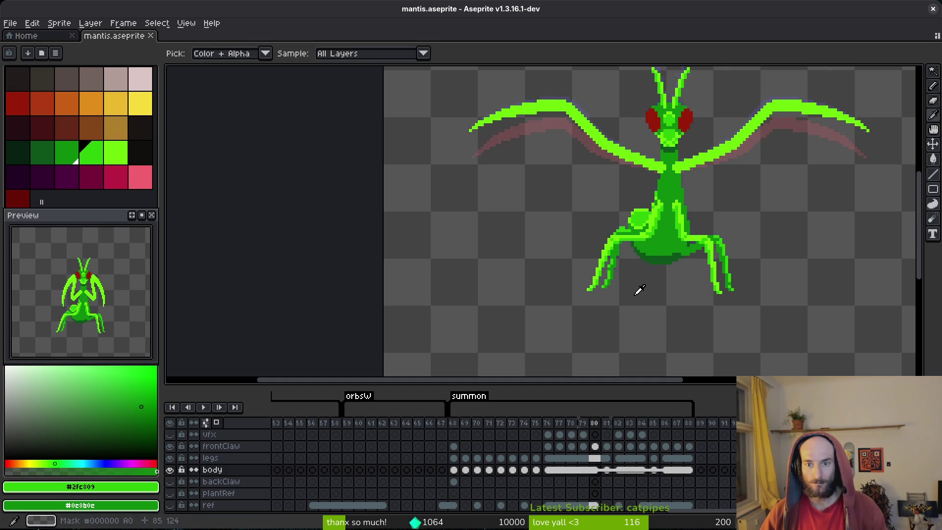
key(b)
Step: Review the summon poses at frames 85, 75, 81 and 82
click(654, 470)
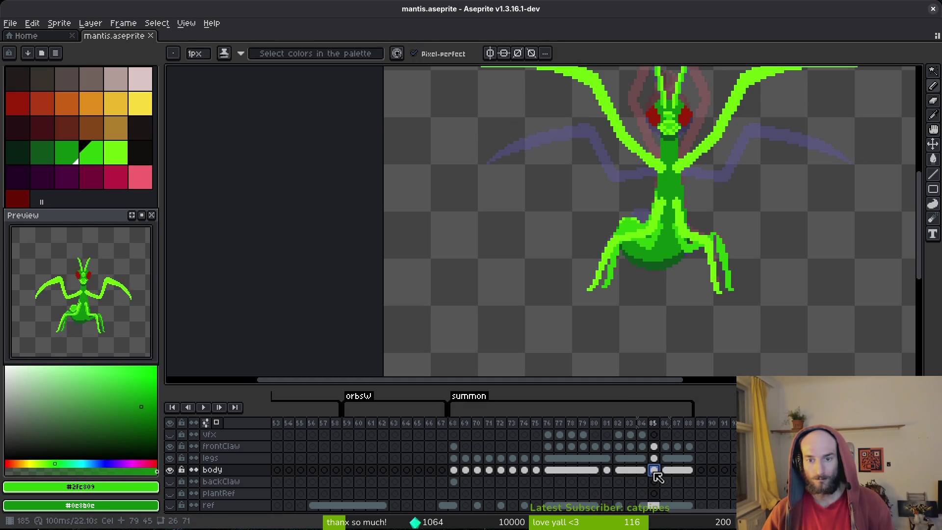
click(536, 471)
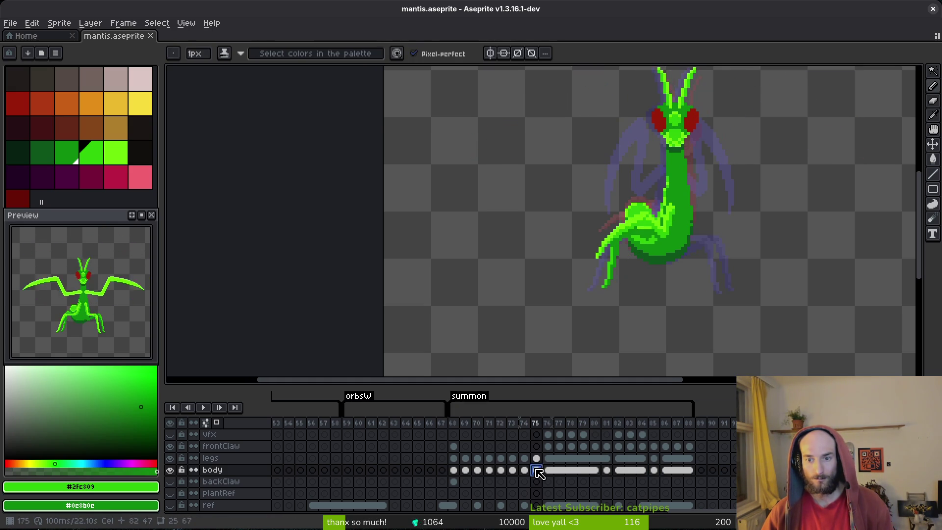
click(606, 471)
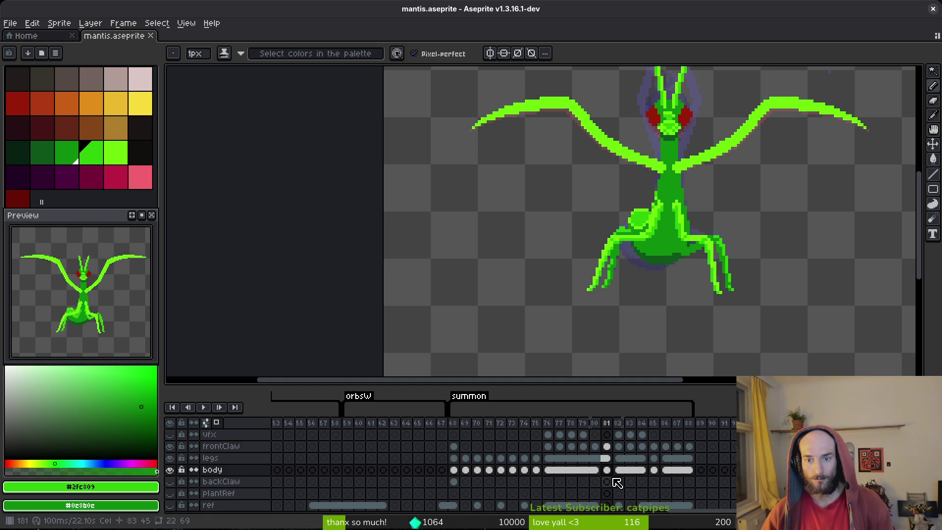
click(616, 477)
key(Right)
key(Right)
key(Right)
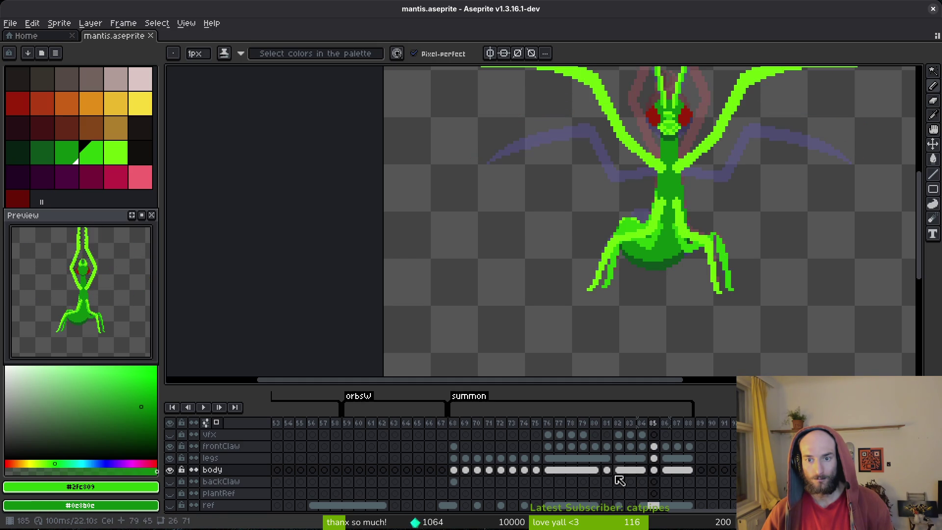
Step: Compare the poses of frames 76, 81, 85, 80 and 82
scroll(632, 307, down, 1)
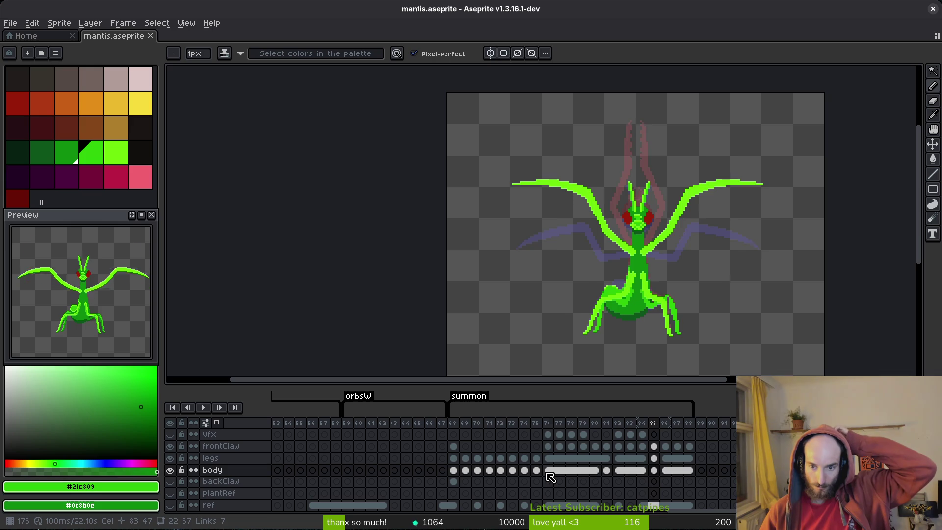
click(548, 470)
click(607, 470)
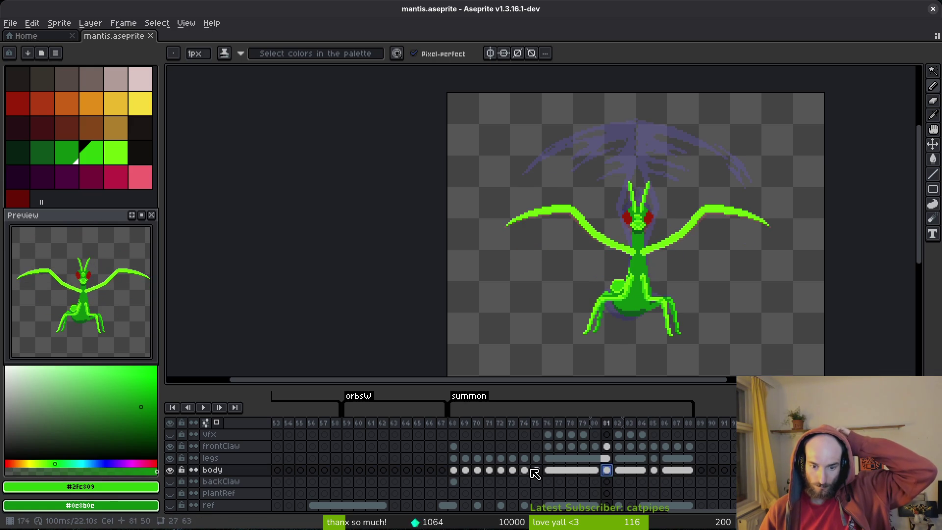
click(524, 470)
click(607, 470)
click(655, 471)
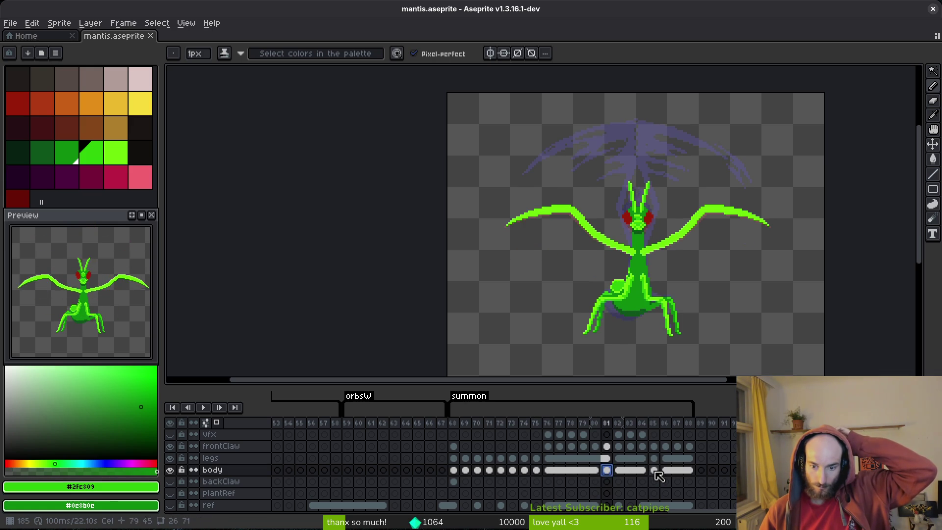
click(595, 471)
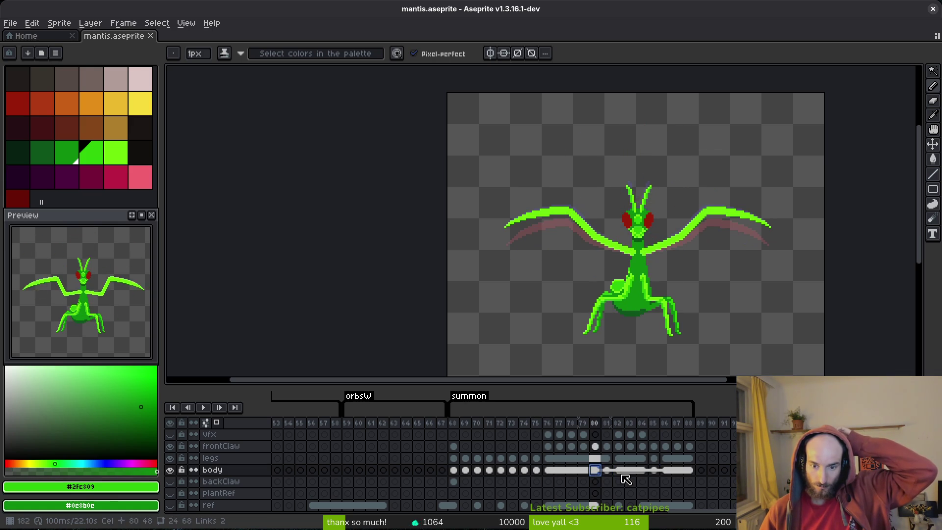
click(619, 471)
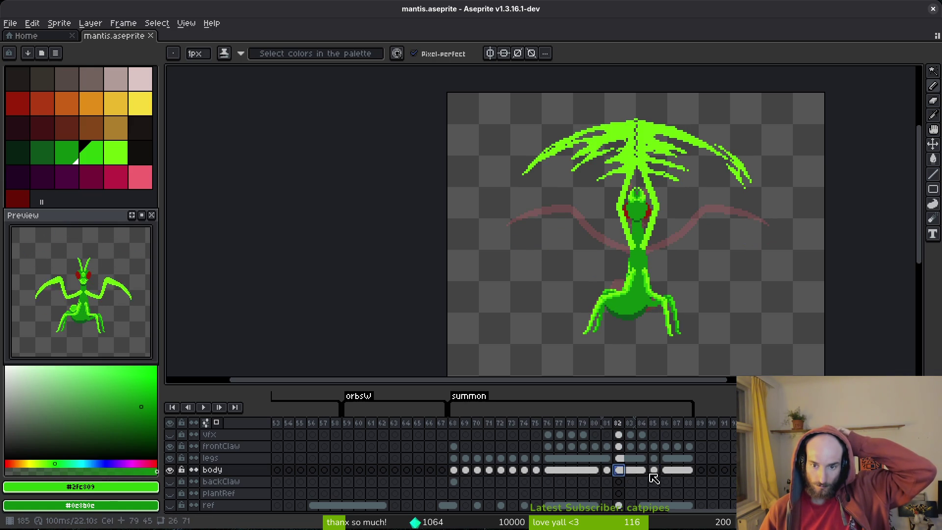
click(596, 470)
click(619, 470)
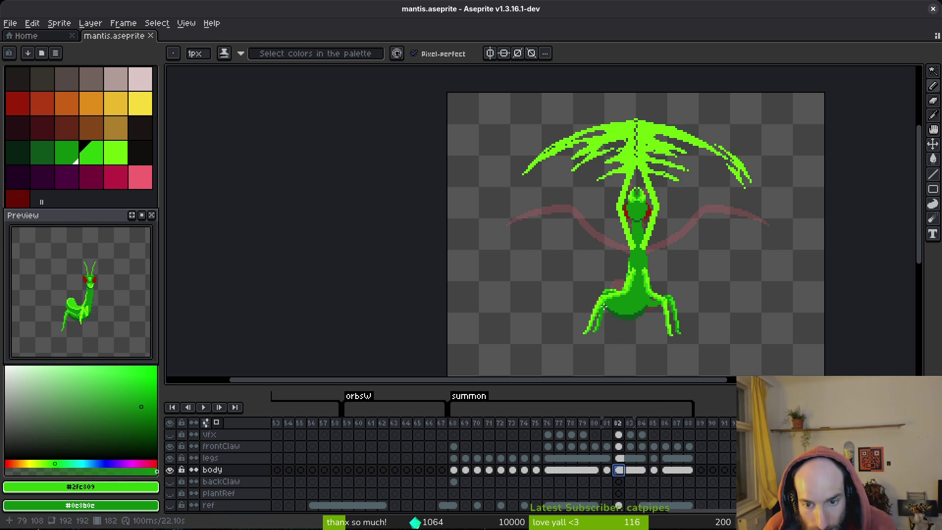
Step: Flip between frames 81 and 85 to compare their wing poses
click(654, 470)
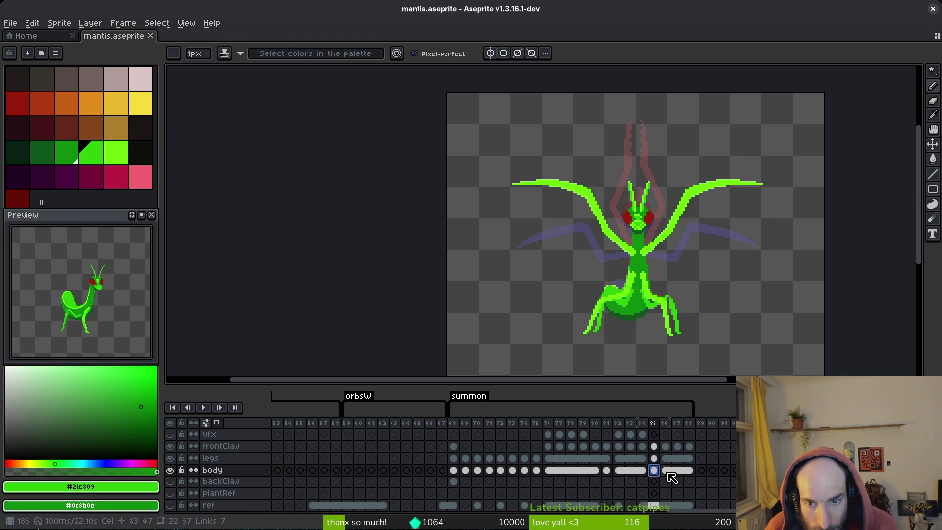
click(607, 470)
click(654, 470)
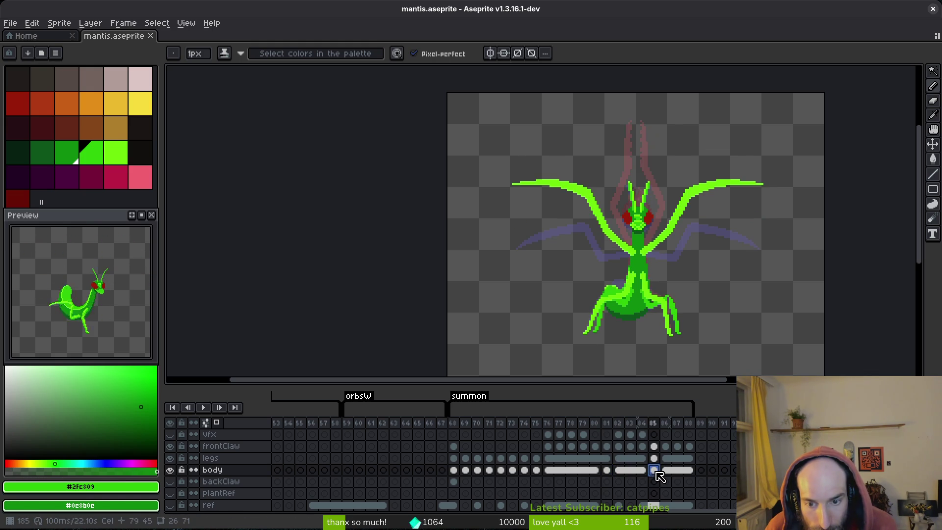
click(607, 470)
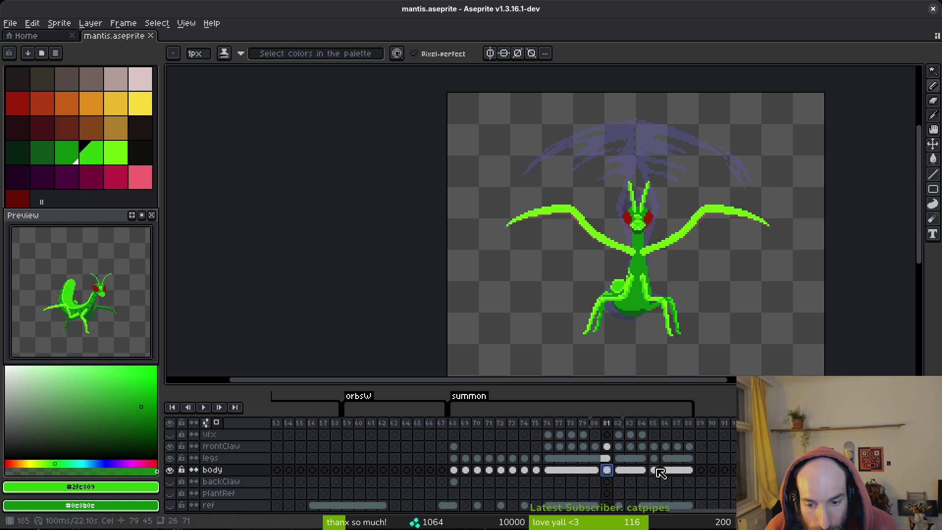
click(654, 470)
click(606, 469)
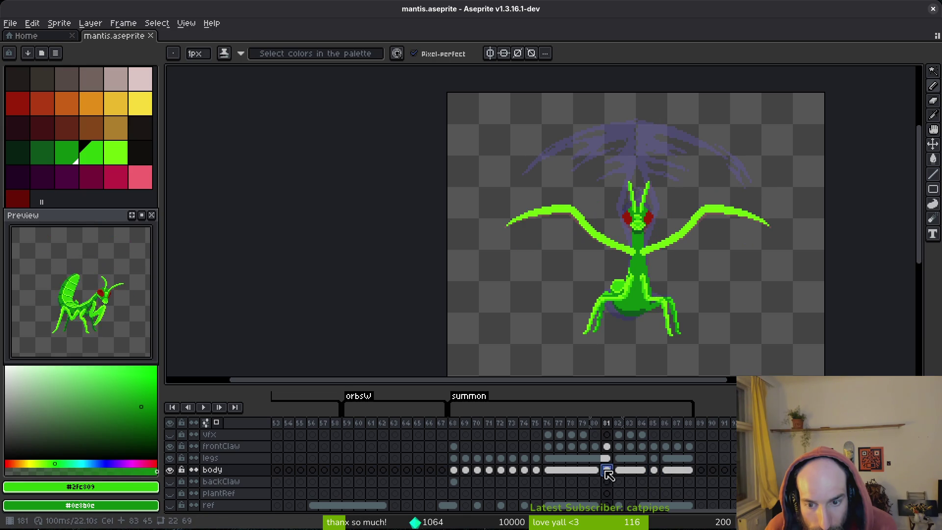
click(655, 471)
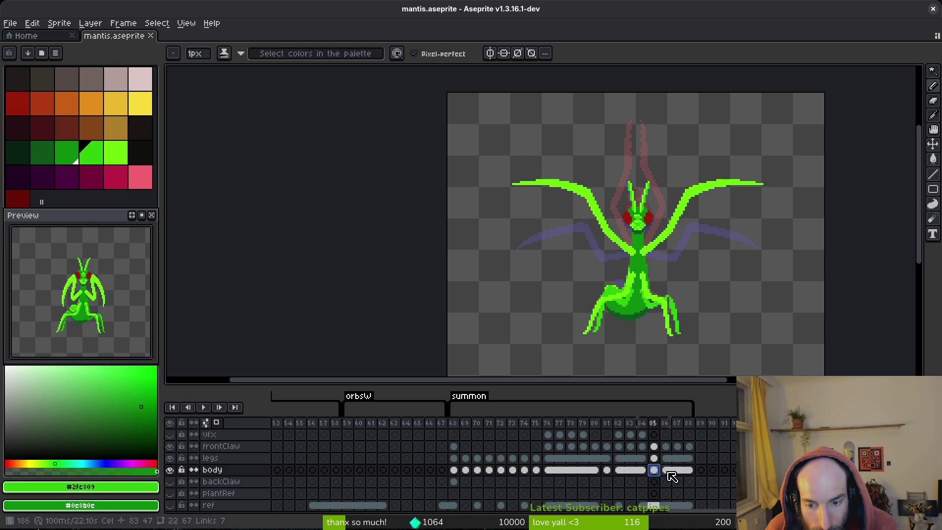
Step: Flip between frame 86's wing pose and frame 81
click(666, 471)
click(608, 471)
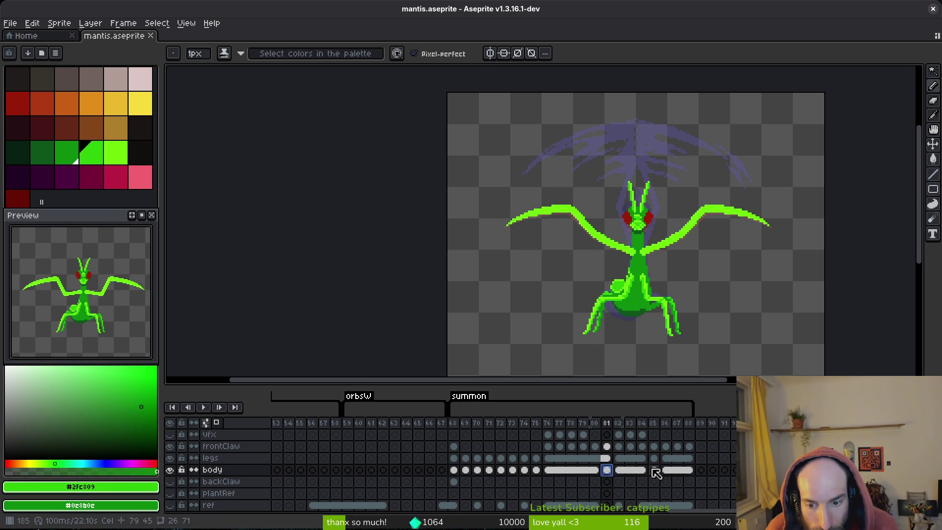
click(668, 471)
click(611, 474)
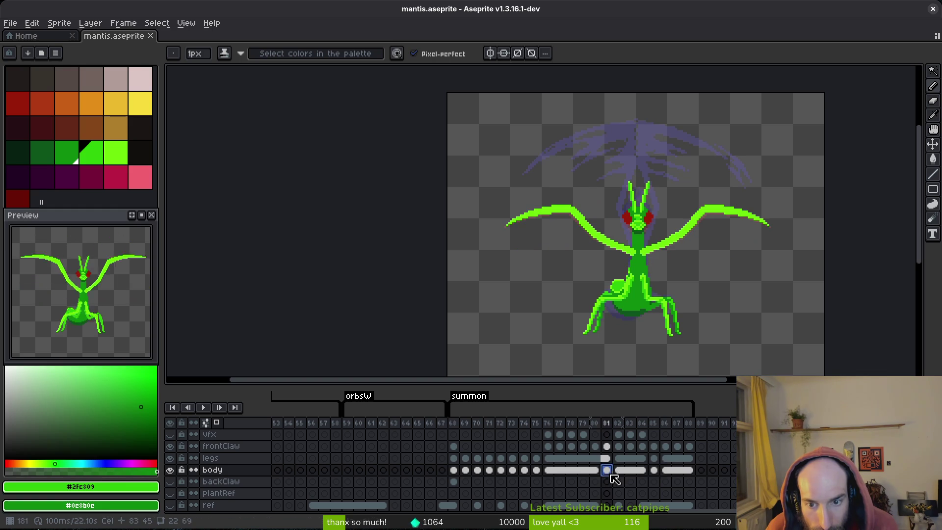
click(667, 471)
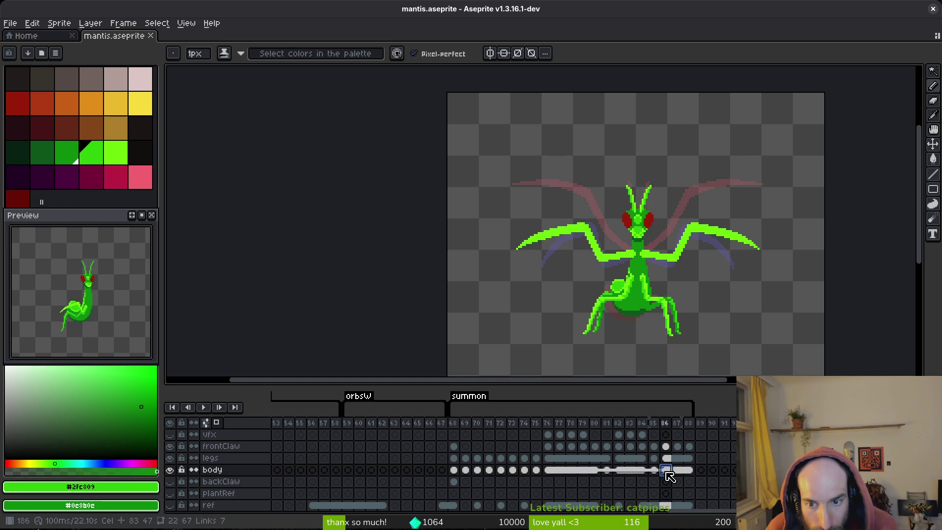
click(611, 473)
click(666, 471)
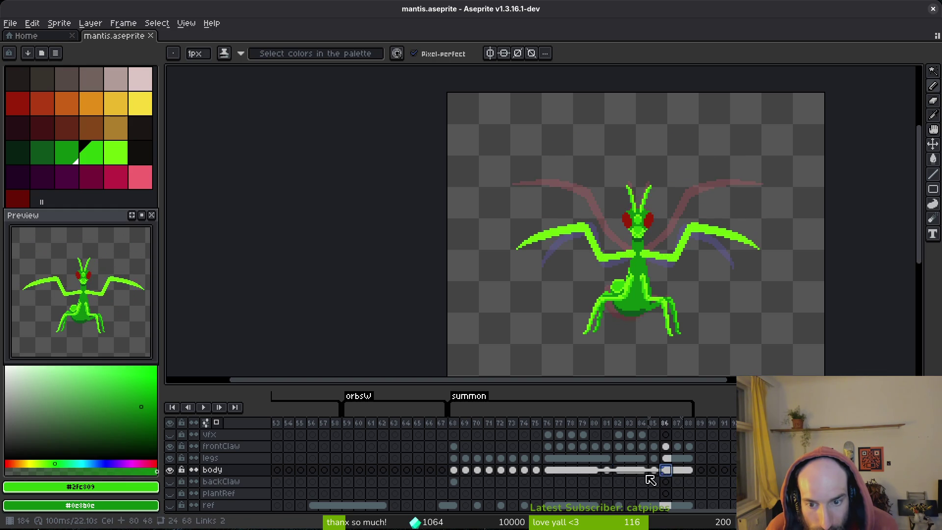
click(609, 472)
Step: Preview frames 74, 75, 85 and 86 against frame 81's pose
click(525, 471)
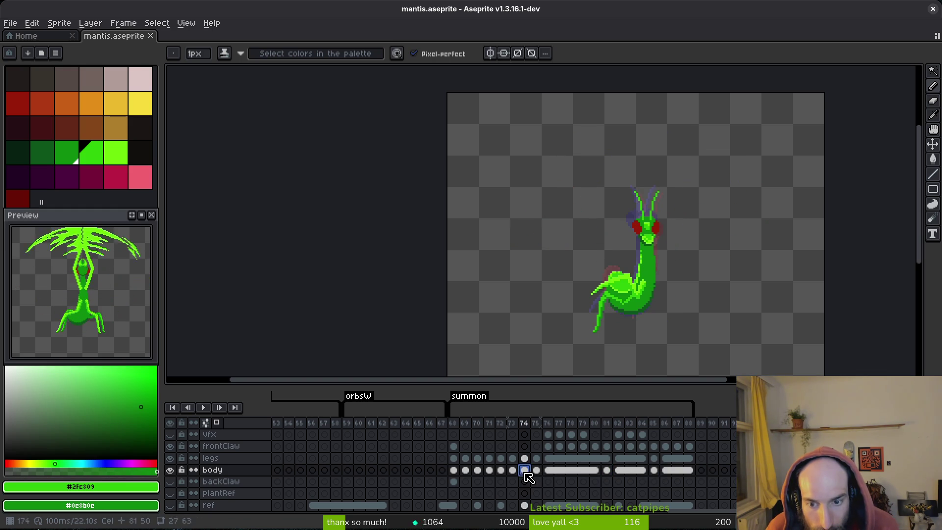
click(606, 470)
click(537, 469)
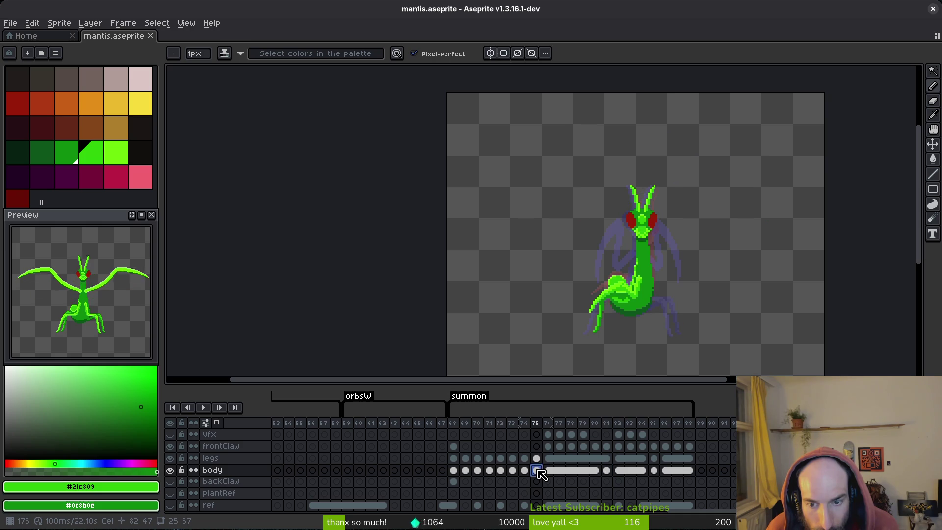
click(608, 470)
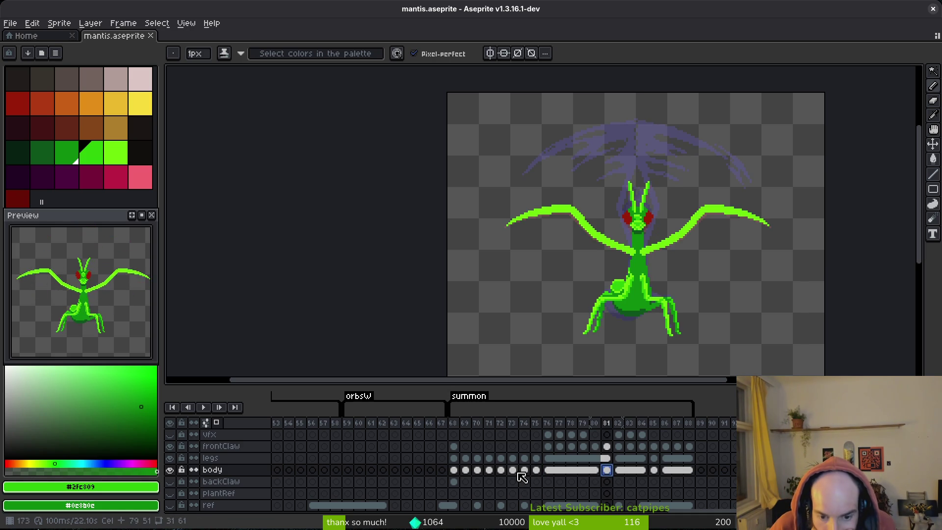
click(533, 472)
click(607, 470)
click(654, 470)
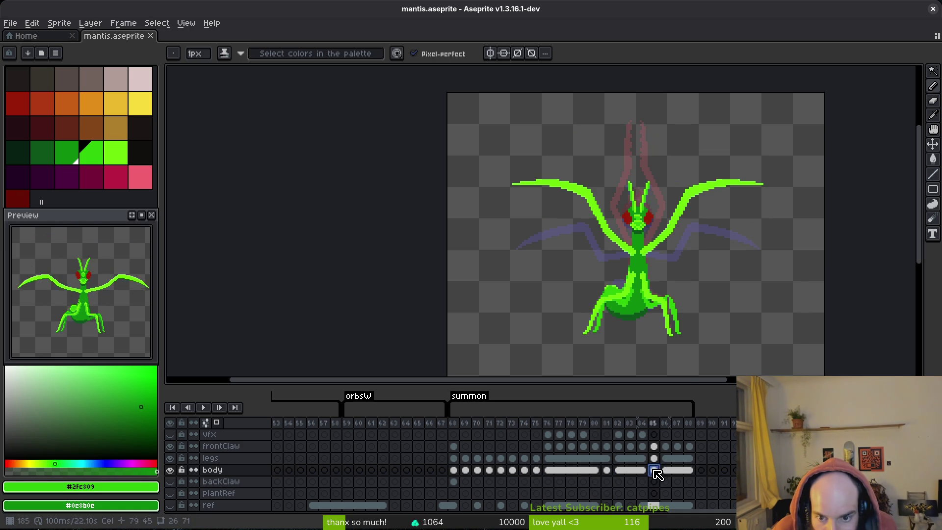
click(608, 470)
click(669, 471)
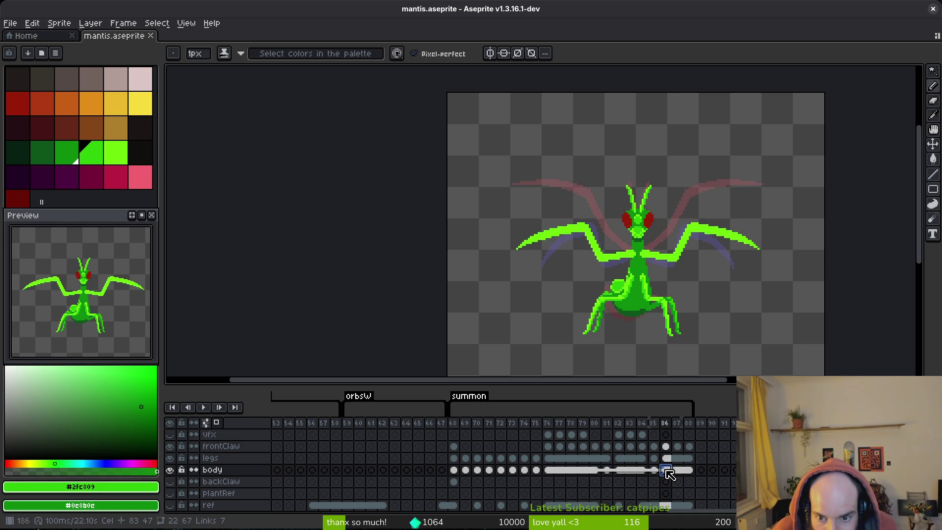
click(607, 471)
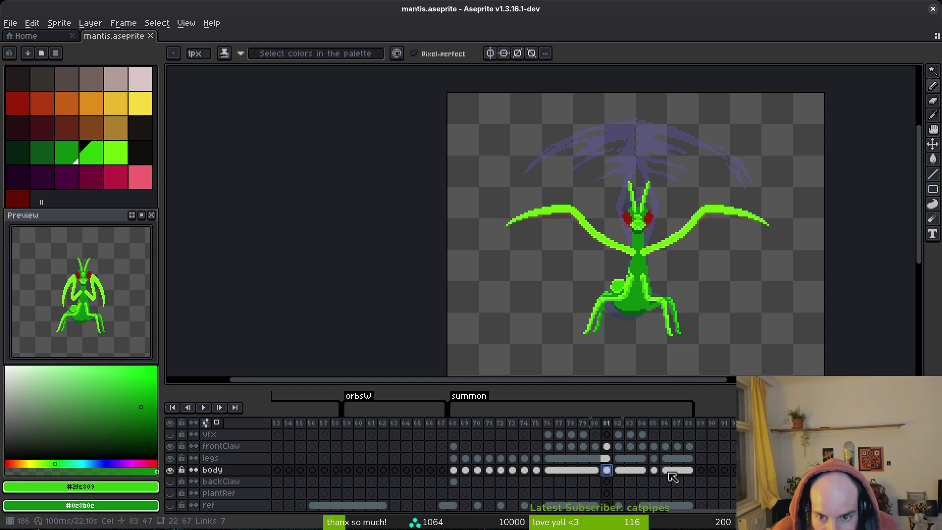
Step: Compare frames 86 and 88 with frame 81, then select the body cels around frame 81
click(669, 472)
click(607, 470)
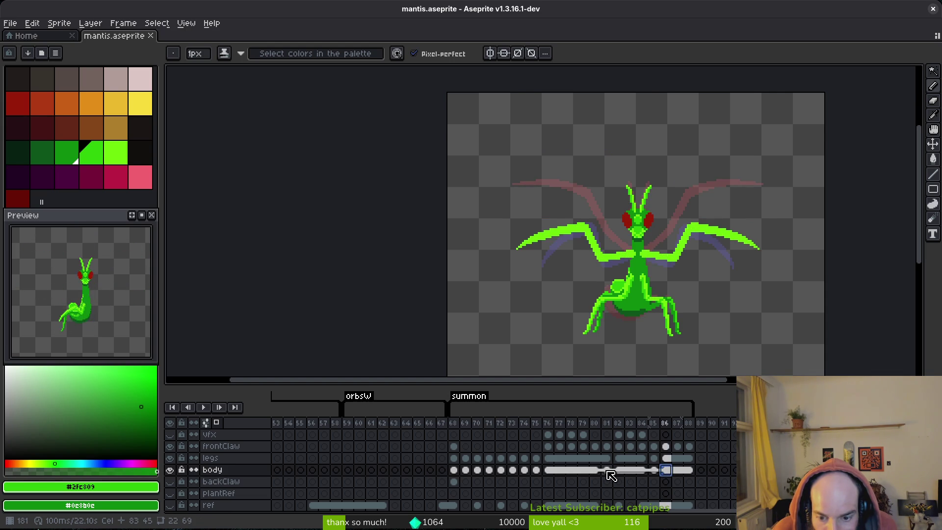
click(666, 471)
click(686, 472)
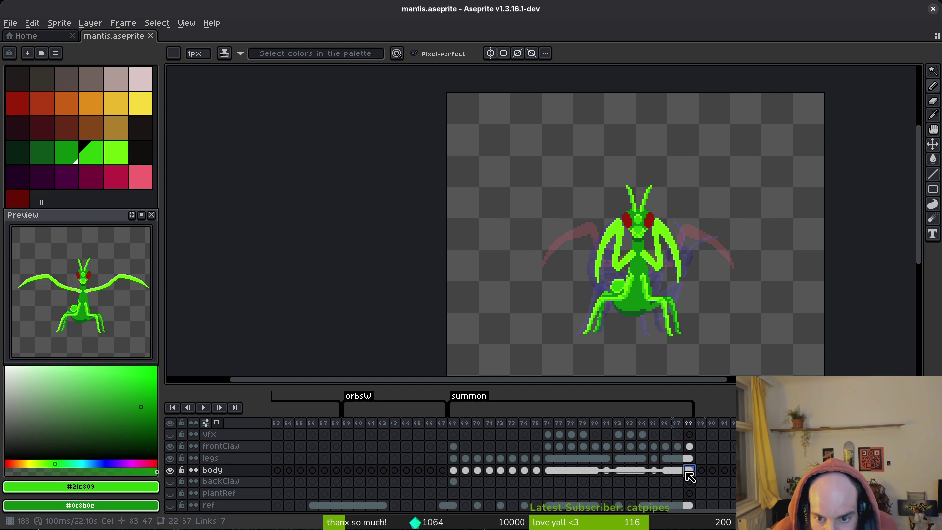
click(607, 470)
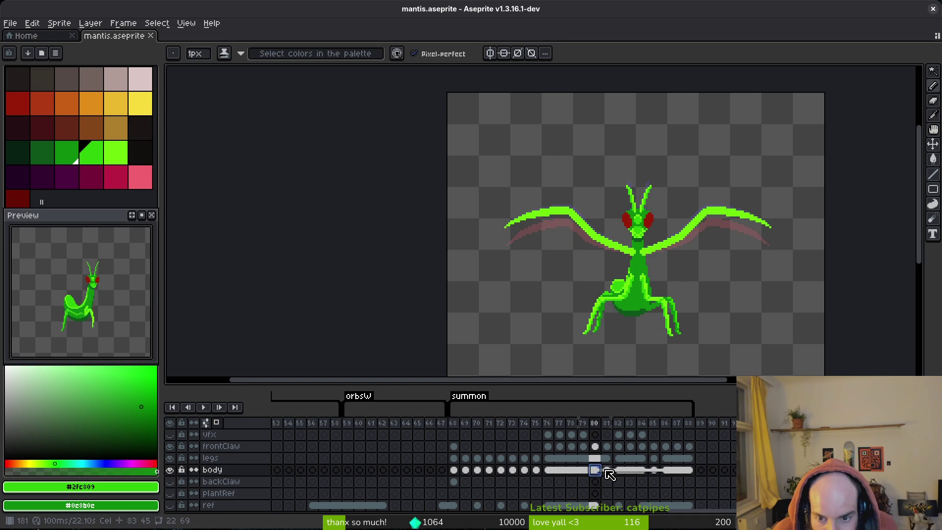
click(676, 471)
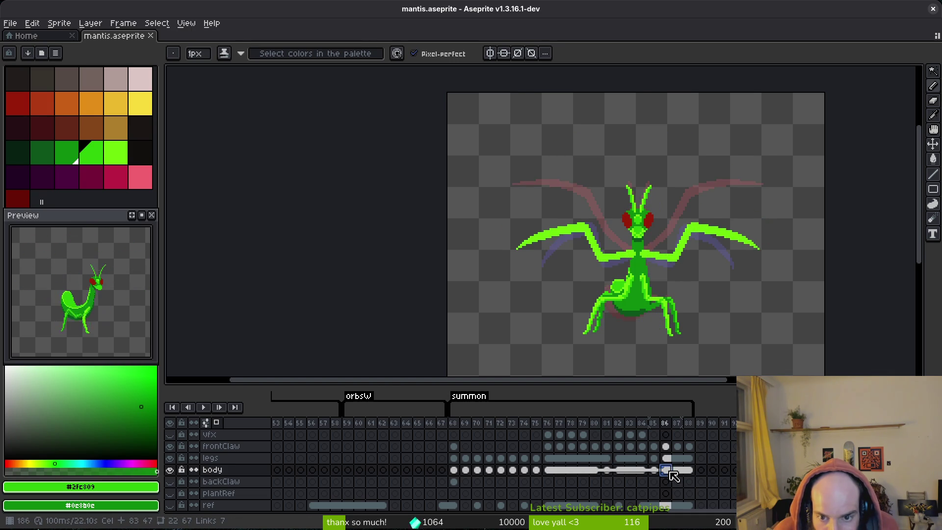
click(609, 471)
click(668, 471)
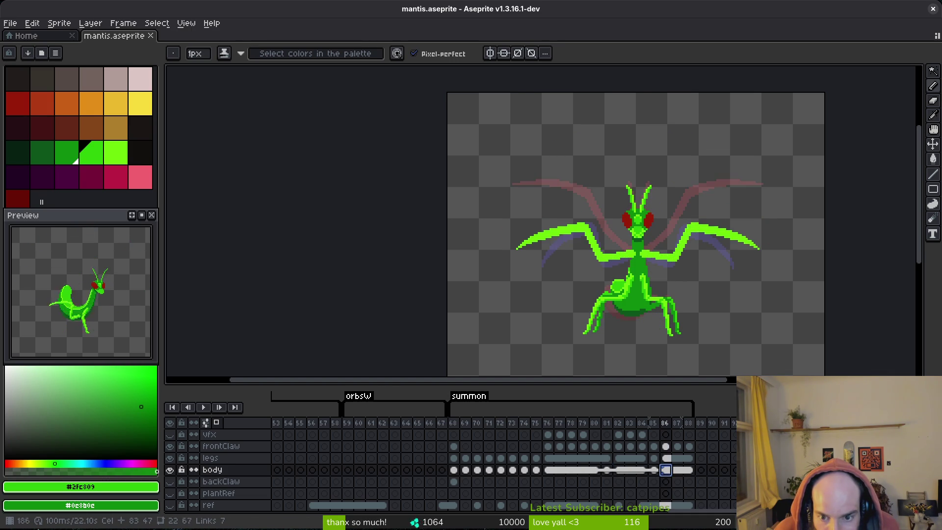
drag(599, 471, 610, 471)
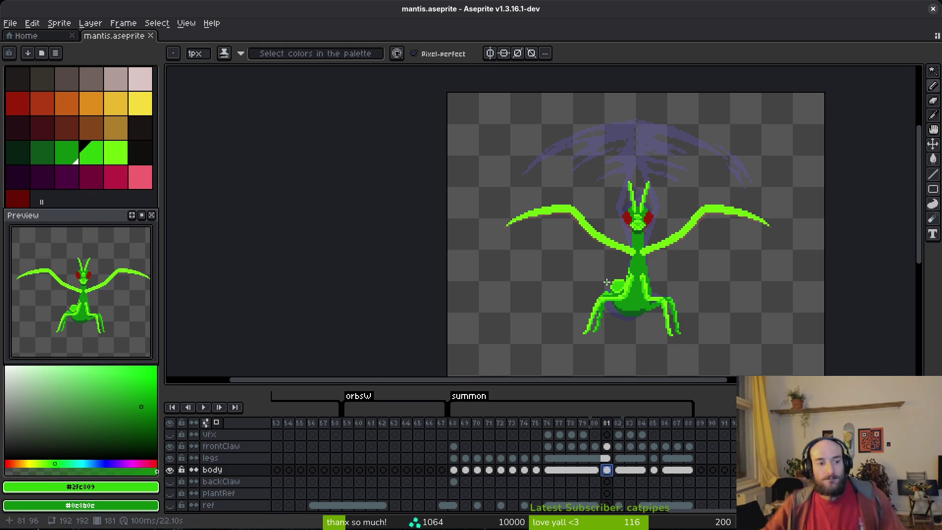
key(Return)
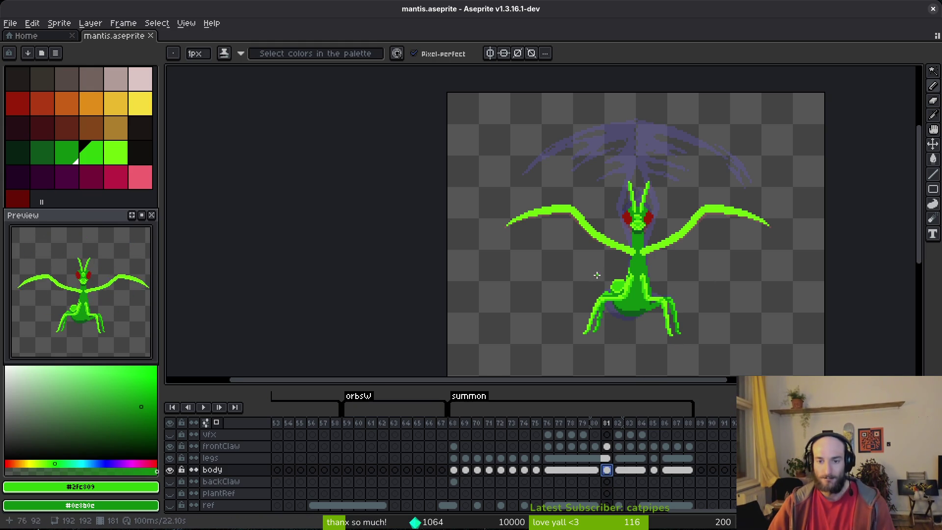
Step: Stop playback and pick the bright green from the leg tip
key(i)
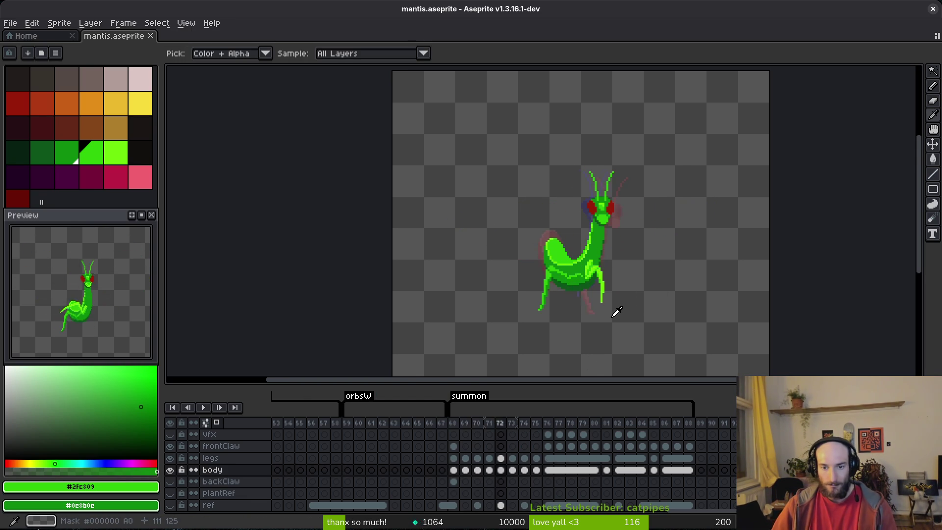
key(Return)
scroll(620, 308, up, 3)
scroll(625, 305, up, 2)
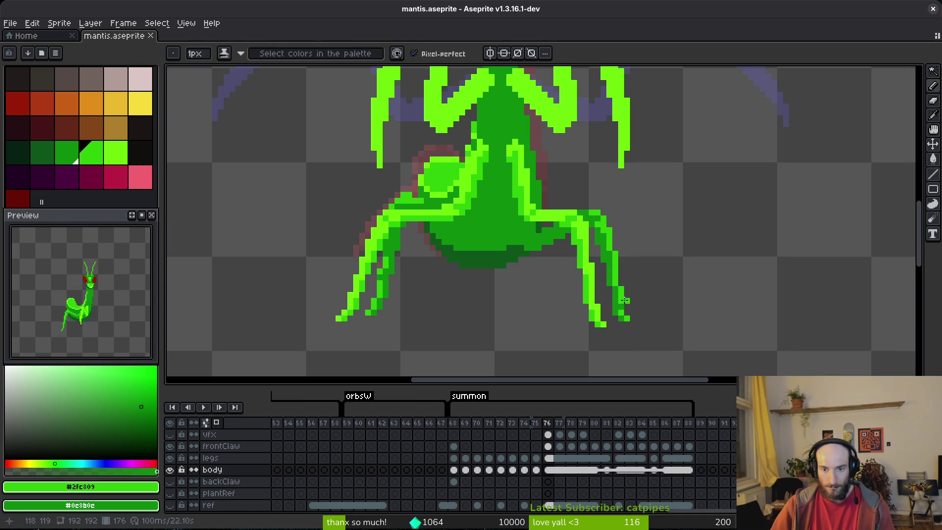
alt+click(610, 320)
Step: Step back to frame 69 and begin lassoing its right rear leg
key(Left)
key(Left)
key(Left)
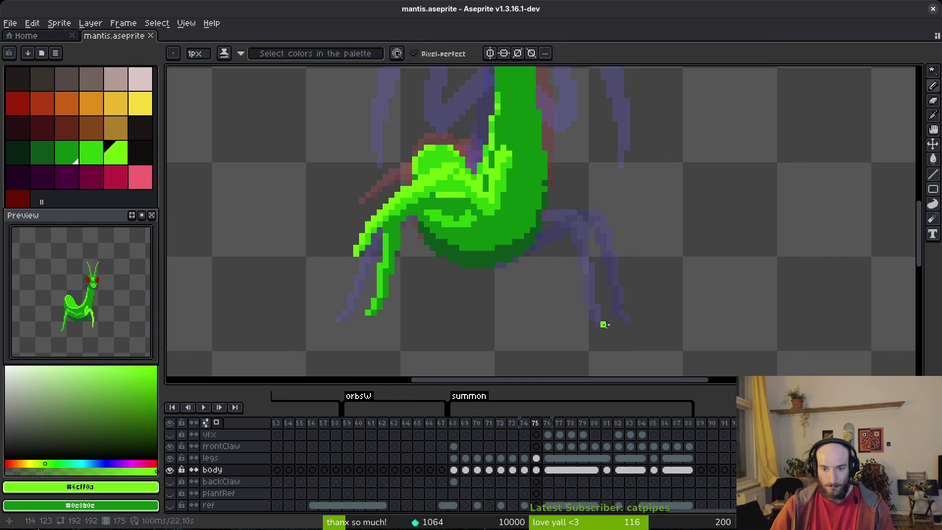
key(Left)
key(Left)
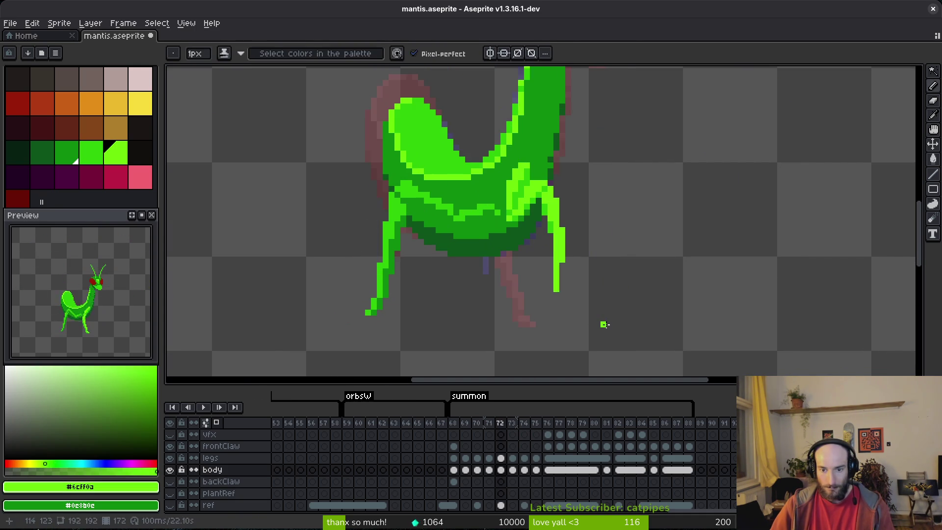
key(Left)
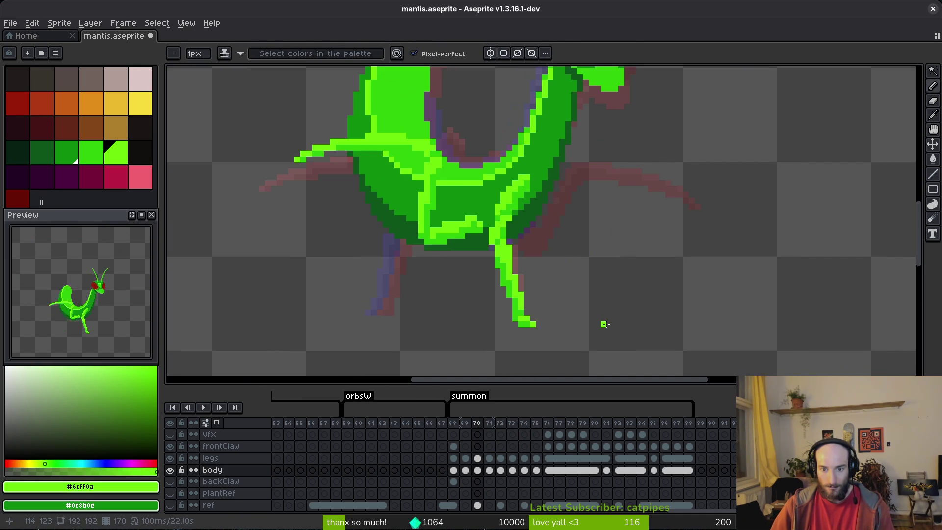
key(Right)
key(Right)
key(Right)
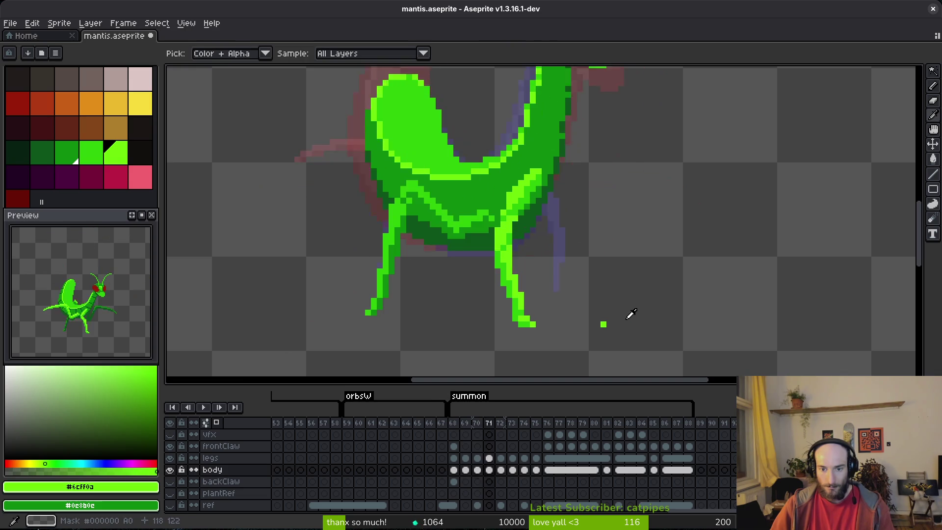
key(Left)
key(Left)
key(Left)
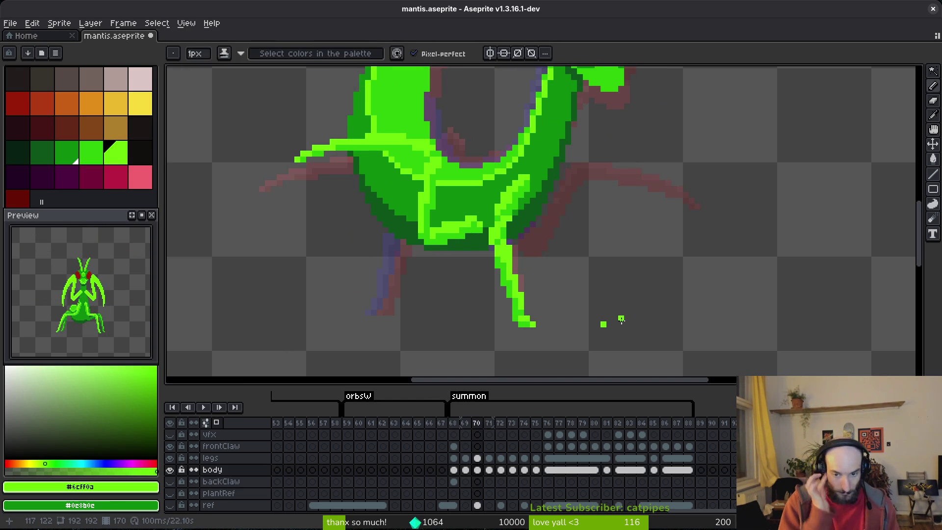
key(Left)
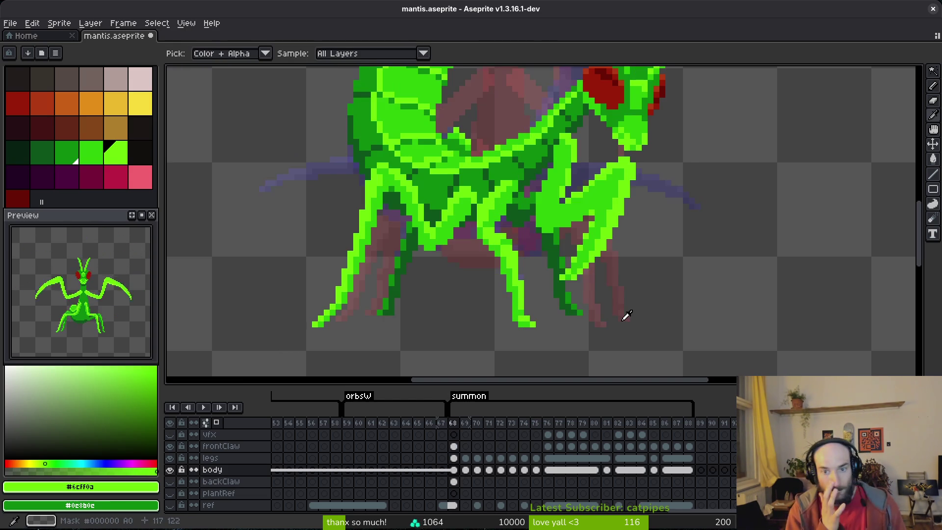
key(b)
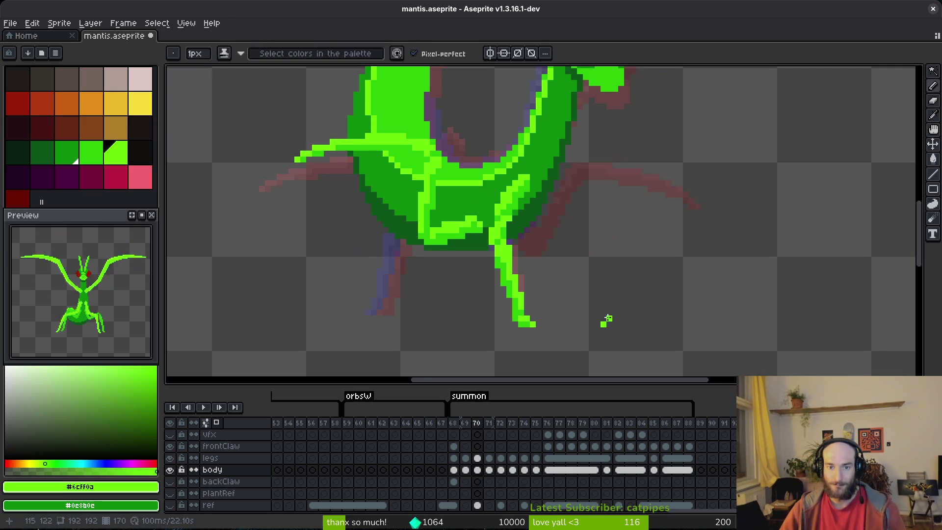
key(shift+w)
drag(549, 153, 514, 182)
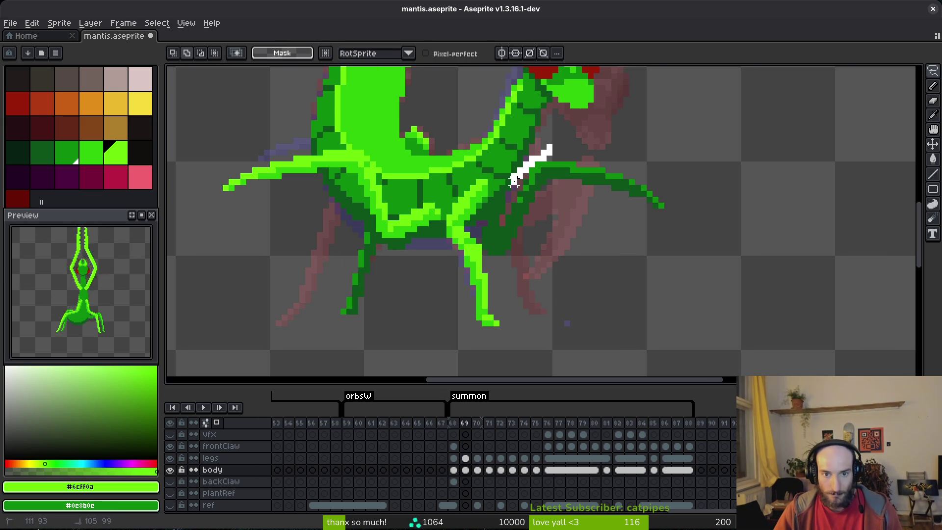
Step: Select frame 69's rear leg on the legs layer and copy it via cut and undo
mouse_move(485, 252)
mouse_down()
mouse_move(626, 227)
mouse_move(559, 144)
mouse_move(549, 147)
mouse_up()
click(465, 458)
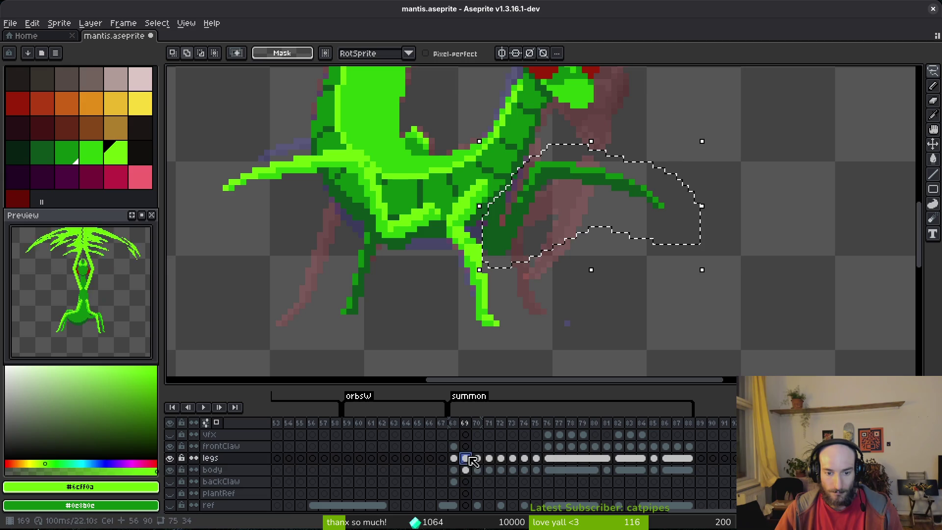
key(ctrl+x)
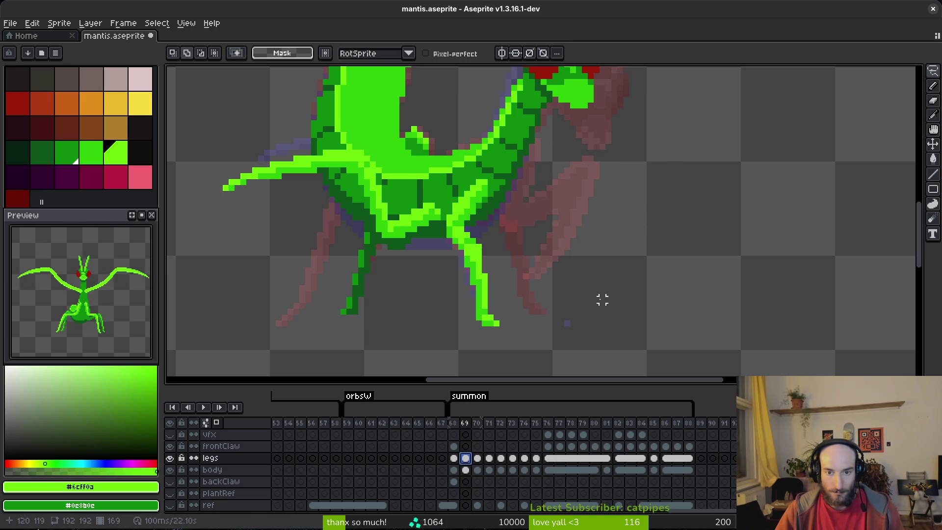
key(ctrl+z)
Step: Paste the rear leg into frame 70, nudged one pixel up and right
key(period)
key(ctrl+v)
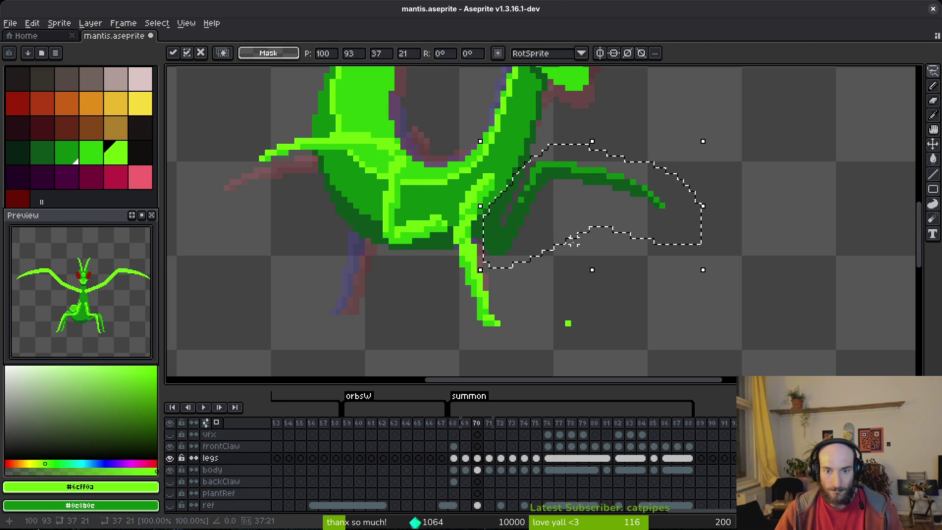
scroll(577, 243, left, 1)
key(Up)
key(Up)
key(Right)
key(Right)
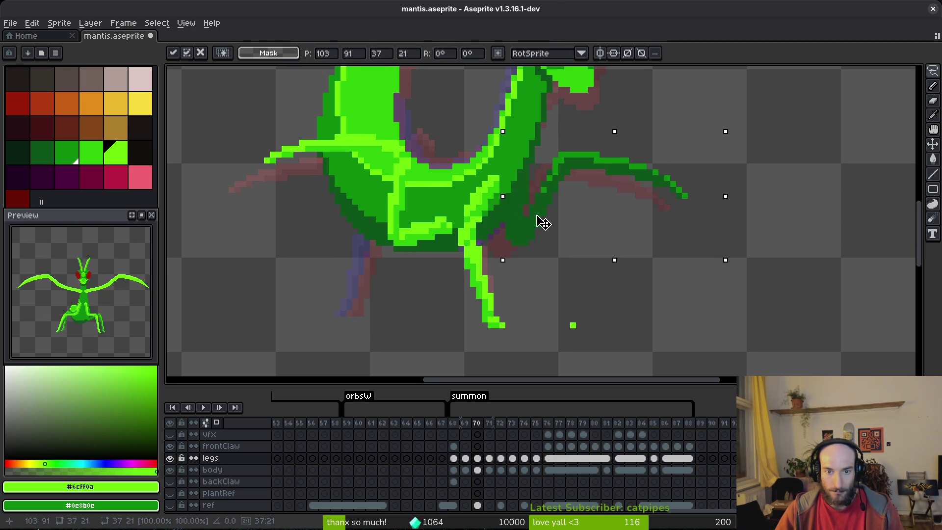
key(Return)
scroll(603, 167, up, 3)
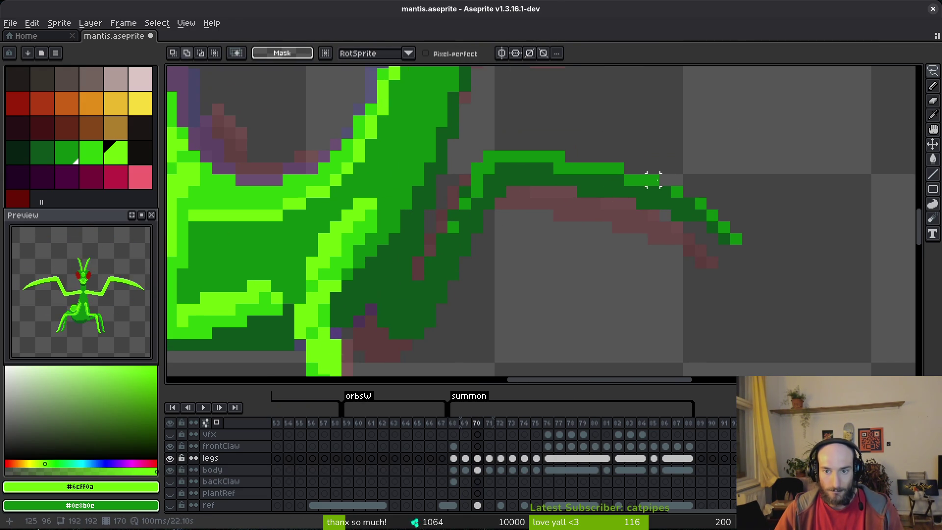
Step: Rotate frame 70's rear leg about 12° to lie flatter and apply it
drag(511, 202, 666, 132)
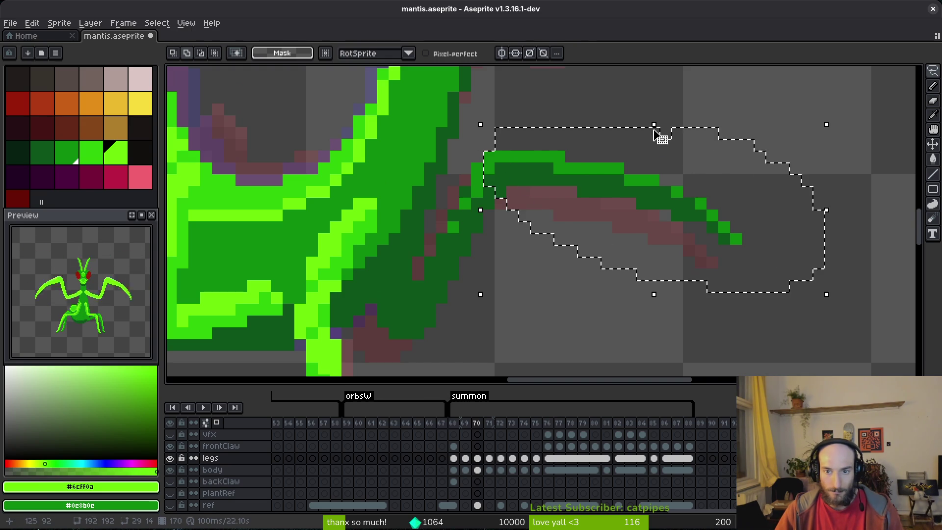
drag(835, 302, 840, 258)
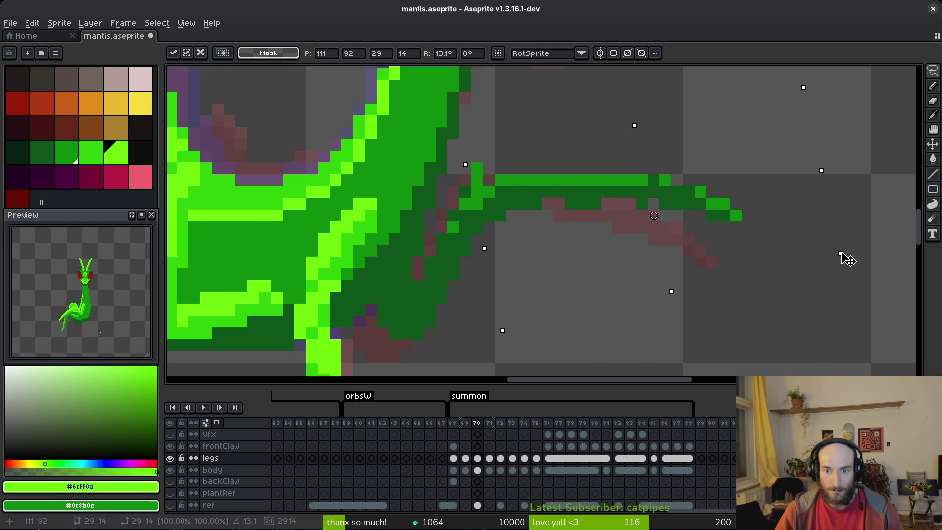
mouse_move(613, 192)
mouse_down()
mouse_move(636, 171)
mouse_move(616, 157)
mouse_up()
key(ctrl+d)
key(b)
alt+click(491, 179)
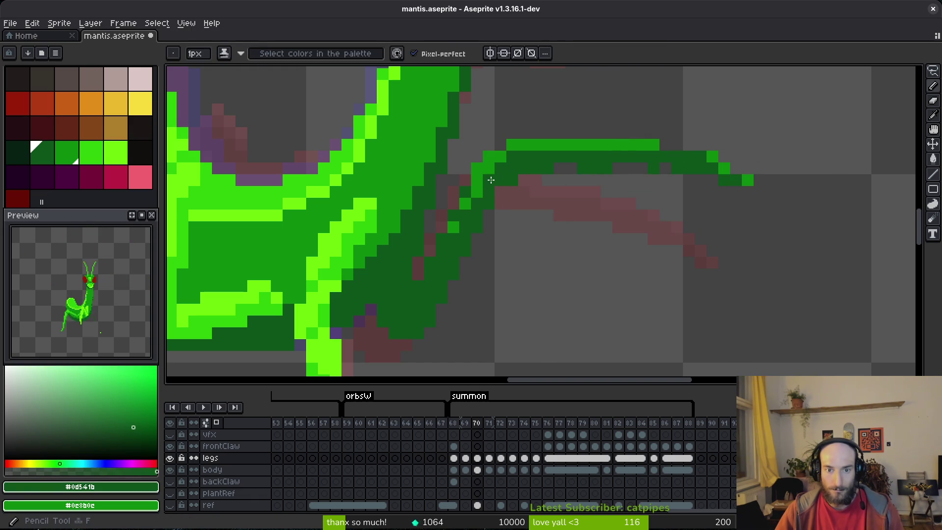
Step: Repaint the leg joint pixels on frame 70 in dark and mid green
click(712, 157)
key(b)
key(])
click(711, 160)
click(665, 156)
alt+click(721, 176)
click(712, 179)
key(])
click(736, 191)
Step: Save mantis.aseprite
key(ctrl+s)
scroll(736, 221, down, 4)
scroll(692, 233, up, 2)
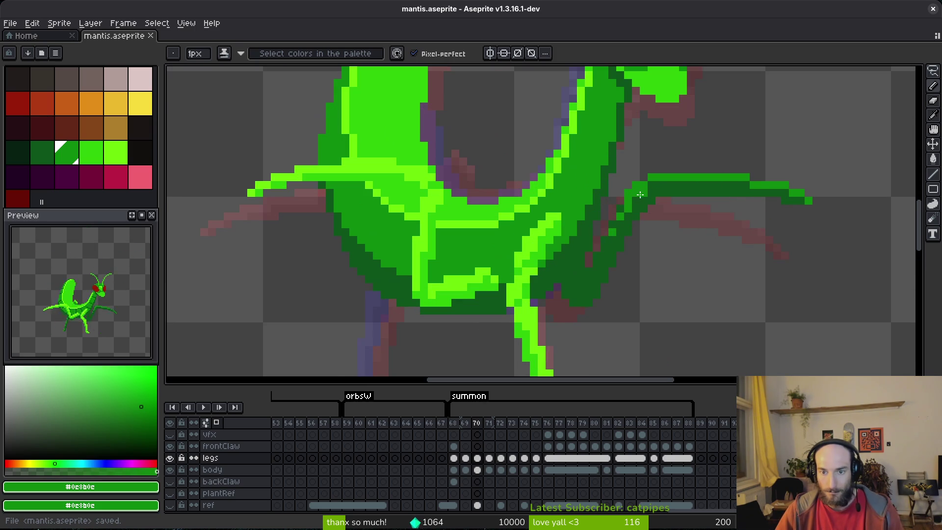
scroll(708, 211, down, 3)
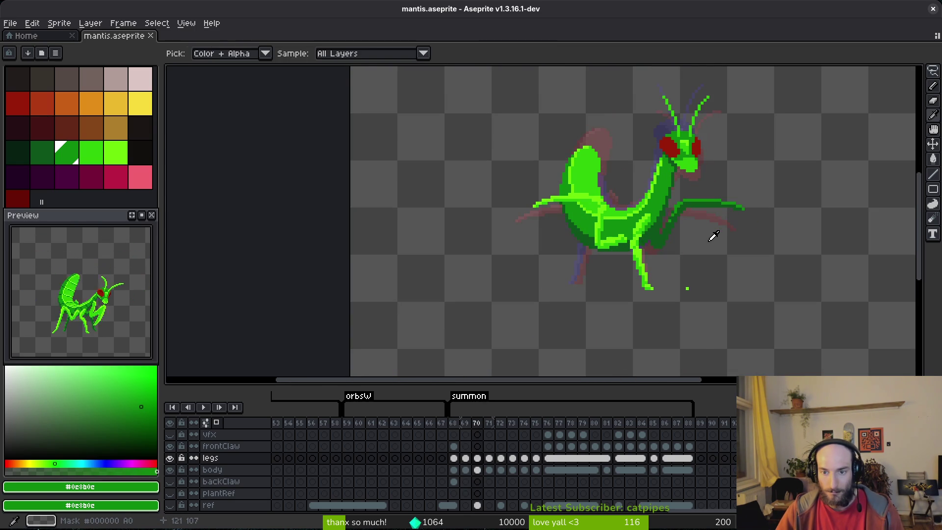
Step: Flip between frames 69 and 70 to compare, ending on frame 69
key(Left)
key(Right)
key(Left)
key(Right)
key(Left)
key(Right)
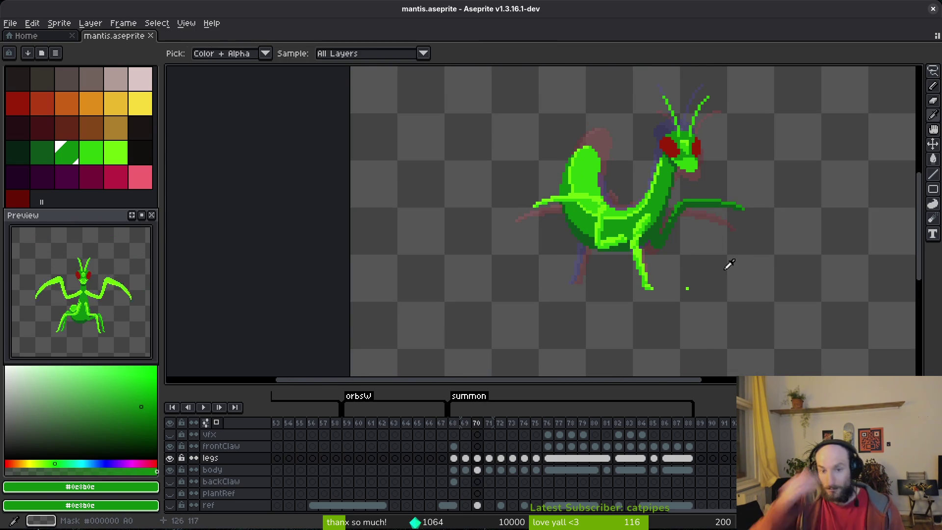
key(b)
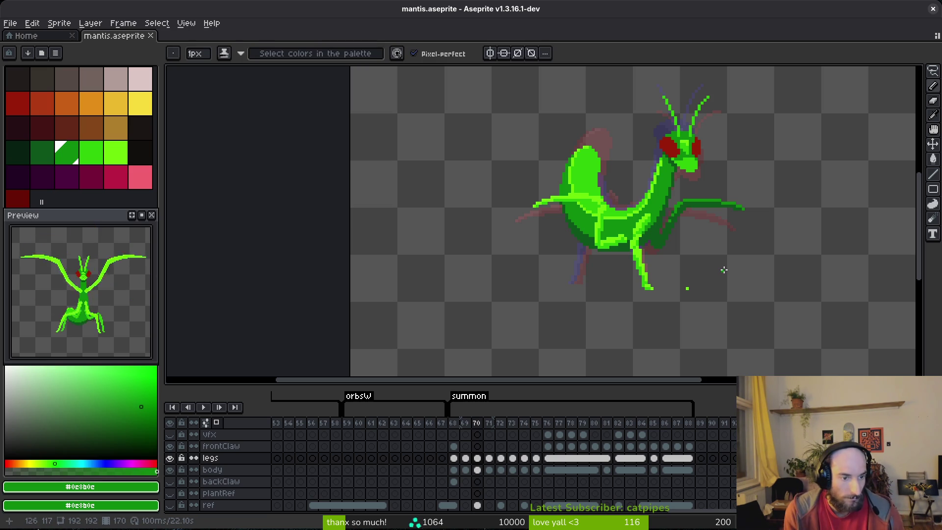
key(i)
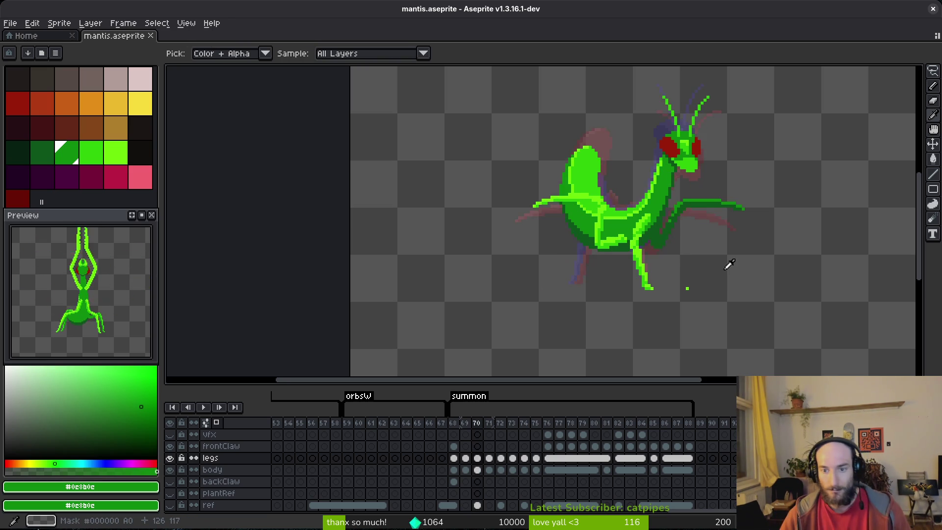
key(comma)
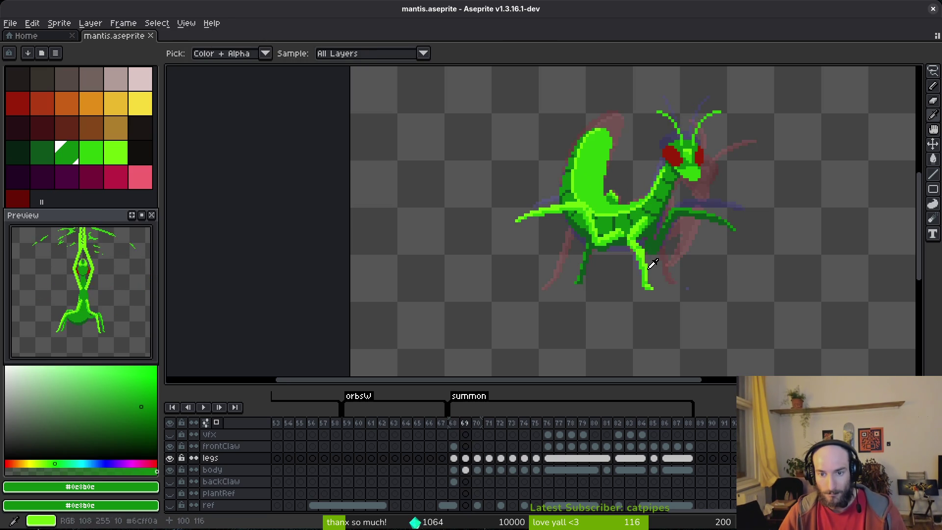
Step: Return to frame 69, sample the leg's dark green and save
key(period)
key(b)
key(comma)
scroll(661, 245, up, 3)
alt+click(657, 242)
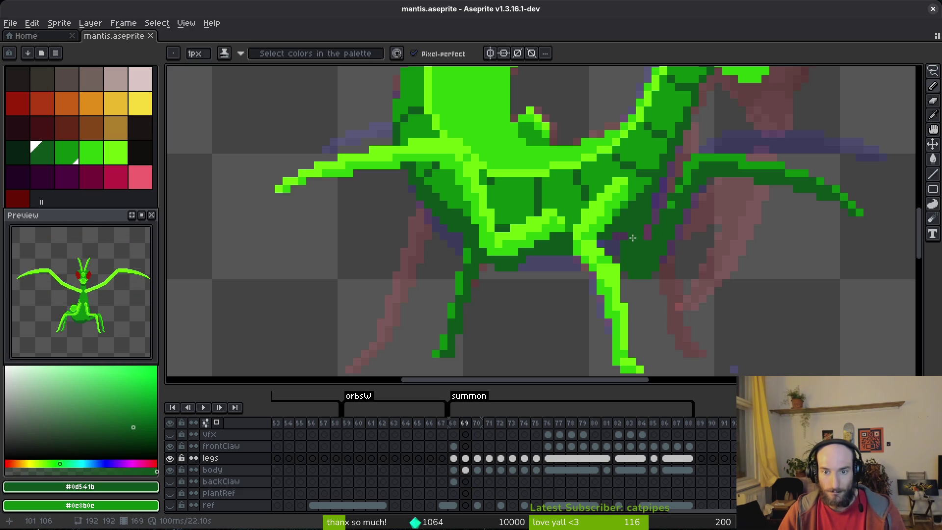
scroll(647, 246, down, 3)
key(ctrl+s)
Step: Erase the stray dark green pixels below the body and save again
scroll(669, 273, up, 2)
key(e)
scroll(655, 265, up, 3)
mouse_move(635, 219)
mouse_down()
mouse_move(605, 251)
mouse_move(588, 250)
mouse_up()
key(ctrl+s)
Step: Step through summon frames 70 to 76, selecting the body then the legs layer
scroll(706, 250, down, 3)
scroll(706, 234, down, 2)
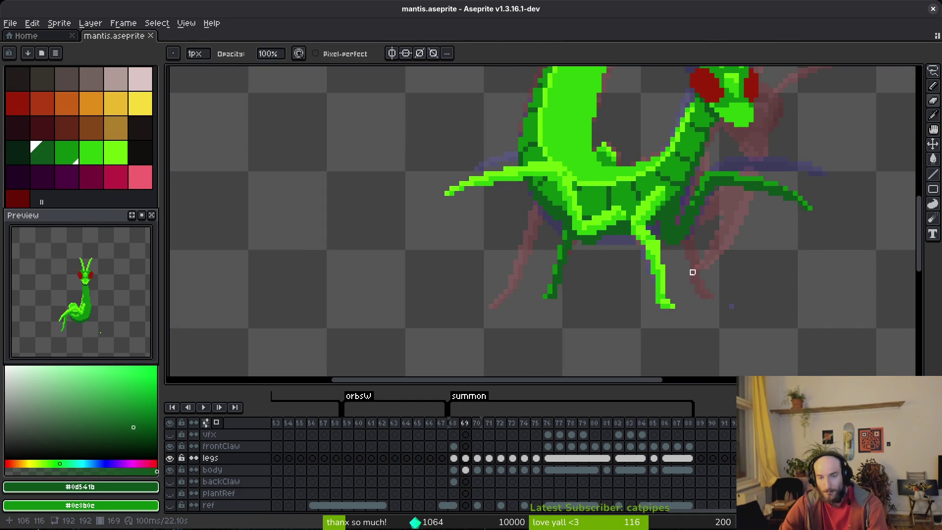
scroll(695, 275, down, 2)
key(Right)
scroll(707, 277, up, 3)
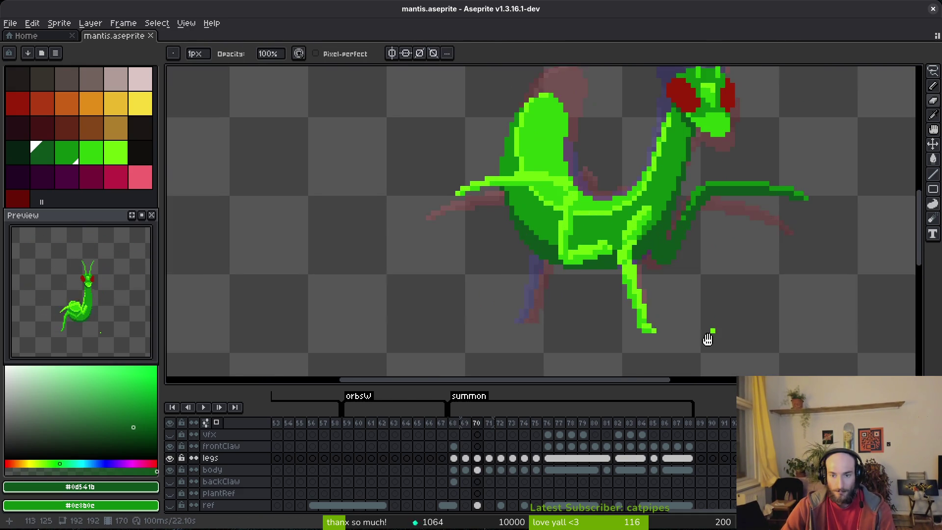
click(477, 469)
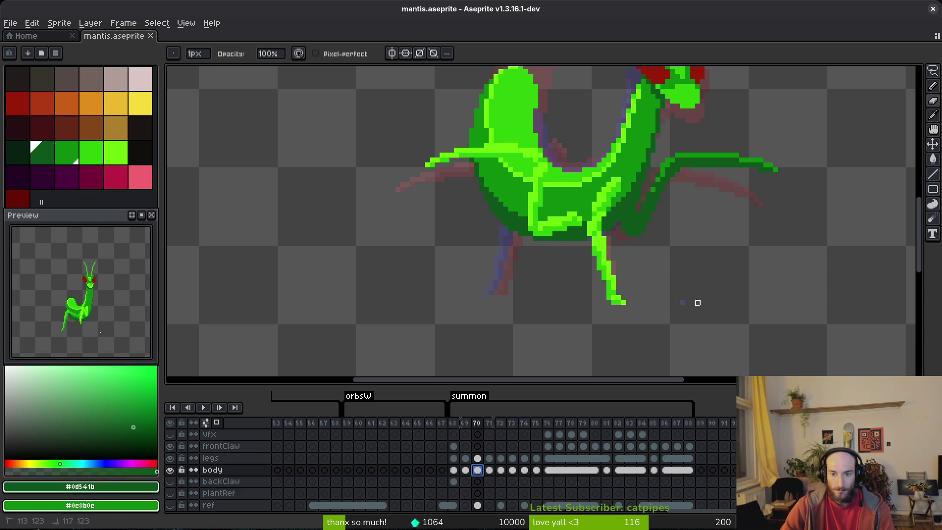
key(Right)
click(681, 302)
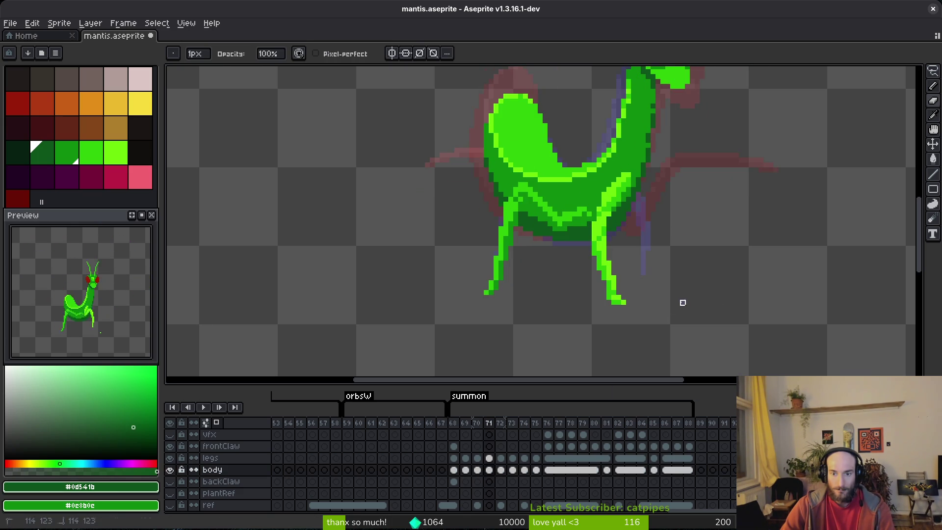
key(Right)
key(Right)
key(Right)
alt+click(682, 301)
key(Left)
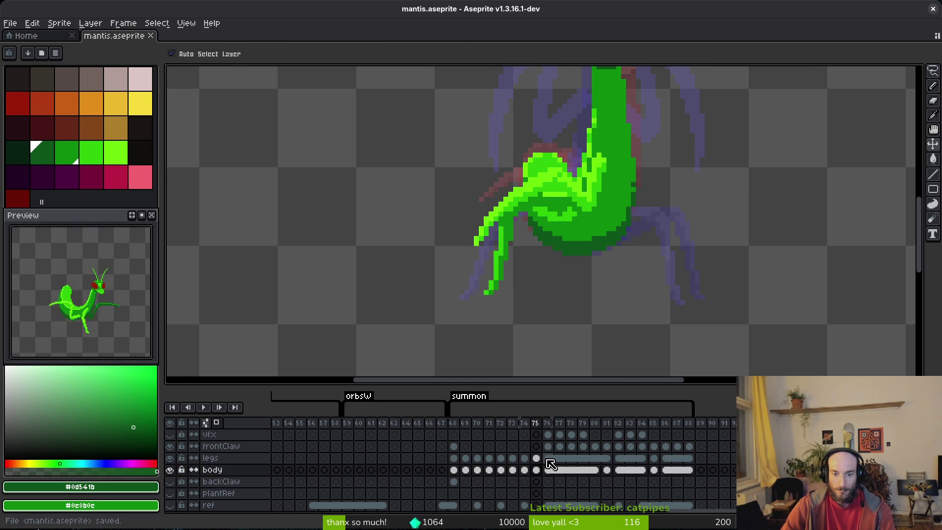
key(Up)
scroll(683, 303, up, 4)
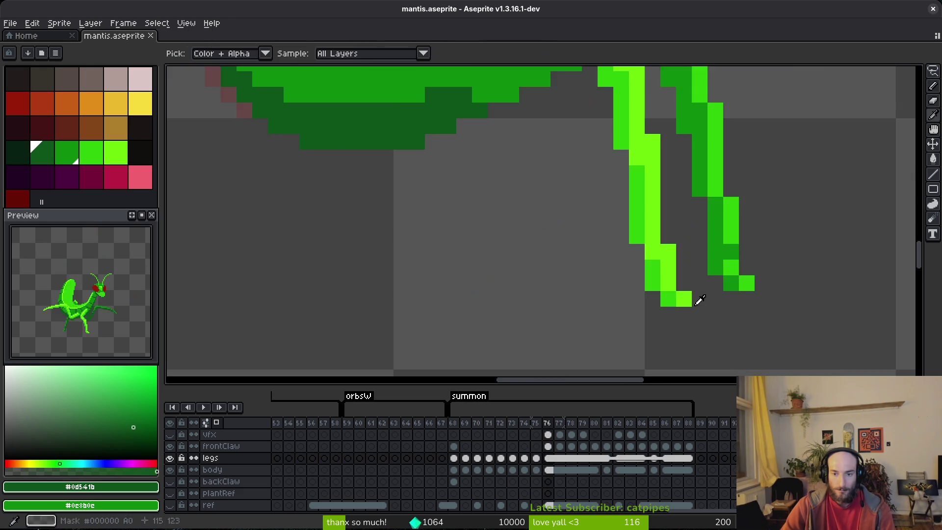
Step: Add a bright green pixel by the rear foot, compare frames 70 and 71, and save mantis.aseprite
alt+click(695, 299)
key(Left)
click(683, 298)
key(Left)
key(Left)
key(Left)
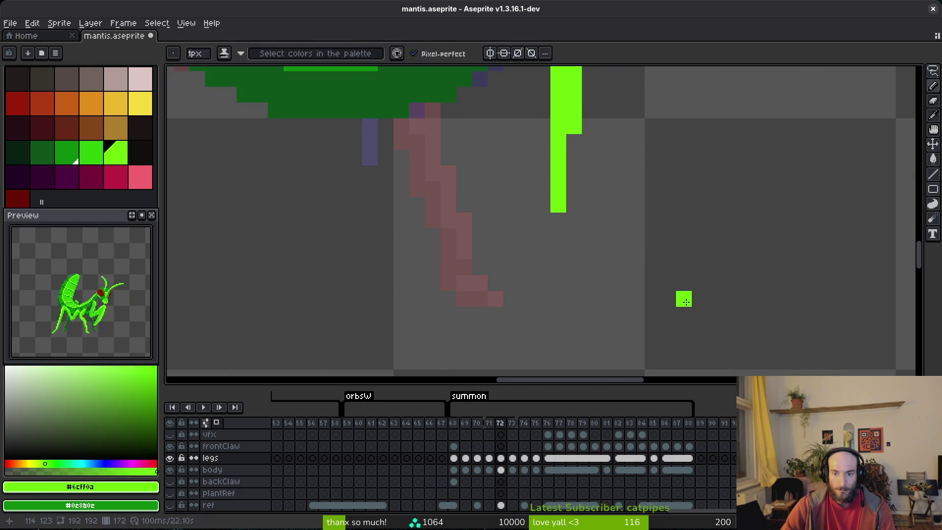
key(Left)
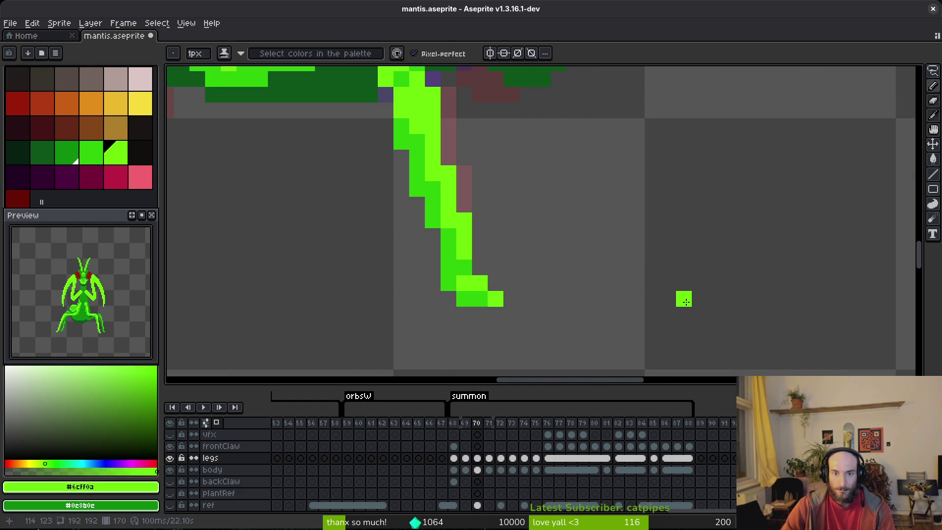
scroll(731, 267, down, 4)
key(alt)
Step: Sample the legs' mid green #0c8b0c on frame 70, then move to frame 71
key(alt)
key(Right)
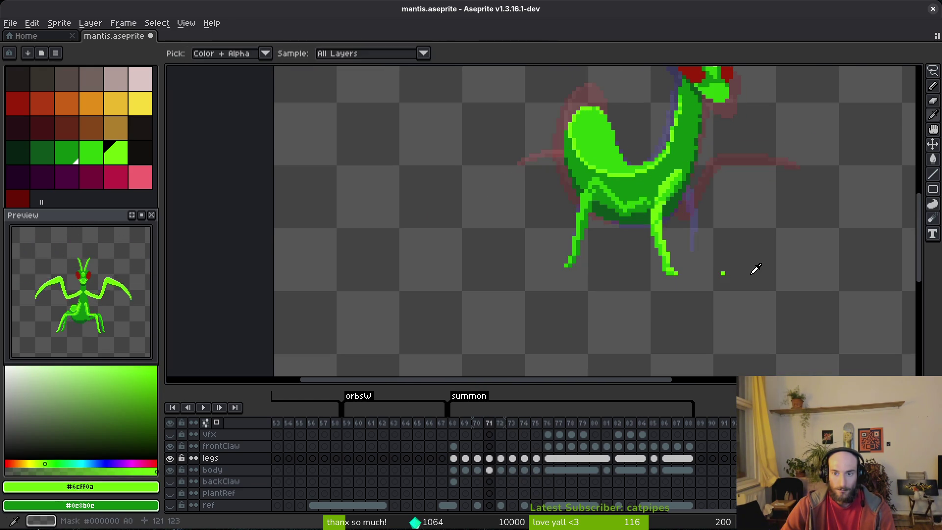
drag(732, 257, 613, 266)
key(ctrl+s)
key(Left)
key(alt)
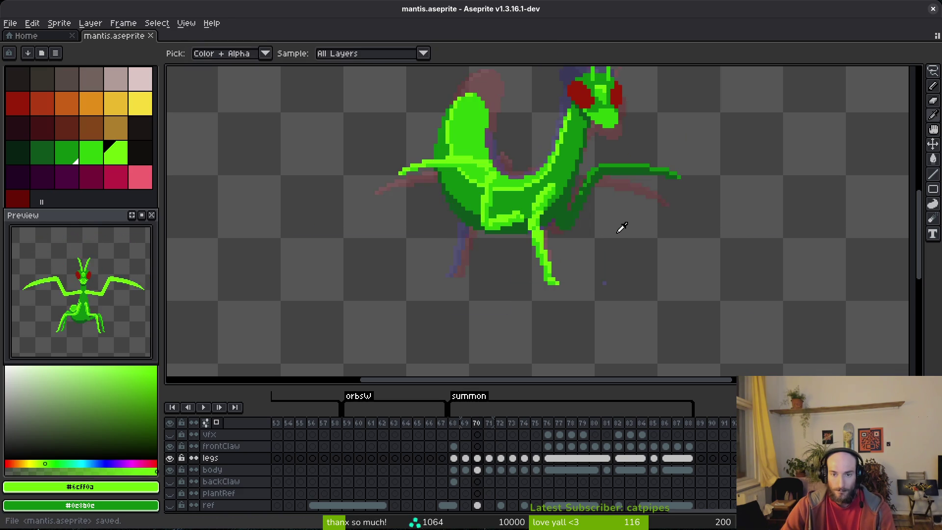
alt+click(633, 166)
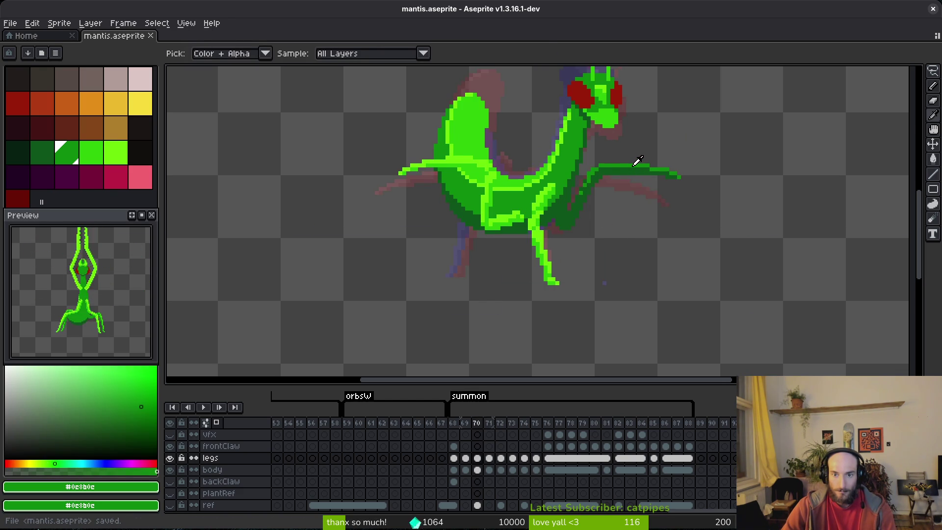
key(Right)
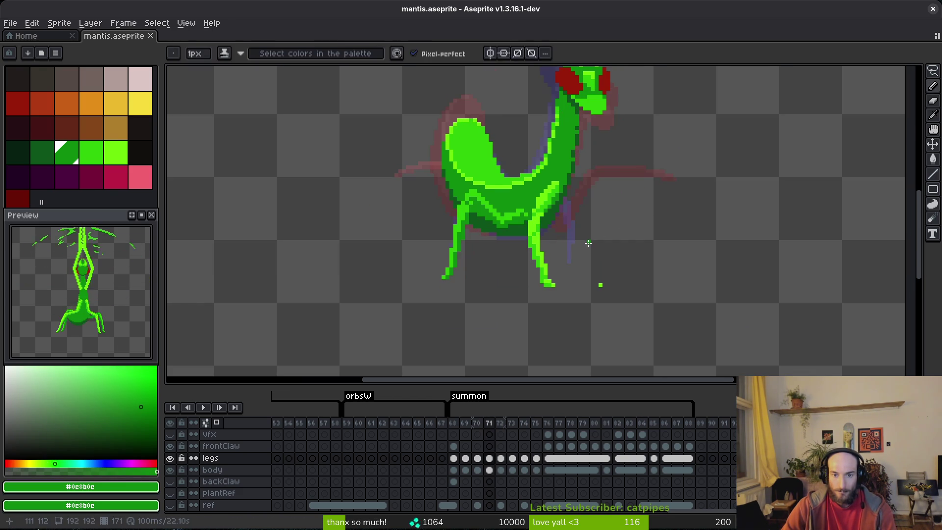
scroll(591, 238, up, 2)
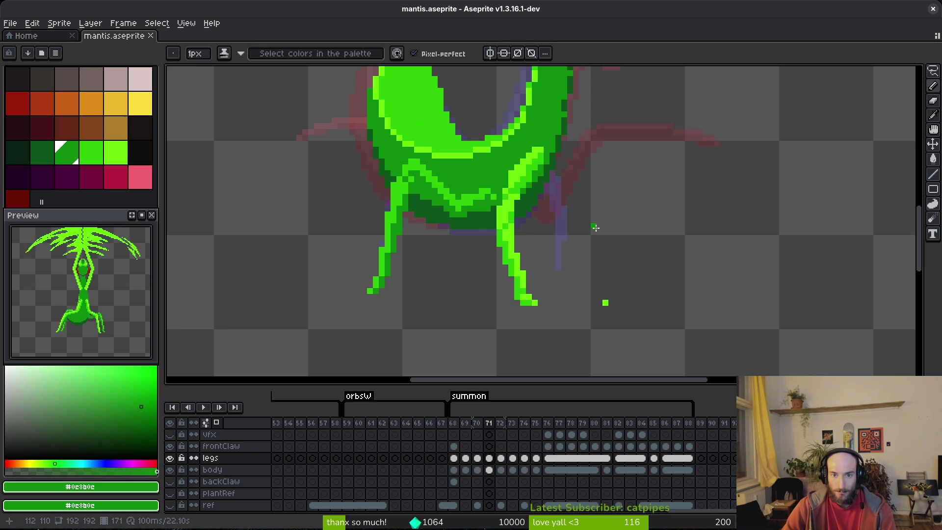
Step: Lasso and copy the right rear leg on frame 70
key(i)
key(Left)
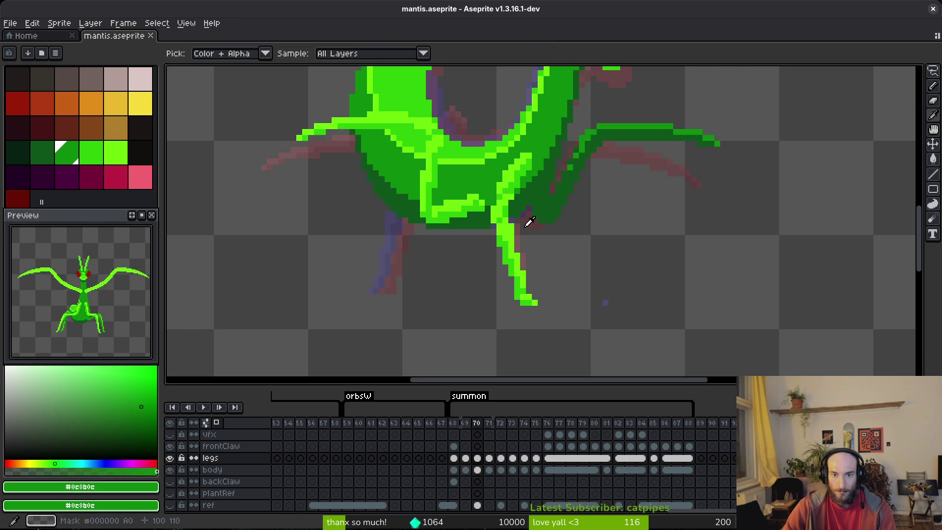
key(Right)
key(Left)
key(q)
mouse_move(595, 95)
mouse_down()
mouse_move(677, 101)
mouse_move(610, 157)
mouse_move(642, 100)
mouse_move(735, 138)
mouse_move(726, 142)
mouse_up()
key(ctrl+d)
mouse_move(727, 88)
mouse_down()
mouse_move(589, 125)
mouse_move(755, 165)
mouse_move(725, 101)
mouse_up()
key(ctrl+c)
Step: Paste the leg into frame 71, turn it upright, and place it behind the body
key(Right)
key(ctrl+v)
mouse_move(699, 208)
mouse_down()
mouse_move(667, 175)
mouse_move(693, 168)
mouse_up()
mouse_move(668, 130)
mouse_down()
mouse_move(645, 242)
mouse_move(667, 259)
mouse_up()
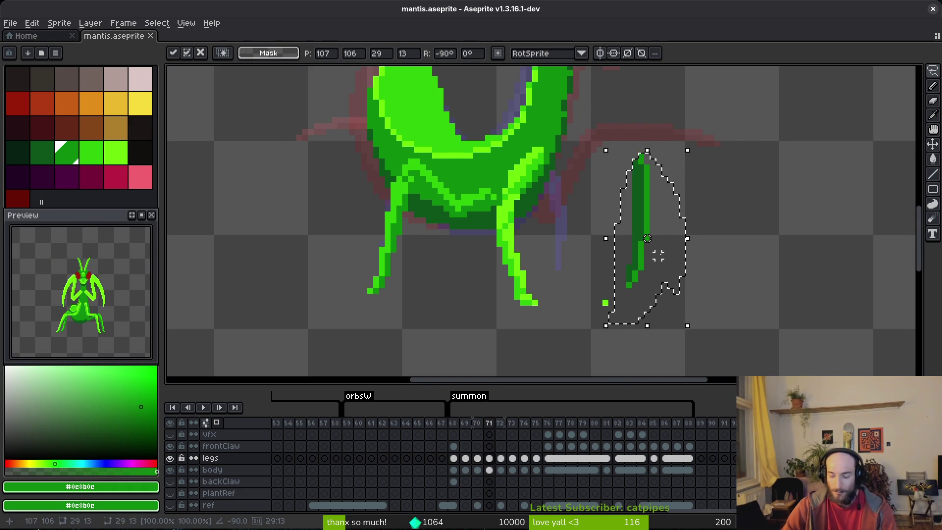
key(shift+v)
key(ctrl+z)
key(shift+v)
drag(666, 257, 610, 263)
key(Return)
Step: Sample the body's darkest green, set yellow as secondary colour, and lasso the new leg
scroll(611, 265, up, 3)
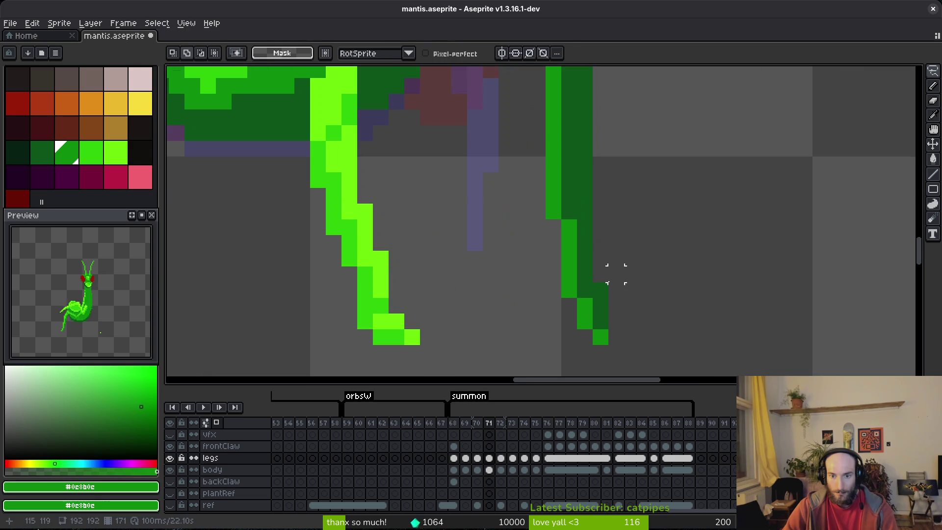
key(alt)
click(598, 316)
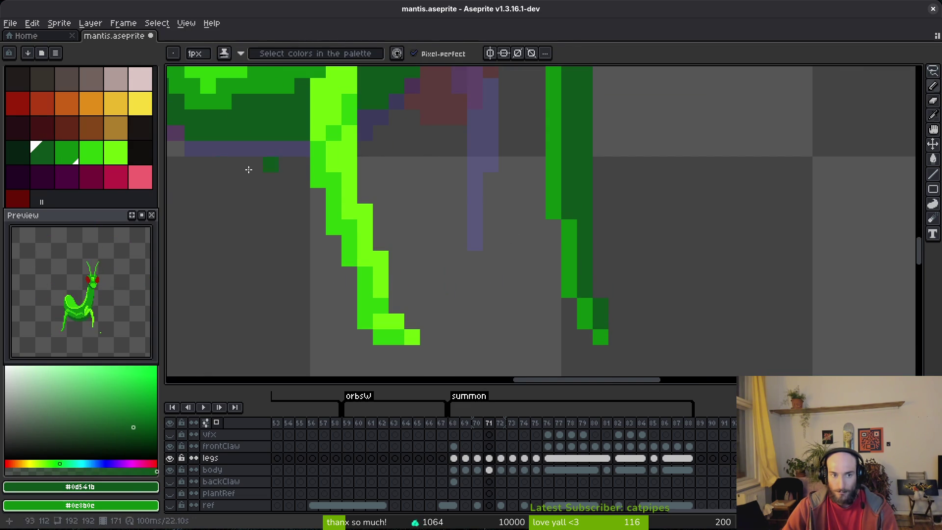
scroll(588, 232, down, 4)
right_click(140, 103)
key(shift+r)
click(573, 125)
scroll(561, 200, up, 2)
key(q)
mouse_move(559, 122)
mouse_down()
mouse_move(517, 300)
mouse_move(562, 124)
mouse_up()
Step: Replace the selected leg's dark green with yellow using Replace Color
click(67, 152)
right_click(116, 104)
key(shift+r)
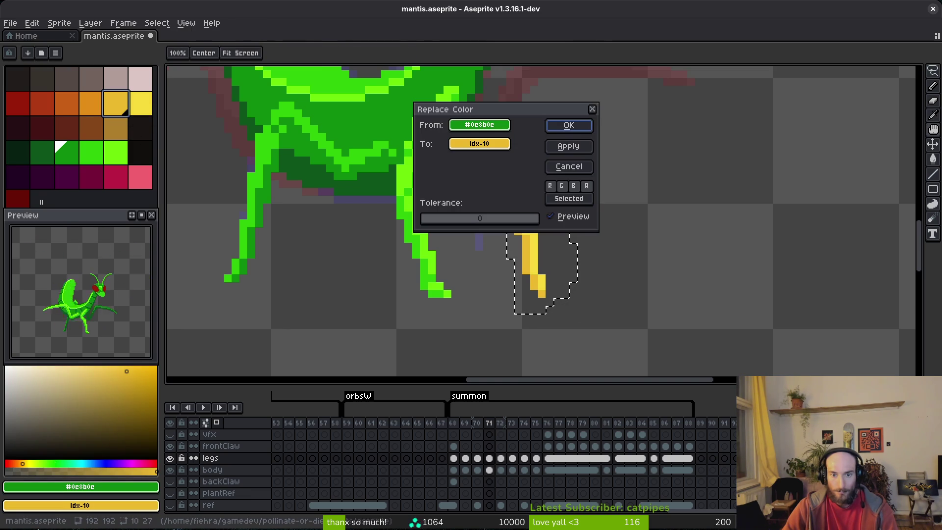
click(566, 126)
Step: Replace the leg's light yellow and darker yellow edge with green
key(ctrl+d)
alt+click(530, 185)
key(shift+r)
click(567, 127)
alt+click(521, 247)
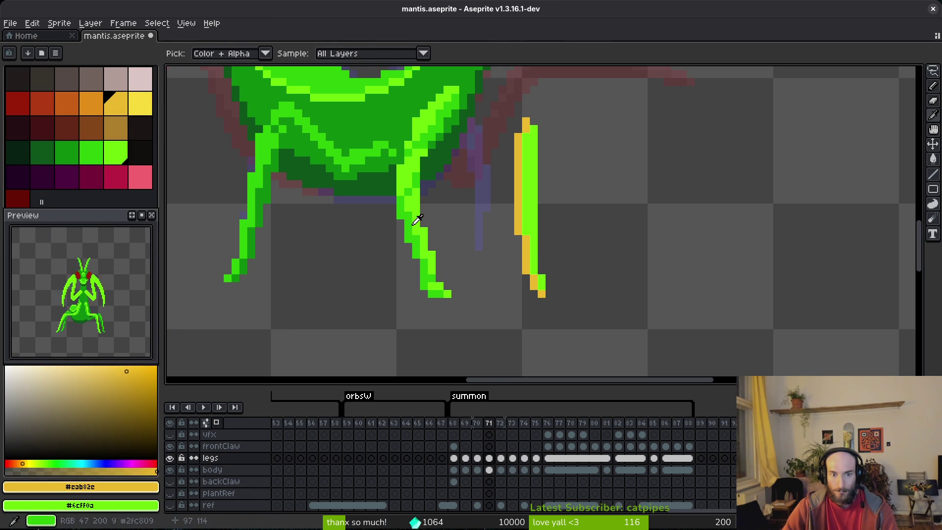
key(shift+r)
click(566, 126)
key(e)
scroll(577, 231, down, 4)
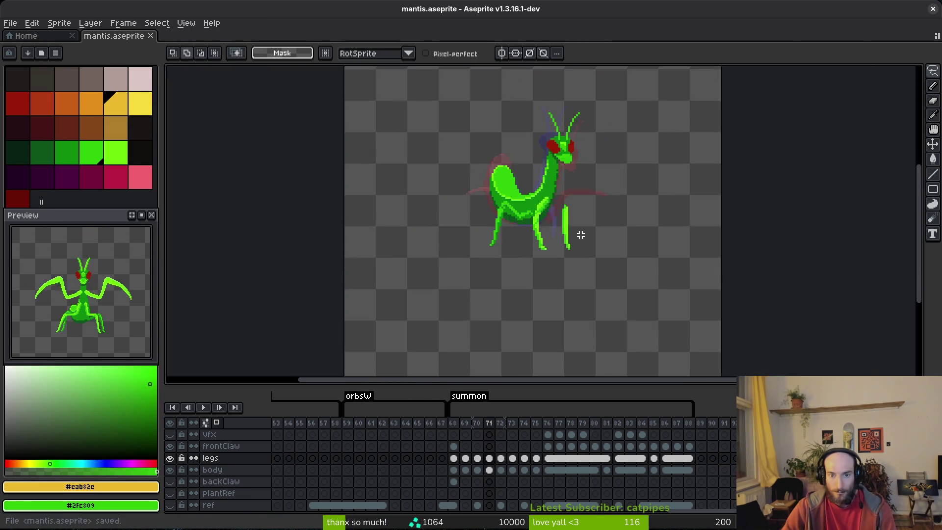
scroll(552, 215, up, 3)
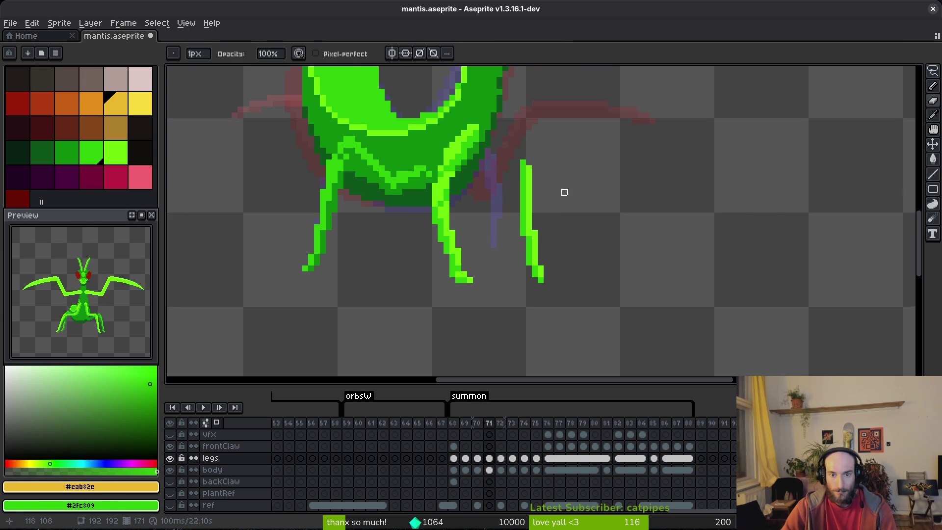
Step: Paint the new leg's tip with bright green pixels and darken some with mid green
scroll(544, 294, up, 2)
alt+click(509, 348)
key(b)
drag(497, 339, 498, 352)
alt+click(498, 351)
click(509, 341)
click(497, 346)
alt+click(509, 328)
Step: Compare frames 70–72, repaint the leg tip bright green with one darker pixel, and save
key(Left)
key(Right)
key(Right)
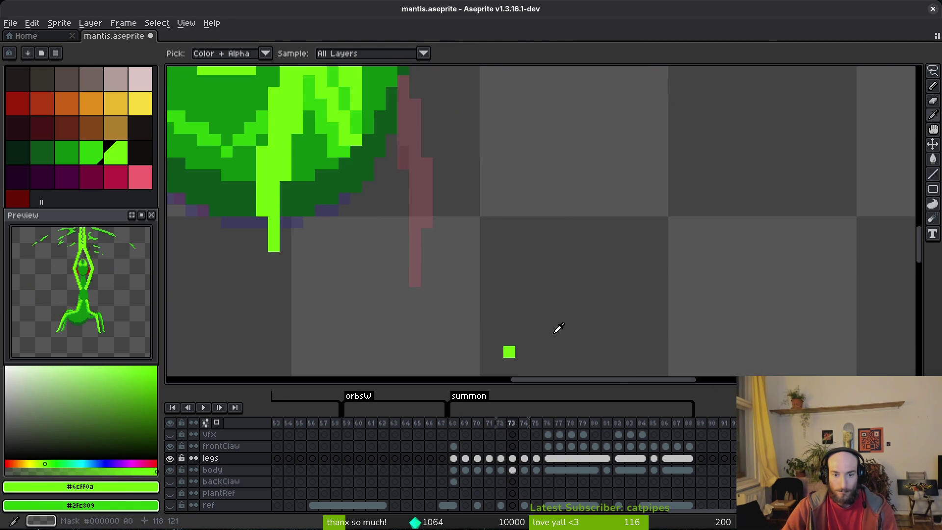
key(Left)
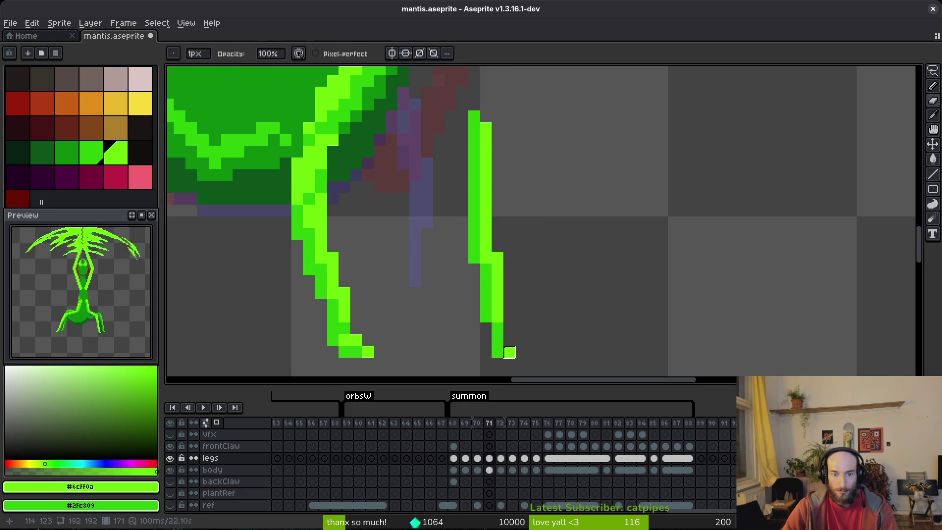
drag(497, 338, 497, 328)
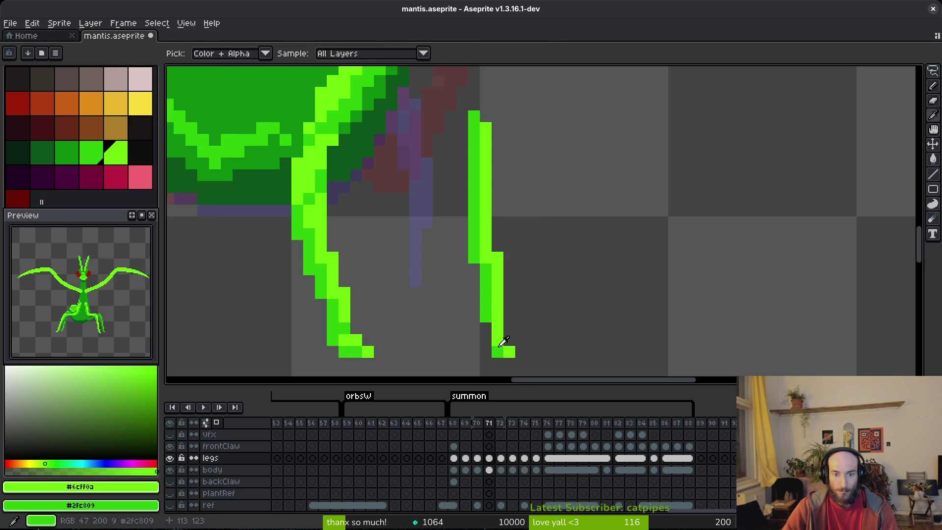
alt+click(498, 352)
click(486, 347)
key(e)
key(ctrl+s)
scroll(534, 307, down, 4)
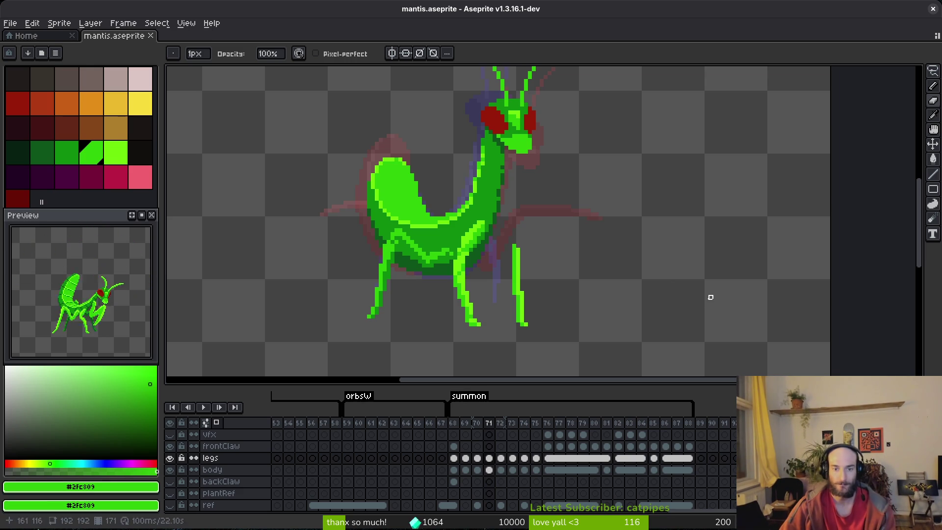
scroll(537, 265, down, 1)
Step: Flip through neighbouring frames and outline the rear leg on frame 76
key(i)
key(Right)
key(Left)
key(Right)
key(Left)
key(Right)
key(Right)
key(Right)
key(Right)
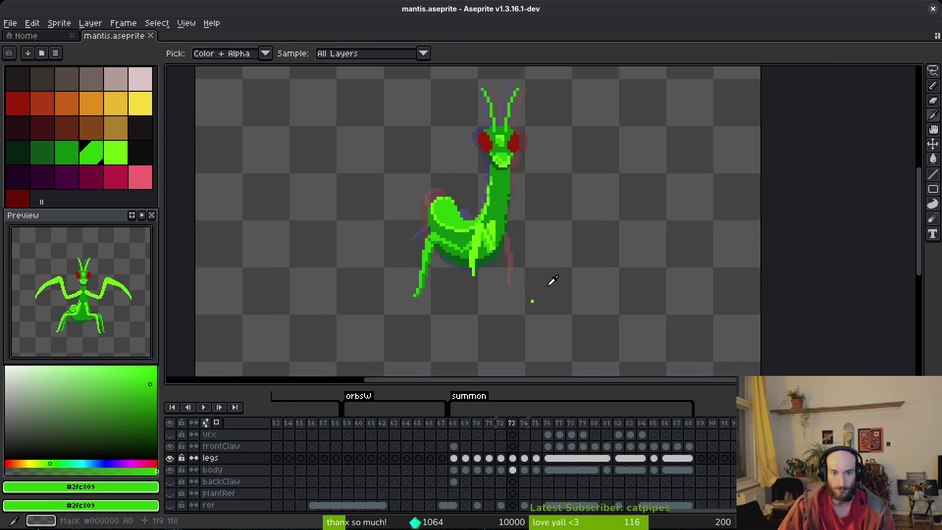
key(b)
scroll(529, 272, up, 2)
key(shift+w)
mouse_move(528, 272)
mouse_down()
mouse_move(522, 254)
mouse_move(537, 299)
mouse_move(531, 270)
mouse_up()
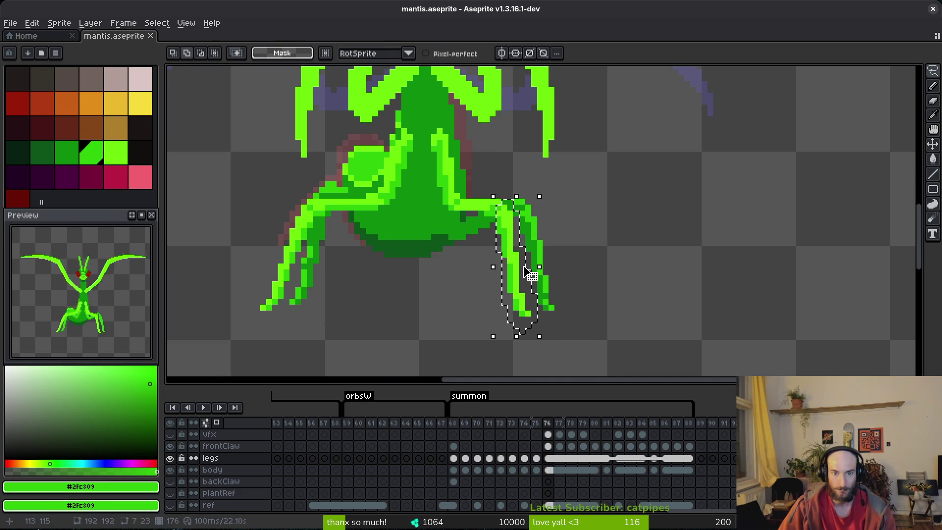
Step: Try bringing frame 76's leg into frame 71, then cancel the change
key(i)
key(Left)
key(Left)
key(Left)
key(Left)
key(Left)
key(ctrl+t)
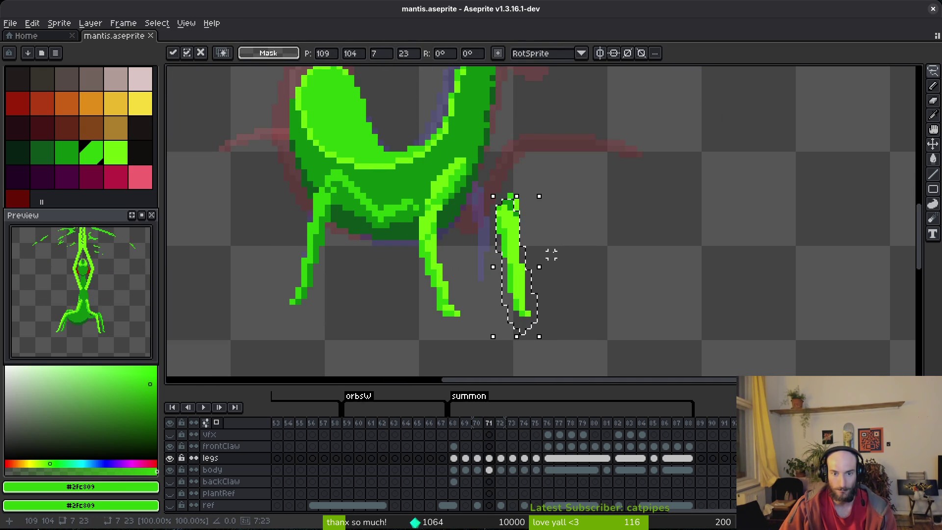
key(Escape)
scroll(551, 254, up, 3)
scroll(505, 238, down, 3)
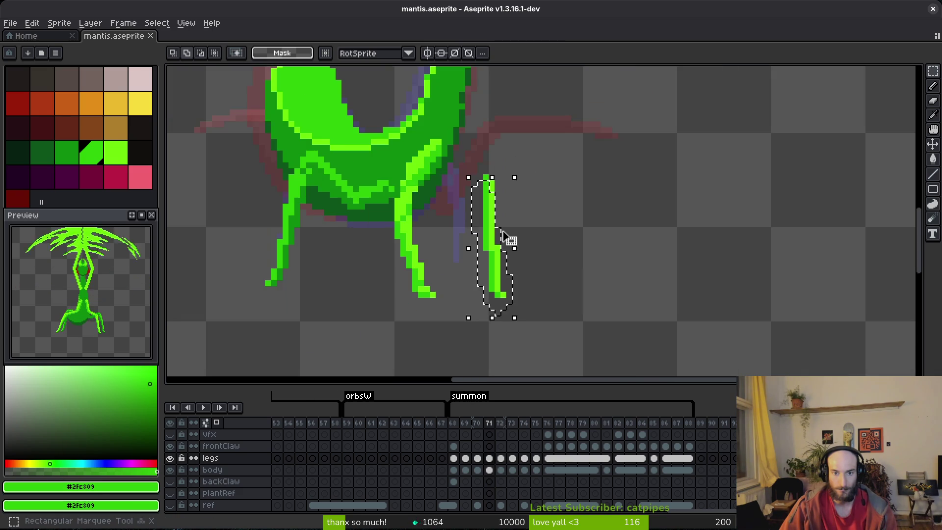
Step: Box-select the new rear leg, place a copy just to its right, and pick bright green
drag(470, 180, 532, 288)
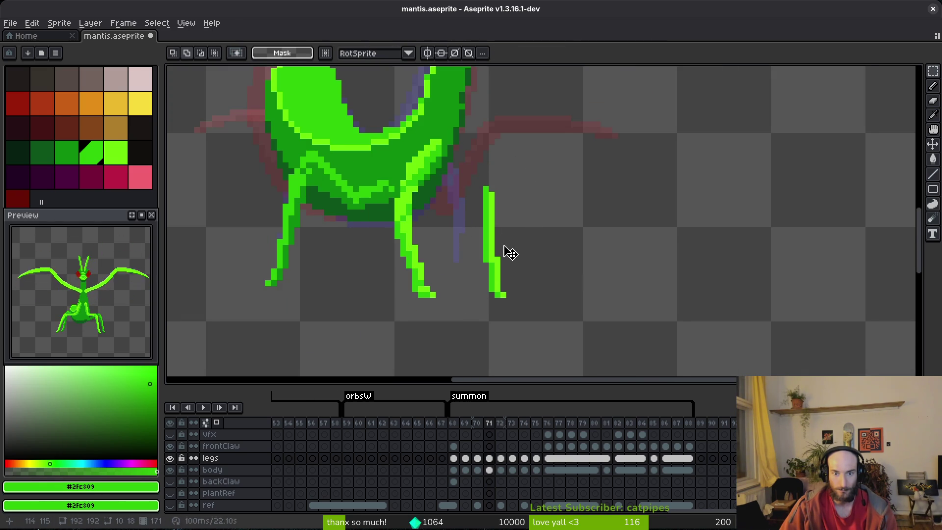
scroll(510, 253, up, 1)
scroll(473, 195, down, 1)
mouse_move(473, 195)
mouse_down()
mouse_move(525, 231)
mouse_move(513, 254)
mouse_move(523, 254)
mouse_up()
key(ctrl+d)
key(ctrl+shift+d)
key(Return)
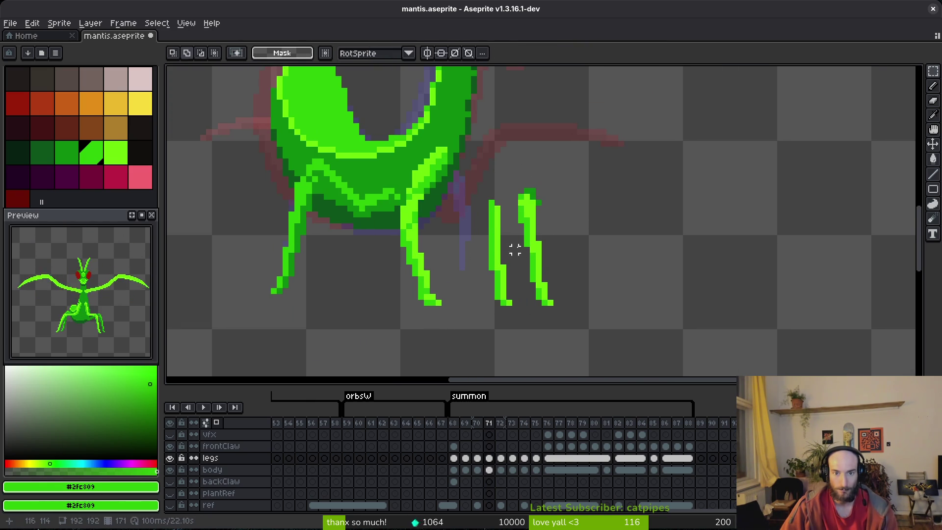
scroll(521, 250, up, 2)
key(b)
alt+click(500, 256)
scroll(500, 256, down, 1)
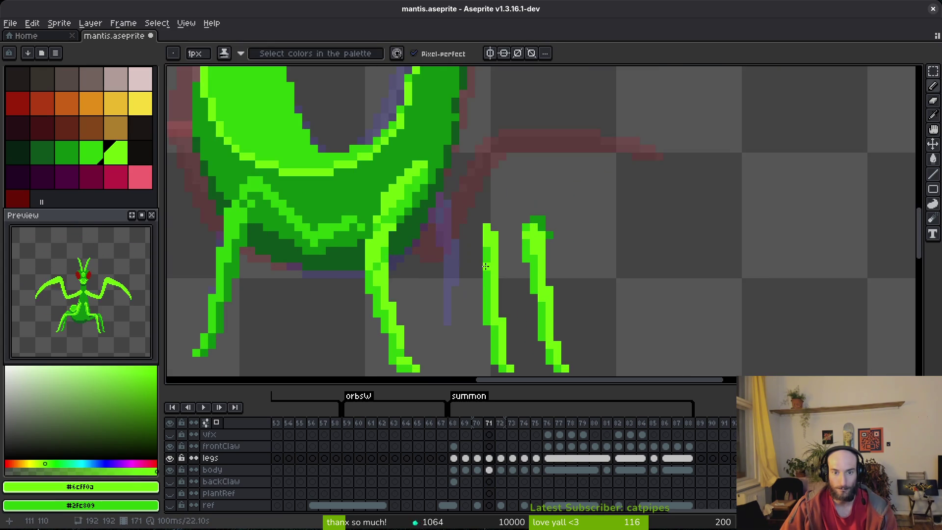
click(466, 298)
mouse_move(466, 299)
mouse_down()
mouse_move(466, 208)
mouse_move(465, 221)
mouse_up()
key(ctrl+s)
scroll(511, 267, down, 3)
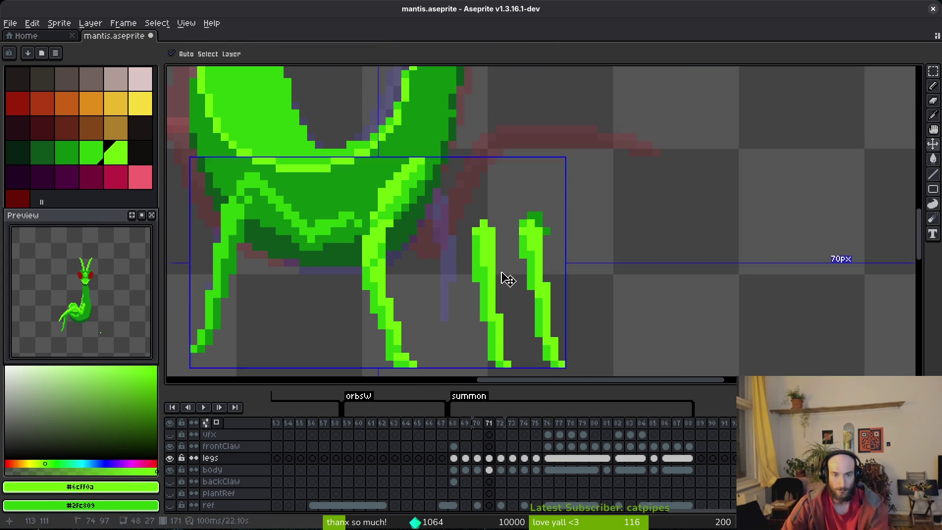
scroll(476, 265, up, 3)
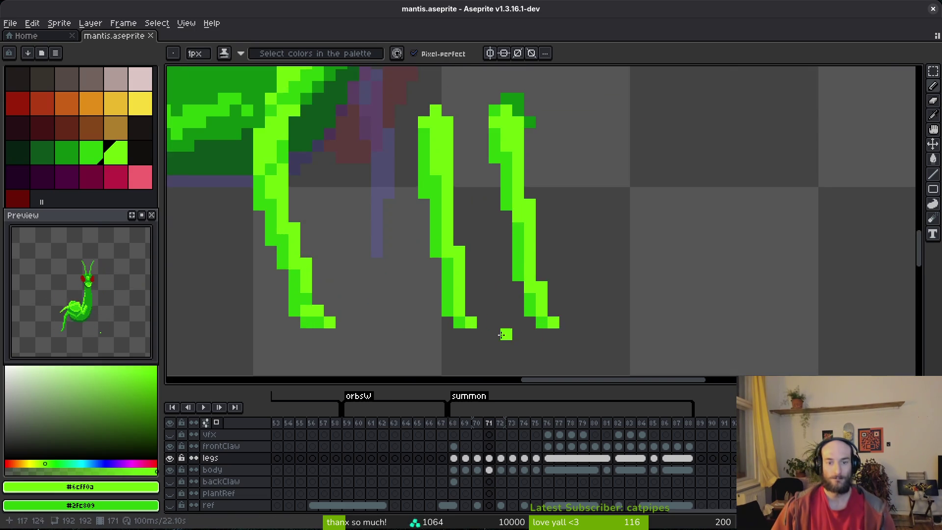
mouse_move(444, 238)
mouse_down()
mouse_move(445, 224)
mouse_move(460, 240)
mouse_up()
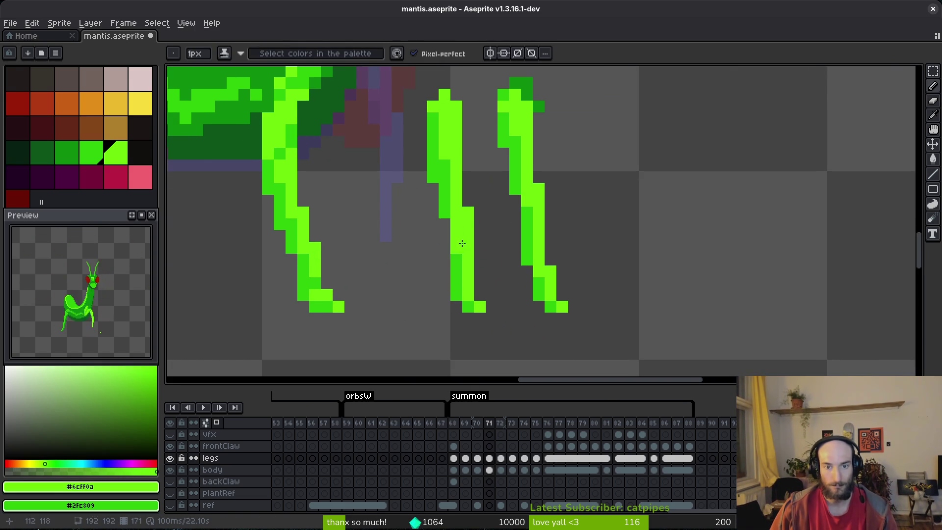
click(493, 223)
key(ctrl+s)
scroll(525, 253, down, 4)
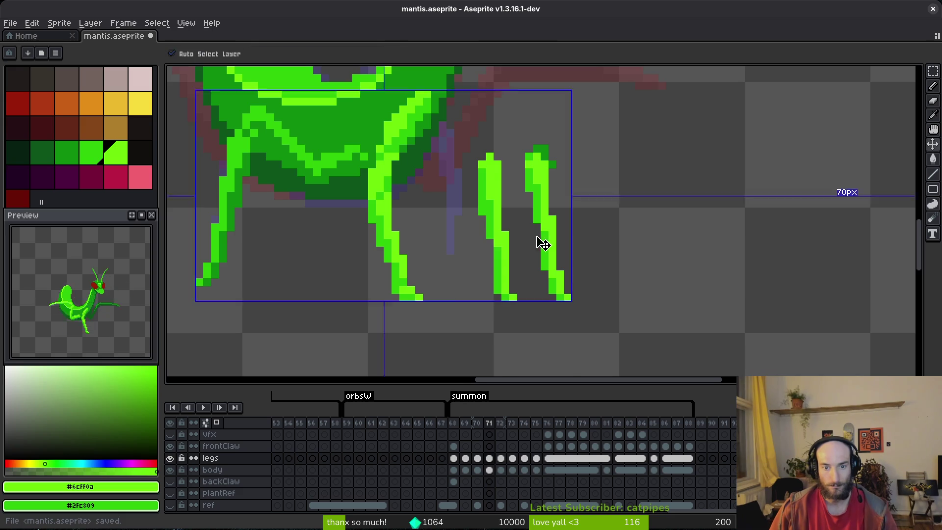
scroll(536, 236, down, 3)
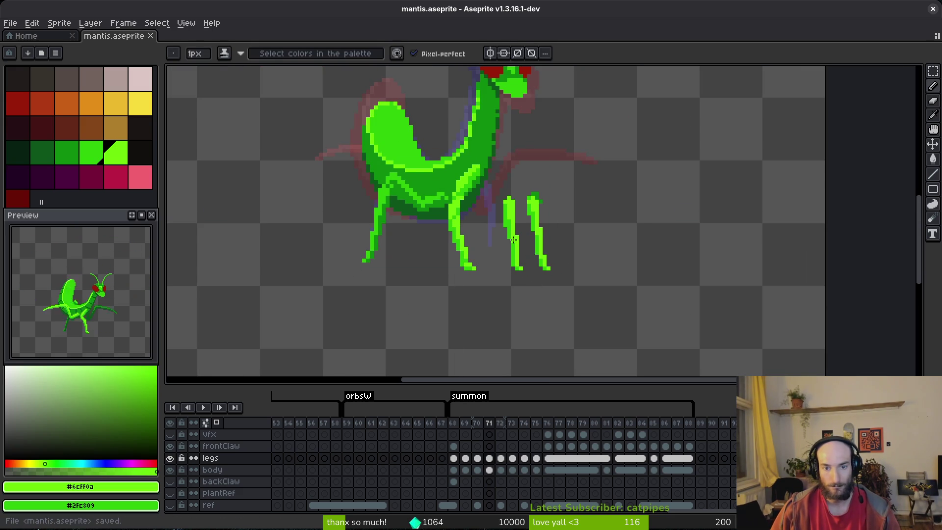
scroll(517, 228, up, 1)
scroll(551, 252, down, 1)
key(e)
scroll(561, 223, up, 1)
key(b)
key(ctrl+s)
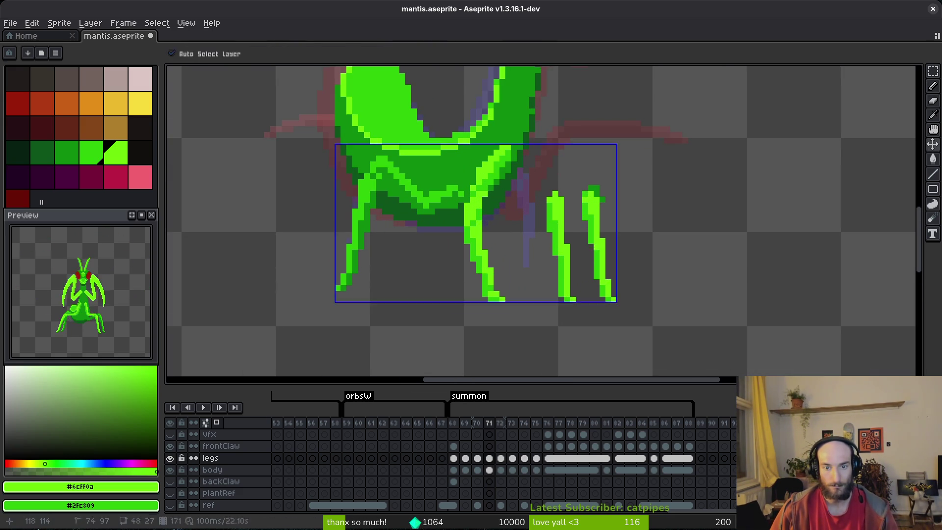
scroll(613, 264, down, 2)
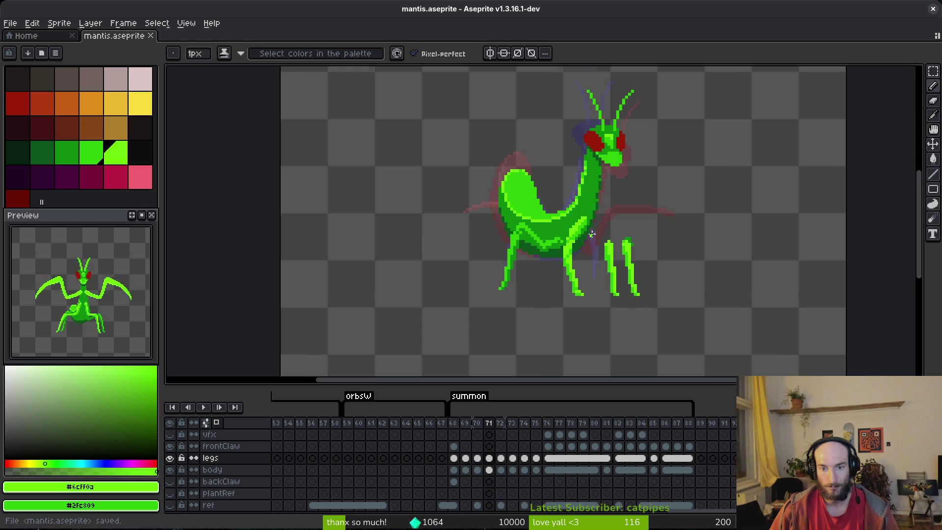
scroll(606, 237, up, 3)
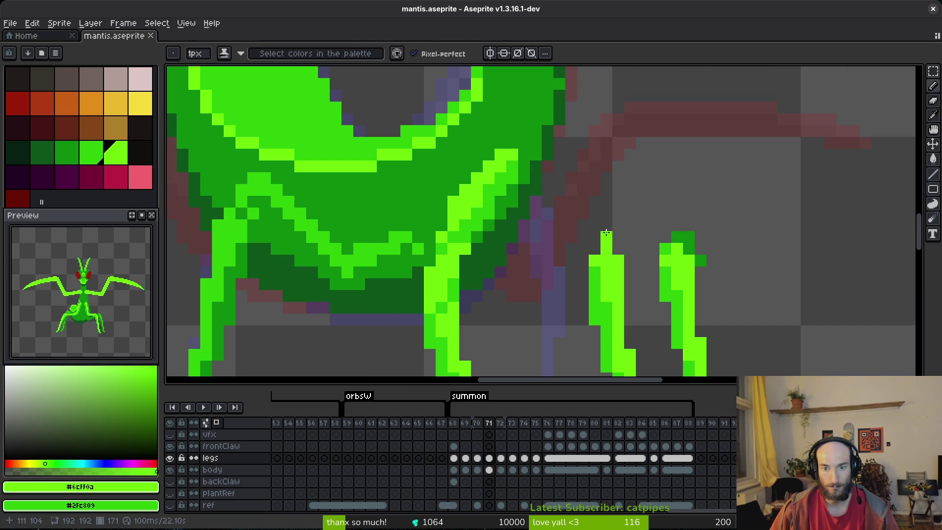
scroll(618, 240, down, 3)
key(alt)
key(Return)
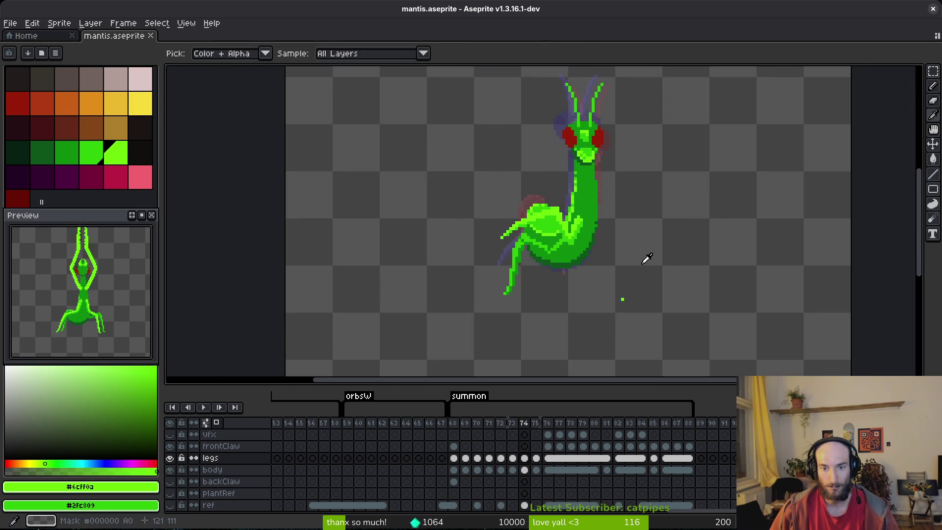
scroll(643, 257, up, 4)
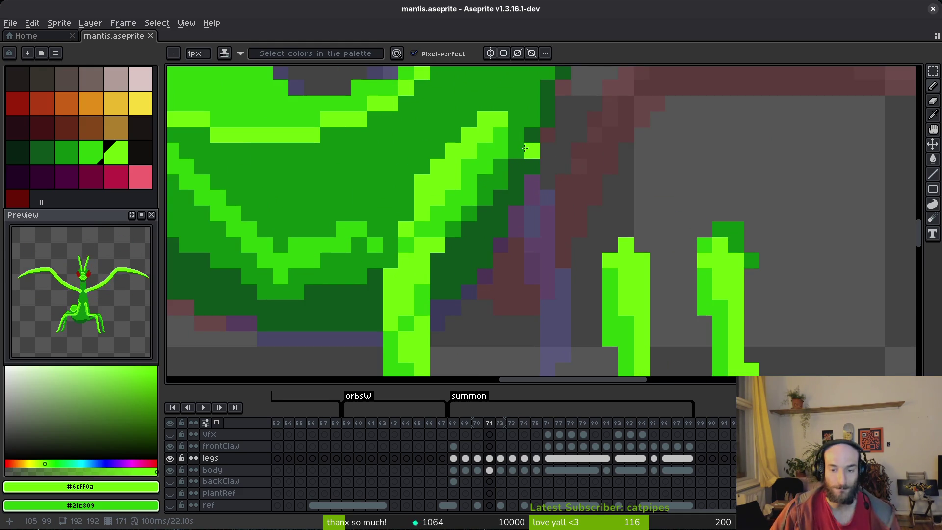
mouse_move(548, 134)
mouse_down()
mouse_move(516, 181)
mouse_move(536, 136)
mouse_move(532, 172)
mouse_move(544, 184)
mouse_move(537, 197)
mouse_move(549, 183)
mouse_up()
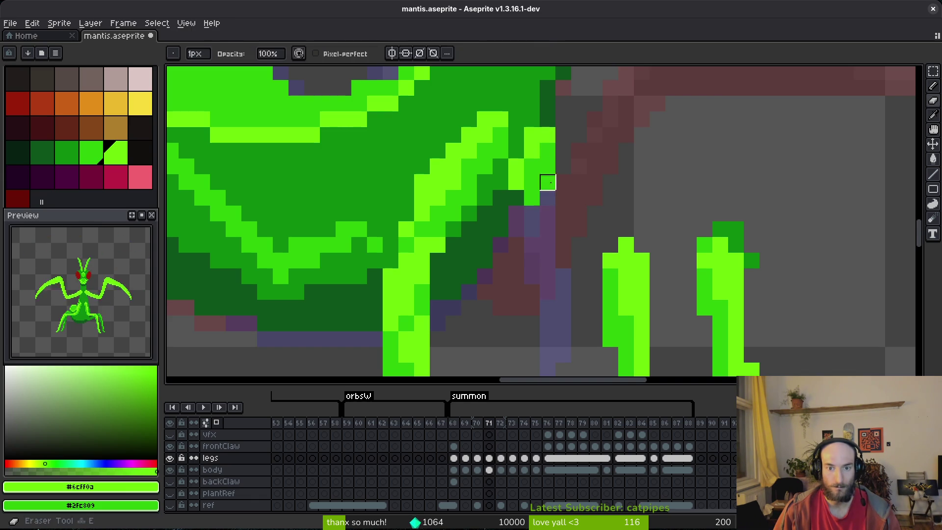
Step: Compare the leg pose with frame 70, then lengthen frame 71's rear leg tip
scroll(559, 184, down, 3)
scroll(562, 184, down, 3)
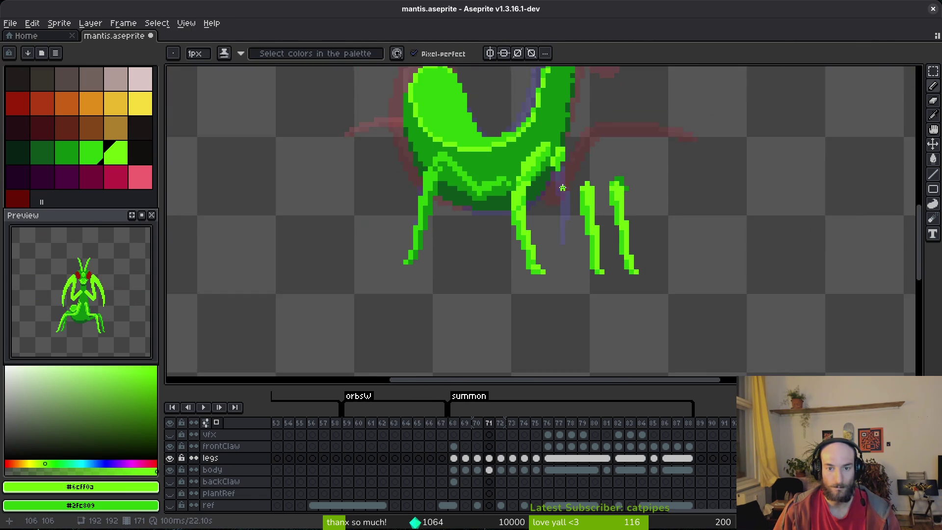
key(Left)
key(alt)
scroll(562, 184, up, 3)
key(Right)
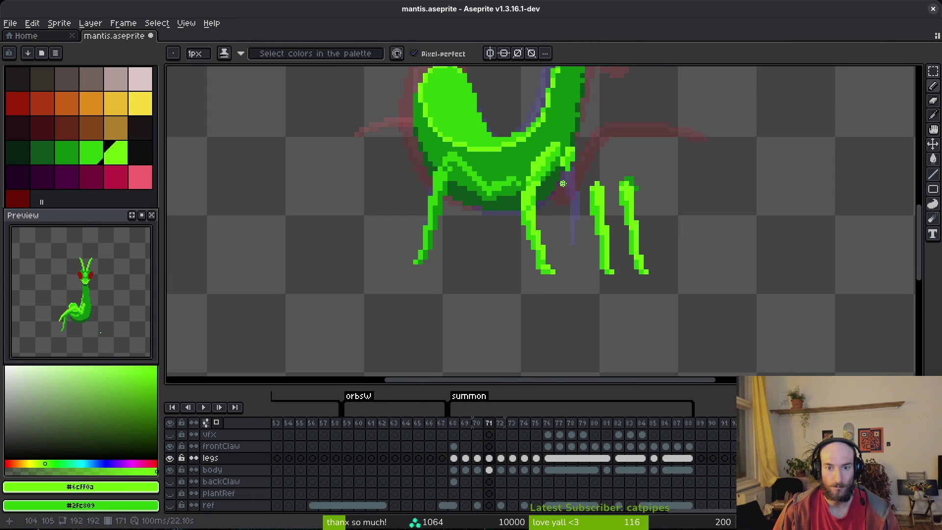
drag(561, 195, 586, 178)
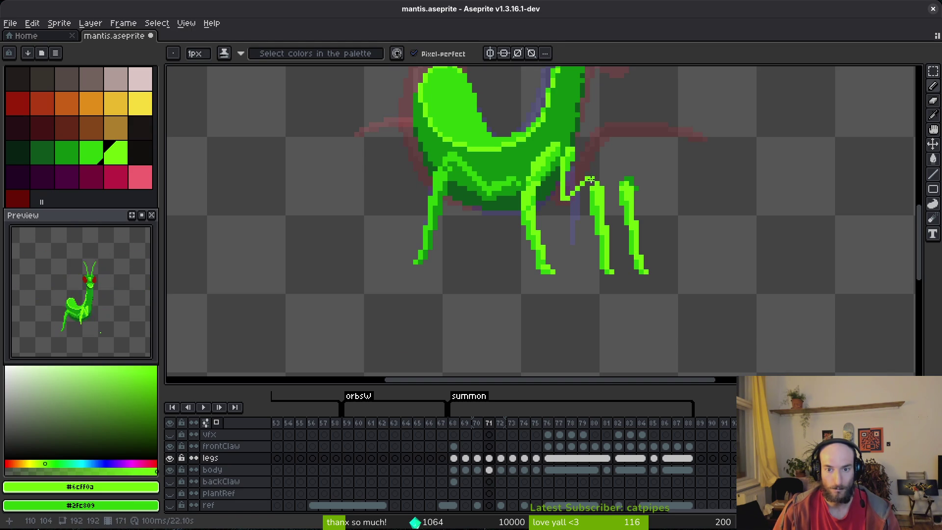
Step: Draw the diagonal upper rear leg with bright green and dark green shading at the joint
scroll(593, 193, up, 6)
drag(591, 145, 521, 201)
click(498, 215)
drag(451, 239, 473, 239)
right_click(517, 217)
right_click(544, 191)
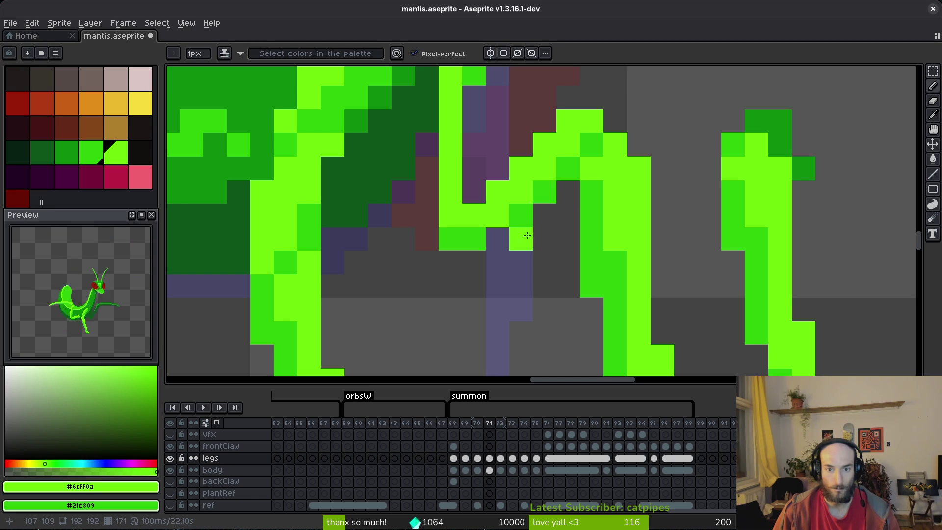
scroll(549, 220, down, 3)
scroll(554, 236, up, 3)
click(554, 236)
key(ctrl+z)
key(ctrl+z)
key(ctrl+z)
key(ctrl+y)
key(ctrl+y)
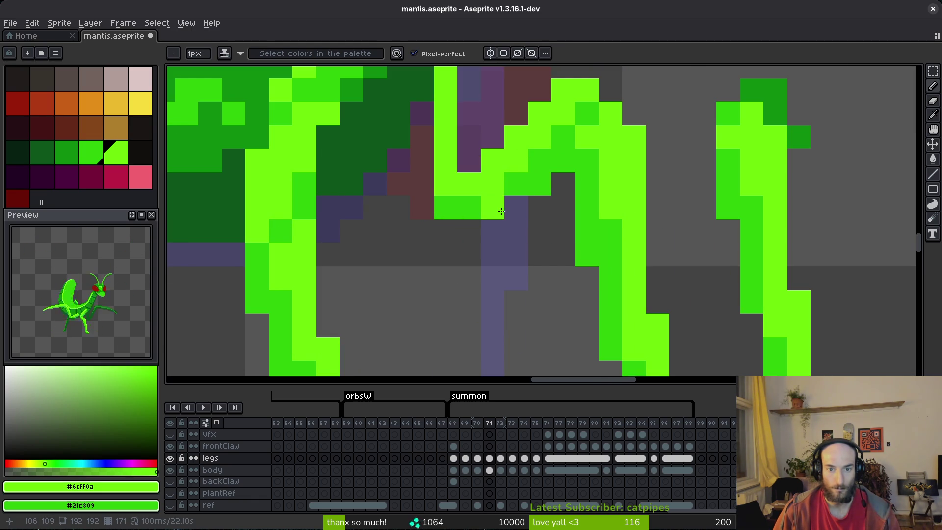
Step: Add a bright green line down the leg and fill pixels around the bent knee
scroll(540, 266, down, 5)
scroll(539, 266, up, 5)
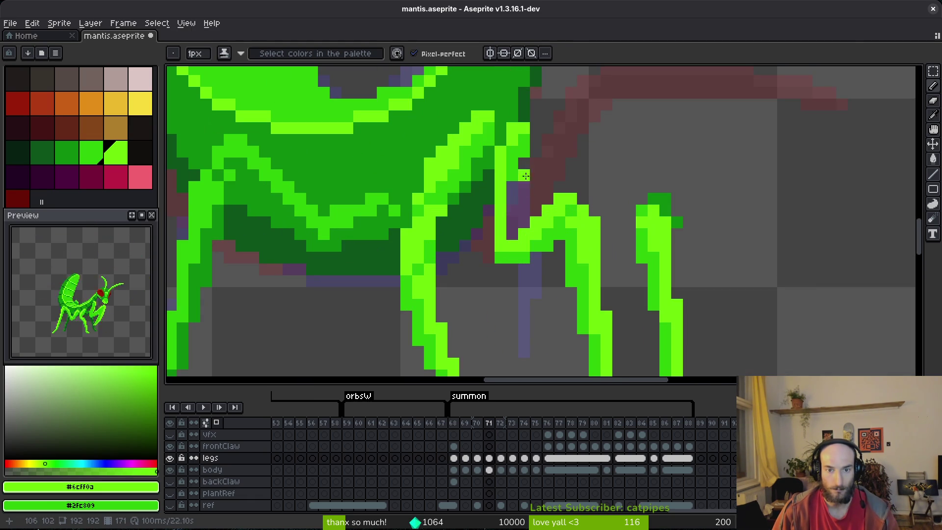
mouse_move(525, 151)
mouse_down()
mouse_move(512, 221)
mouse_move(489, 245)
mouse_move(488, 187)
mouse_up()
click(489, 257)
click(500, 269)
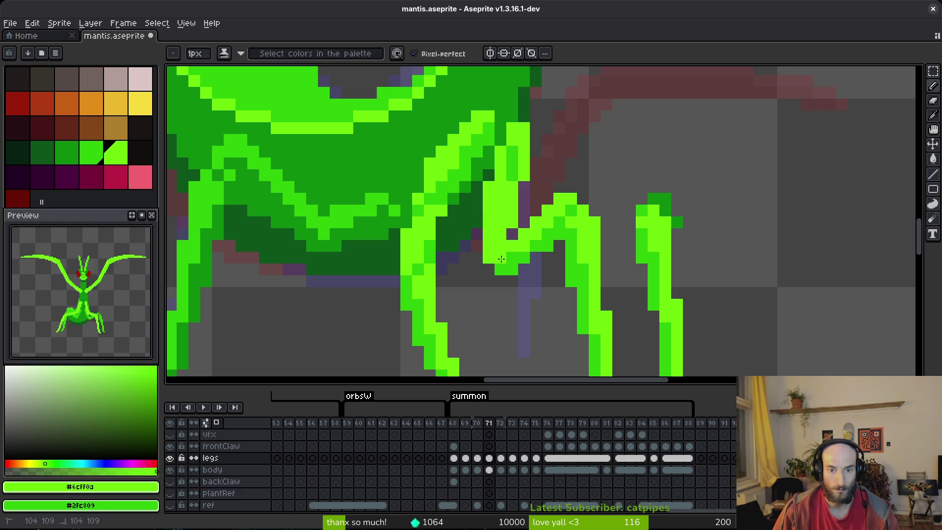
scroll(552, 269, down, 5)
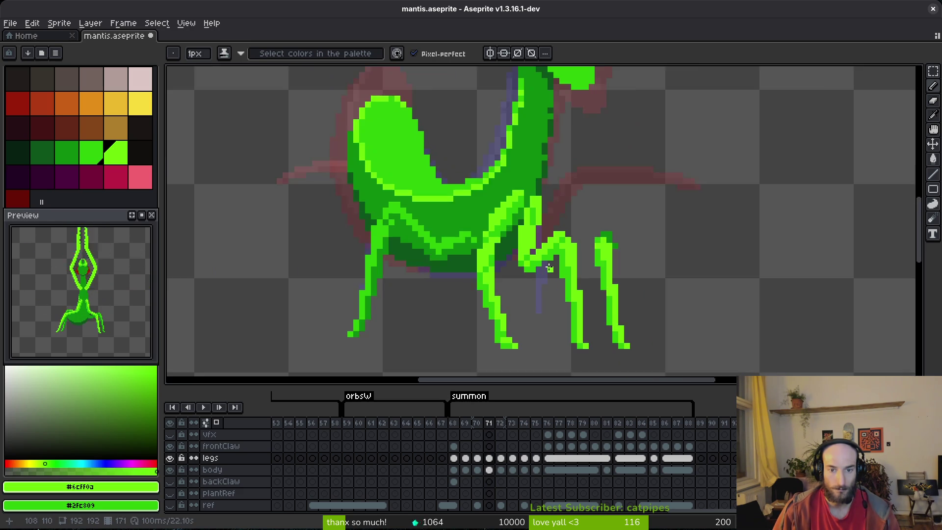
scroll(508, 219, up, 6)
click(525, 125)
Step: Shade the bent rear leg with dark green and lime highlight pixels
right_click(541, 133)
right_click(542, 109)
click(526, 141)
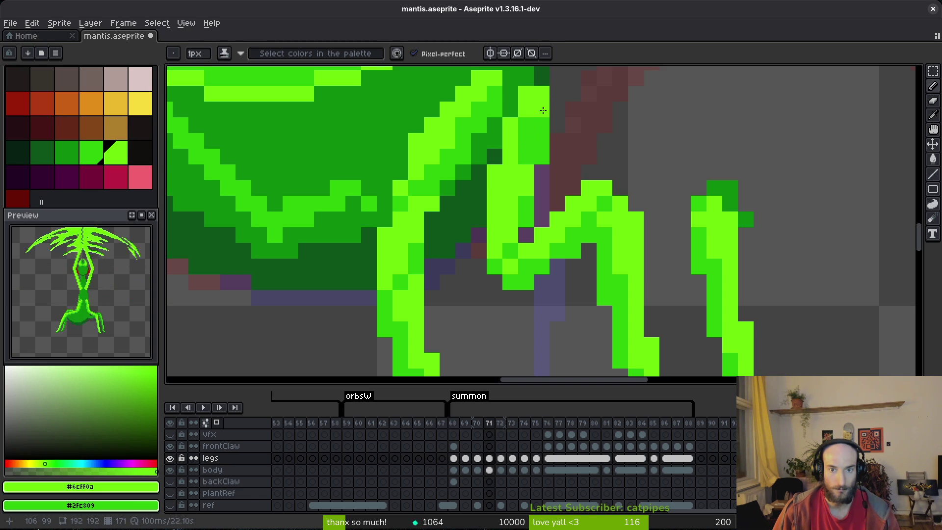
mouse_move(522, 122)
mouse_down()
mouse_move(519, 220)
mouse_move(515, 200)
mouse_up()
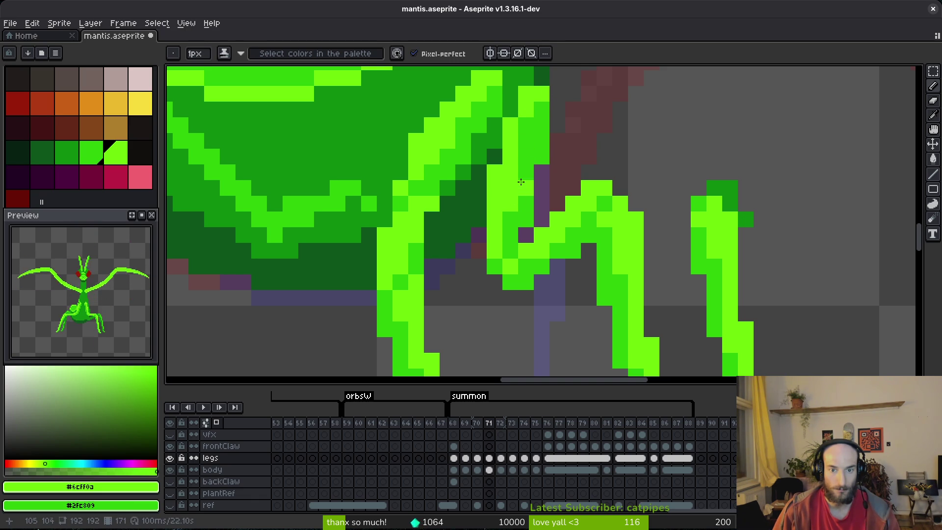
click(542, 94)
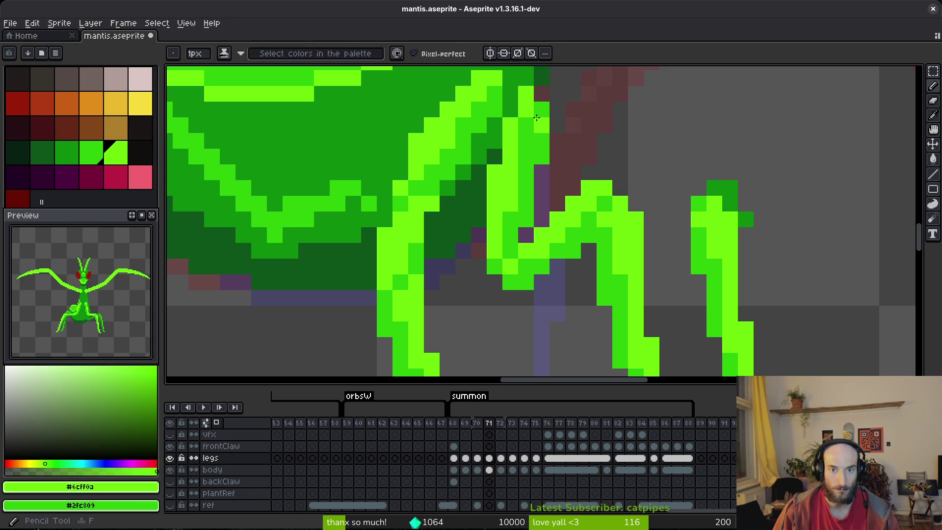
scroll(572, 195, down, 8)
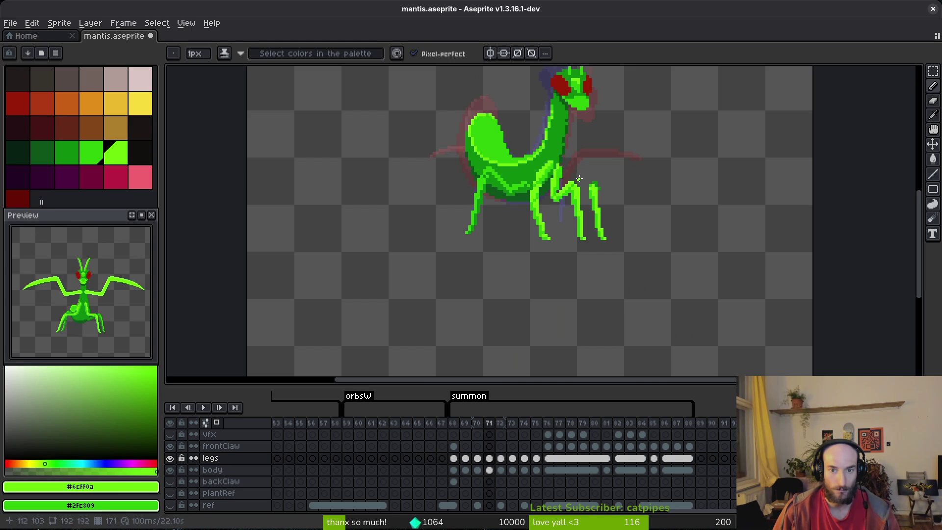
scroll(578, 179, up, 8)
Step: Clean up the leg's bent joint by erasing stray pixels and filling gaps with green
key(e)
click(584, 213)
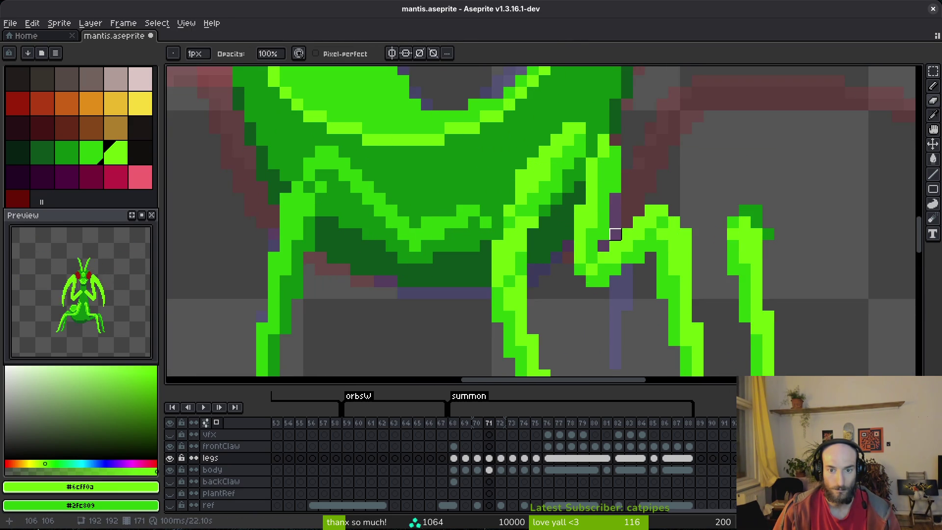
scroll(623, 226, down, 5)
scroll(624, 230, up, 6)
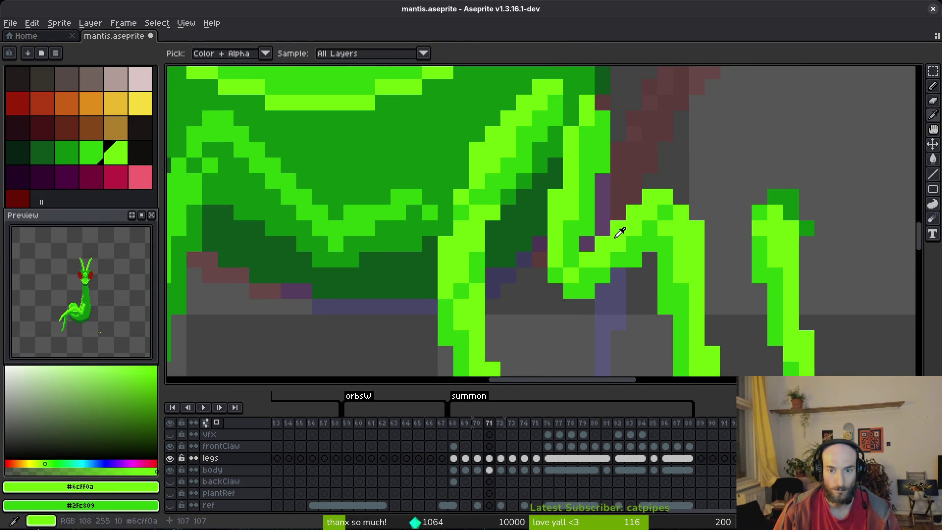
key(b)
click(606, 227)
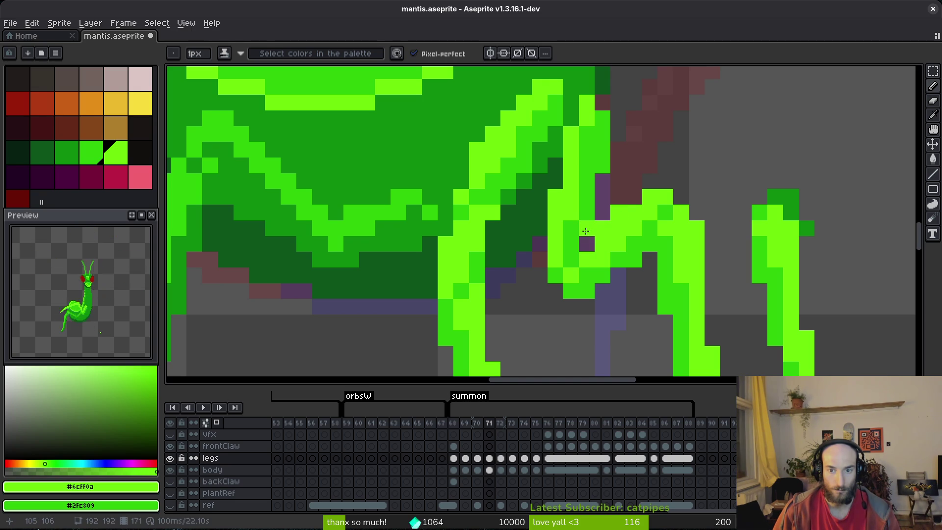
key(e)
mouse_move(618, 260)
mouse_down()
mouse_move(630, 255)
mouse_move(570, 290)
mouse_move(586, 244)
mouse_move(571, 275)
mouse_up()
key(b)
key(e)
key(b)
click(632, 260)
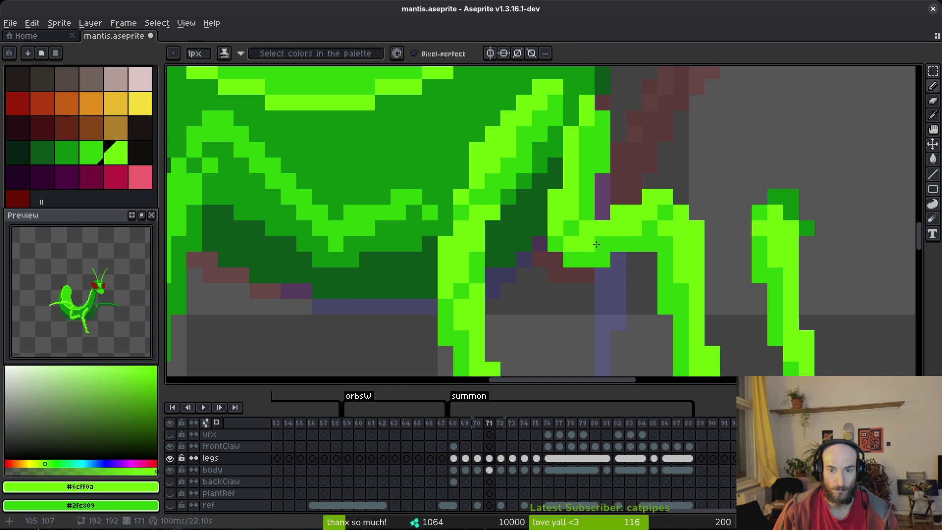
Step: Save the mantis file
scroll(632, 262, down, 4)
key(ctrl+s)
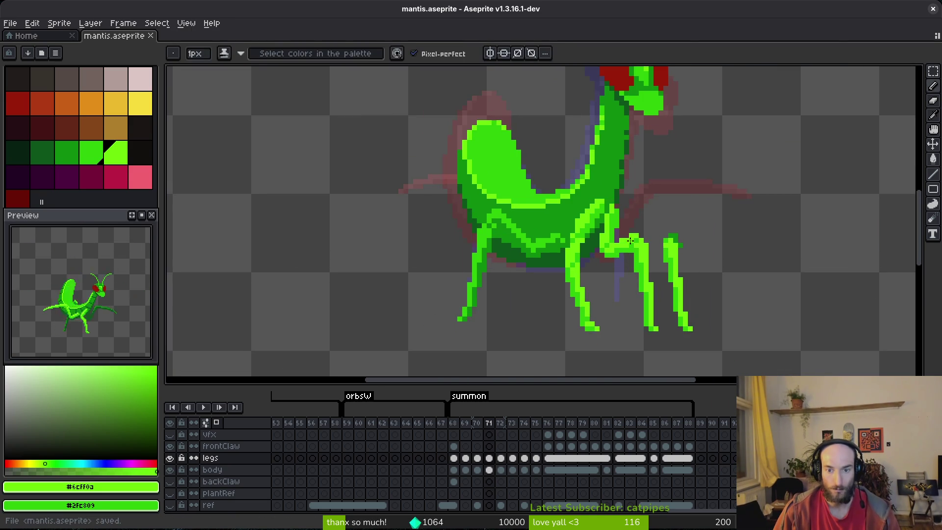
scroll(630, 241, up, 3)
scroll(588, 185, down, 4)
key(ctrl+s)
Step: Erase the leftover straight rear leg and save the file
scroll(640, 201, down, 2)
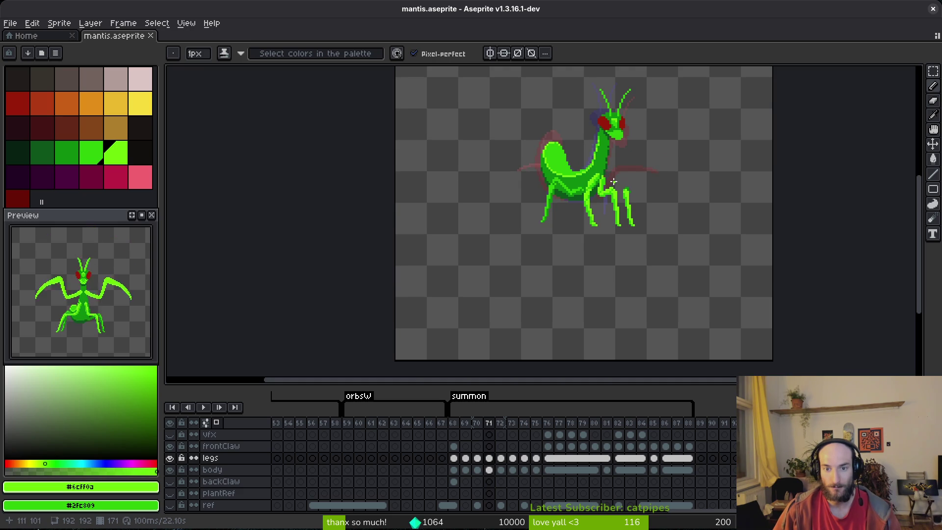
scroll(627, 190, up, 3)
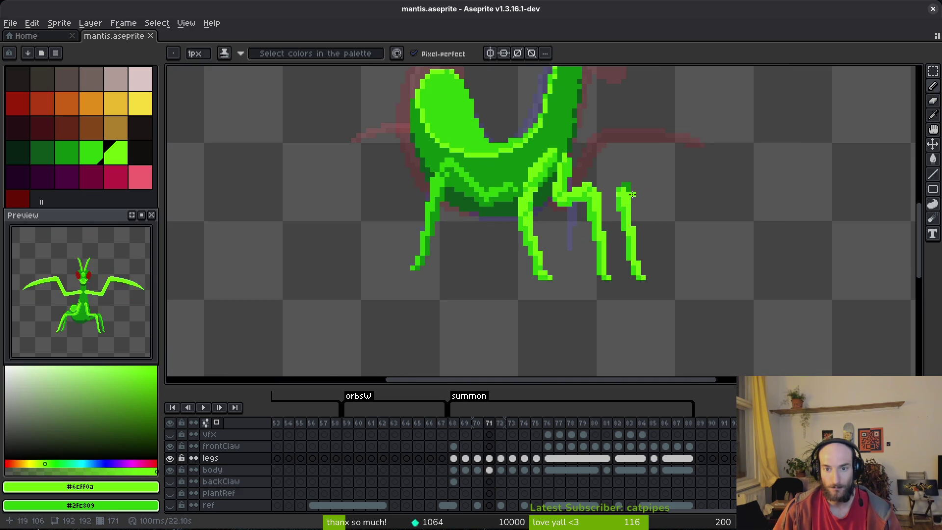
key(e)
drag(630, 189, 638, 286)
key(v)
key(ctrl+s)
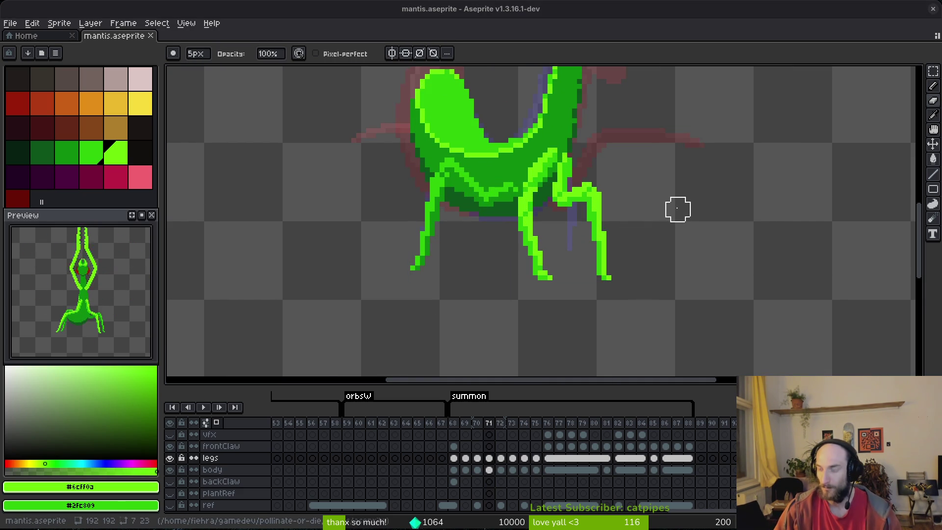
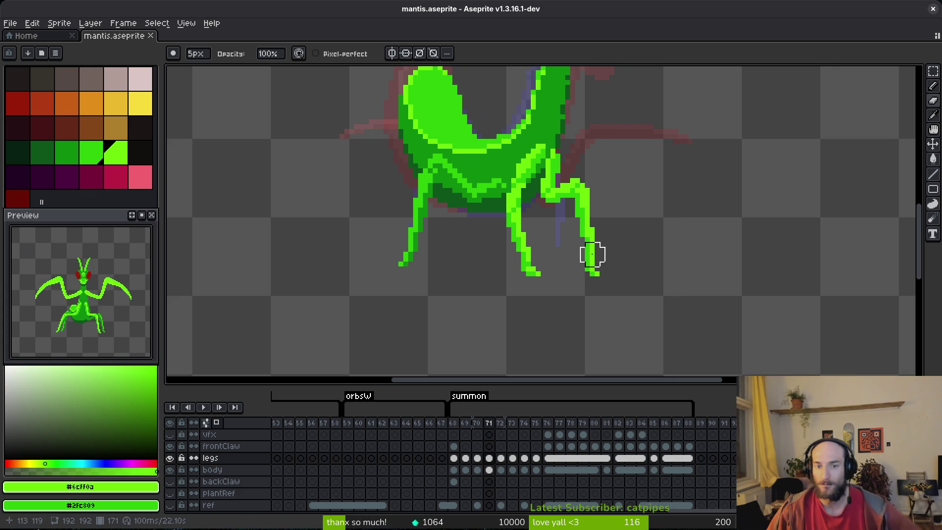
Step: On frame 71, sample the mid green from the legs and choose the palette's darker green
scroll(595, 256, down, 2)
scroll(567, 261, right, 1)
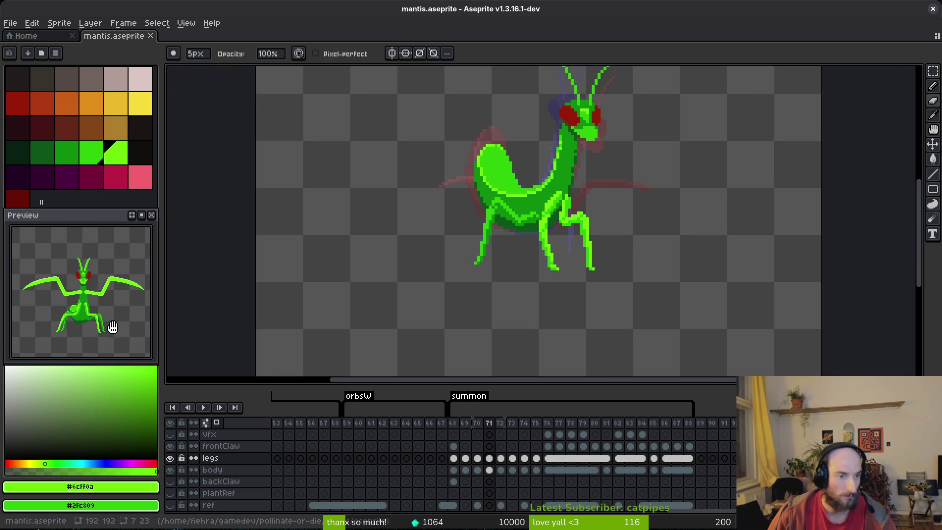
key(Left)
scroll(630, 257, down, 1)
key(i)
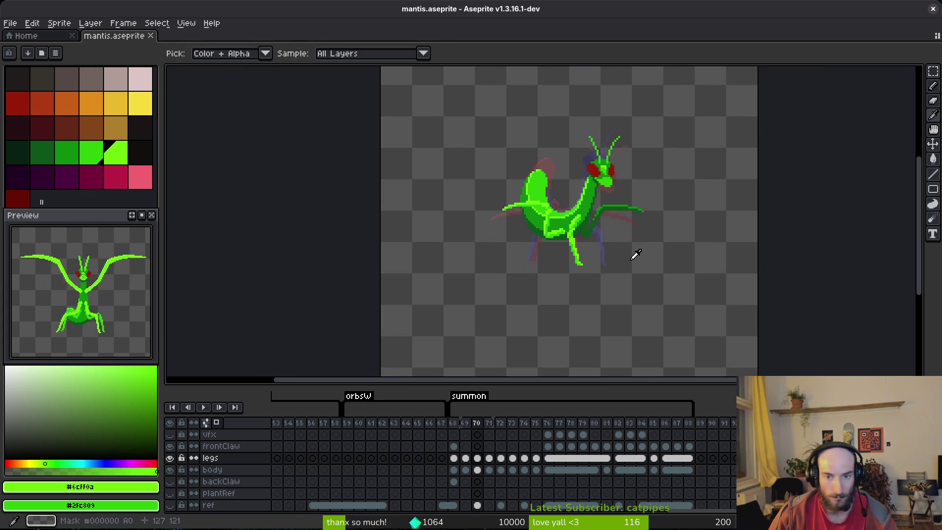
key(Right)
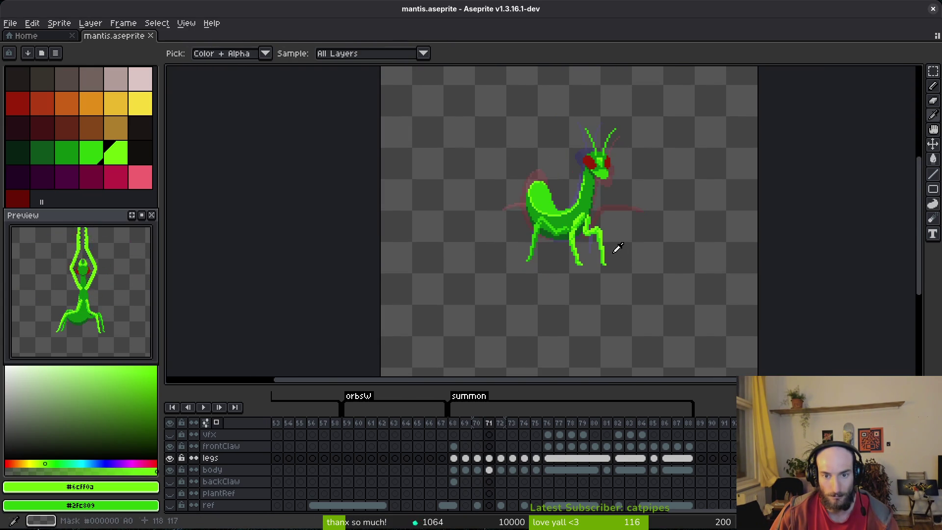
key(b)
scroll(618, 252, up, 3)
alt+click(606, 213)
scroll(604, 214, up, 3)
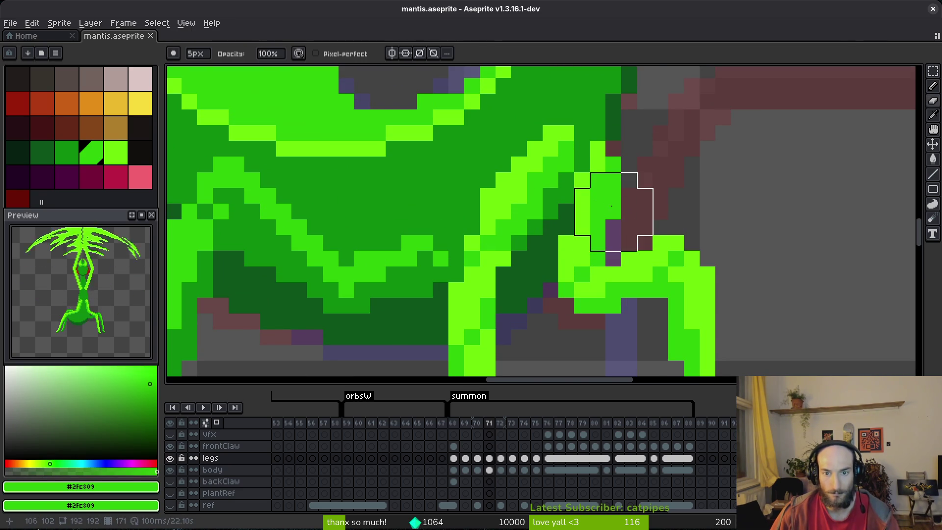
click(70, 157)
Step: Bucket-fill the leg column, lower strips, foot pixel and lime segments with darker green
key(g)
click(613, 206)
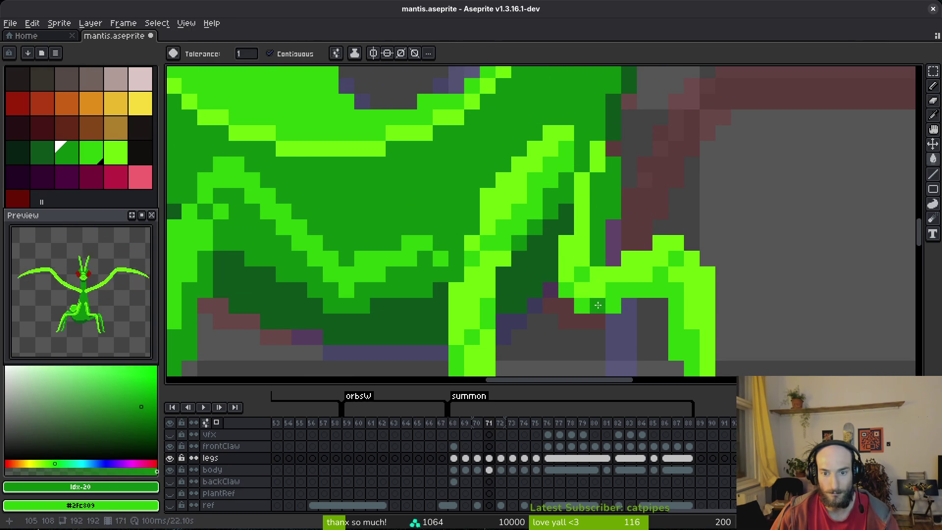
click(588, 305)
click(690, 271)
scroll(683, 273, down, 4)
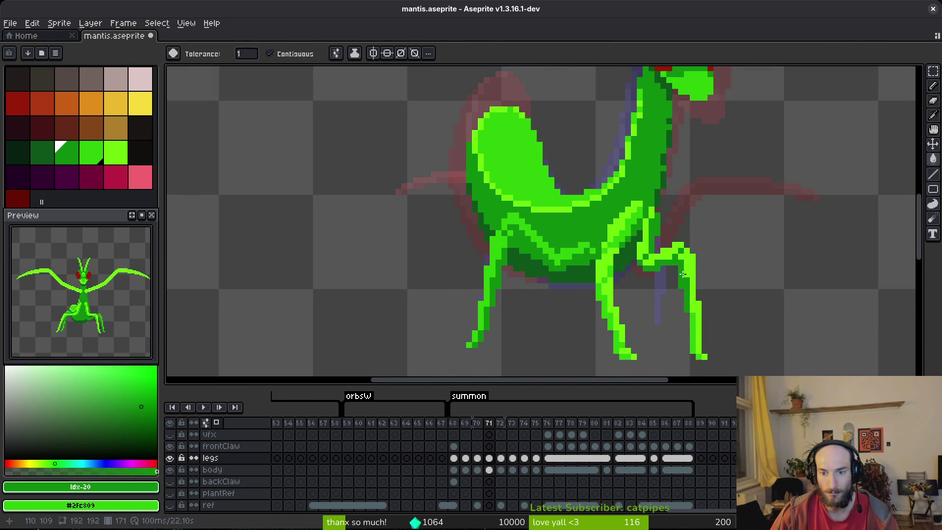
click(704, 357)
scroll(704, 357, up, 2)
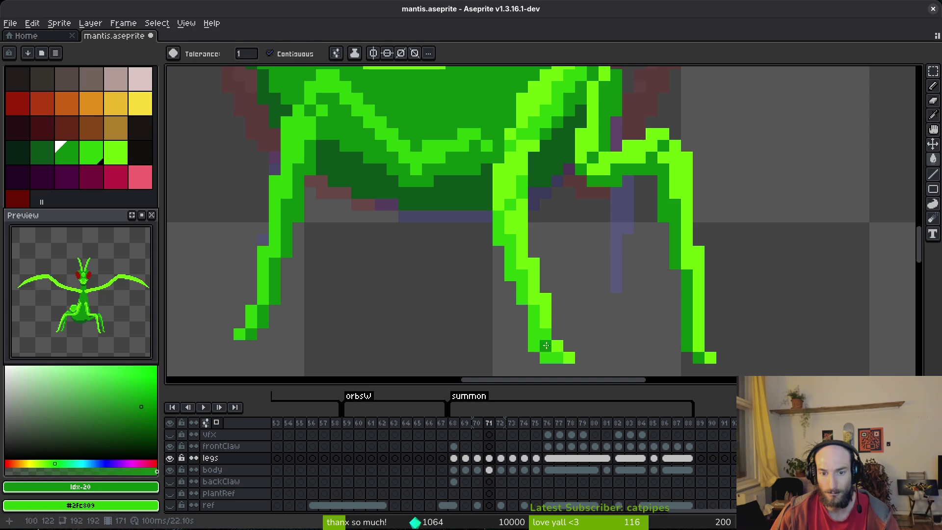
alt+click(697, 324)
click(698, 325)
click(659, 135)
click(586, 122)
Step: Save mantis.aseprite and flip between frames 70 and 71, ending on frame 70
scroll(632, 183, down, 2)
key(v)
key(ctrl+s)
scroll(620, 144, up, 2)
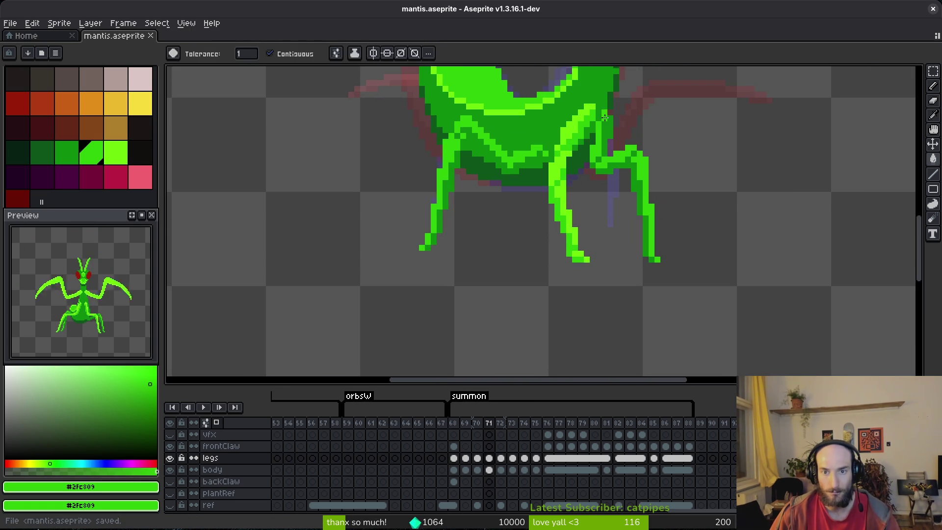
scroll(629, 141, down, 3)
key(Left)
key(Right)
key(Left)
key(Right)
key(Left)
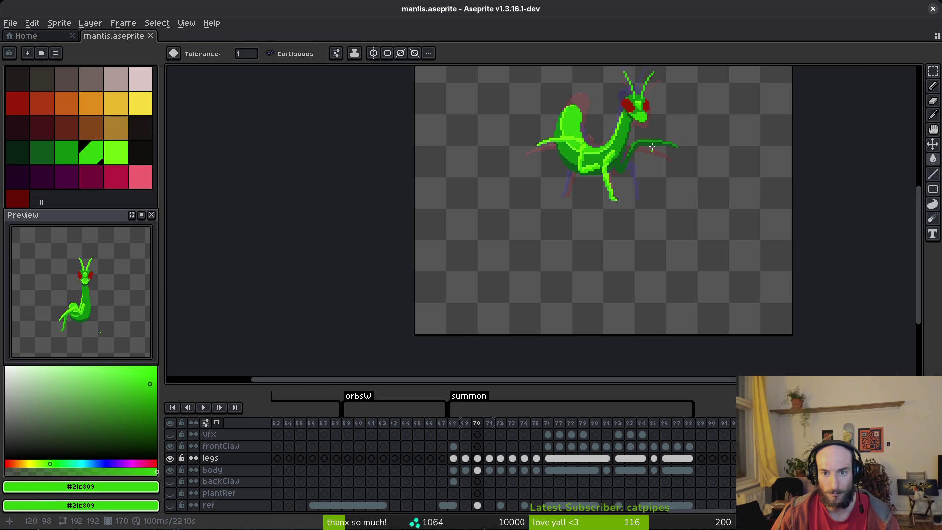
Step: Fill the upper and diagonal leg segments bright green and the leg band darker green, then save
scroll(642, 159, up, 8)
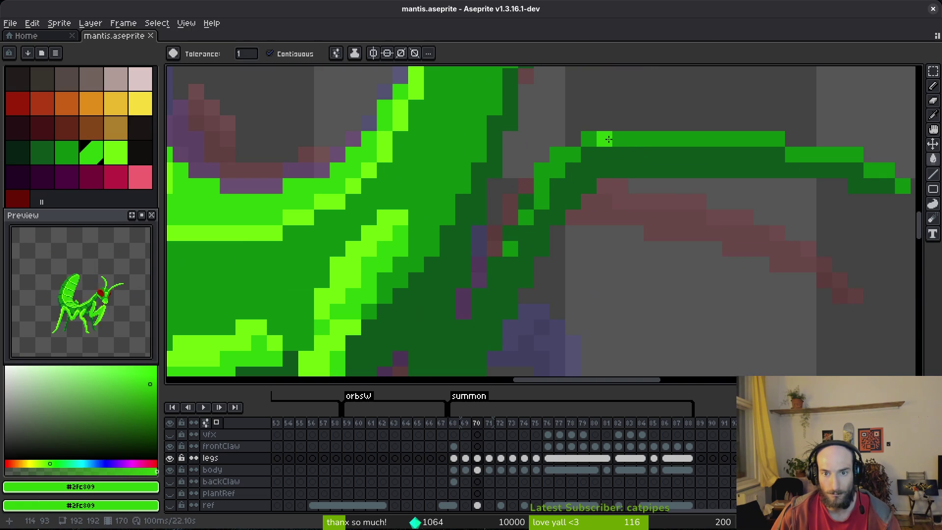
click(608, 139)
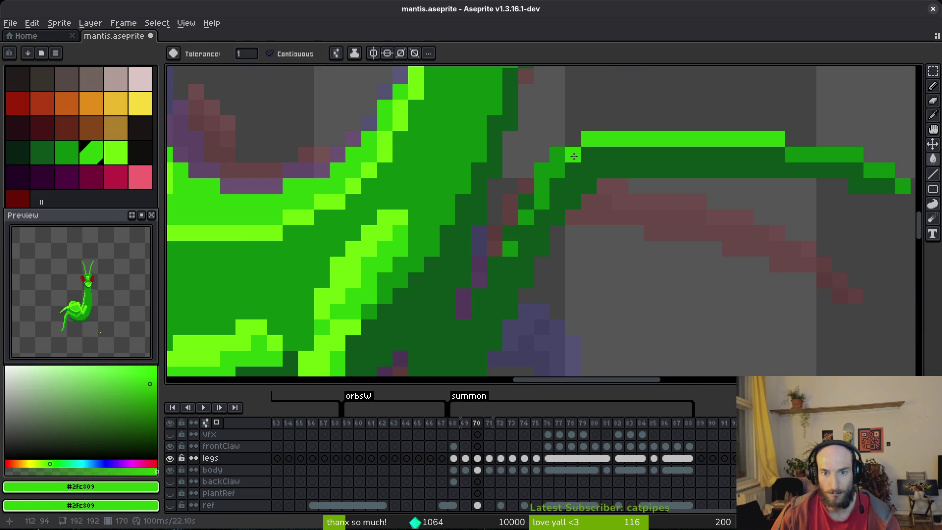
click(543, 183)
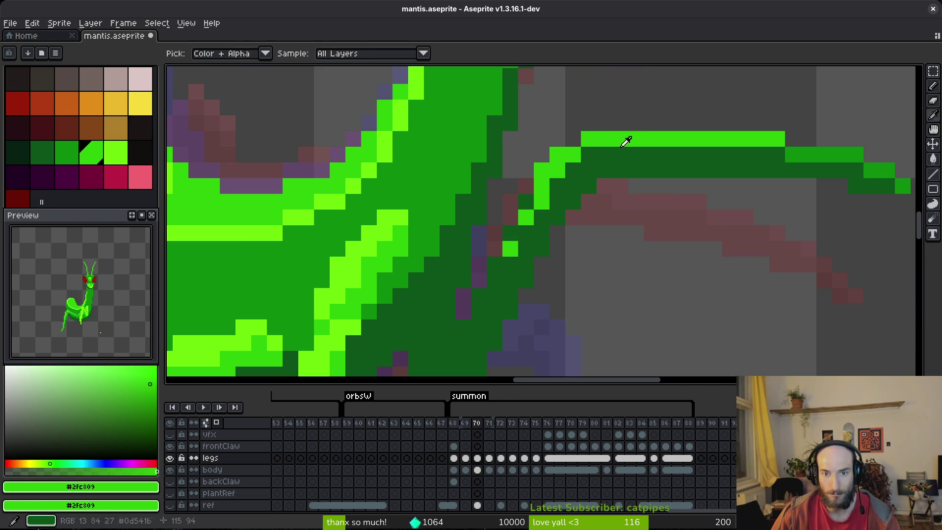
alt+click(454, 134)
click(678, 169)
scroll(677, 169, down, 4)
key(ctrl+s)
Step: Sample the deep shadow green and place three shadow pixels down the leg
scroll(543, 255, up, 4)
alt+click(550, 212)
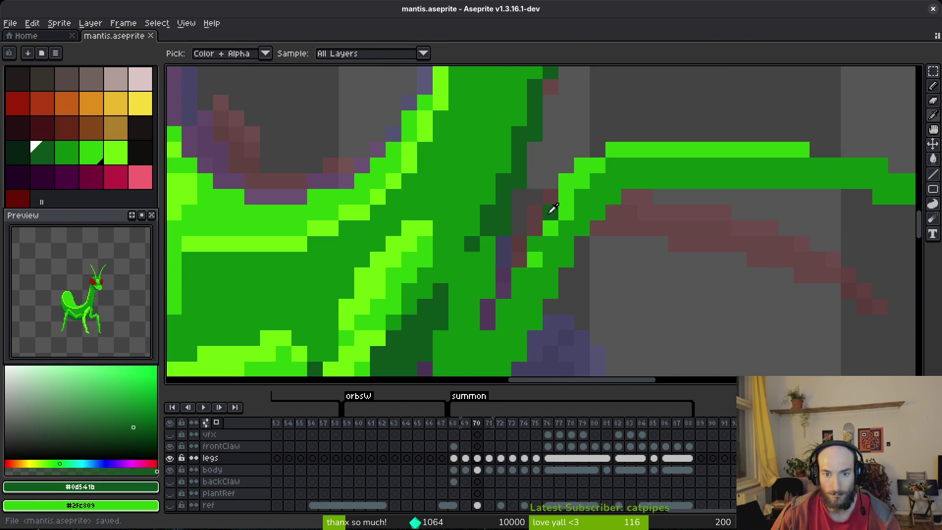
scroll(619, 212, down, 3)
mouse_move(578, 259)
mouse_down()
mouse_move(583, 247)
mouse_move(564, 293)
mouse_move(525, 306)
mouse_up()
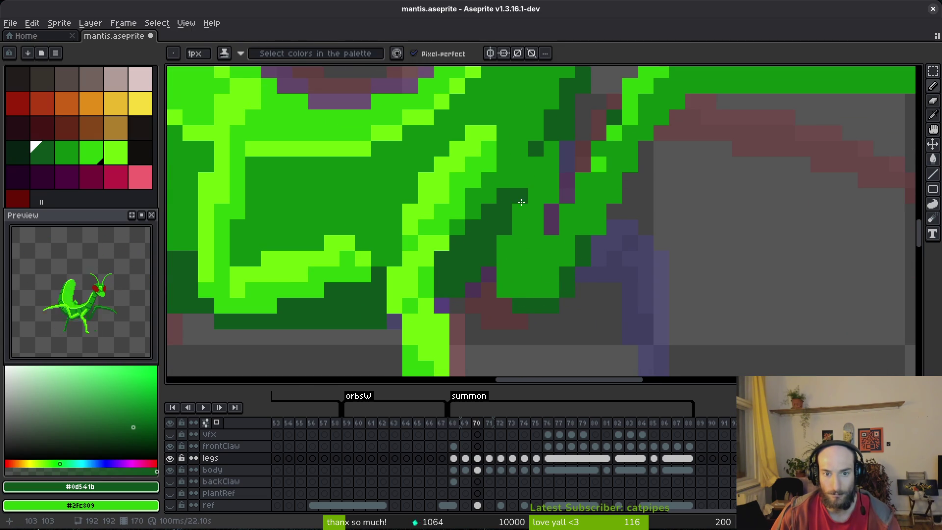
key(ctrl+z)
click(548, 195)
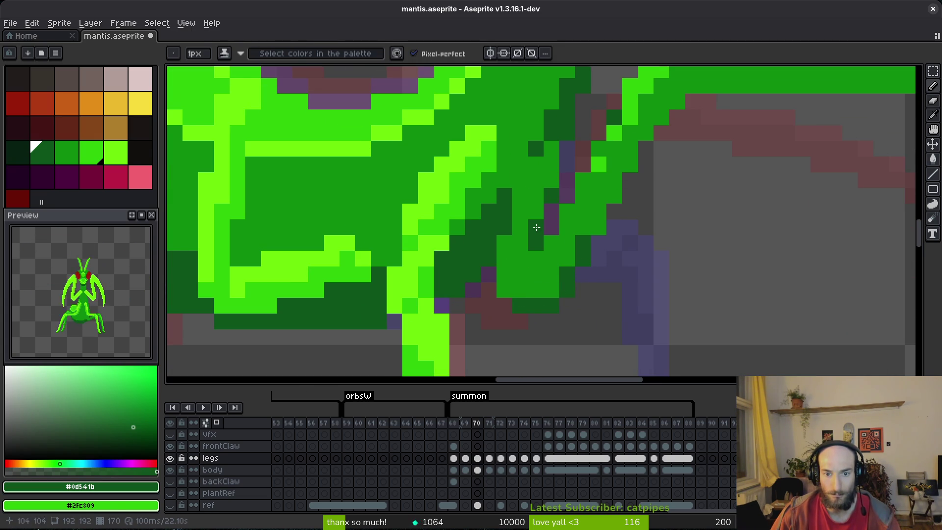
click(535, 227)
click(524, 262)
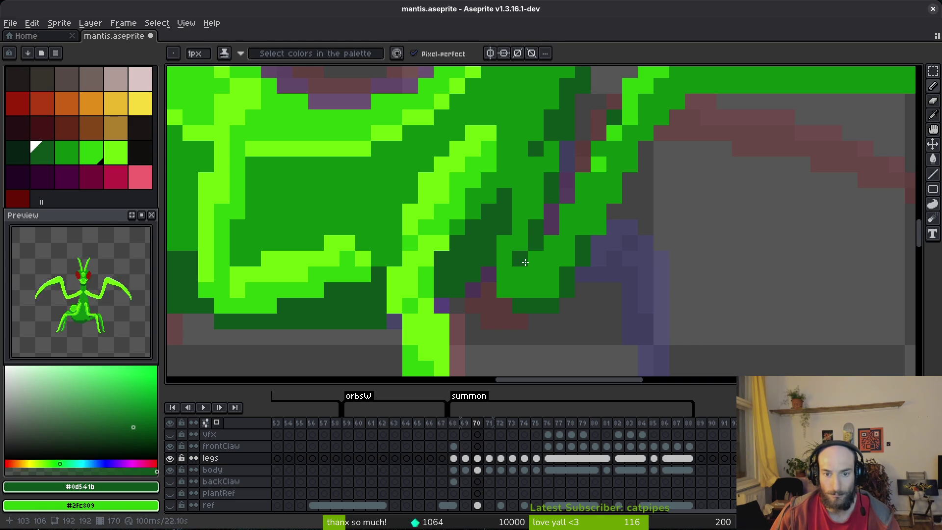
Step: Save and compare the leg pose against frame 69 before returning to frame 70
scroll(564, 304, down, 3)
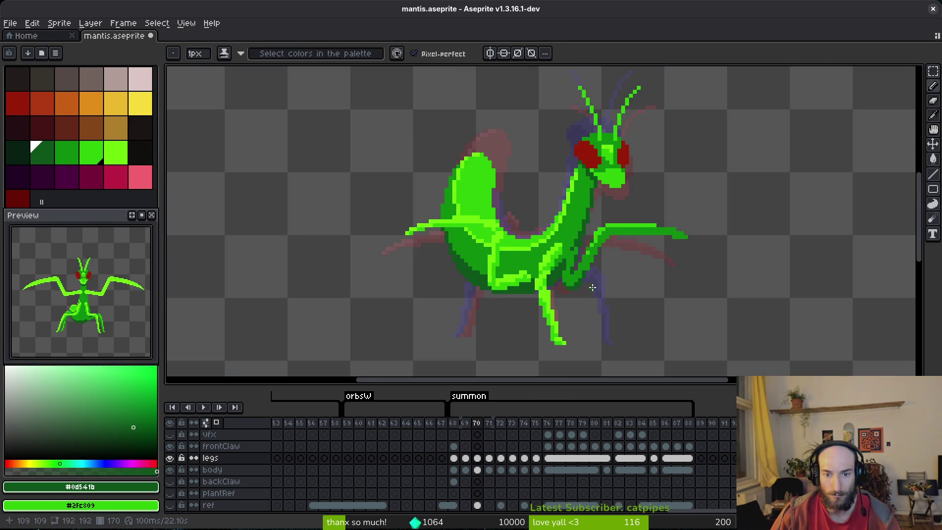
key(comma)
key(ctrl+s)
key(alt)
key(period)
scroll(632, 275, up, 3)
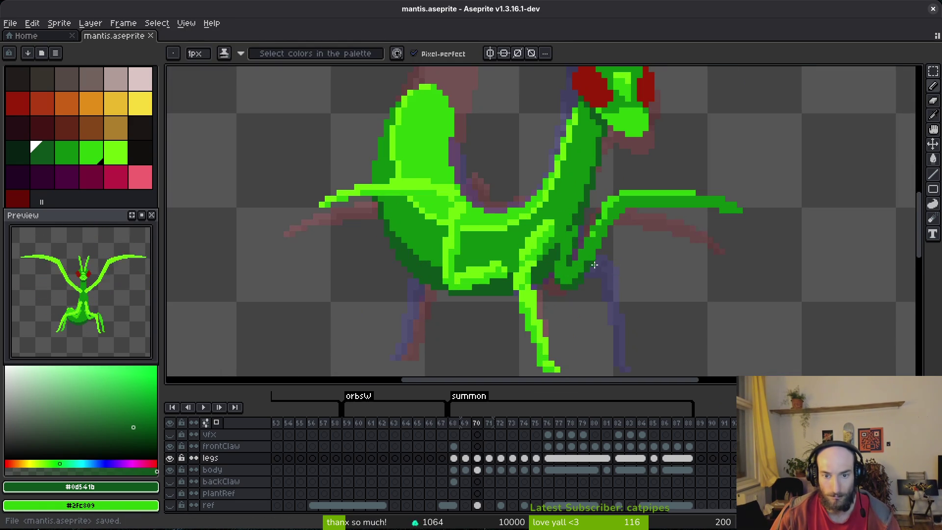
key(ctrl+s)
scroll(632, 267, down, 3)
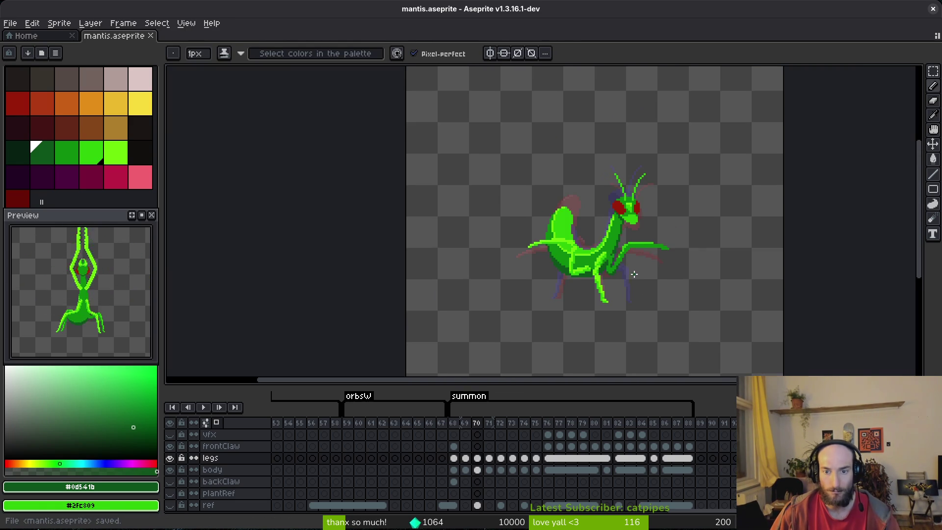
Step: Extend the arm tip with bright green pixels and save
key(alt)
scroll(627, 279, up, 5)
alt+click(631, 247)
click(665, 257)
click(684, 263)
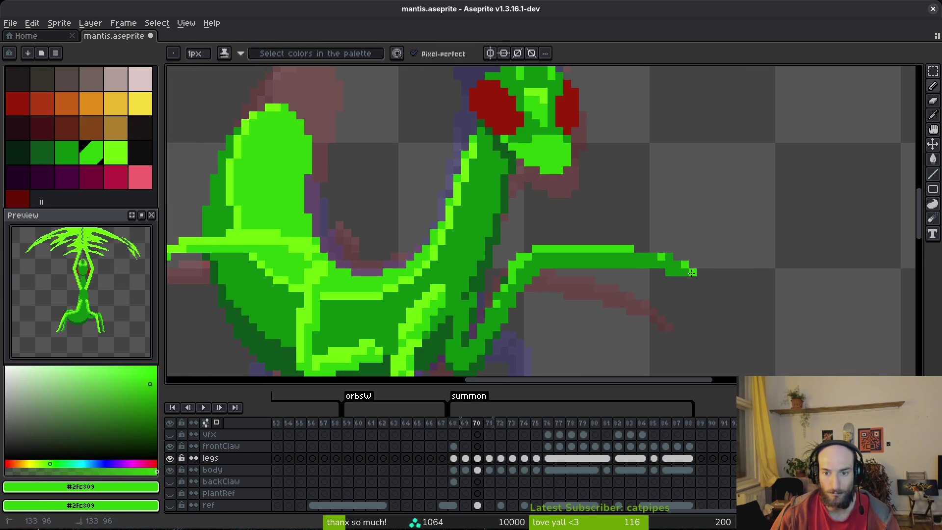
scroll(645, 256, down, 5)
key(ctrl+s)
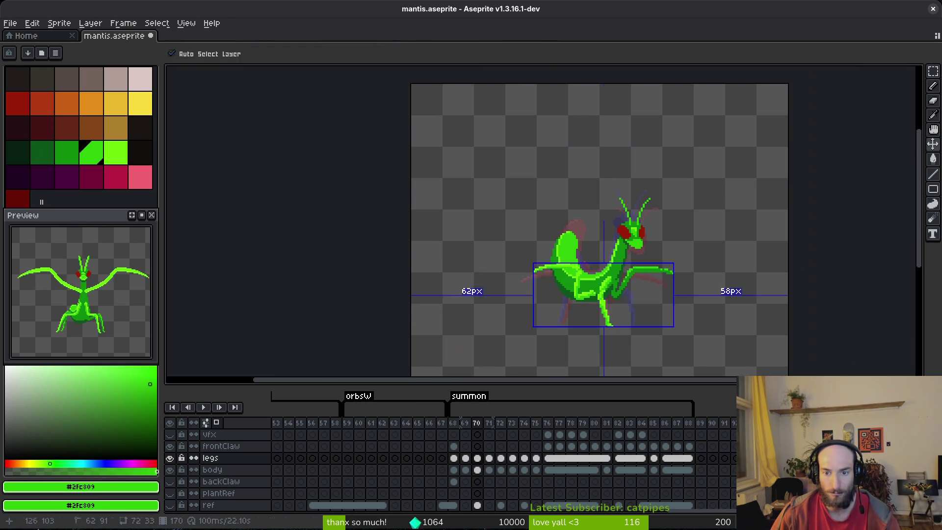
Step: Step back and forth through frames 69–71 to compare the pose
key(Left)
key(alt)
key(Right)
key(Right)
key(Left)
key(Left)
key(Right)
key(Left)
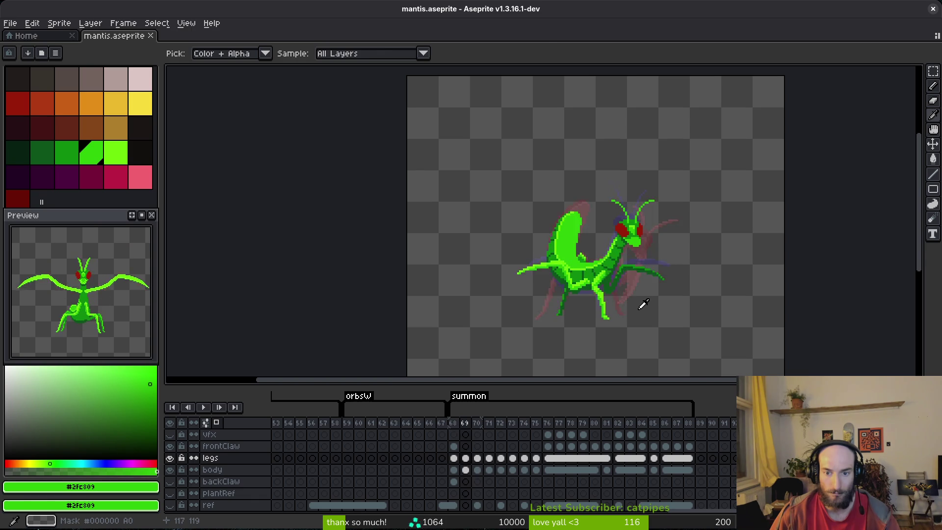
key(Right)
Step: Sample the deep shadow green and draw a diagonal shadow stroke along the leg
scroll(638, 289, up, 5)
alt+click(605, 303)
scroll(604, 304, up, 3)
click(574, 299)
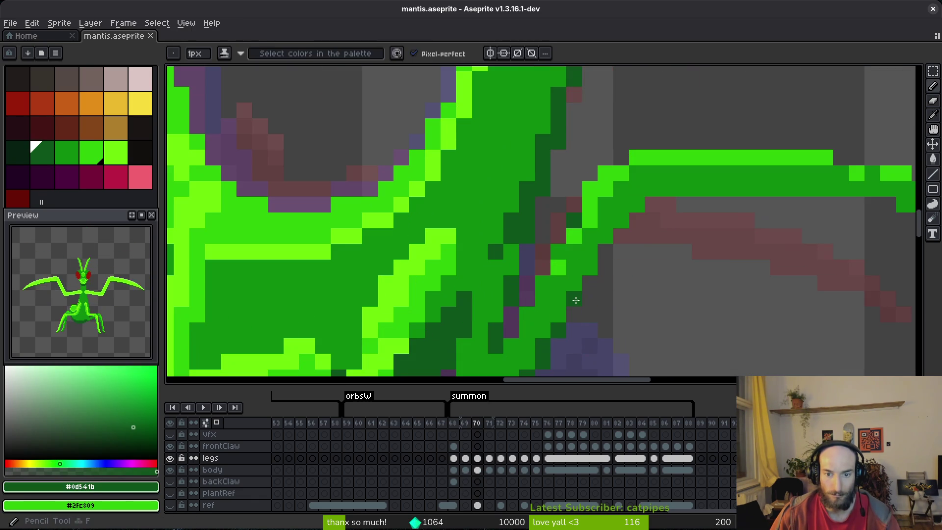
mouse_move(605, 242)
mouse_down()
mouse_move(654, 190)
mouse_move(671, 193)
mouse_up()
scroll(754, 271, down, 5)
scroll(727, 256, up, 4)
Step: Darken two leg pixels and paint a short shadow diagonal extending down-left
alt+click(694, 195)
click(657, 219)
alt+click(704, 200)
click(676, 219)
drag(657, 251, 627, 314)
drag(613, 357, 650, 288)
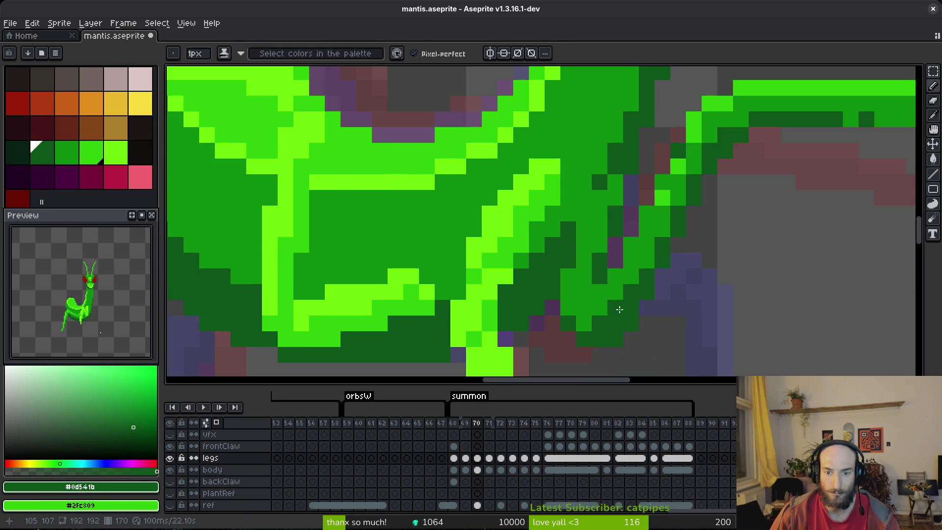
Step: Add shadow pixels at the leg joint and save
scroll(614, 313, down, 5)
scroll(638, 296, up, 5)
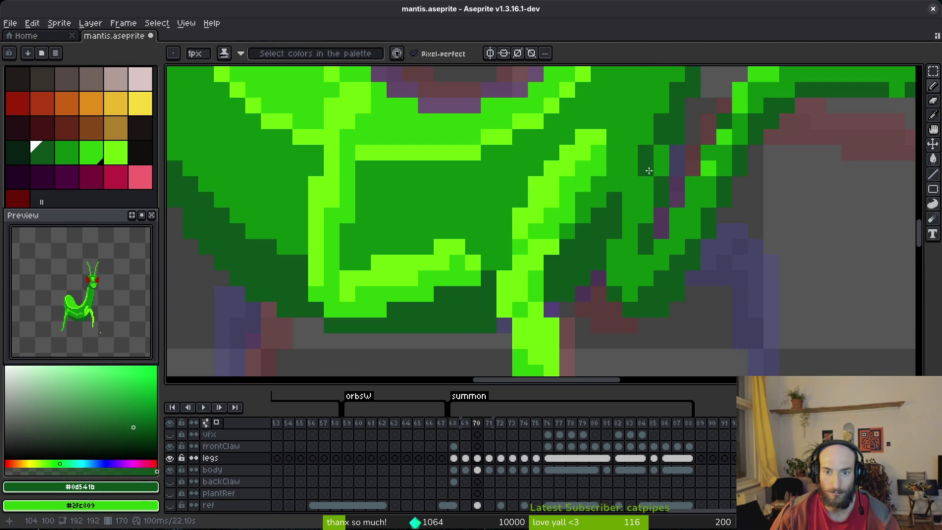
drag(630, 199, 645, 216)
alt+click(636, 220)
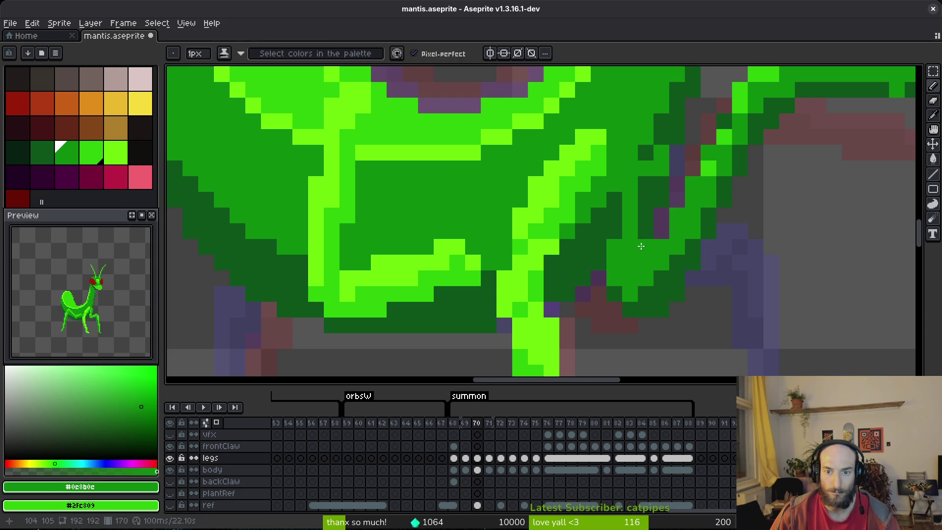
alt+click(626, 251)
key(ctrl+s)
Step: Repaint one leg pixel in mid dark green, undo an accidental erase, and save
scroll(696, 278, down, 5)
scroll(682, 246, up, 4)
scroll(662, 206, up, 2)
alt+click(664, 166)
click(660, 192)
key(e)
key(ctrl+z)
key(b)
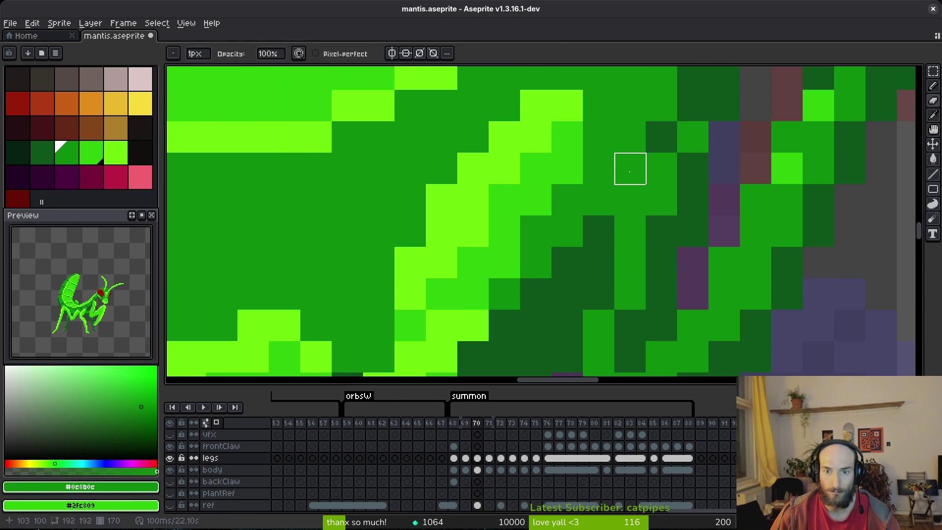
key(ctrl+s)
Step: Add a green pixel to the leg, resample the dark shadow greens, and save
scroll(692, 198, down, 6)
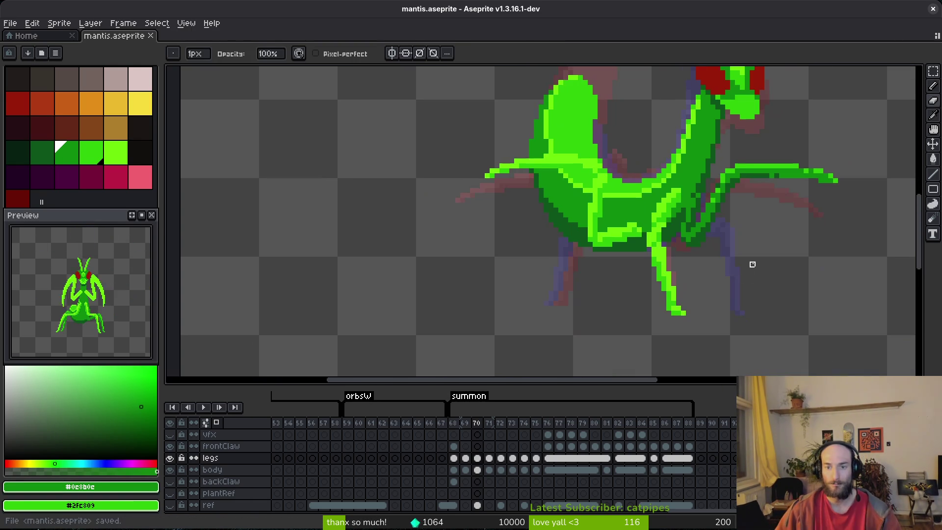
scroll(732, 227, down, 1)
drag(732, 227, 697, 238)
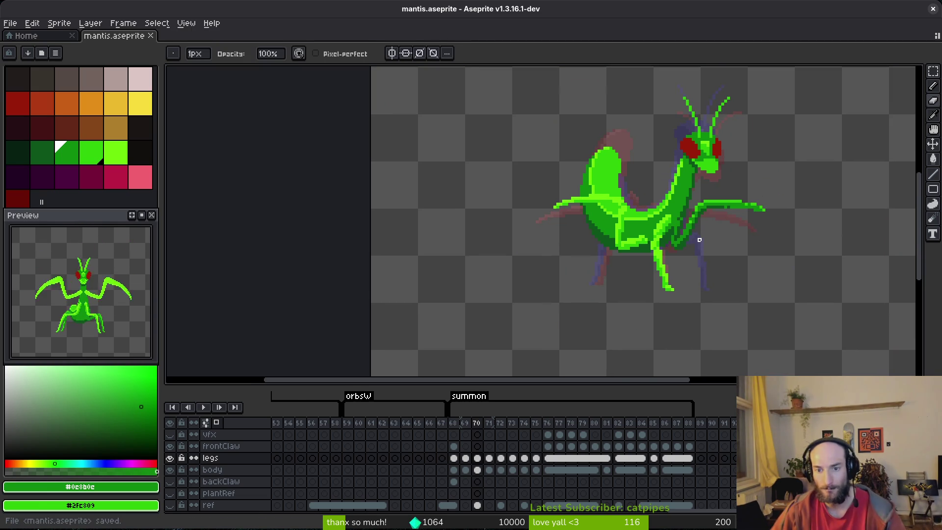
scroll(697, 231, up, 5)
key(b)
click(707, 226)
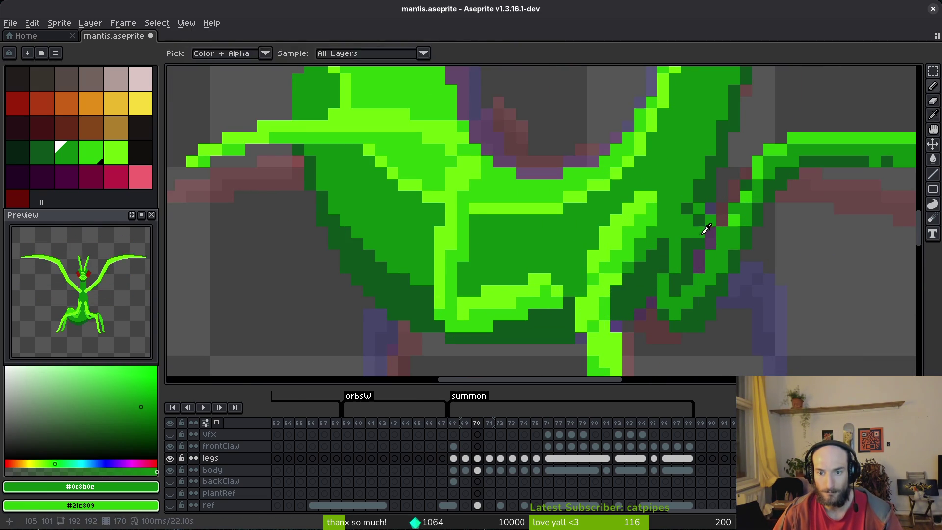
alt+click(696, 220)
key(ctrl+s)
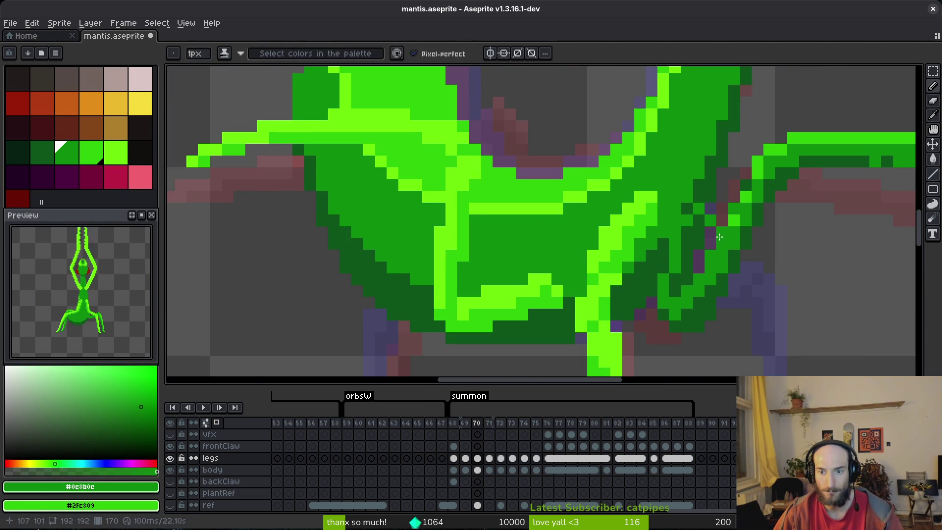
scroll(731, 248, down, 5)
scroll(691, 243, up, 5)
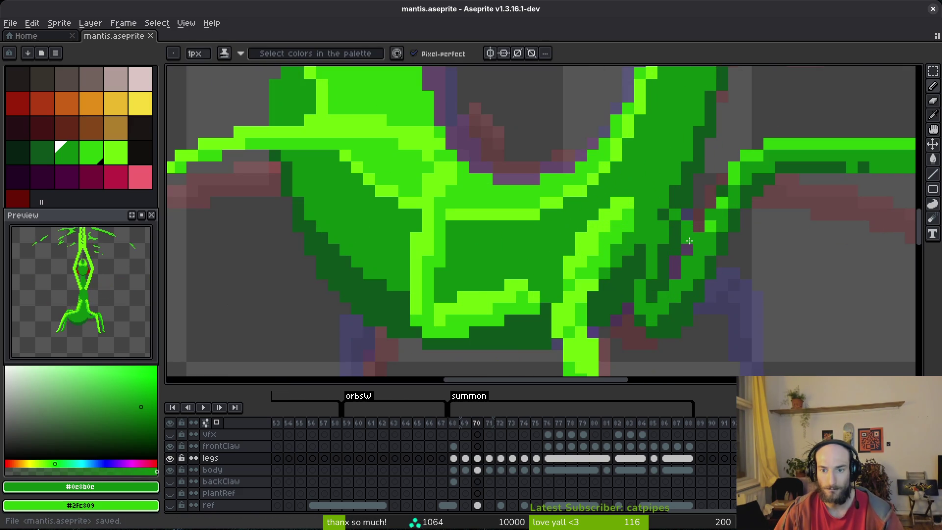
alt+click(686, 230)
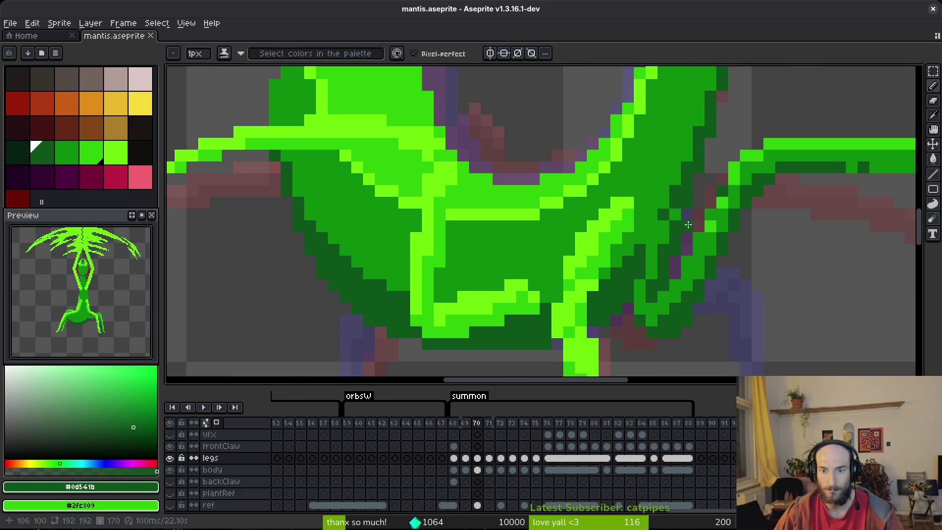
key(ctrl+s)
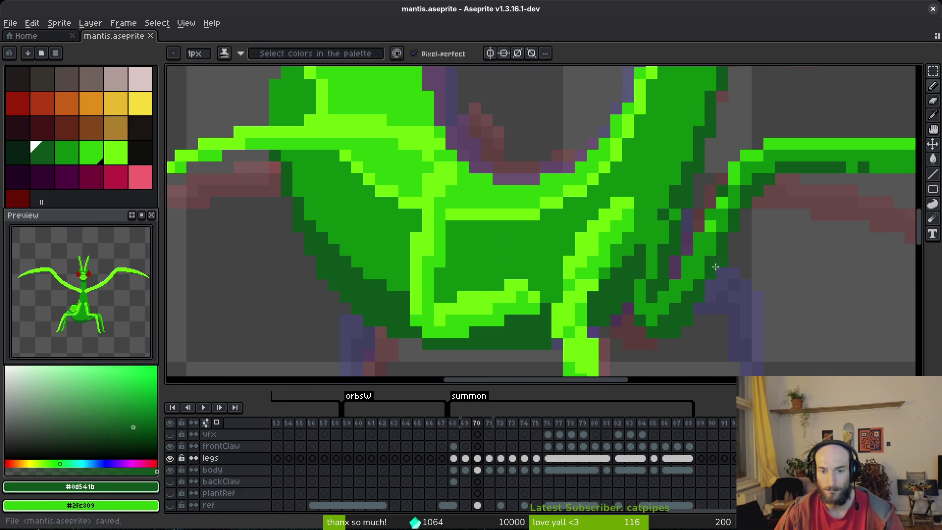
Step: Preview and flip between frames 70, 71 and 72 to compare the leg pose
scroll(608, 256, down, 3)
scroll(608, 255, down, 3)
key(alt)
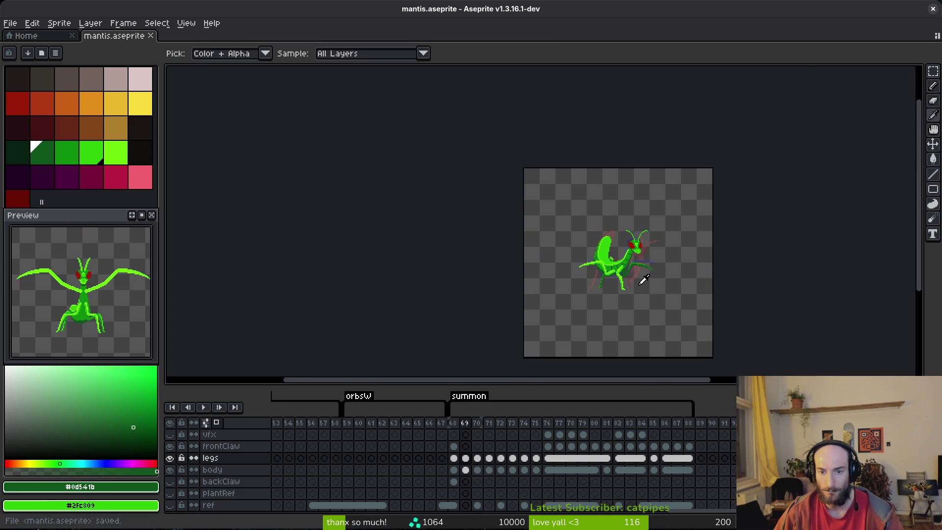
key(Return)
key(Return)
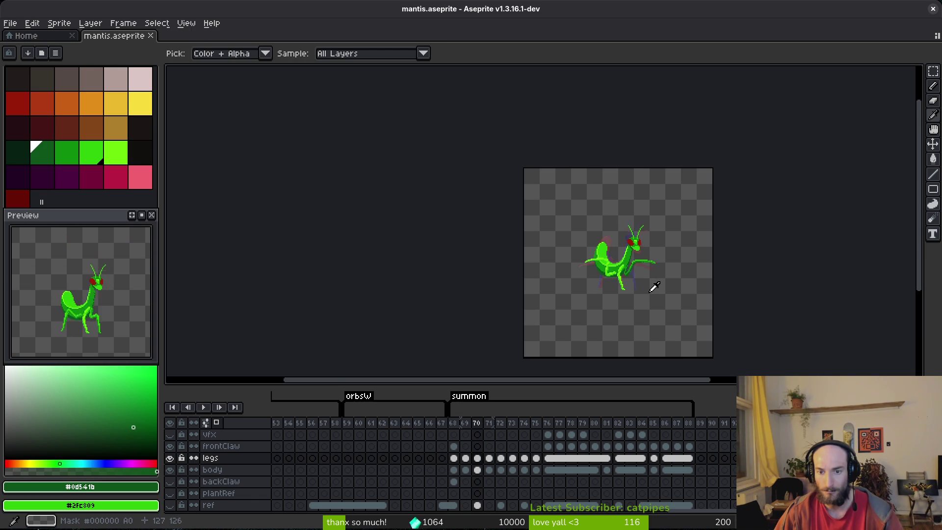
key(Right)
key(Left)
key(Right)
key(Left)
key(Right)
key(Right)
key(Left)
key(Left)
key(Right)
key(shift+w)
scroll(638, 275, up, 5)
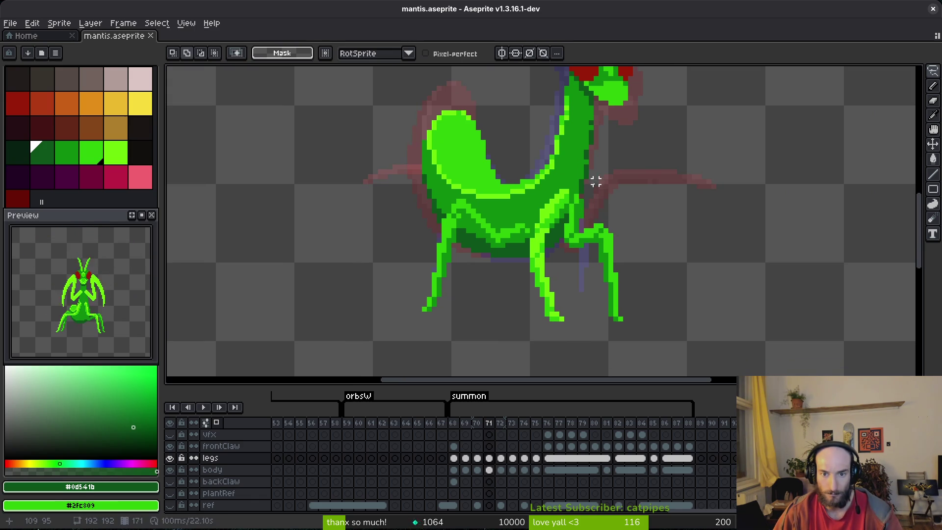
Step: Rotate the right leg 11.5° and shift it up and to the right
drag(609, 328, 662, 340)
drag(607, 245, 621, 243)
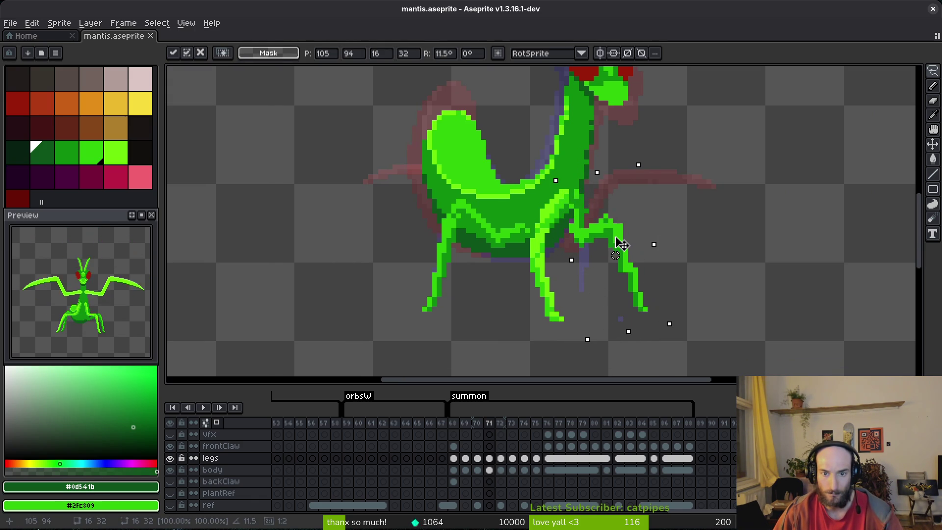
key(Return)
scroll(619, 233, up, 1)
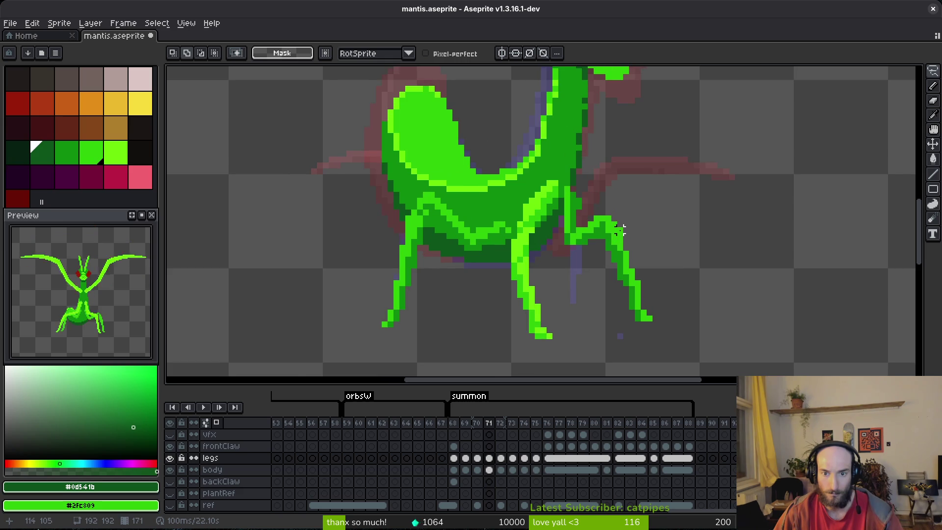
mouse_move(614, 223)
mouse_down()
mouse_move(609, 212)
mouse_move(640, 346)
mouse_move(626, 257)
mouse_up()
key(Return)
scroll(591, 236, up, 2)
Step: Shade the leg's edge with darker green against the bright #2fc809 green
key(b)
alt+click(578, 181)
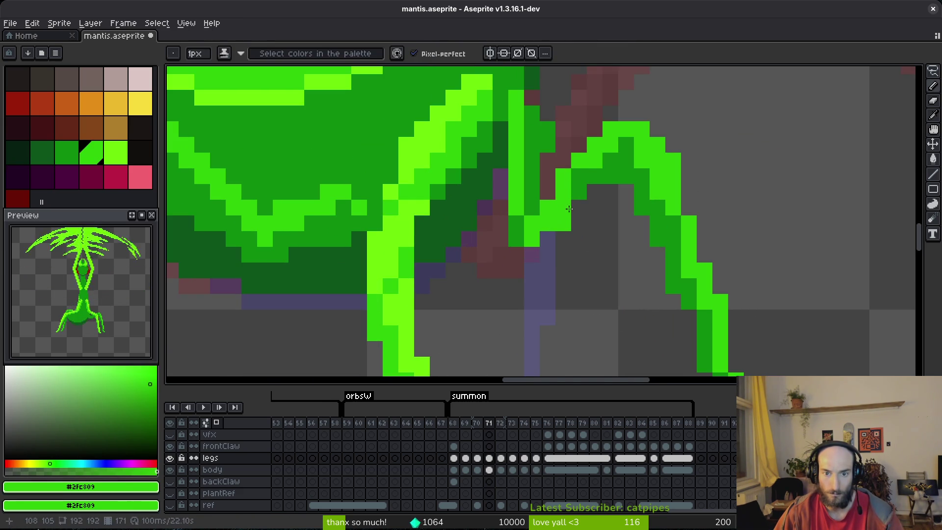
alt+right_click(578, 192)
drag(563, 207, 545, 232)
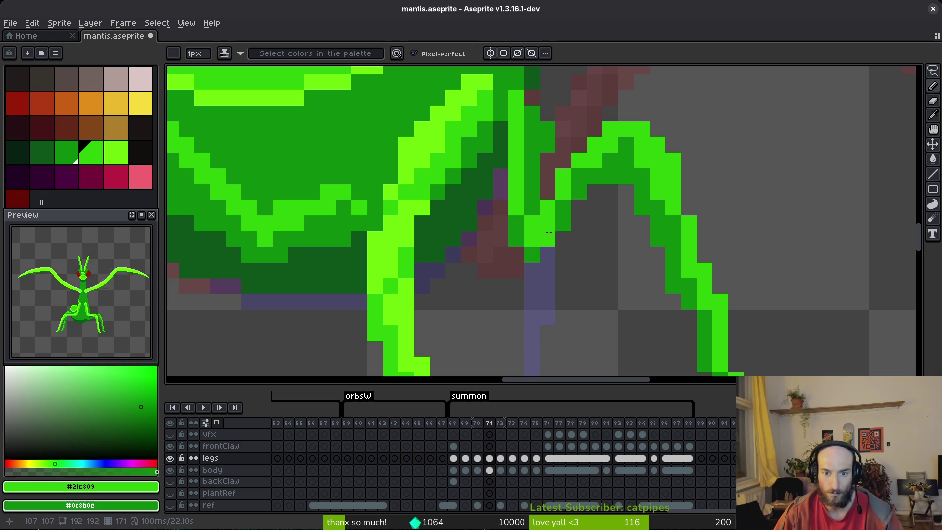
scroll(568, 210, down, 3)
scroll(597, 221, up, 2)
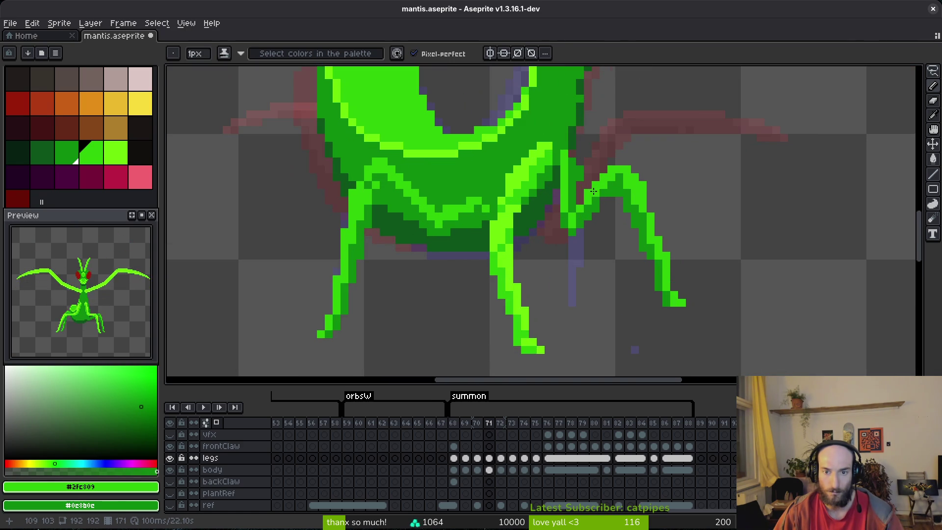
scroll(580, 218, up, 2)
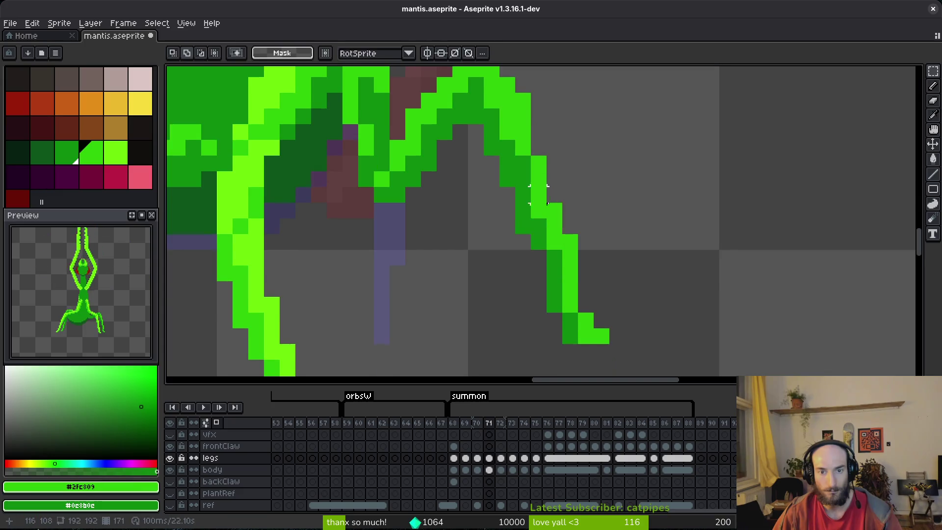
scroll(520, 214, down, 1)
scroll(510, 206, up, 1)
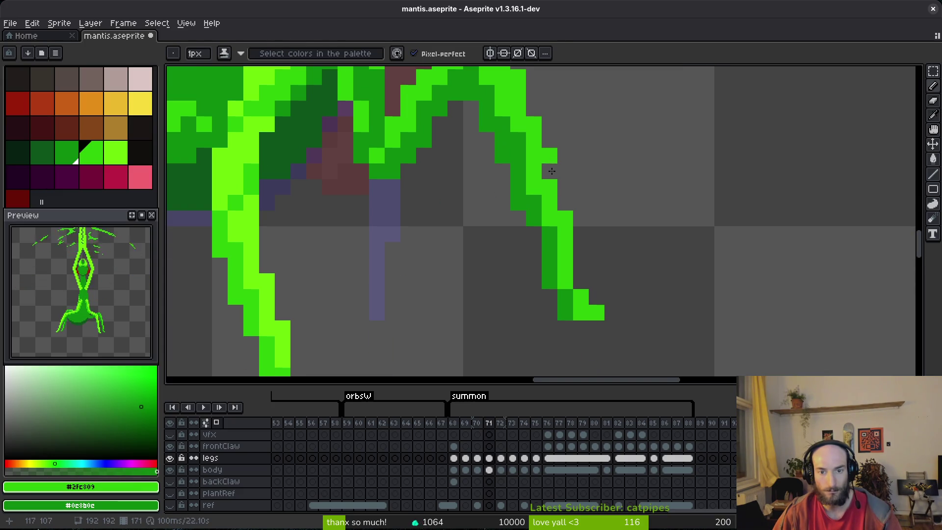
Step: Erase stray leg pixels, add dark and bright green pixels, and extend the leg tip down-right
key(e)
click(518, 203)
click(534, 234)
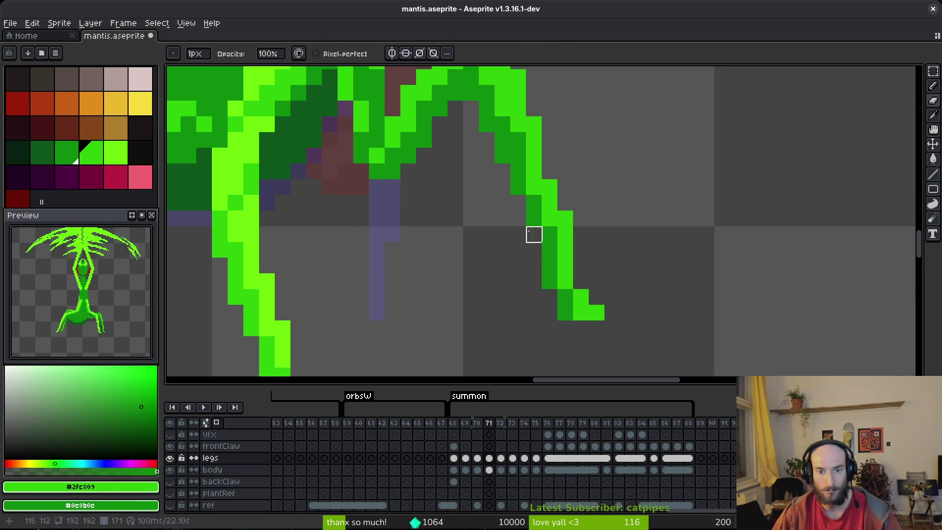
key(b)
right_click(541, 217)
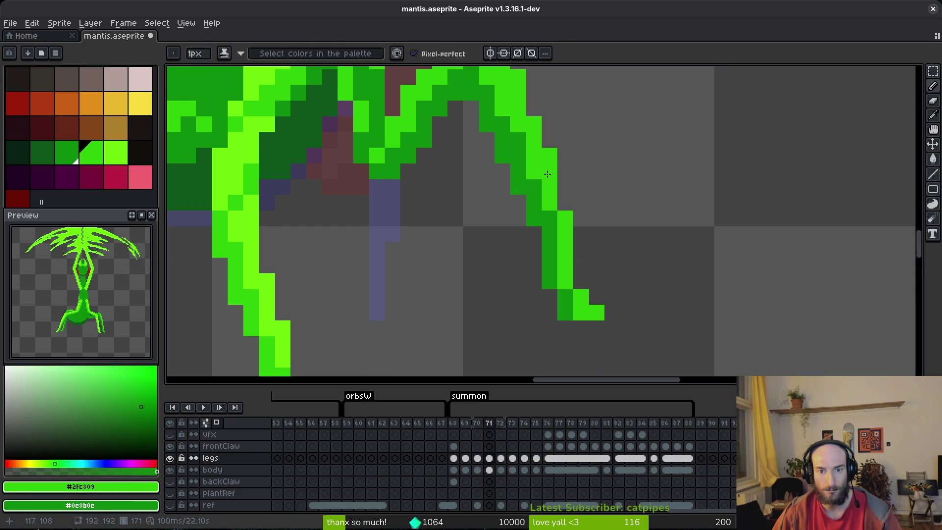
key(e)
scroll(581, 296, down, 1)
key(b)
click(570, 281)
key(e)
click(592, 265)
key(b)
drag(573, 281, 604, 306)
scroll(662, 259, down, 5)
Step: Save the sprite and compare with frame 72 before returning to frame 71
key(ctrl+s)
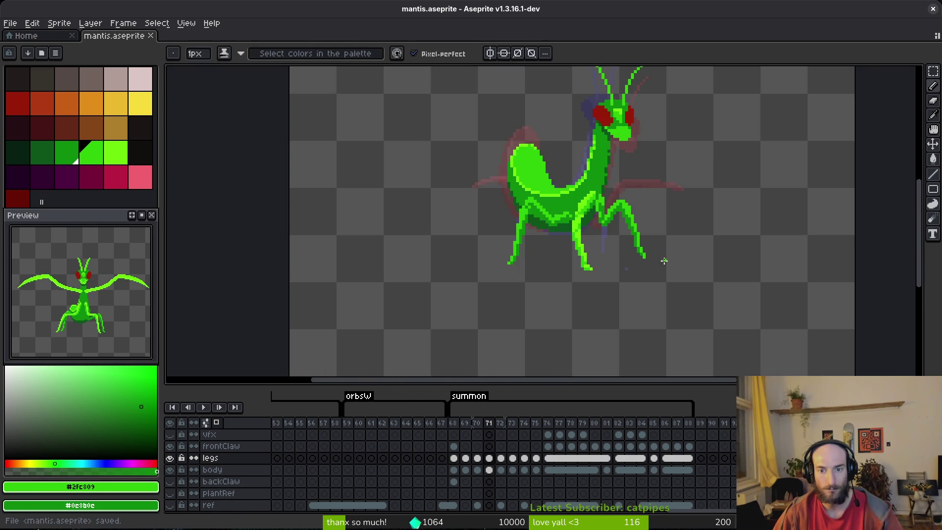
scroll(653, 237, up, 3)
scroll(654, 275, down, 2)
key(i)
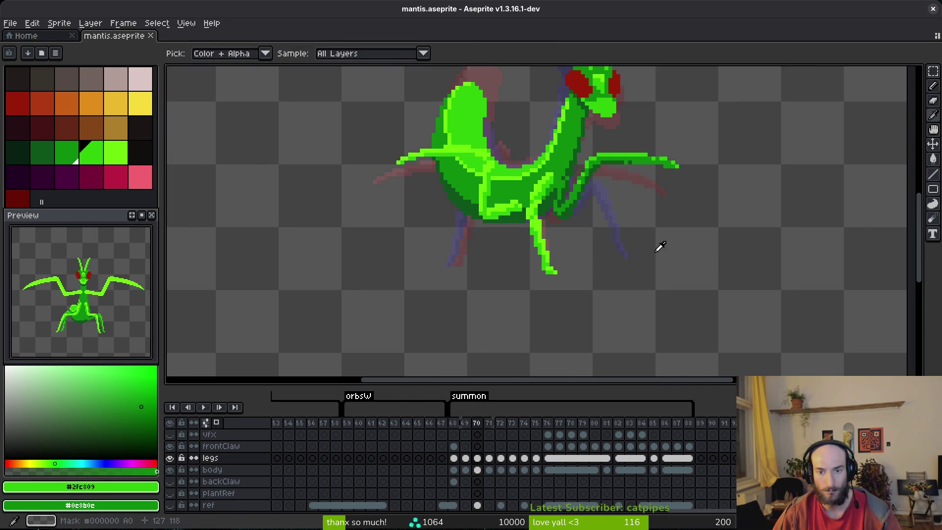
key(Right)
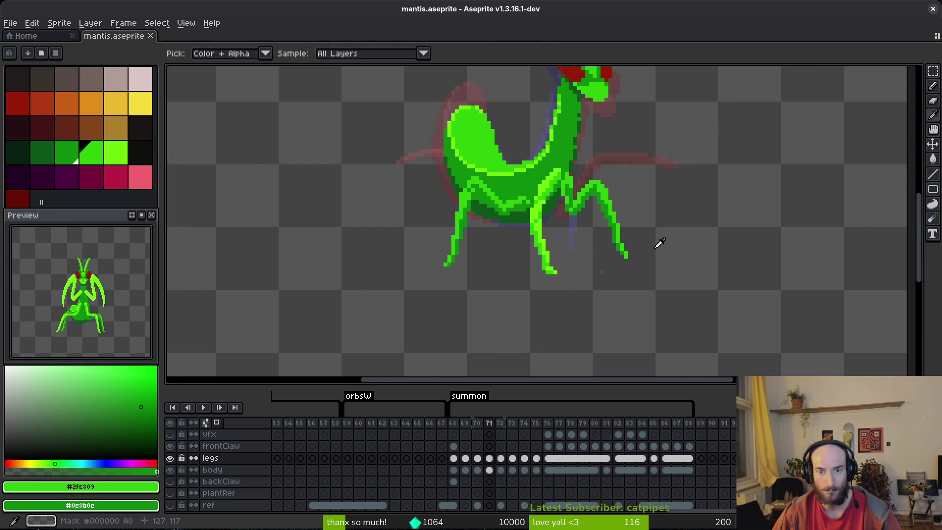
key(Left)
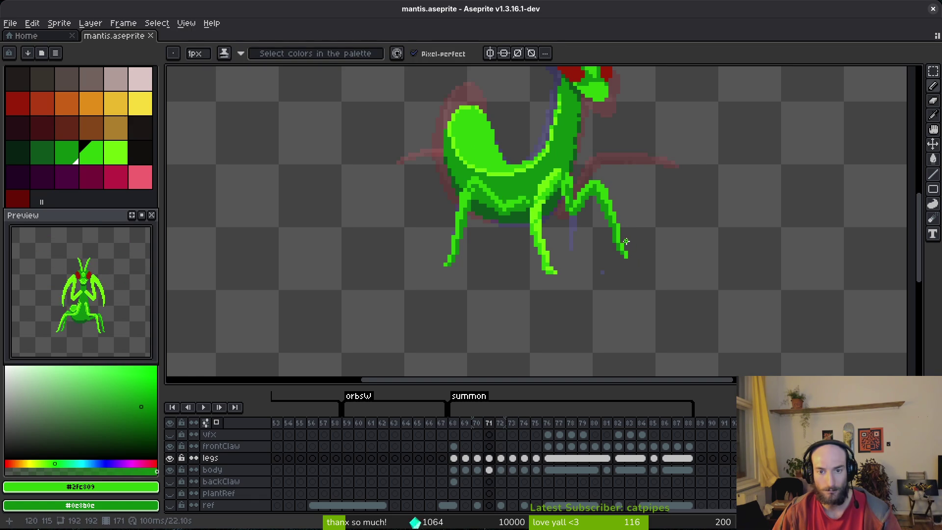
Step: Try deleting the right leg, then undo back to the original leg and clear the stray selection
key(shift+w)
drag(563, 185, 657, 186)
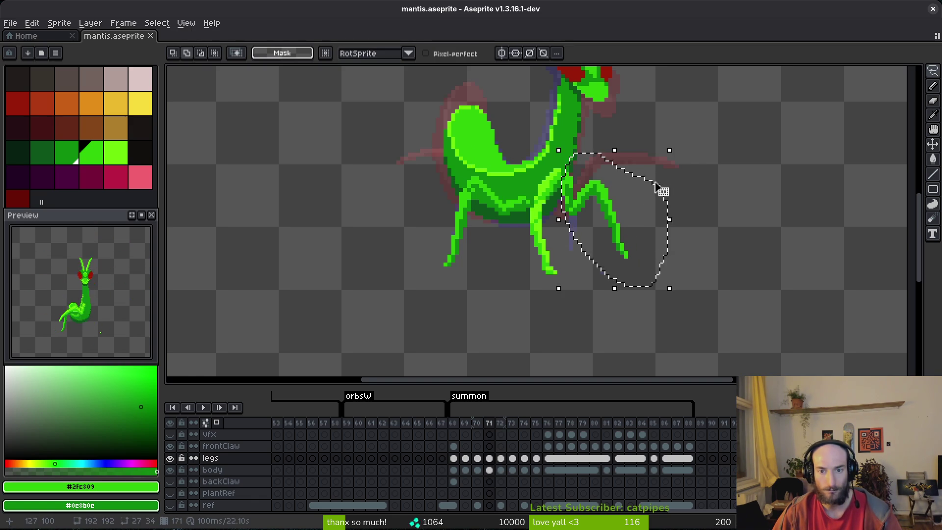
key(Delete)
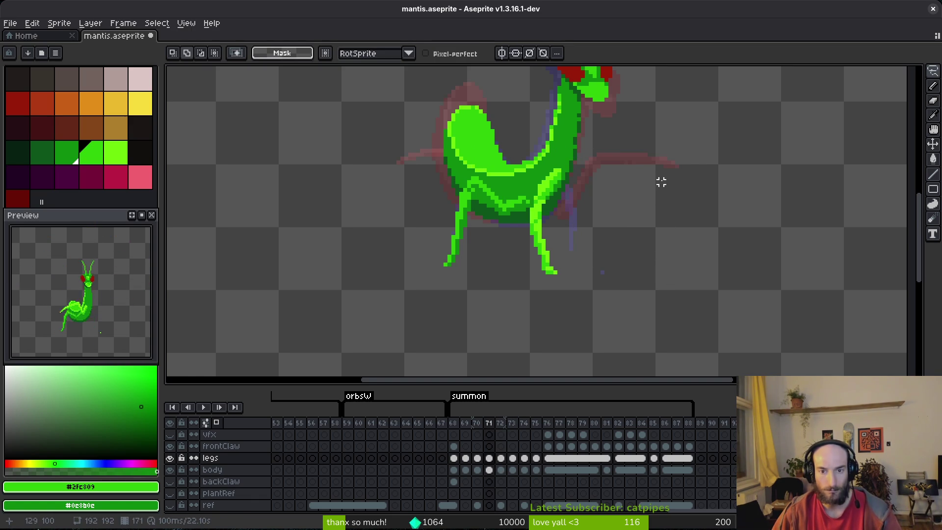
key(ctrl+z)
key(ctrl+z)
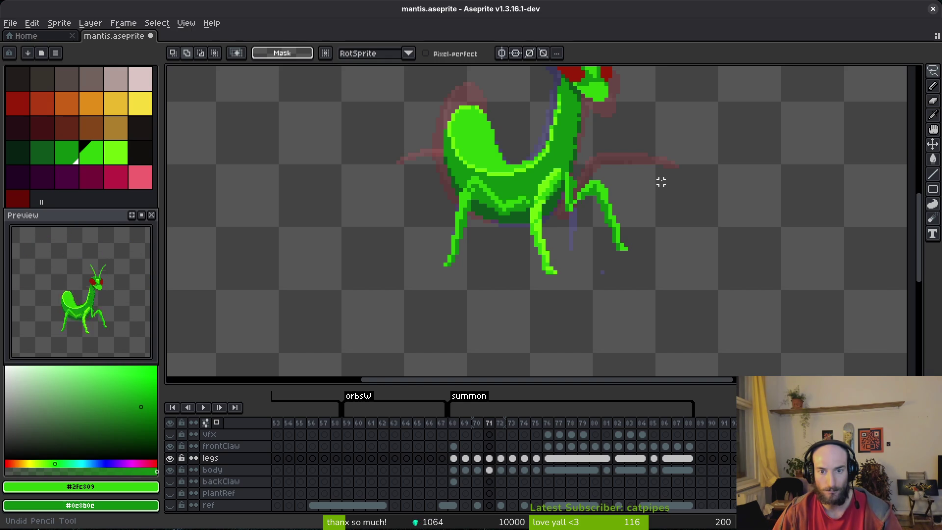
key(ctrl+z)
key(ctrl+z)
key(ctrl+y)
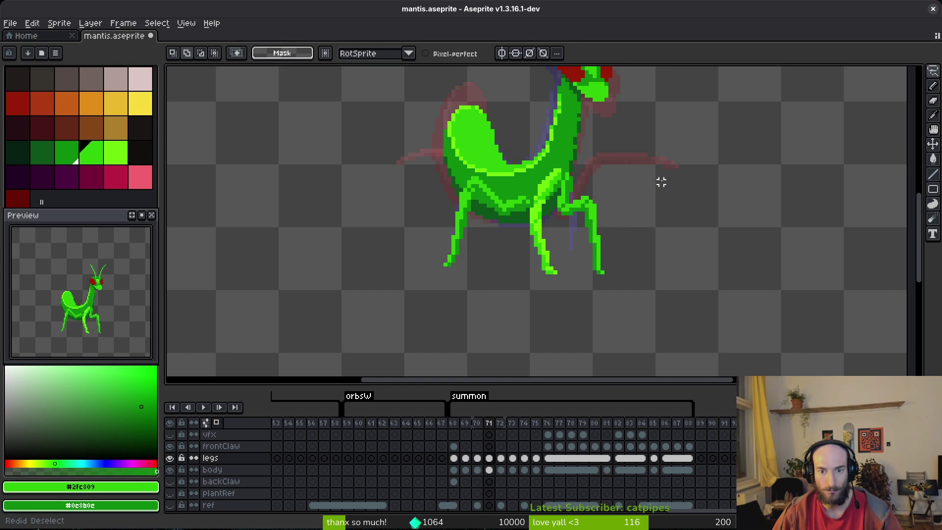
click(594, 182)
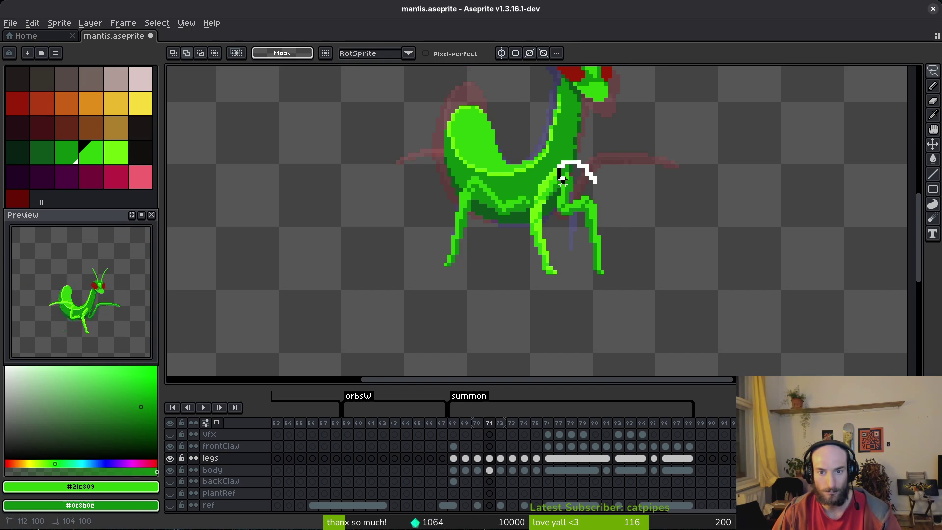
drag(626, 202, 626, 209)
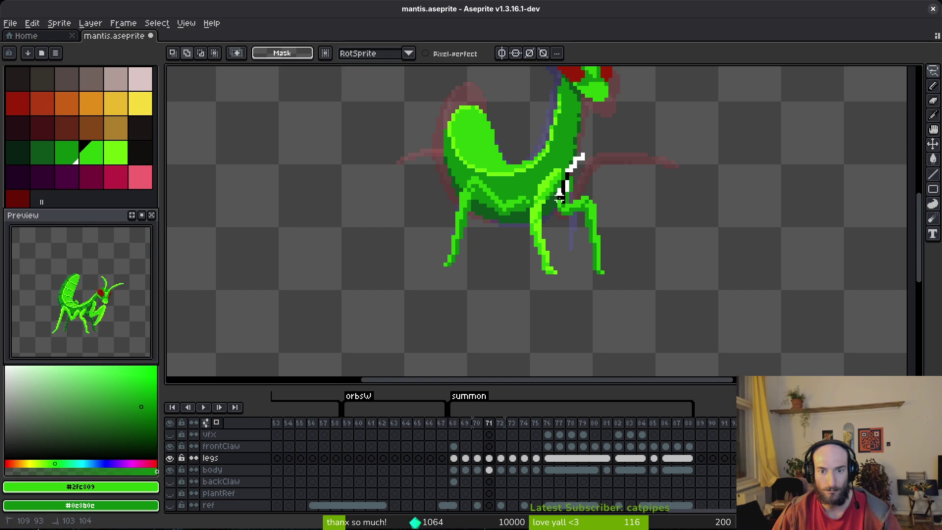
Step: Cut the right leg and paste the second copied leg from clipboard history beside the body
drag(607, 160, 610, 162)
key(ctrl+x)
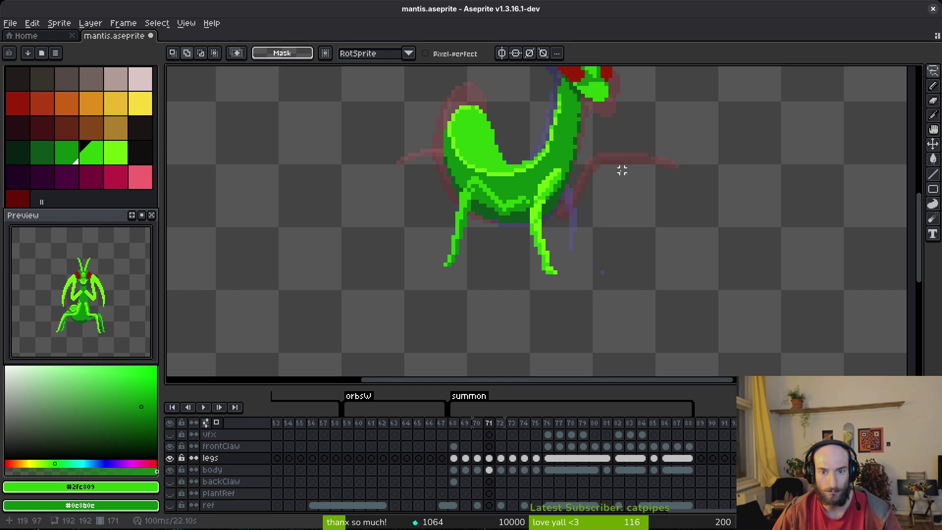
key(alt+v)
key(Down)
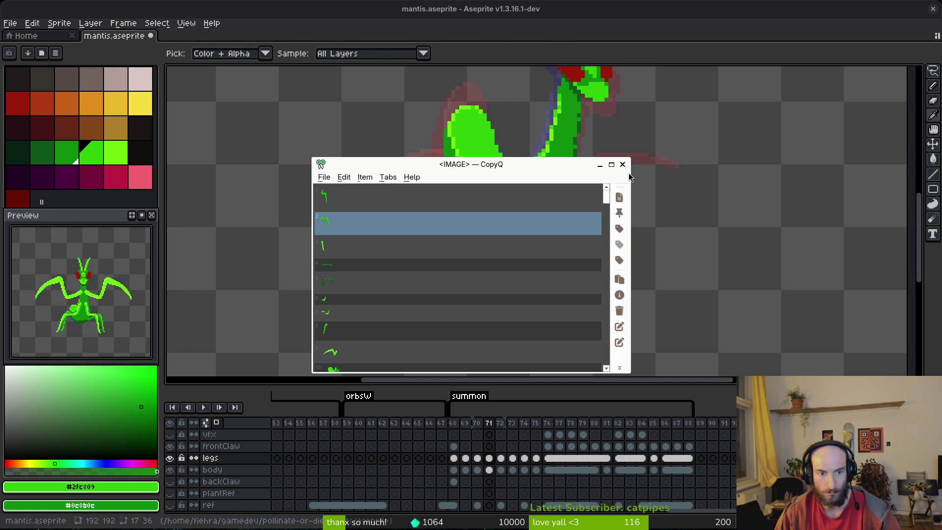
key(Return)
mouse_move(505, 237)
mouse_down()
mouse_move(601, 227)
mouse_move(588, 239)
mouse_up()
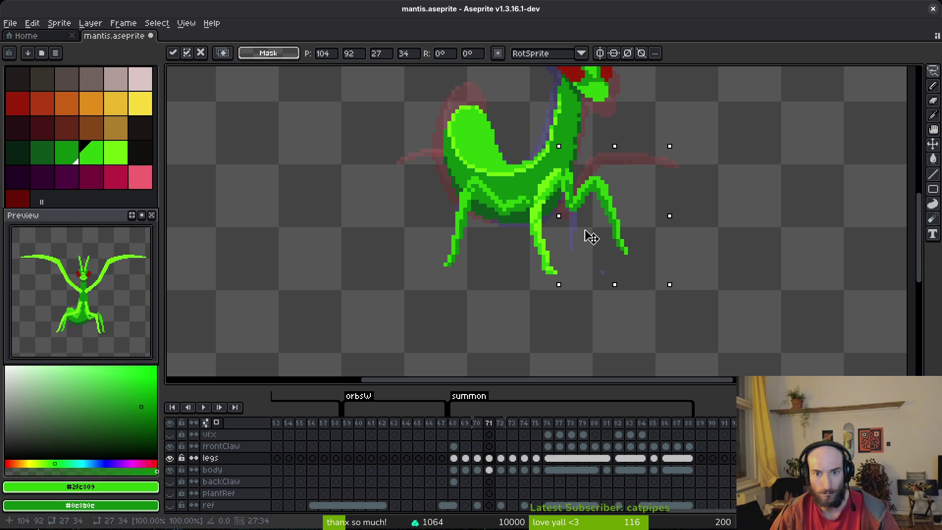
key(ctrl+d)
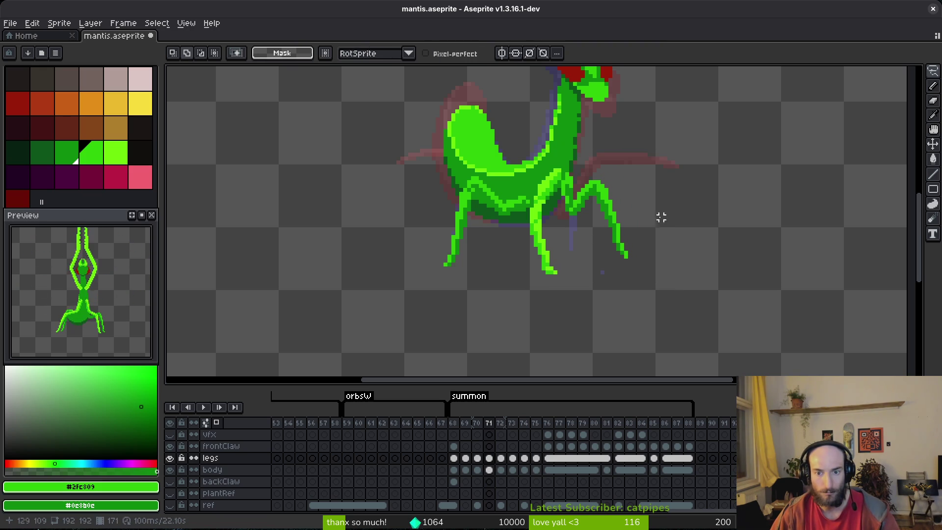
scroll(618, 209, down, 3)
Step: On frame 72, paste the second copied leg from clipboard history onto the body
key(Right)
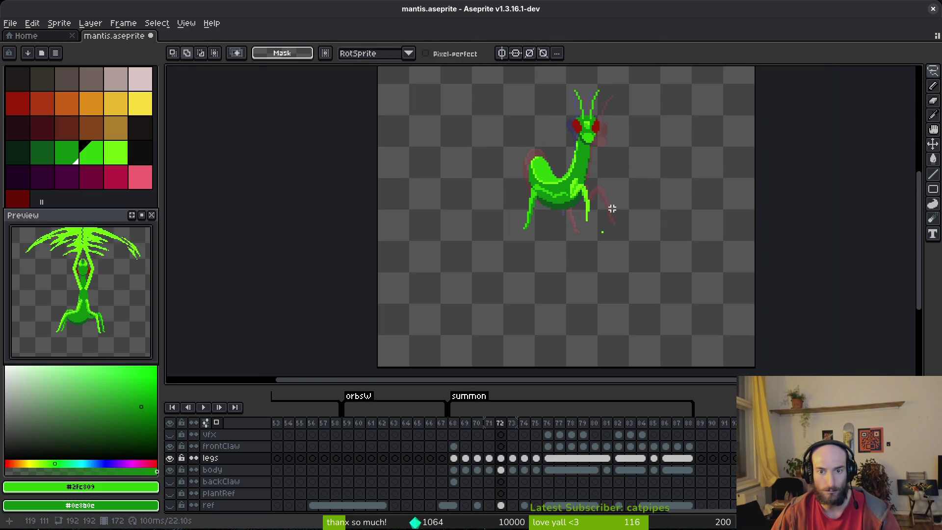
key(ctrl+v)
scroll(596, 211, up, 3)
drag(540, 221, 743, 203)
key(Escape)
key(alt+v)
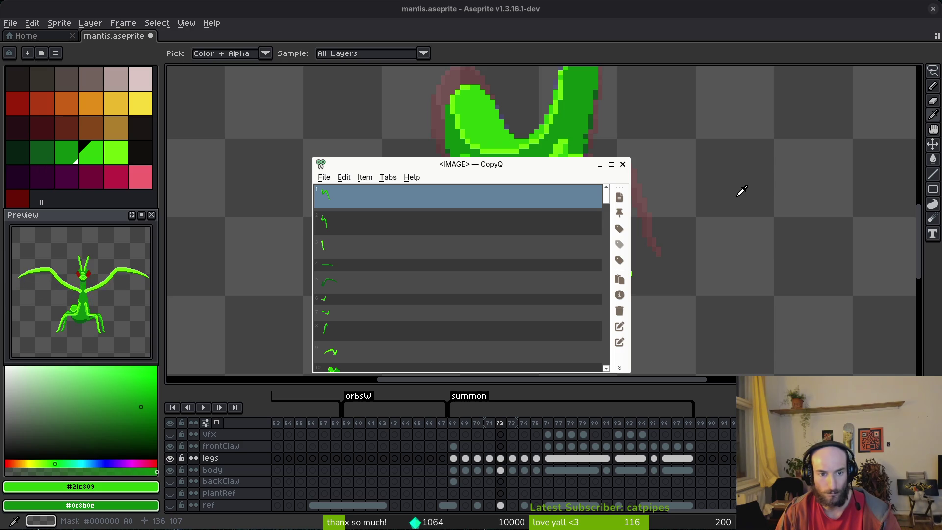
key(Down)
key(Return)
drag(558, 267, 691, 243)
key(Return)
Step: Erase the leg's upper part and move the right leg left toward the body
key(b)
scroll(674, 146, up, 1)
drag(673, 145, 602, 193)
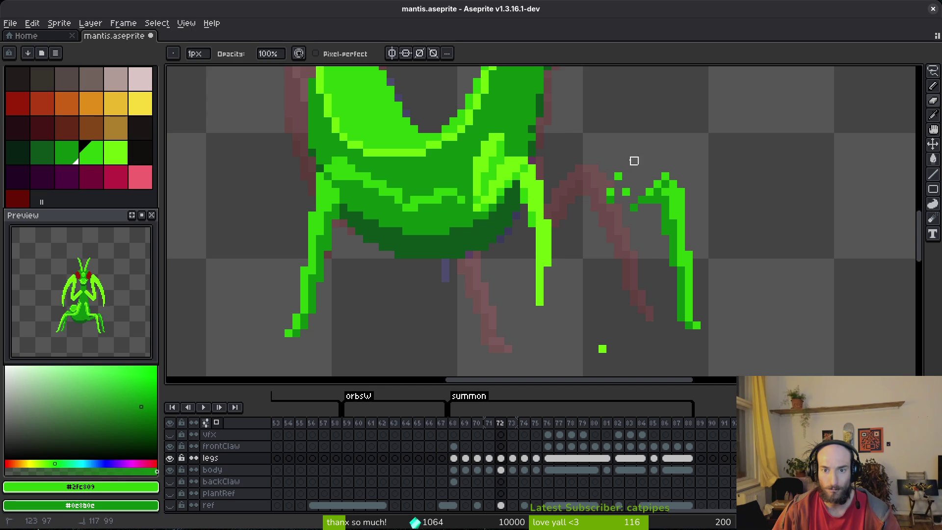
key(m)
drag(609, 98, 756, 329)
mouse_move(676, 218)
mouse_down()
mouse_move(590, 257)
mouse_move(584, 242)
mouse_move(652, 225)
mouse_up()
key(e)
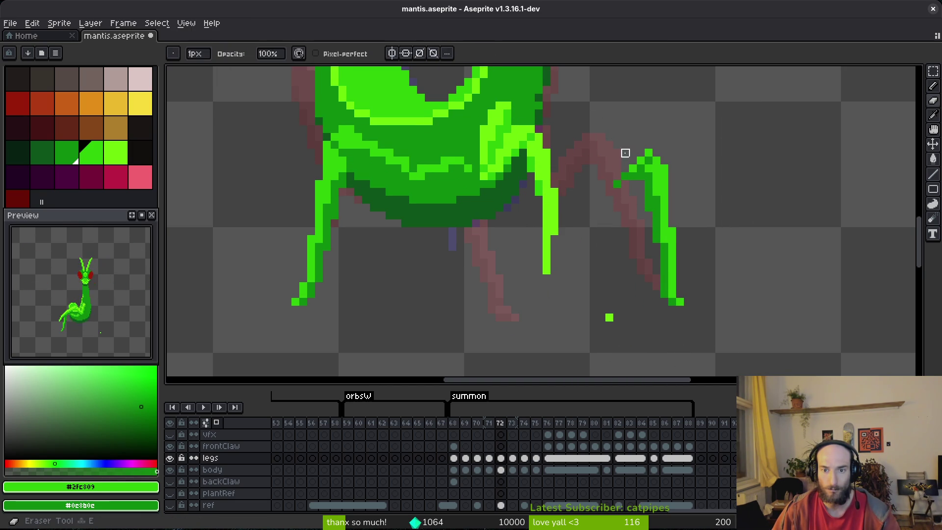
key(m)
drag(601, 107, 715, 347)
mouse_move(643, 245)
mouse_down()
mouse_move(584, 252)
mouse_move(572, 221)
mouse_move(821, 226)
mouse_up()
key(ctrl+d)
Step: Paste a copy of the leg and undo the last erase on the lower leg
key(ctrl+v)
key(e)
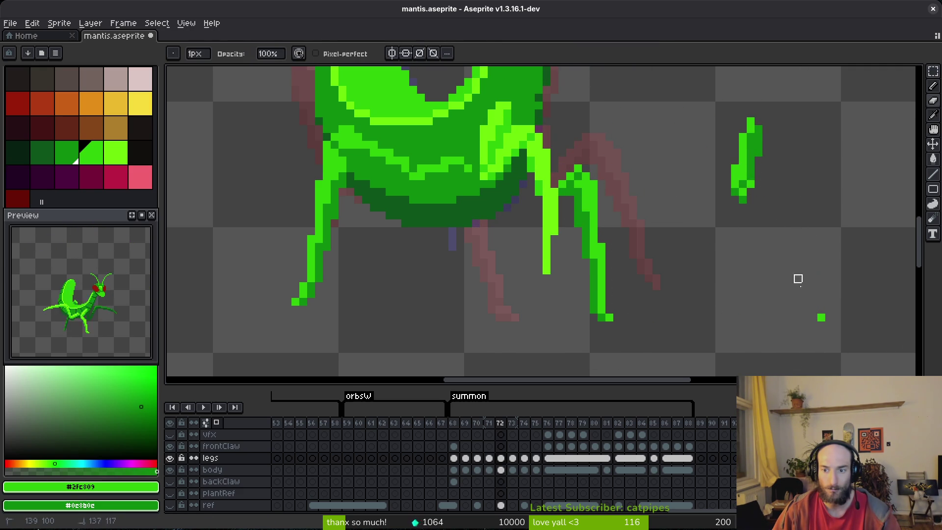
key(ctrl+z)
key(ctrl+z)
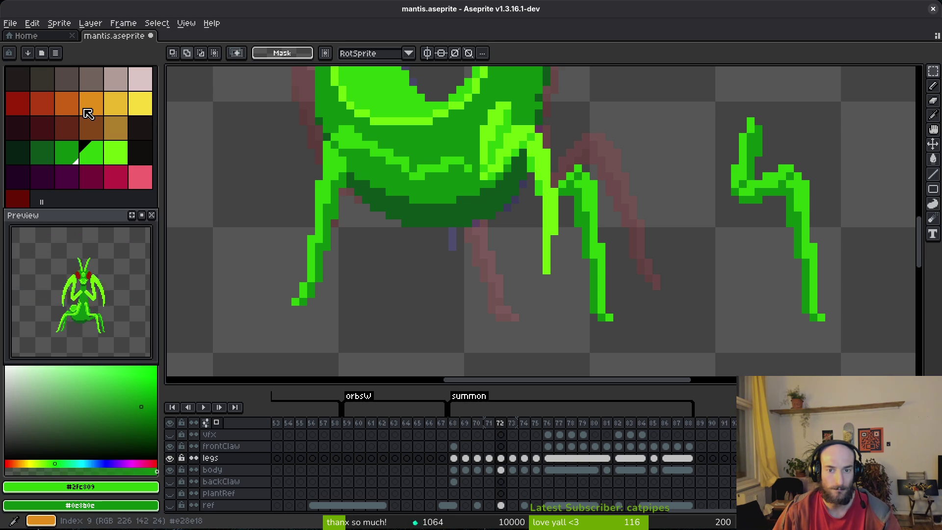
Step: Lasso the right leg and try moving it onto the body, then undo the move
drag(742, 174, 652, 181)
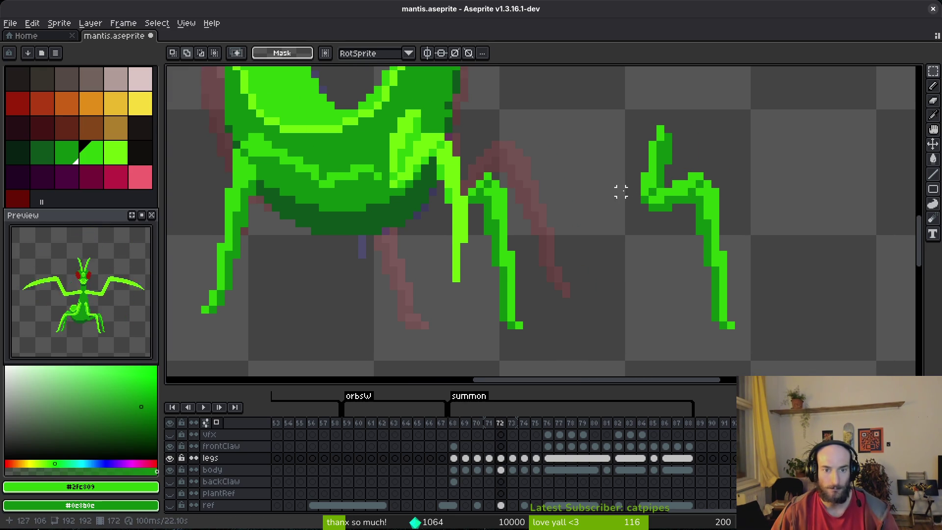
scroll(620, 192, right, 2)
key(q)
mouse_move(564, 264)
mouse_down()
mouse_move(691, 196)
mouse_move(569, 275)
mouse_up()
drag(645, 231, 436, 232)
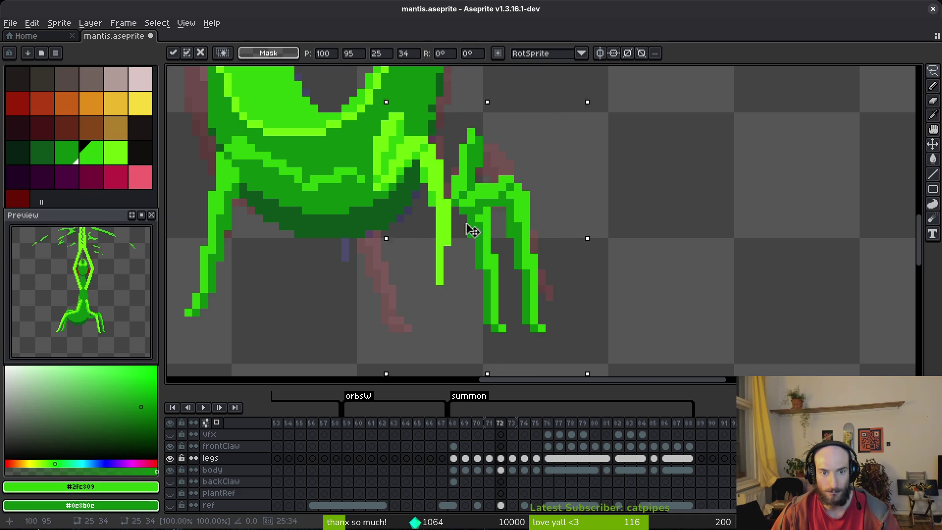
key(ctrl+z)
key(ctrl+z)
key(ctrl+z)
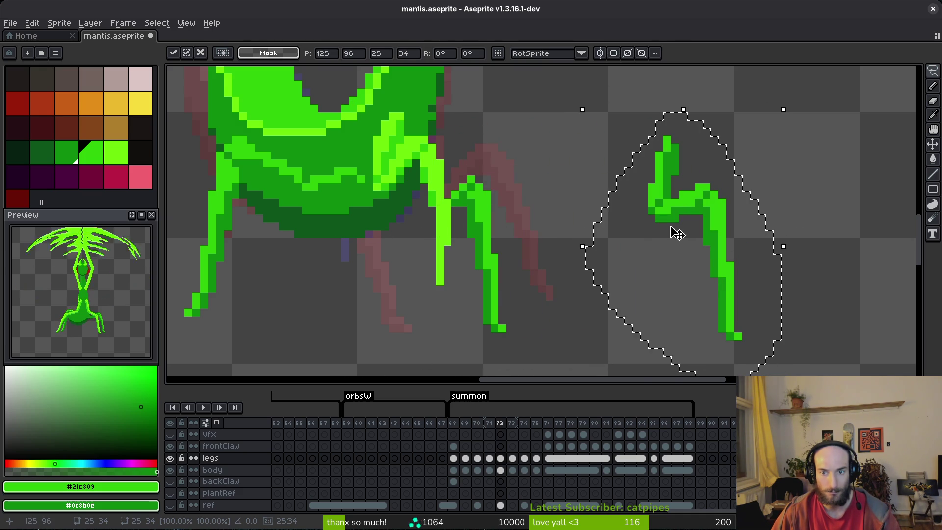
Step: Erase part of the leg's upper segment and move the right-hand leg left onto the body
key(b)
key(ctrl+d)
drag(676, 163, 652, 179)
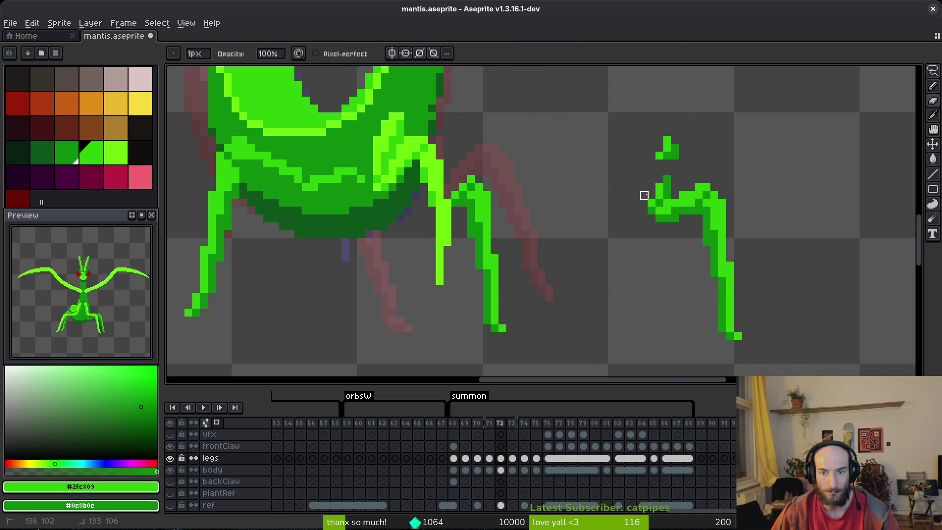
key(ctrl+z)
key(ctrl+z)
key(m)
key(ctrl+y)
key(ctrl+y)
drag(612, 131, 735, 348)
mouse_move(711, 270)
mouse_down()
mouse_move(473, 265)
mouse_move(612, 271)
mouse_move(569, 260)
mouse_move(482, 263)
mouse_move(687, 254)
mouse_move(683, 260)
mouse_up()
key(Return)
key(e)
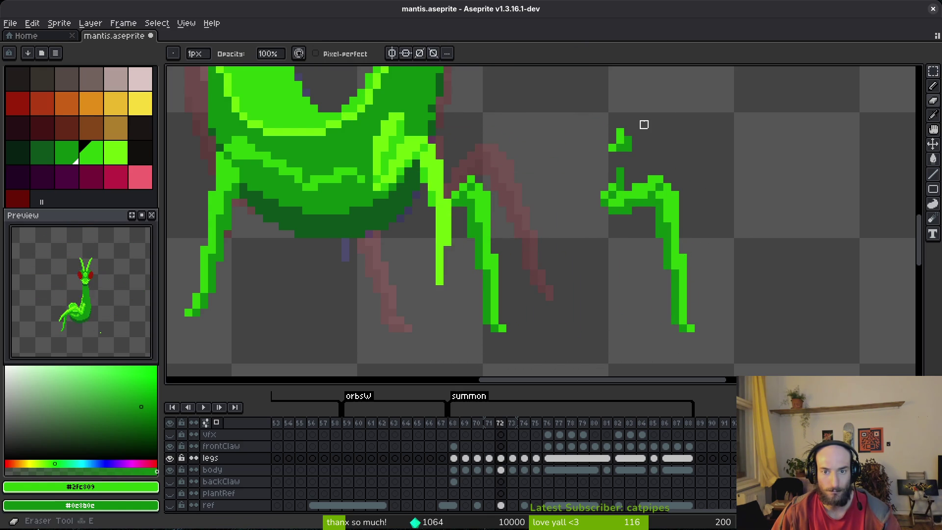
Step: Select the tall area around the right leg and shift it right and up
key(m)
drag(562, 98, 767, 347)
scroll(655, 231, down, 1)
scroll(656, 231, down, 1)
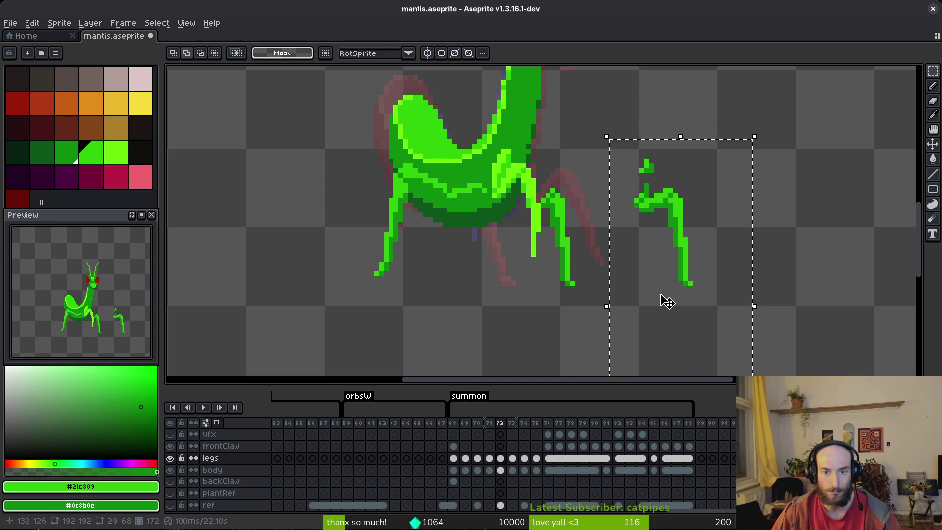
key(ctrl+d)
scroll(534, 152, up, 2)
key(shift+w)
key(m)
mouse_move(536, 111)
mouse_down()
mouse_move(485, 307)
mouse_move(453, 328)
mouse_up()
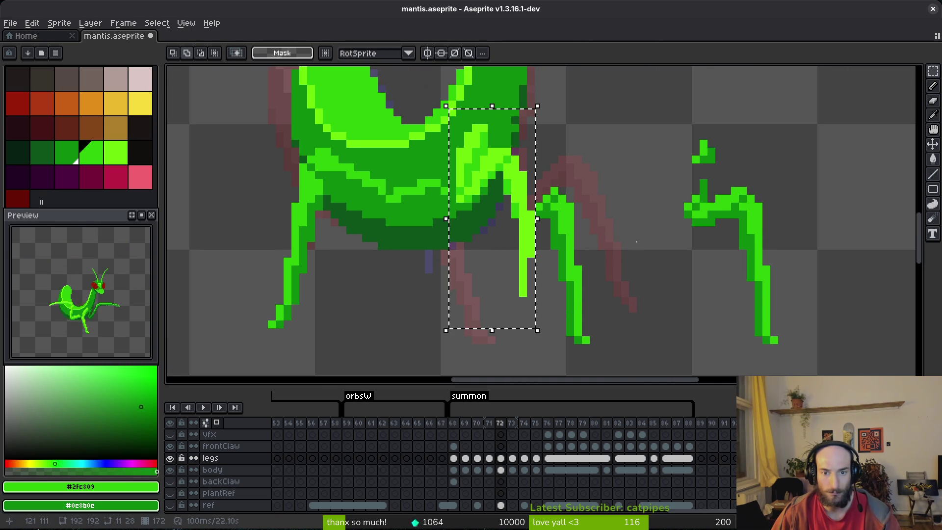
mouse_move(543, 236)
mouse_down()
mouse_move(822, 193)
mouse_move(822, 182)
mouse_up()
key(ctrl+d)
Step: Move the small leg piece left and down into place under the abdomen
drag(640, 143, 750, 297)
scroll(721, 223, down, 5)
scroll(712, 228, up, 5)
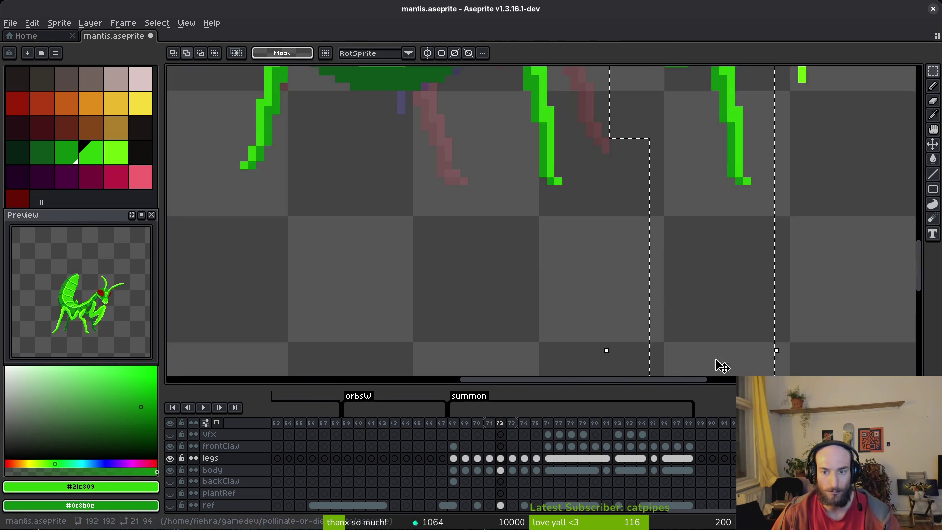
drag(735, 319, 516, 234)
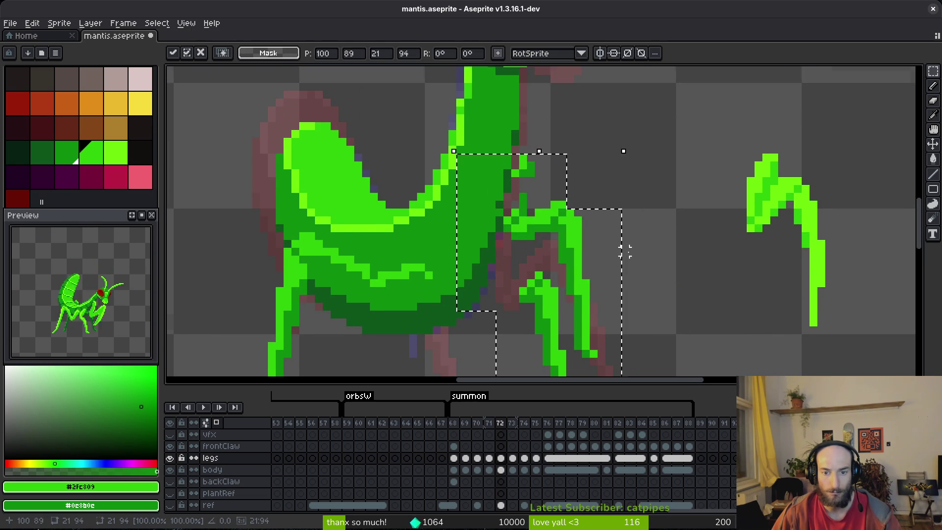
drag(578, 204, 552, 254)
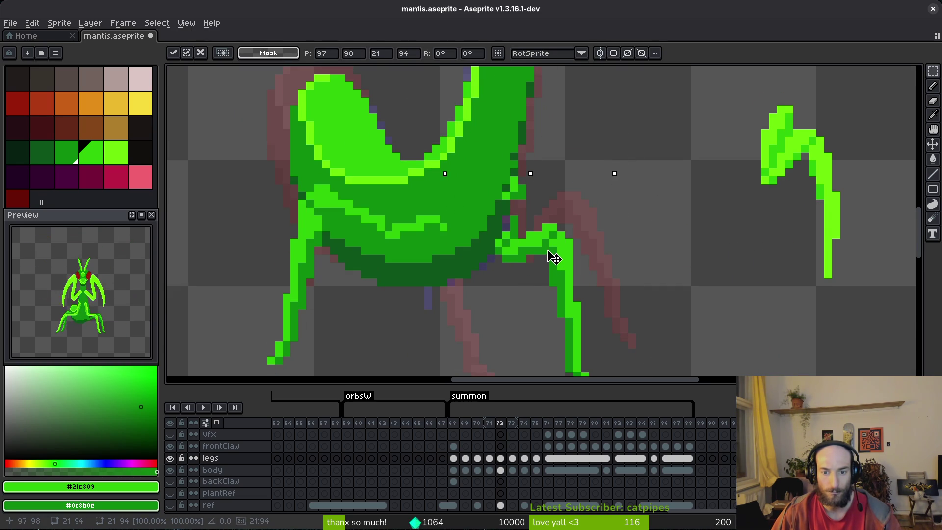
key(Return)
Step: Move another leg piece from the far right onto the body, then undo that placement
drag(725, 110, 907, 350)
mouse_move(808, 195)
mouse_down()
mouse_move(428, 257)
mouse_move(509, 250)
mouse_move(508, 235)
mouse_move(515, 240)
mouse_up()
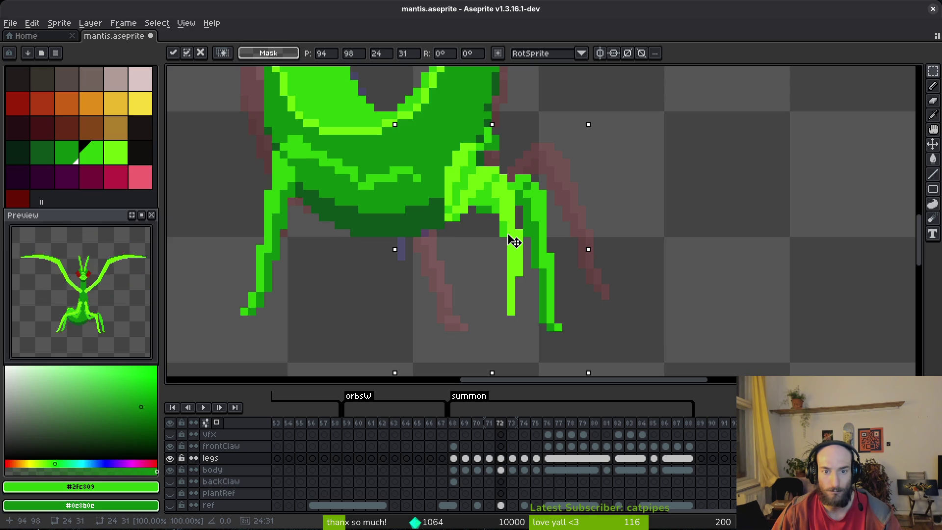
key(Return)
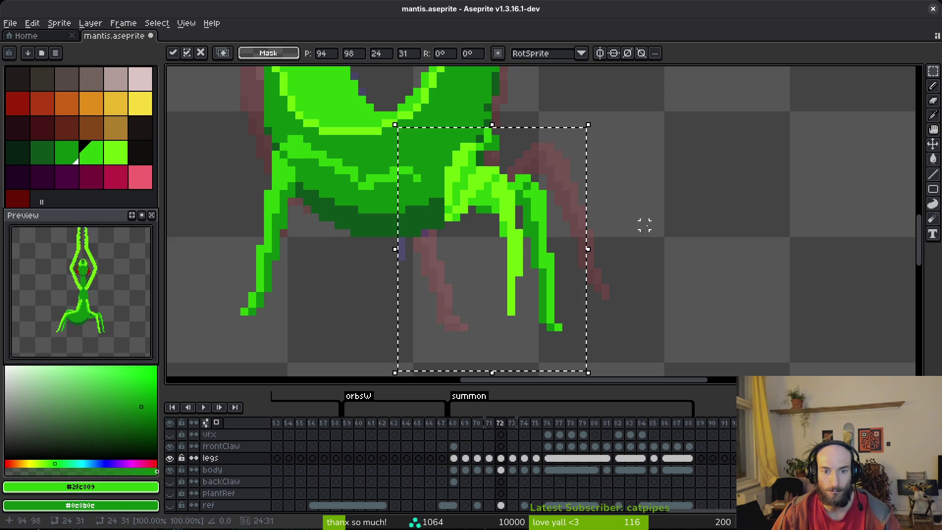
scroll(638, 231, down, 2)
key(ctrl+d)
key(i)
key(m)
key(ctrl+z)
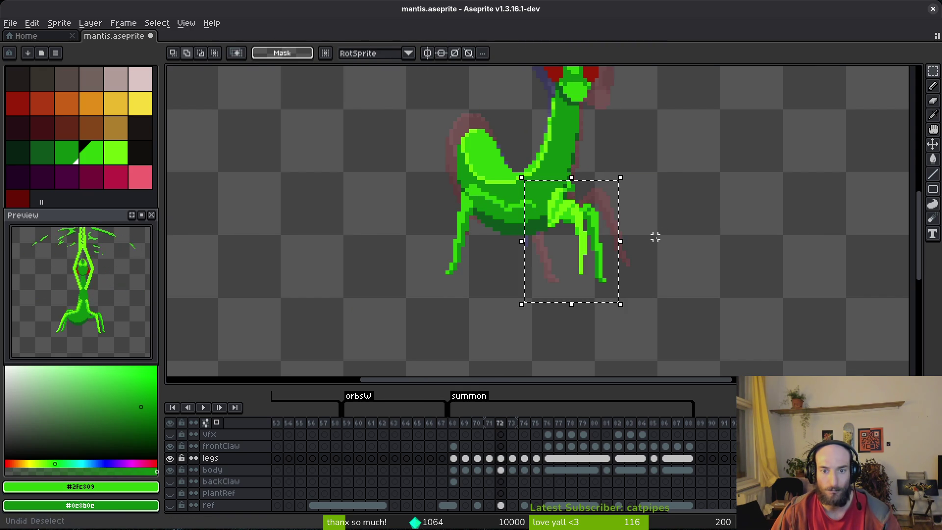
Step: Recover the detached right leg piece and move it onto the mantis body in frame 72
key(ctrl+z)
key(ctrl+z)
key(ctrl+z)
key(ctrl+z)
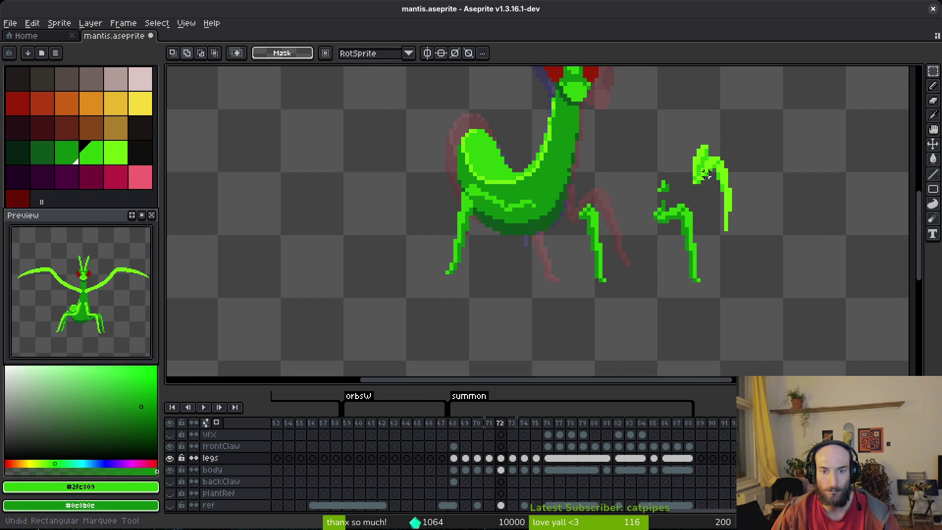
key(ctrl+z)
key(ctrl+z)
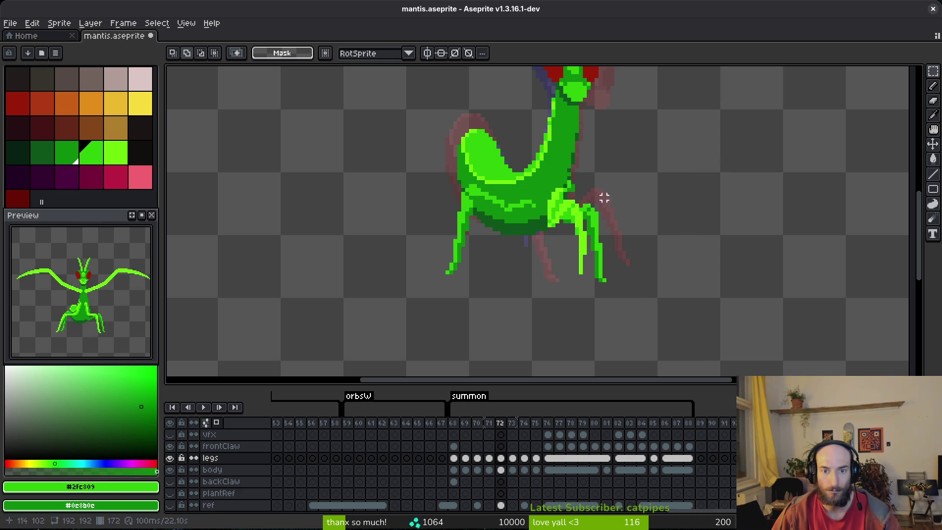
key(ctrl+y)
key(ctrl+y)
mouse_move(709, 184)
mouse_down()
mouse_move(503, 215)
mouse_move(553, 209)
mouse_up()
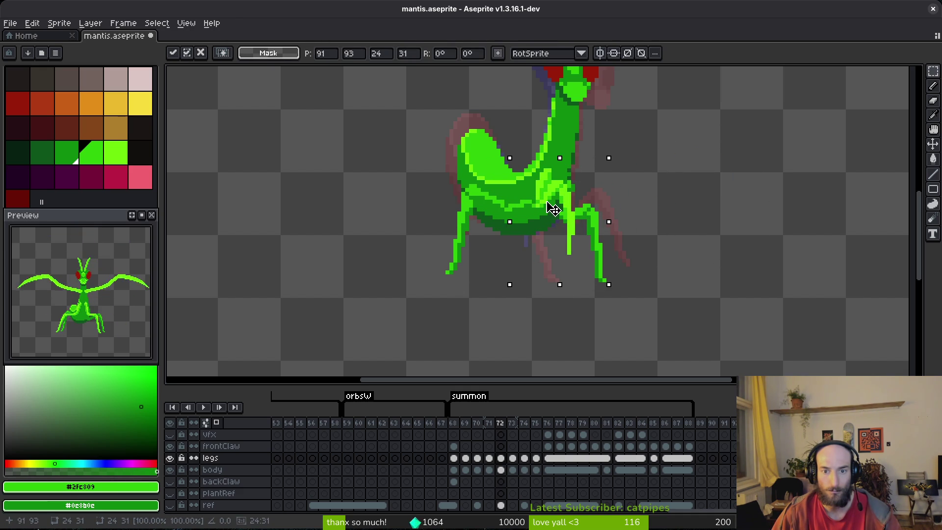
drag(553, 207, 558, 208)
key(Return)
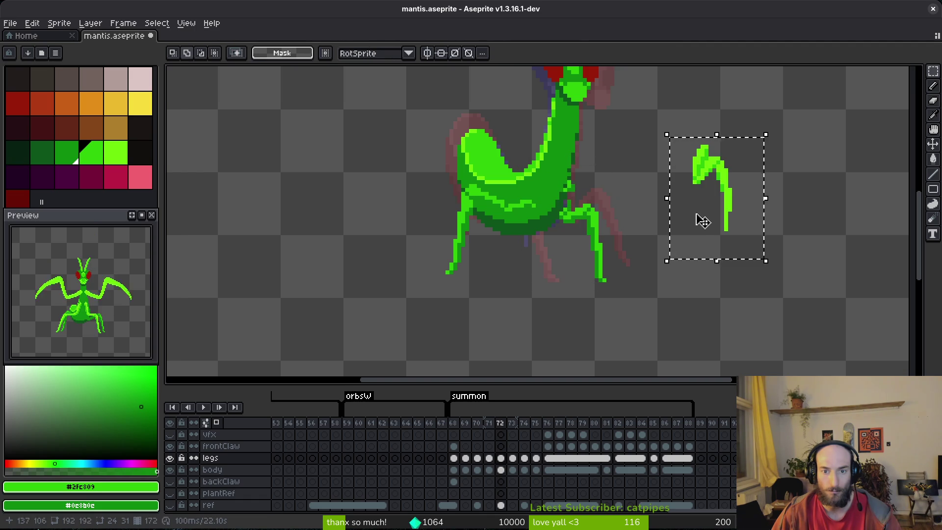
Step: Step back and forth through the undo history of the leg piece's placement
scroll(582, 175, up, 3)
scroll(530, 169, up, 2)
key(ctrl+z)
key(ctrl+z)
key(ctrl+y)
Step: Reposition the leg piece left so it joins the mantis's right side, and save mantis.aseprite
key(ctrl+z)
key(ctrl+z)
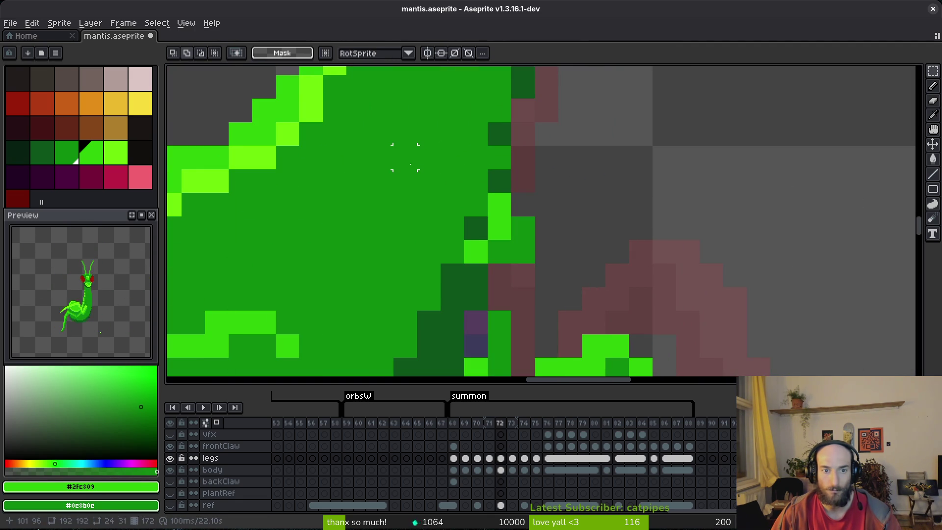
scroll(404, 157, down, 5)
mouse_move(640, 175)
mouse_down()
mouse_move(410, 221)
mouse_move(525, 222)
mouse_up()
key(ctrl+z)
key(ctrl+z)
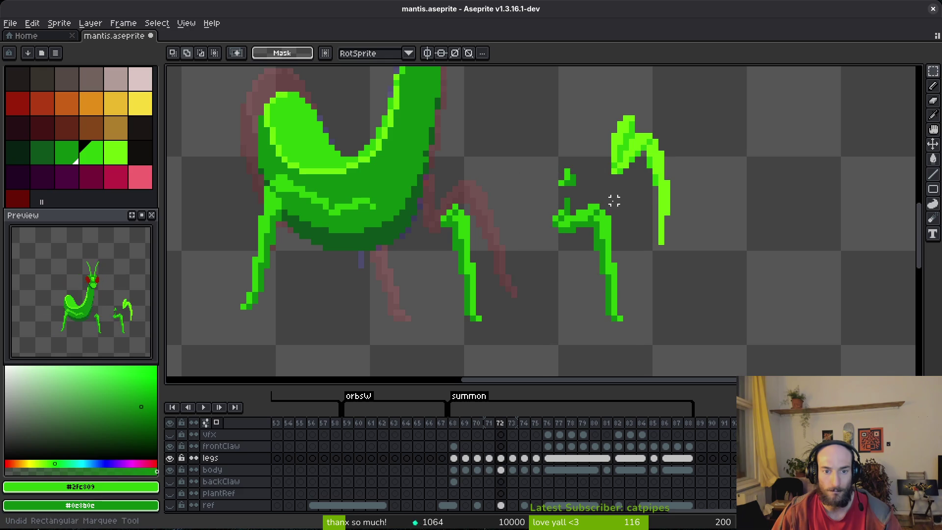
key(ctrl+z)
key(ctrl+z)
key(ctrl+y)
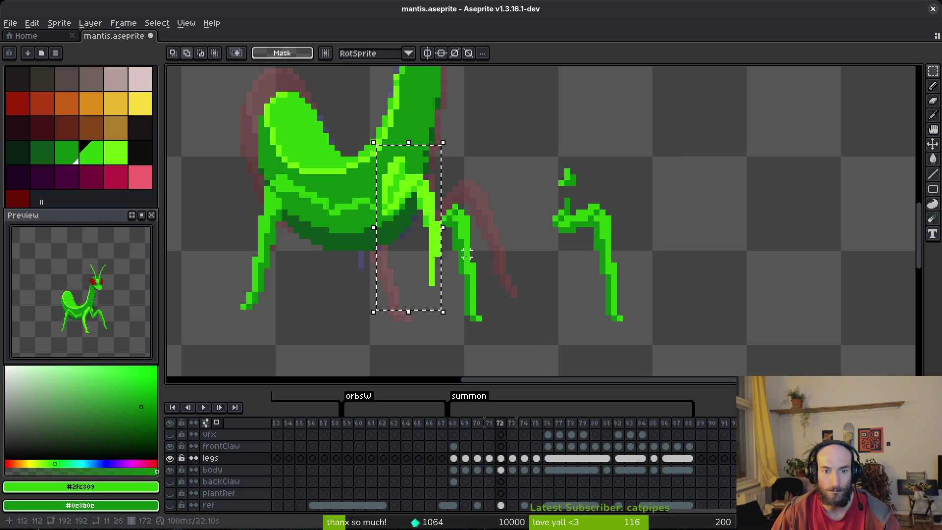
scroll(455, 253, up, 2)
key(ctrl+z)
key(ctrl+y)
key(ctrl+z)
key(ctrl+y)
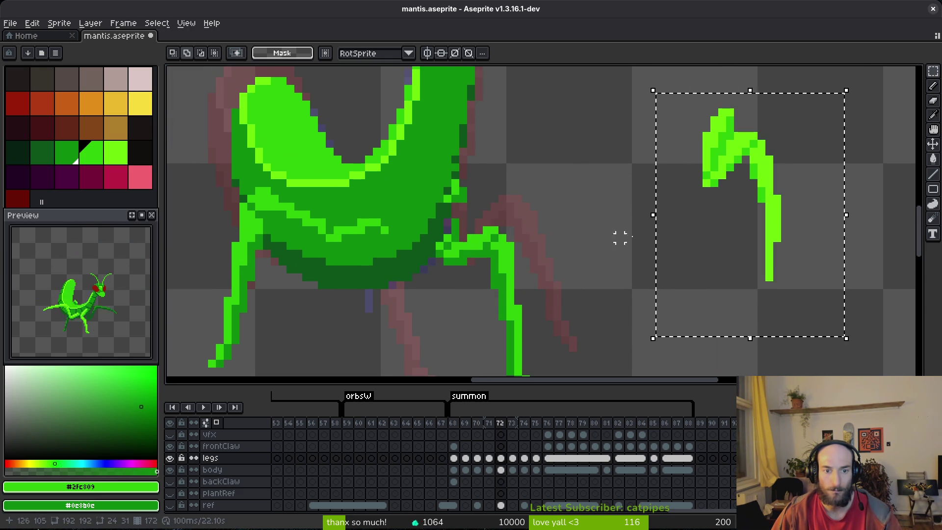
key(ctrl+y)
drag(583, 223, 433, 221)
key(ctrl+s)
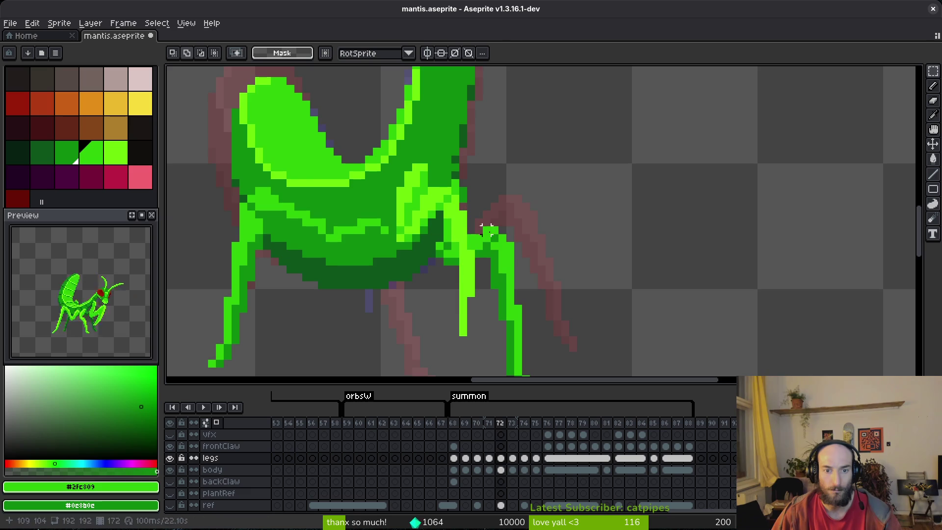
Step: Flip between frames 71, 72 and 73 to compare the leg pose, ending on frame 72
scroll(431, 222, down, 2)
scroll(431, 221, up, 4)
scroll(432, 222, down, 4)
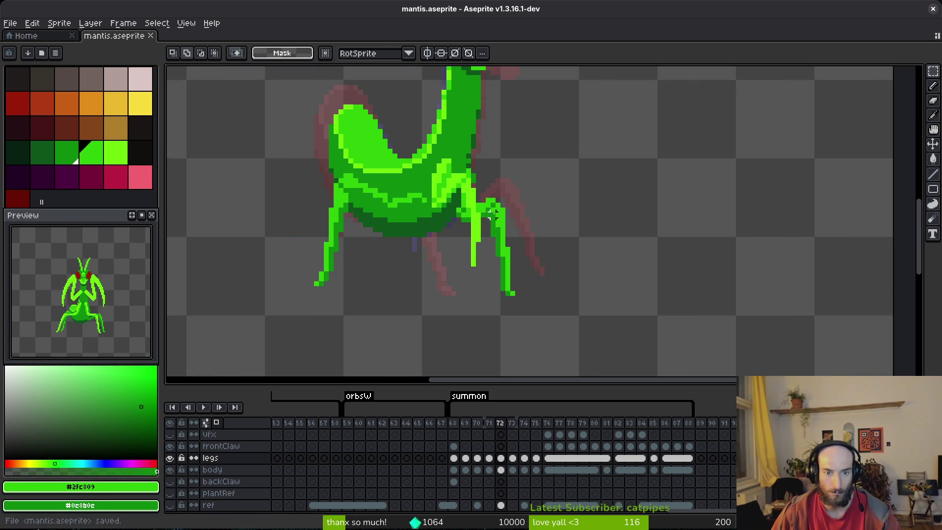
scroll(512, 225, down, 3)
scroll(512, 230, up, 3)
key(Left)
key(i)
key(Right)
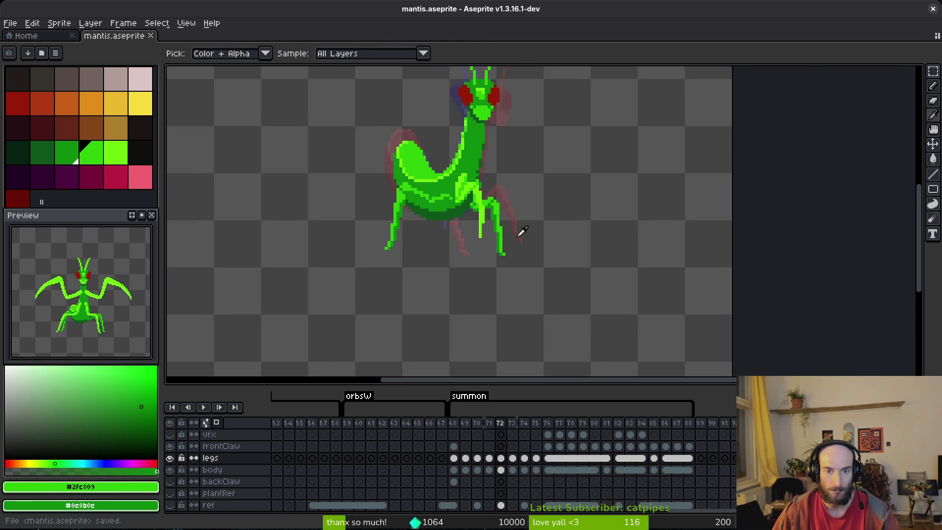
key(Left)
key(Right)
key(m)
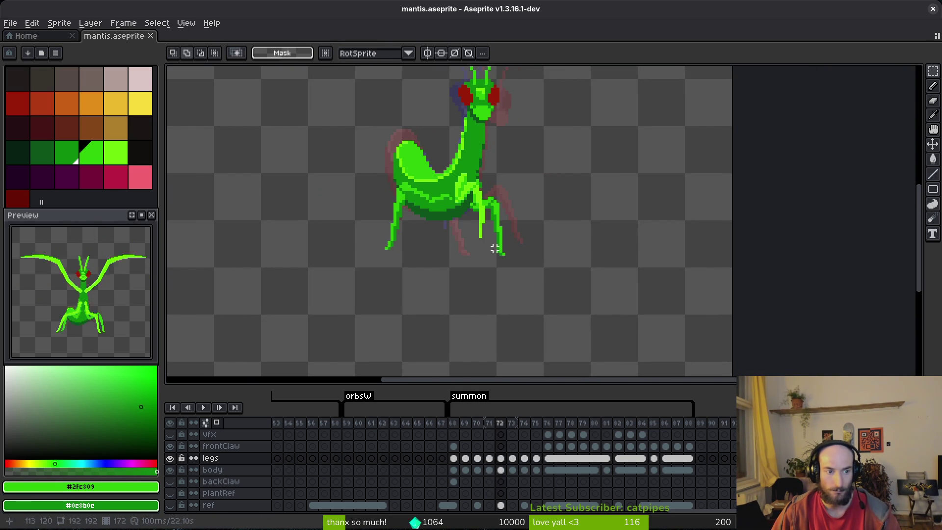
key(Right)
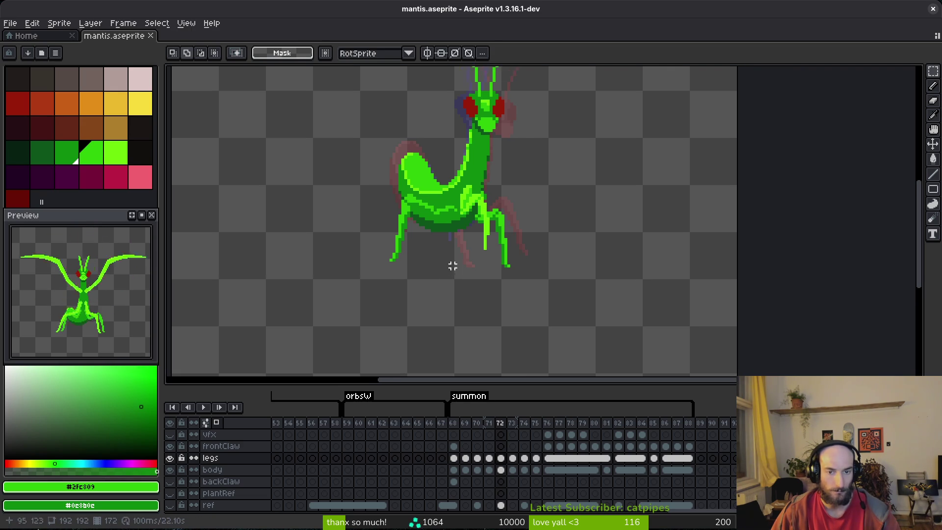
key(Left)
key(Right)
key(Left)
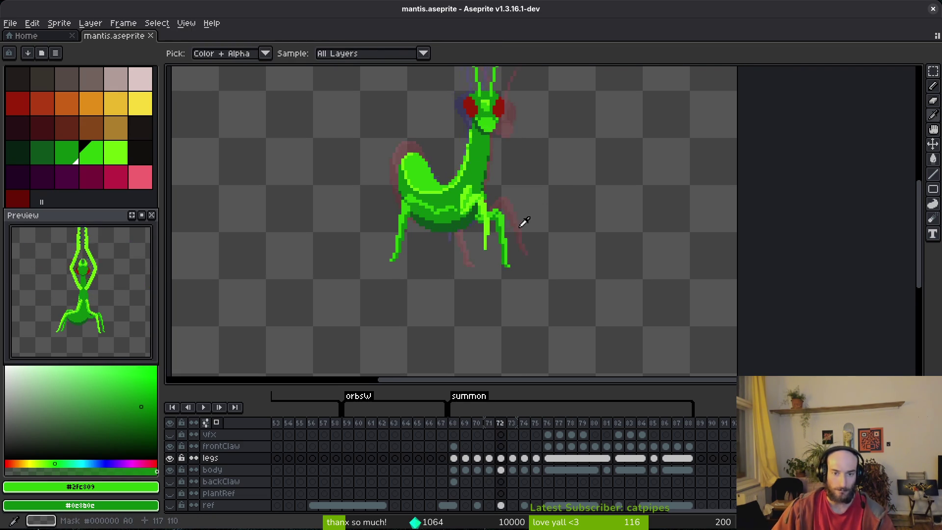
Step: Lasso-cut the mantis's right leg and paste it into frame 73
scroll(505, 245, up, 3)
key(shift+w)
mouse_move(497, 166)
mouse_down()
mouse_move(500, 288)
mouse_move(530, 223)
mouse_up()
key(Delete)
key(Right)
key(ctrl+v)
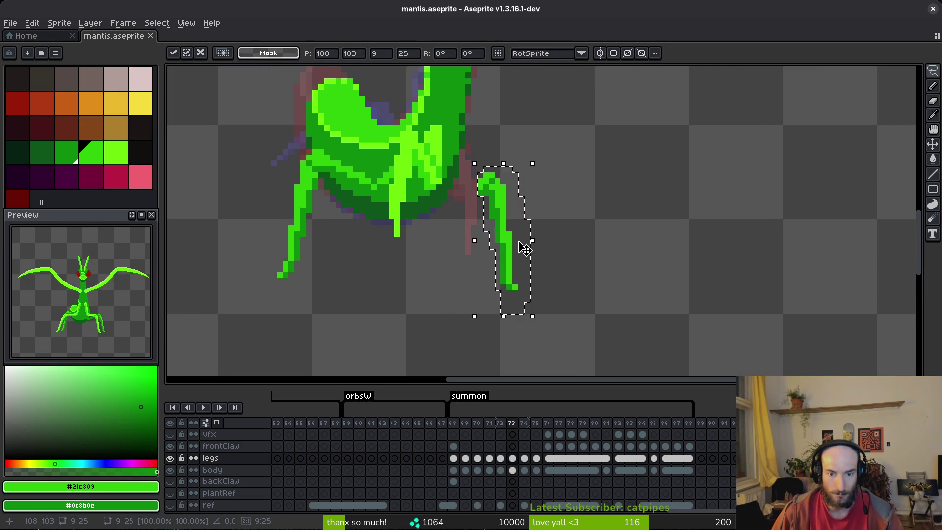
Step: Paint bright green down the body's right edge with the Pencil
scroll(524, 246, up, 1)
key(b)
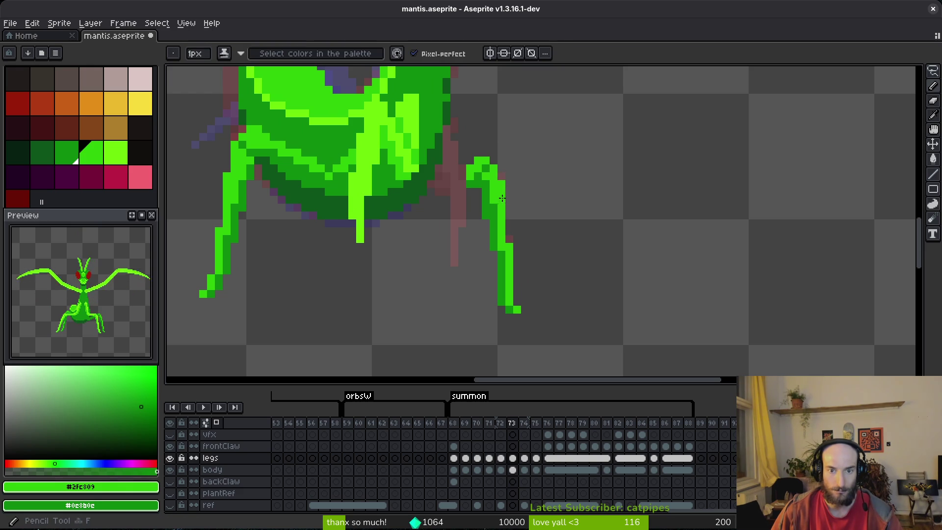
drag(475, 154, 495, 183)
key(i)
key(b)
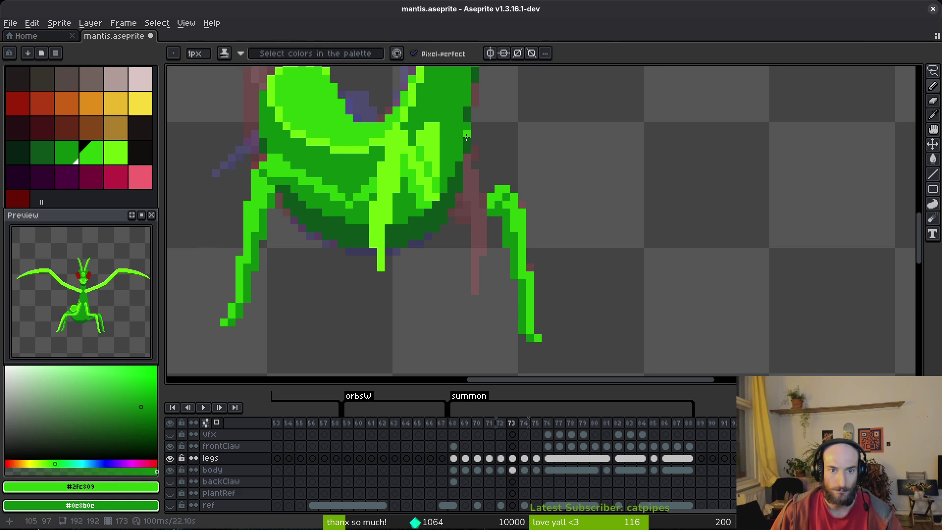
drag(466, 134, 452, 191)
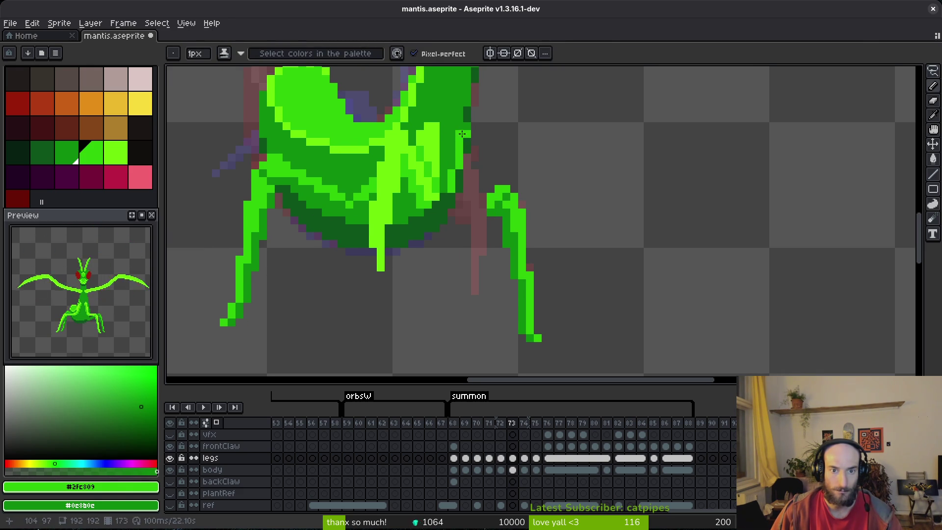
mouse_move(466, 133)
mouse_down()
mouse_move(469, 181)
mouse_move(450, 224)
mouse_move(462, 228)
mouse_move(470, 216)
mouse_move(407, 231)
mouse_move(385, 187)
mouse_move(385, 211)
mouse_up()
Step: Darken the leg pixels left of the joint and save mantis.aseprite
key(e)
key(b)
scroll(476, 216, up, 6)
mouse_move(401, 79)
mouse_down()
mouse_move(452, 169)
mouse_move(482, 160)
mouse_move(505, 113)
mouse_move(482, 242)
mouse_up()
scroll(482, 242, down, 5)
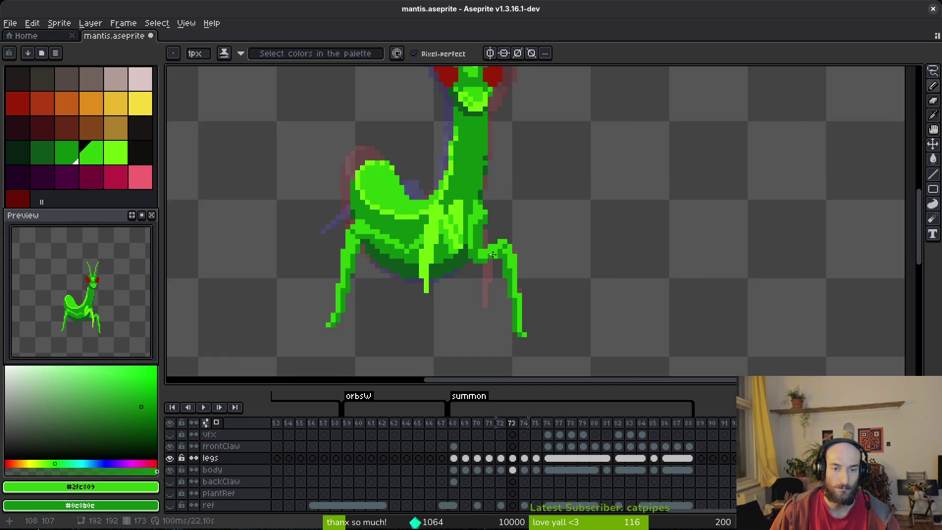
scroll(478, 158, up, 3)
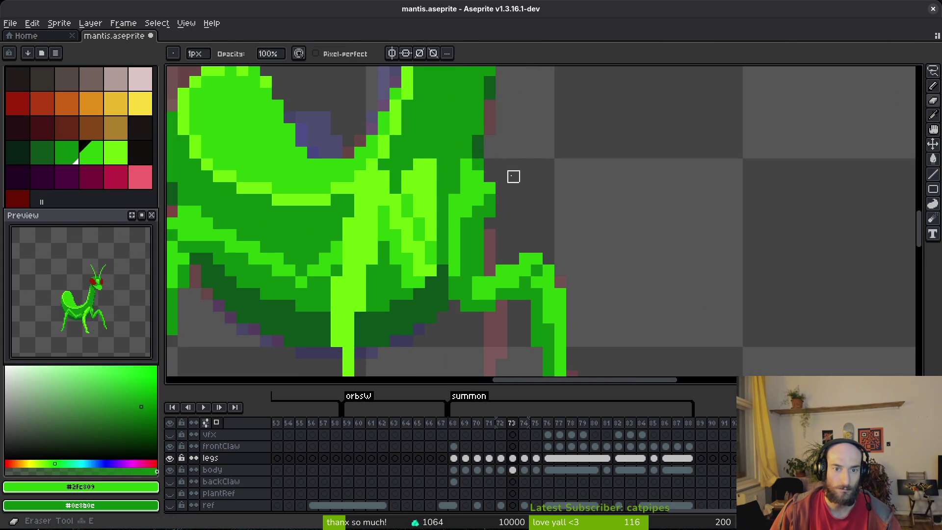
scroll(509, 209, down, 2)
scroll(508, 208, up, 2)
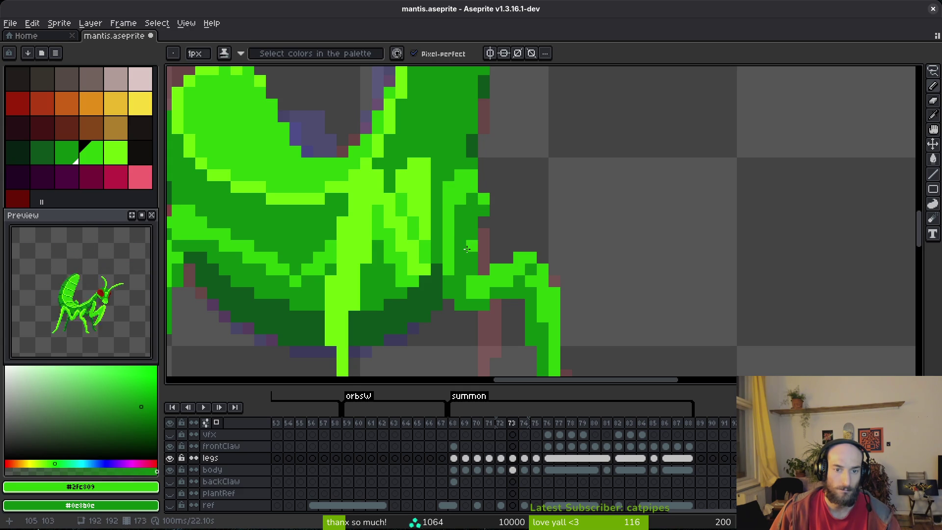
scroll(487, 247, down, 2)
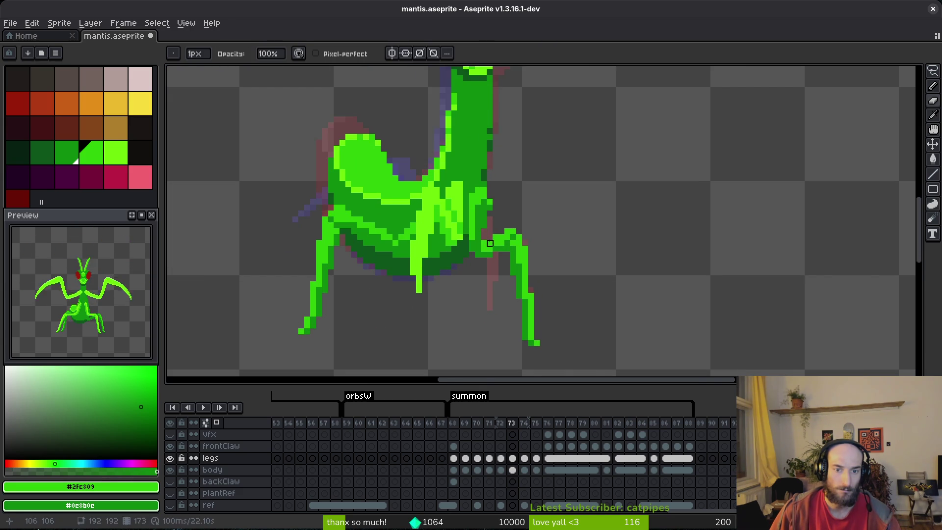
scroll(495, 208, up, 4)
key(ctrl+s)
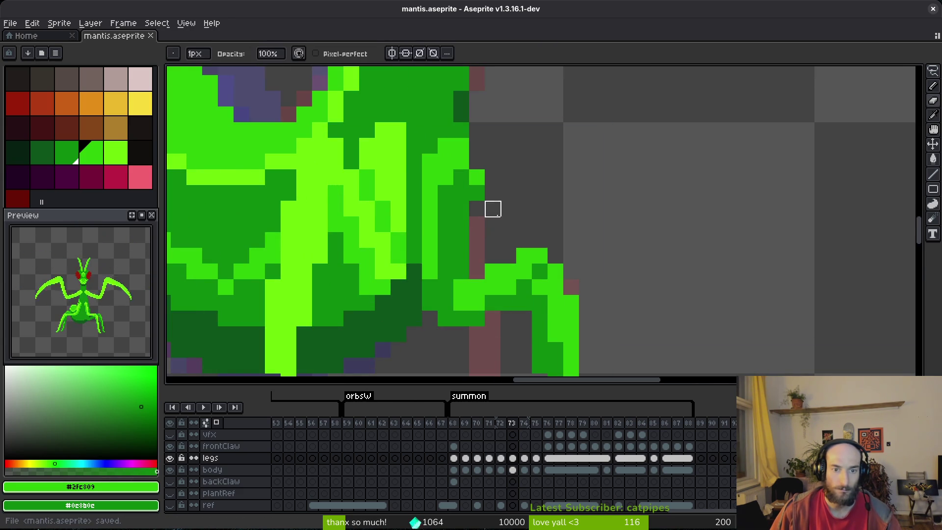
Step: Add bright green and darker shading pixels at the leg joint, erasing one stray dark pixel
drag(488, 229, 491, 196)
key(b)
click(515, 216)
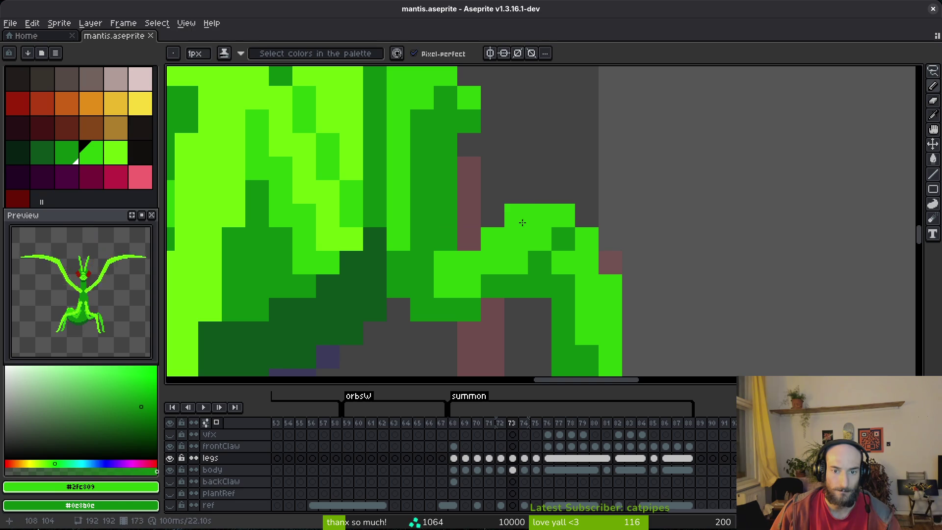
mouse_move(479, 240)
mouse_down()
mouse_move(445, 247)
mouse_move(422, 286)
mouse_move(469, 286)
mouse_move(446, 309)
mouse_move(422, 309)
mouse_up()
click(421, 286)
click(469, 262)
click(514, 265)
key(e)
click(515, 284)
key(b)
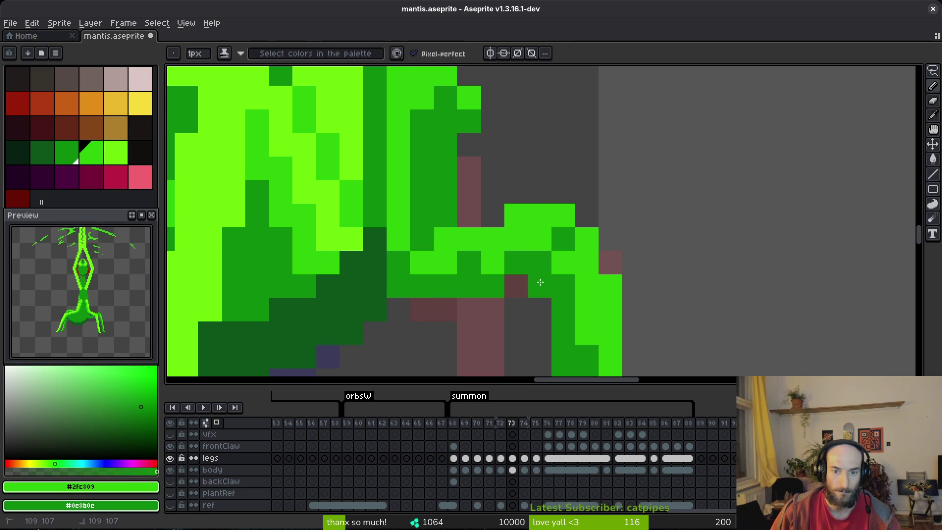
Step: Erase a stray green pixel beside the leg, saving mantis.aseprite before and after
scroll(539, 282, down, 3)
scroll(451, 267, up, 2)
key(ctrl+s)
key(e)
click(467, 268)
scroll(530, 268, down, 4)
key(ctrl+s)
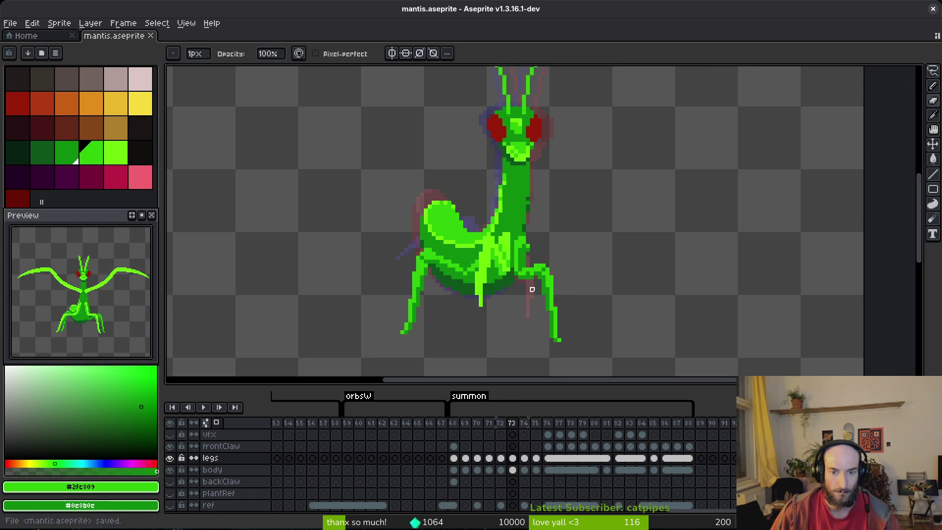
scroll(532, 293, up, 2)
scroll(555, 250, down, 4)
Step: Flip between frames 71, 72 and 73 to compare the leg joint
key(alt)
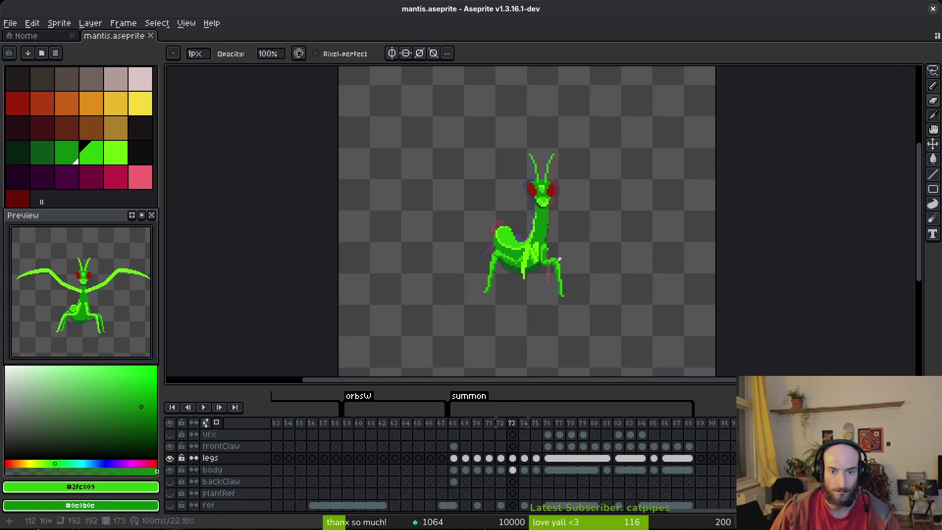
key(Left)
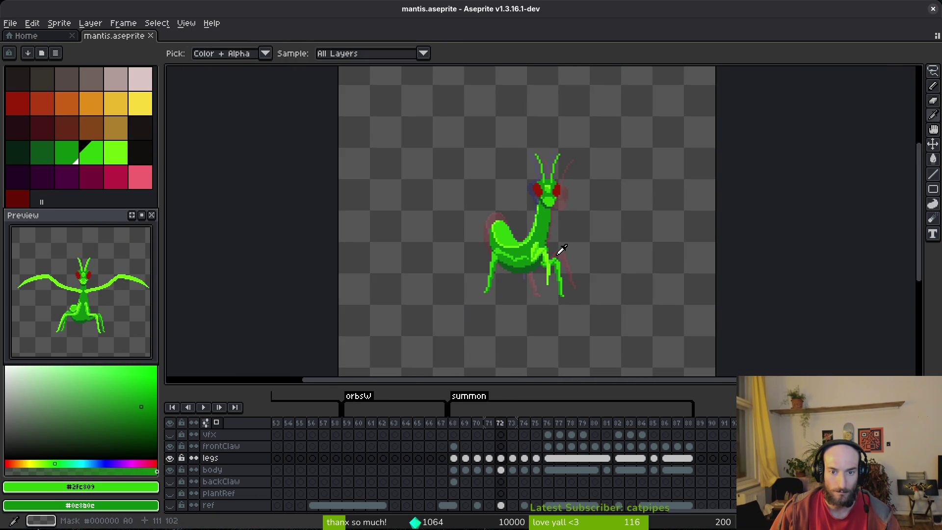
key(Right)
scroll(560, 249, up, 4)
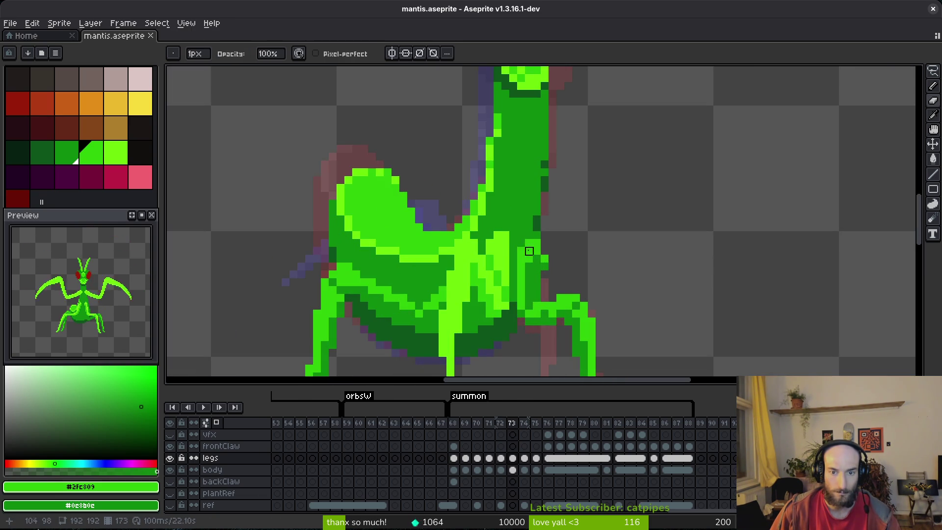
key(Left)
key(Right)
key(Left)
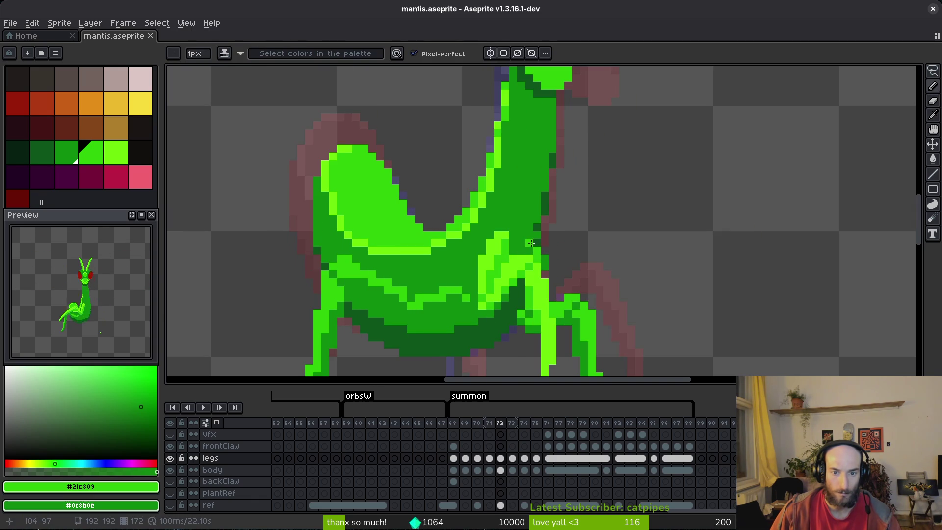
scroll(560, 267, down, 4)
key(Left)
key(Right)
key(Left)
key(Left)
key(Right)
key(Right)
key(Right)
key(Left)
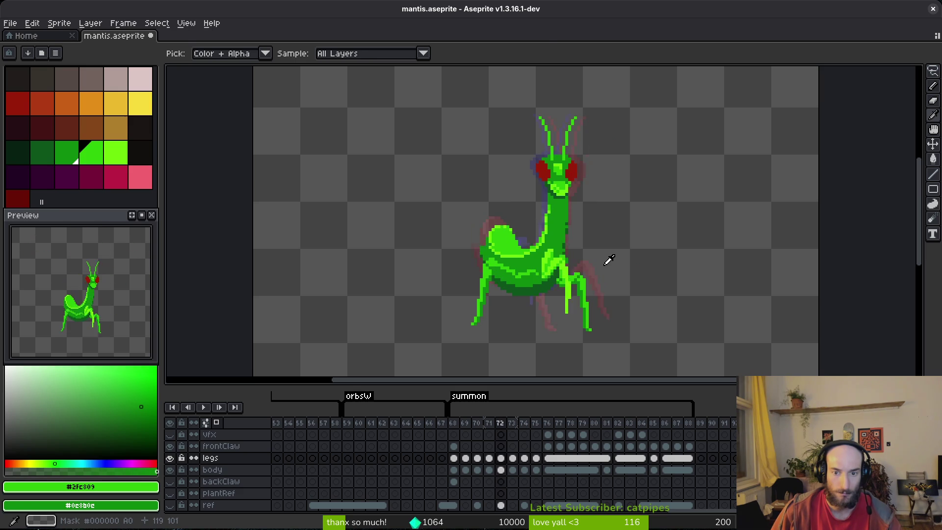
key(Right)
Step: Return to the Pencil and save mantis.aseprite
scroll(571, 278, up, 4)
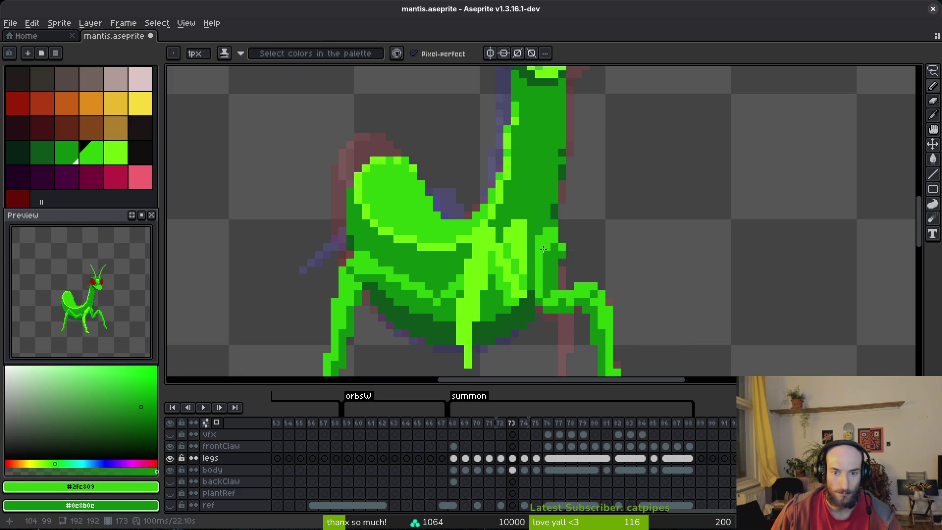
key(b)
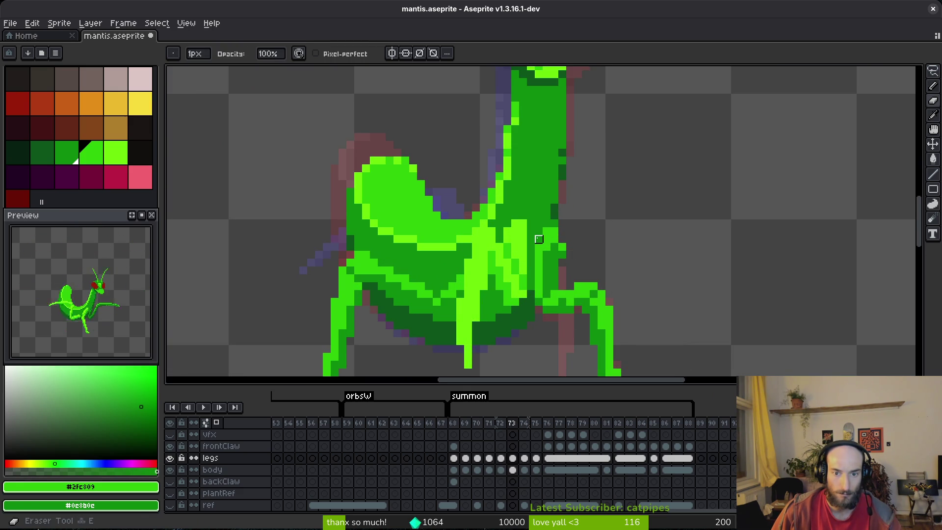
key(ctrl+s)
scroll(596, 234, down, 3)
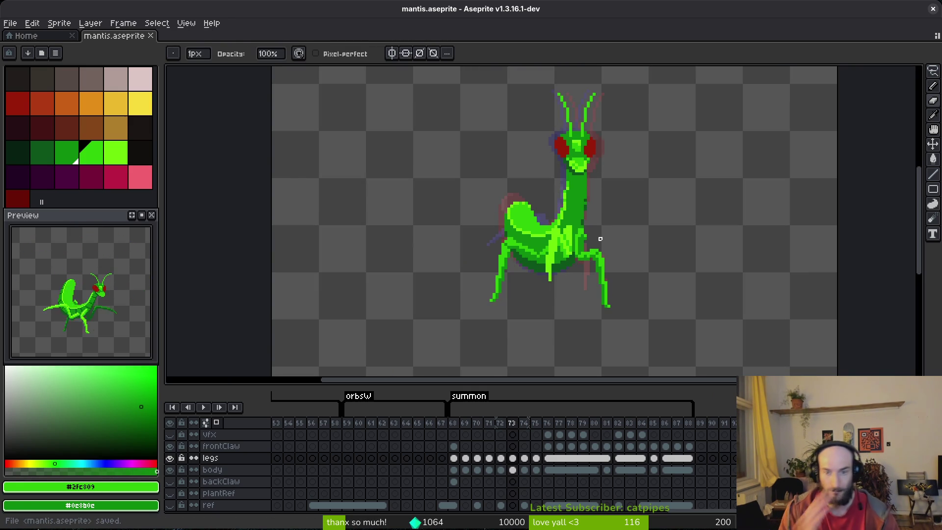
scroll(572, 235, up, 4)
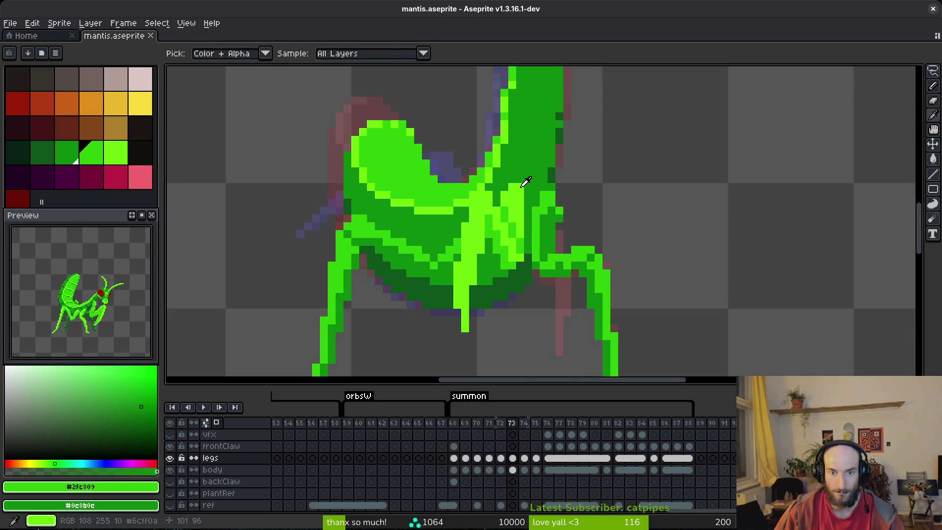
Step: Paint bright #6cff0a highlight pixels down the body's right side above the leg
key(])
mouse_move(544, 194)
mouse_down()
mouse_move(532, 223)
mouse_move(533, 237)
mouse_move(544, 235)
mouse_move(543, 282)
mouse_up()
alt+click(532, 237)
key(e)
scroll(567, 219, down, 4)
scroll(608, 249, up, 4)
key(b)
drag(546, 242, 527, 287)
Step: Set bright green #6cff0a as primary and #2fc809 as secondary colour, saving the file
scroll(595, 213, down, 4)
scroll(594, 213, up, 4)
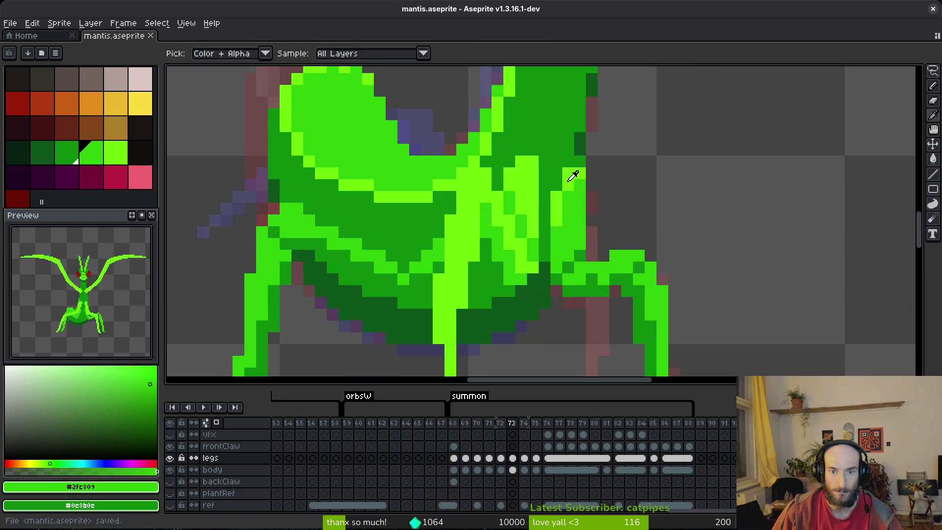
alt+click(568, 193)
key(ctrl+s)
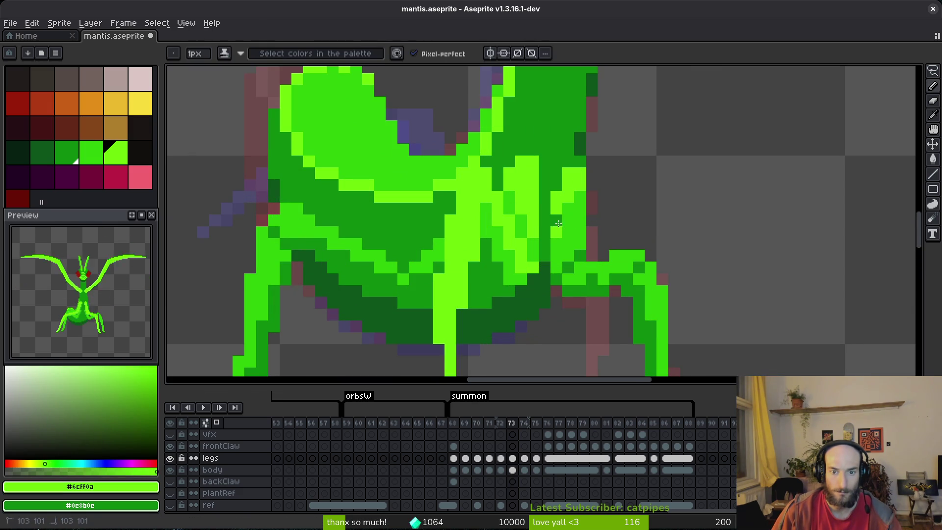
alt+right_click(572, 216)
Step: Save mantis.aseprite repeatedly while reviewing the frame 73 highlights
scroll(558, 252, down, 4)
key(ctrl+s)
scroll(572, 237, up, 3)
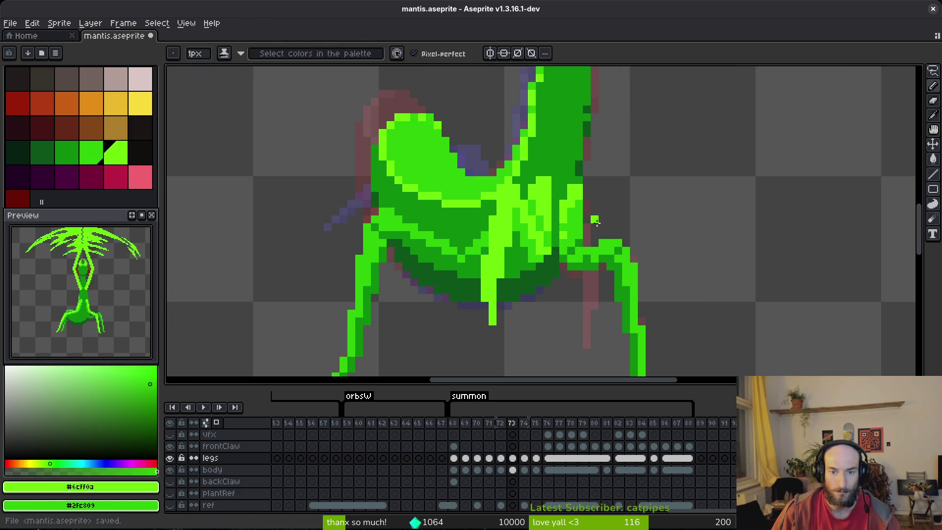
key(ctrl+s)
scroll(594, 221, down, 4)
scroll(603, 226, up, 4)
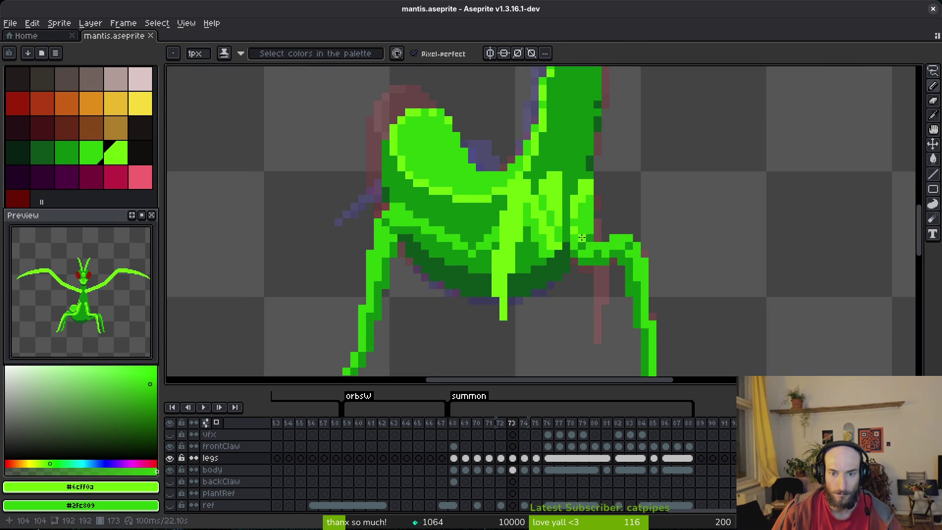
key(ctrl+s)
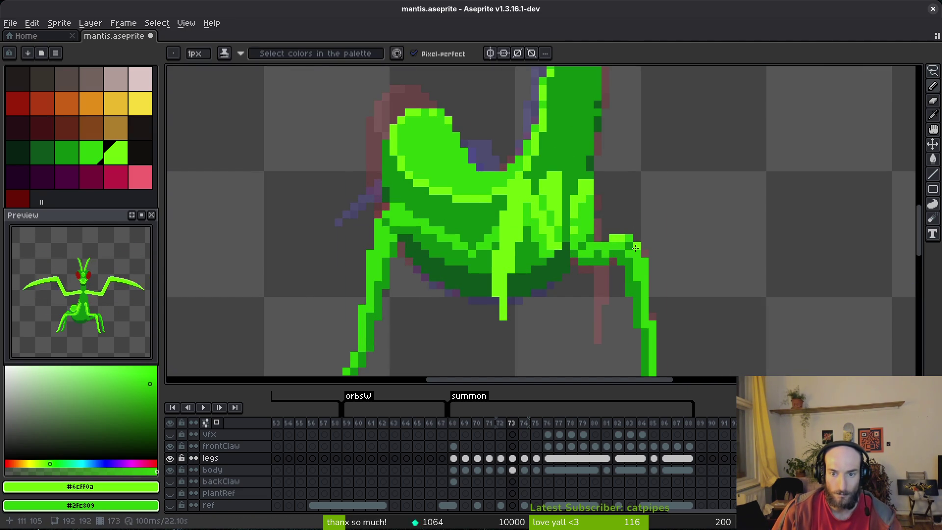
scroll(672, 257, up, 1)
key(ctrl+s)
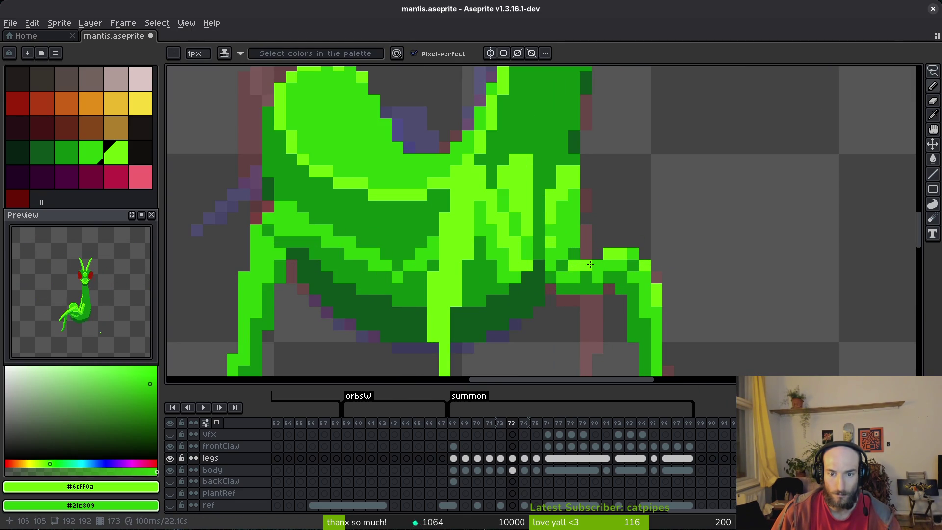
scroll(593, 265, down, 2)
scroll(598, 249, up, 1)
scroll(577, 228, down, 3)
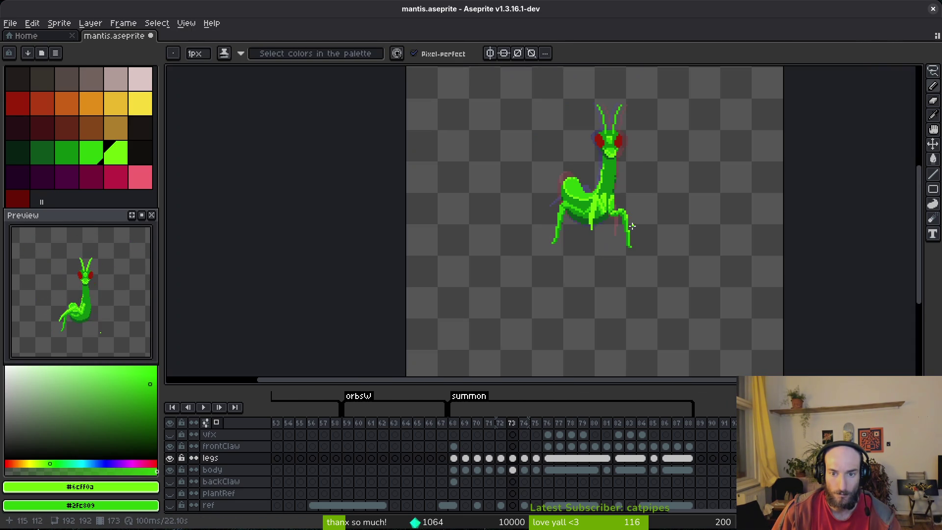
Step: Zoom in on the right leg on frame 73 and save the sprite
scroll(631, 224, up, 3)
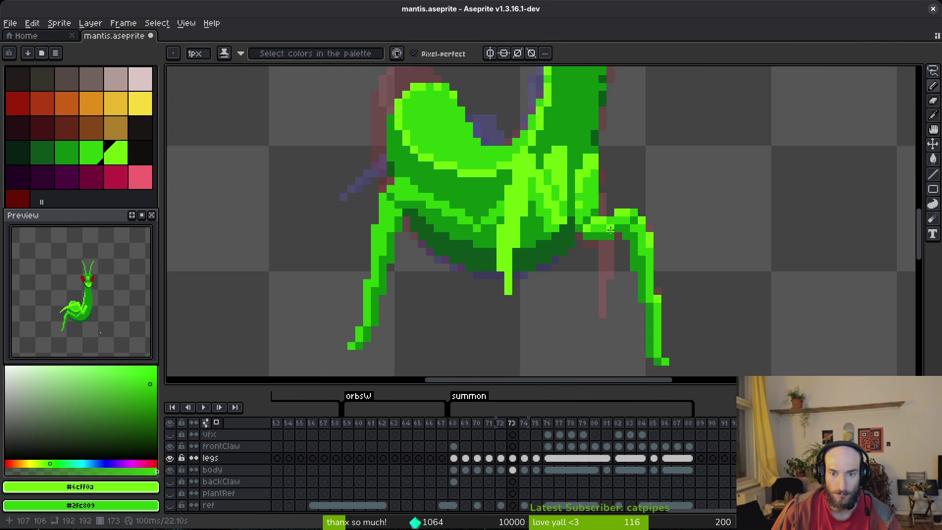
scroll(607, 222, down, 3)
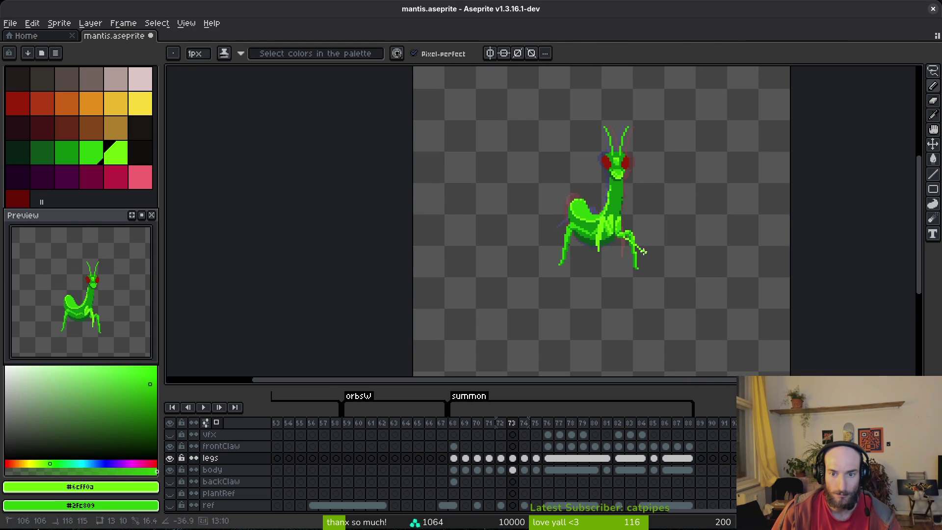
scroll(621, 234, up, 3)
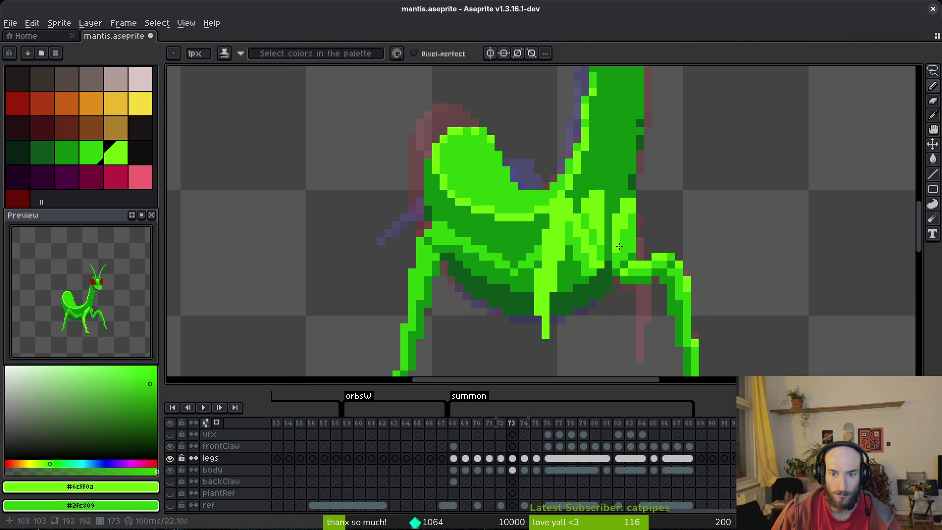
scroll(630, 243, down, 3)
key(ctrl+s)
Step: Touch up the right leg's pixels with Pencil and Eraser, then save
scroll(662, 233, up, 4)
click(603, 247)
scroll(628, 230, down, 3)
scroll(660, 240, up, 3)
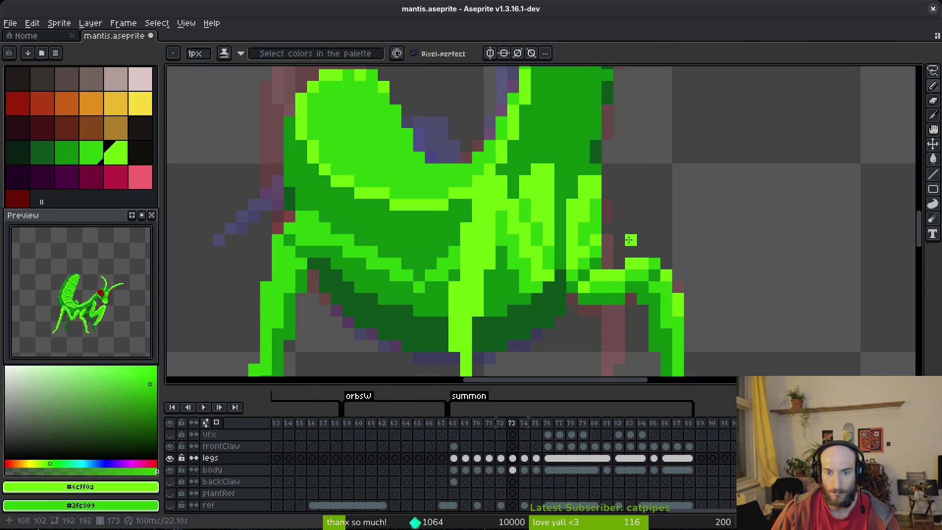
scroll(671, 239, down, 3)
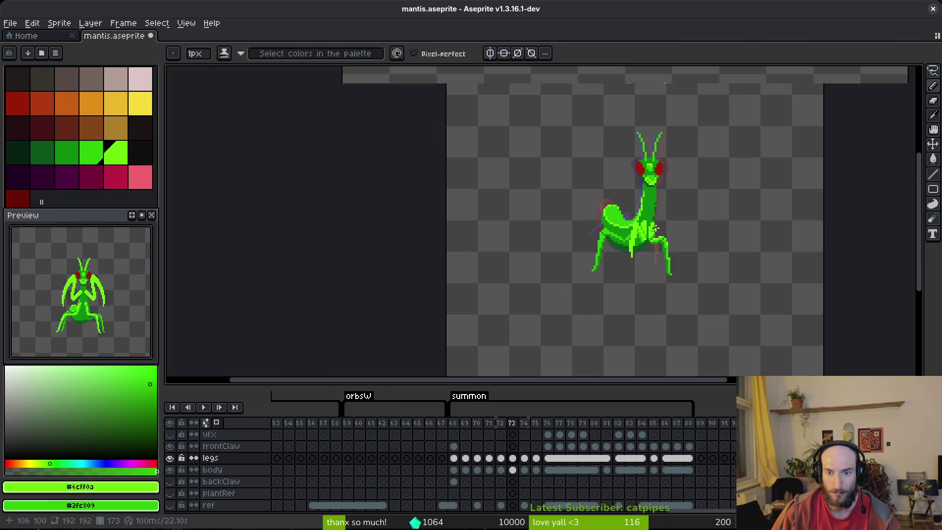
scroll(672, 239, up, 3)
key(e)
key(b)
key(e)
scroll(684, 236, down, 3)
scroll(674, 230, up, 3)
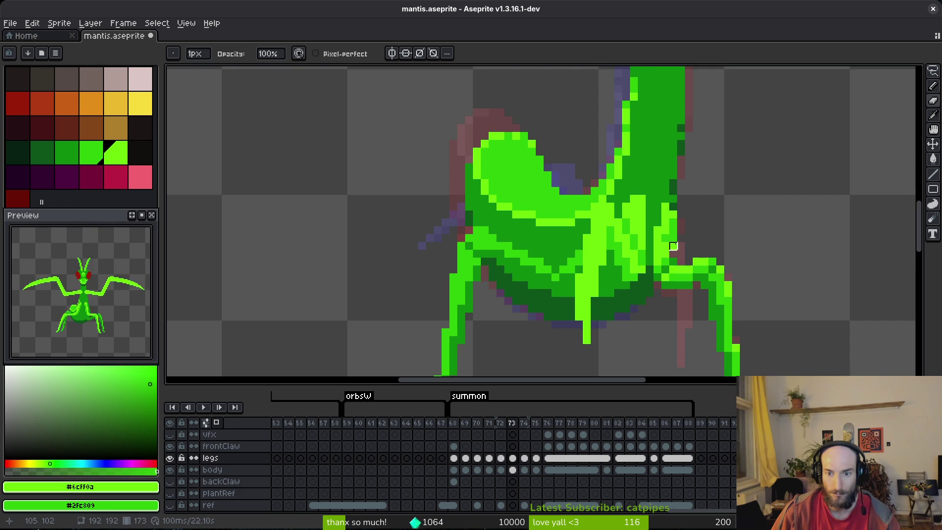
key(b)
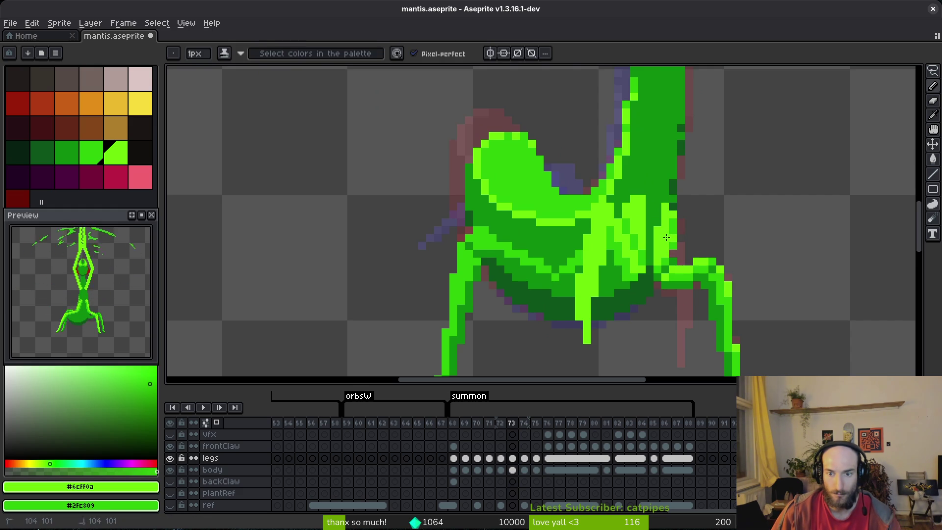
scroll(692, 256, down, 2)
key(ctrl+s)
Step: Erase leftover stray pixels on the leg and save again
scroll(684, 256, up, 3)
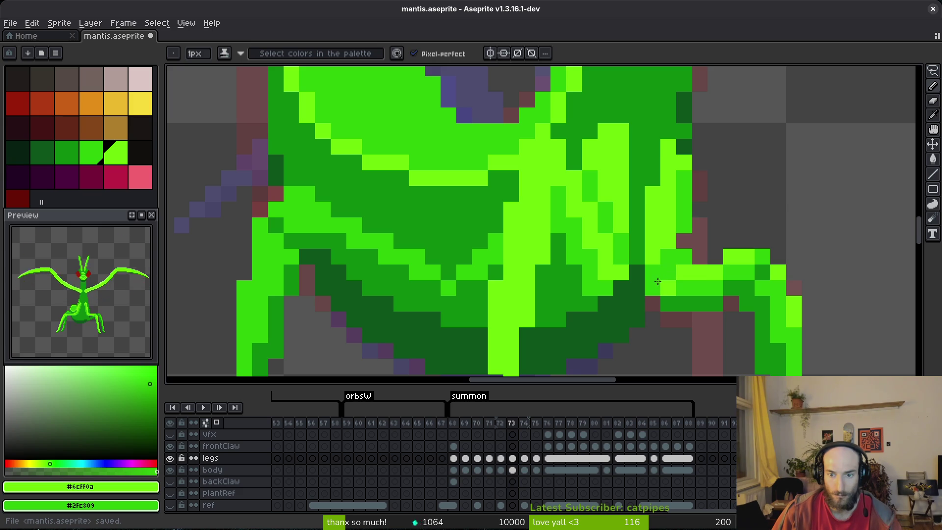
scroll(654, 270, down, 3)
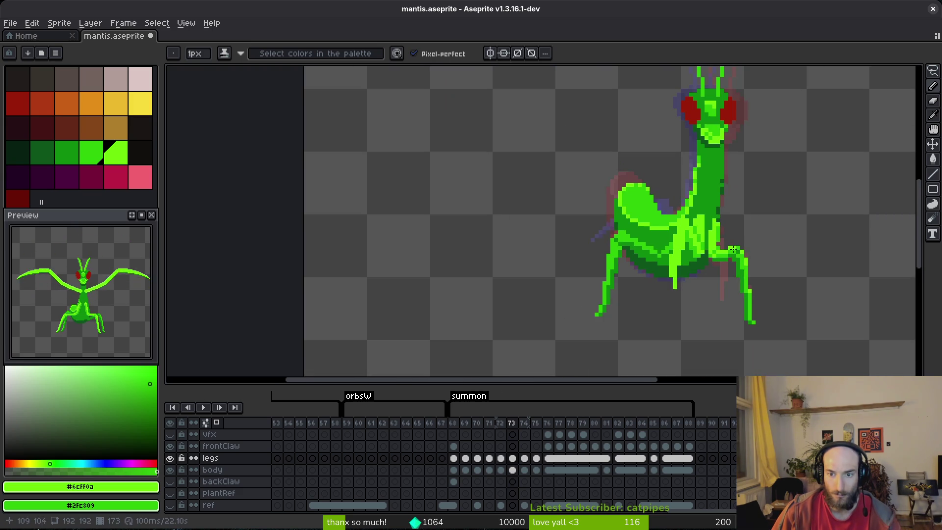
scroll(733, 255, down, 2)
scroll(689, 230, up, 3)
key(e)
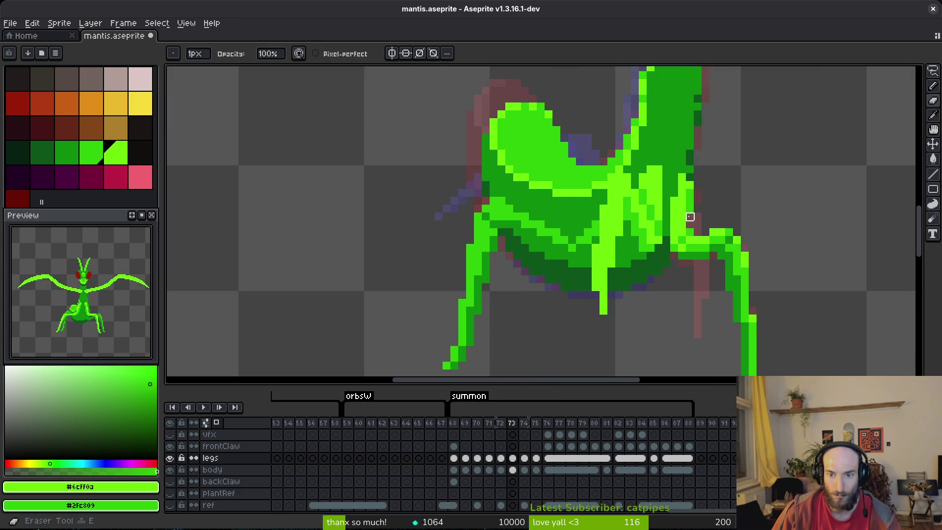
key(ctrl+s)
Step: Compare frame 73 with frame 72, fix one leg pixel, and save
scroll(706, 230, down, 3)
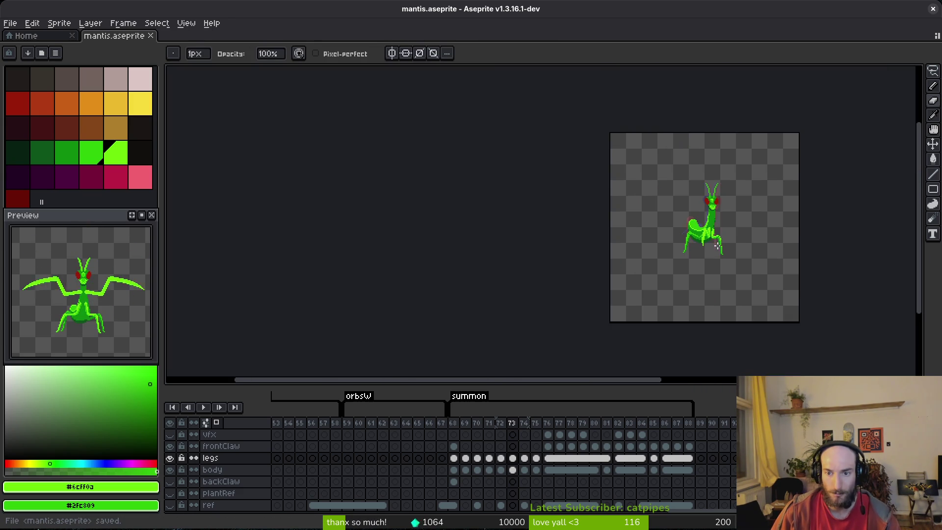
scroll(725, 249, up, 2)
key(i)
key(Left)
key(Right)
key(Left)
key(Right)
scroll(726, 245, up, 3)
key(b)
click(663, 220)
scroll(692, 257, down, 3)
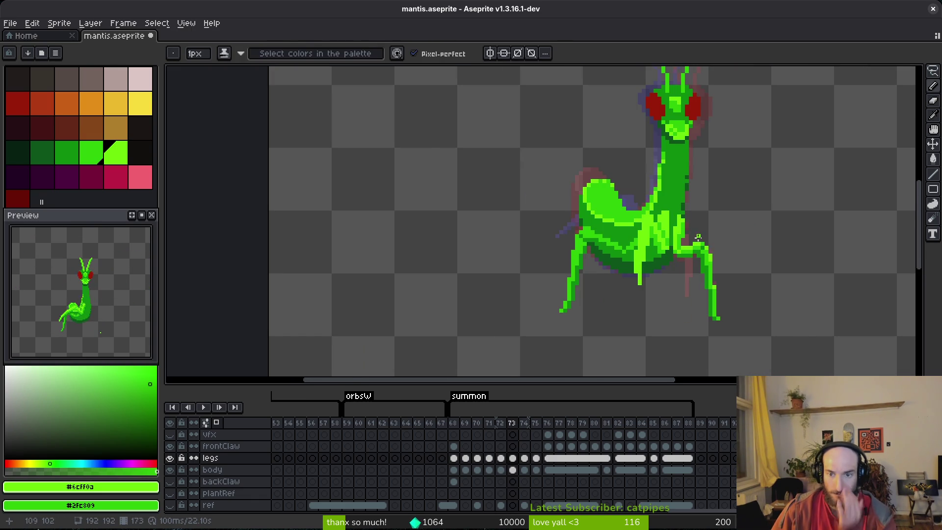
scroll(698, 237, up, 2)
scroll(696, 245, down, 3)
key(ctrl+s)
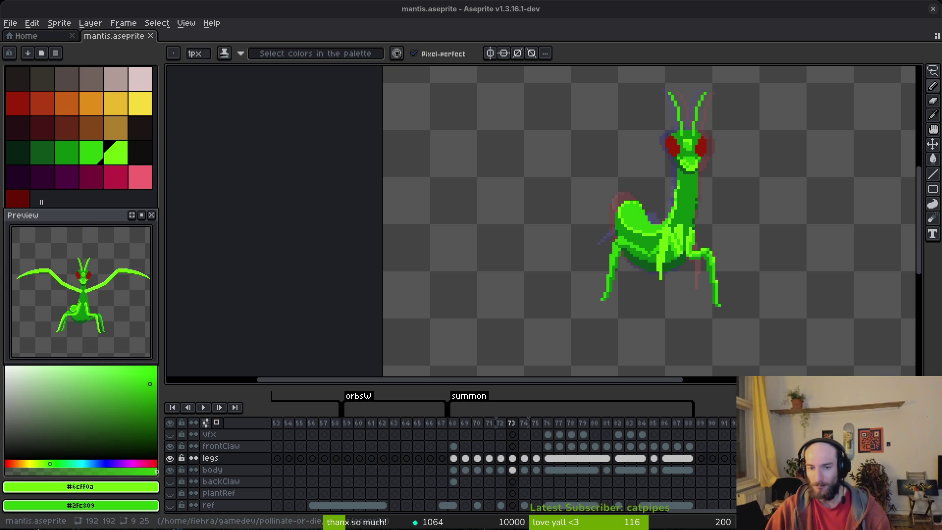
Step: Check frames 74 and 75 to confirm the right leg is missing
scroll(671, 286, up, 1)
scroll(672, 286, down, 2)
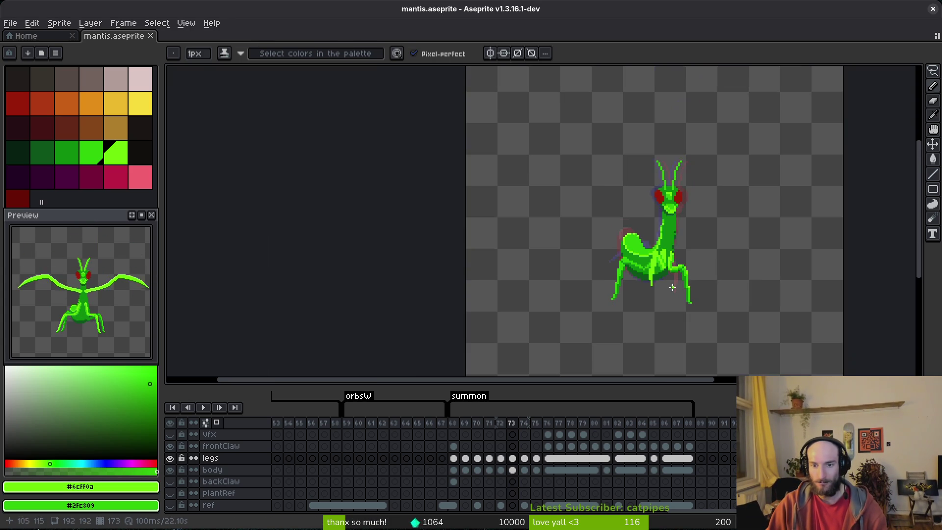
key(i)
key(Right)
key(Right)
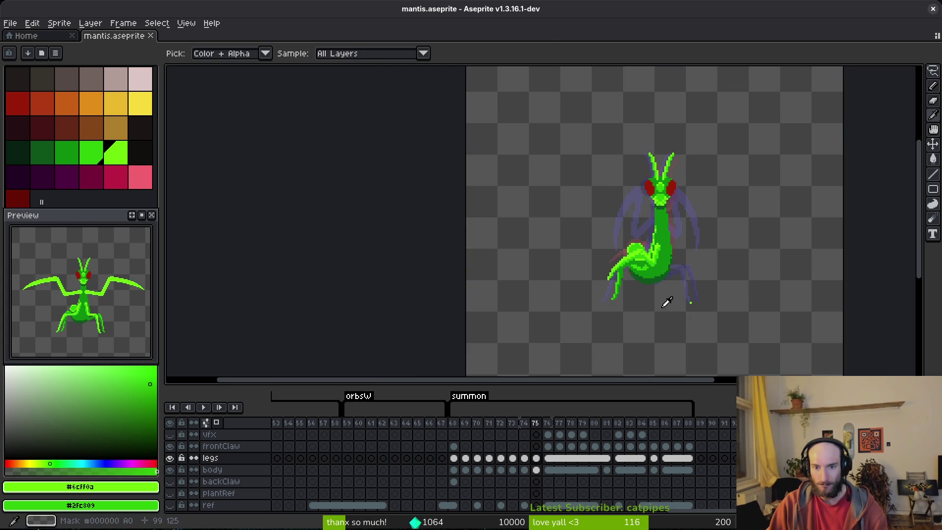
key(b)
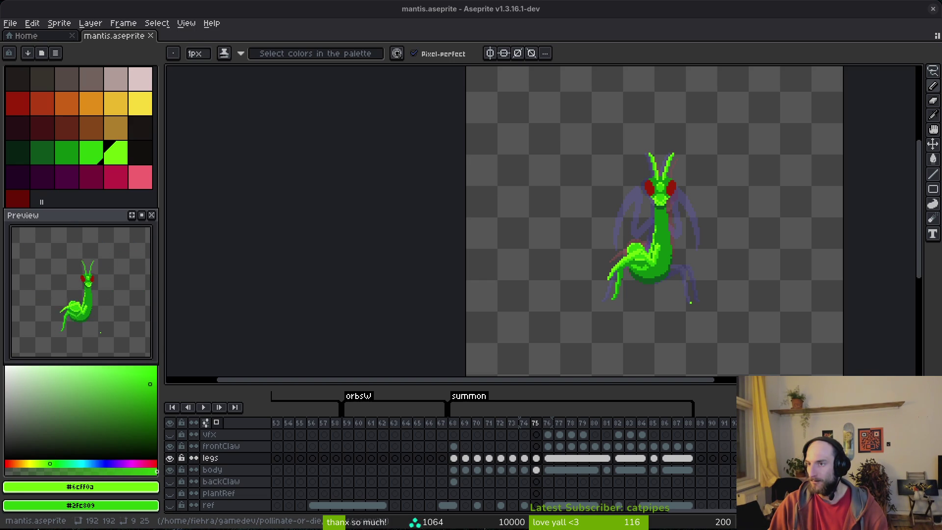
scroll(612, 253, down, 1)
scroll(633, 296, up, 3)
key(alt)
key(comma)
key(comma)
Step: Lasso and copy the right leg on frame 73
key(q)
mouse_move(708, 212)
mouse_down()
mouse_move(644, 147)
mouse_move(691, 338)
mouse_up()
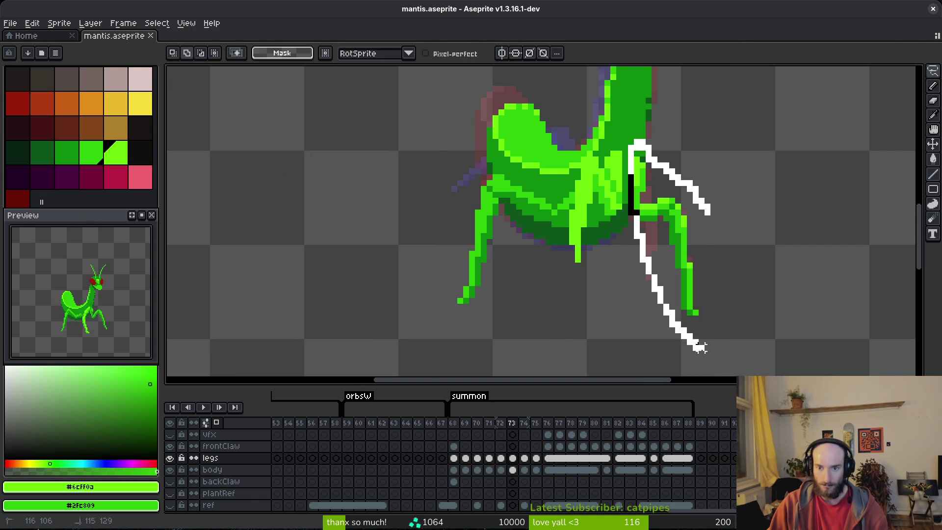
key(ctrl+alt+c)
key(Escape)
key(b)
key(ctrl+z)
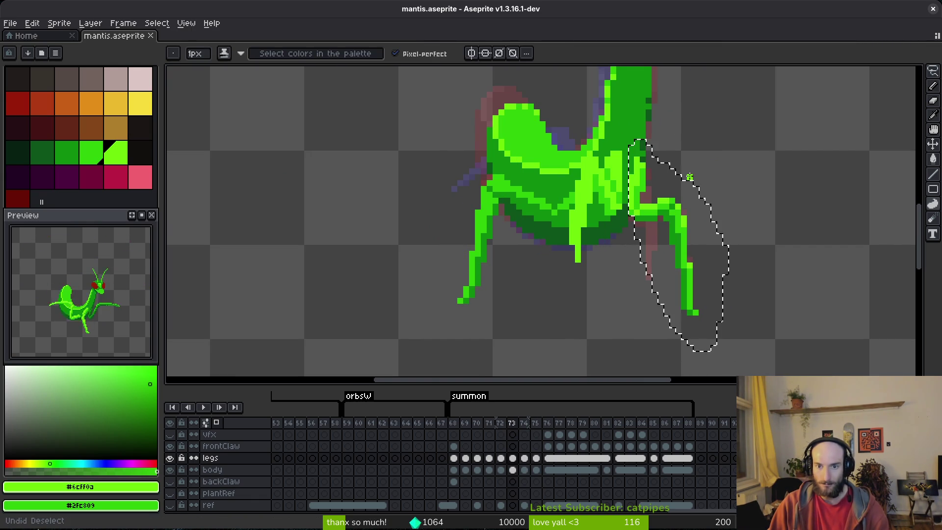
Step: Paste the leg into frame 74 and lasso the joint beside the body
key(period)
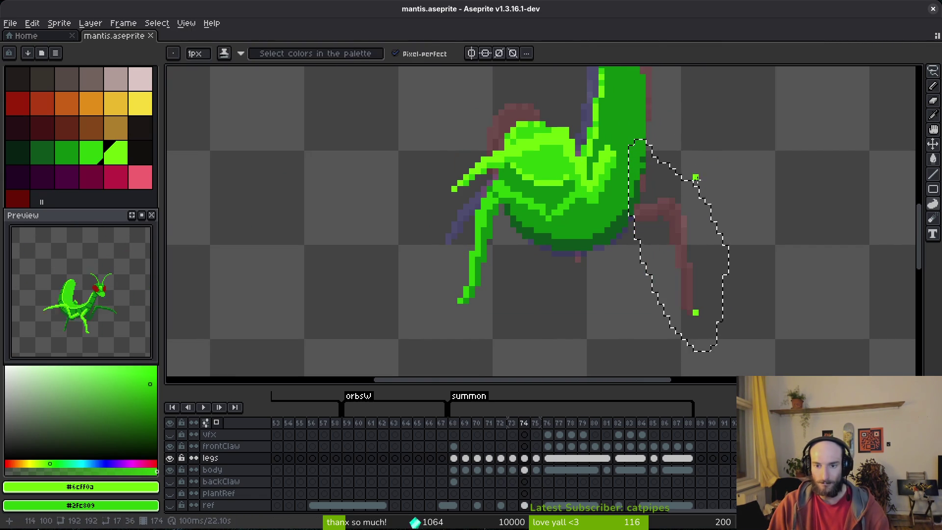
key(ctrl+v)
scroll(721, 220, up, 1)
scroll(719, 237, up, 1)
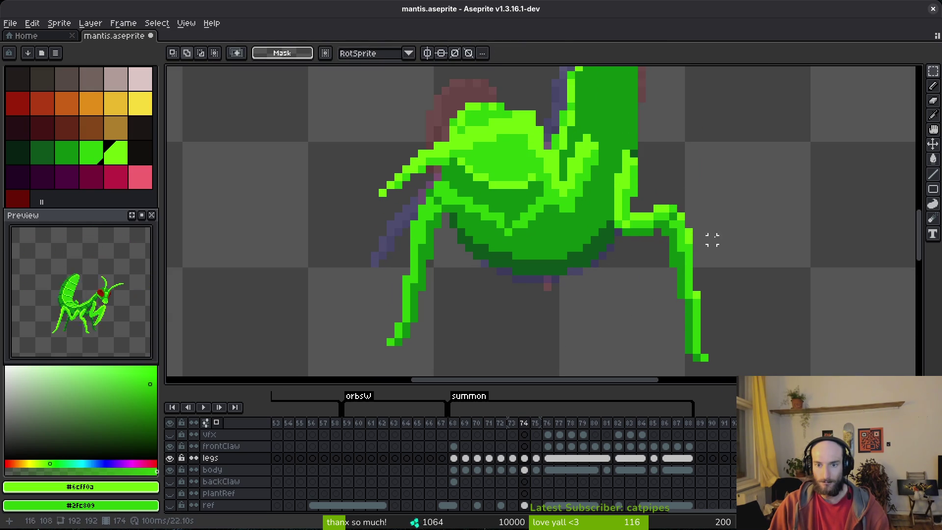
key(shift+w)
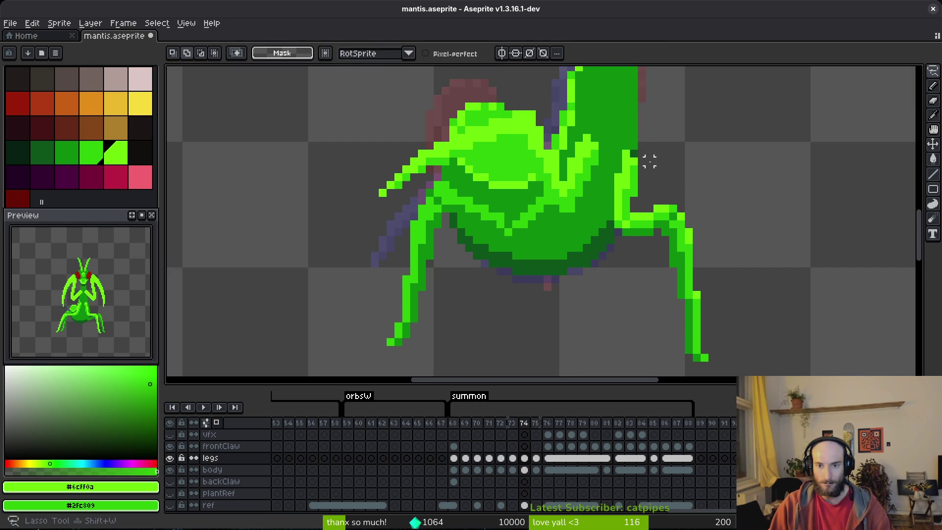
drag(633, 176, 628, 184)
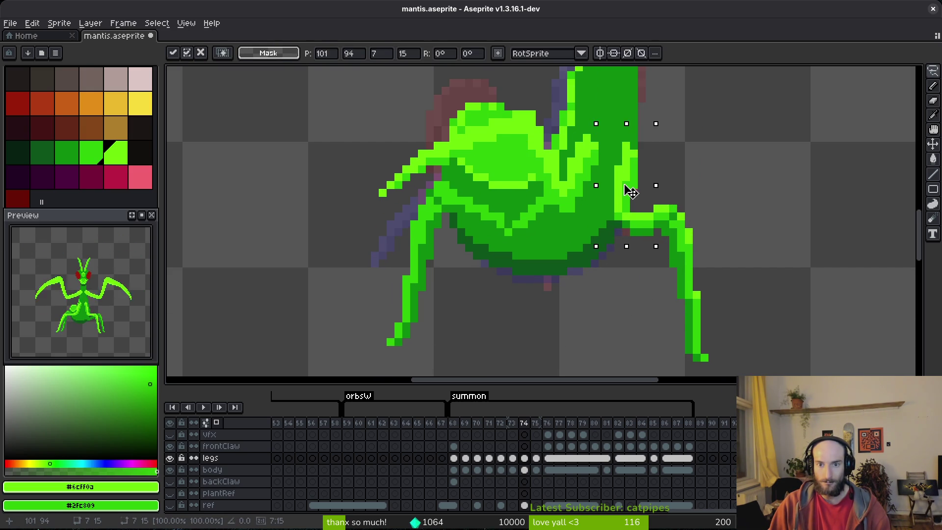
scroll(625, 189, down, 2)
key(period)
key(period)
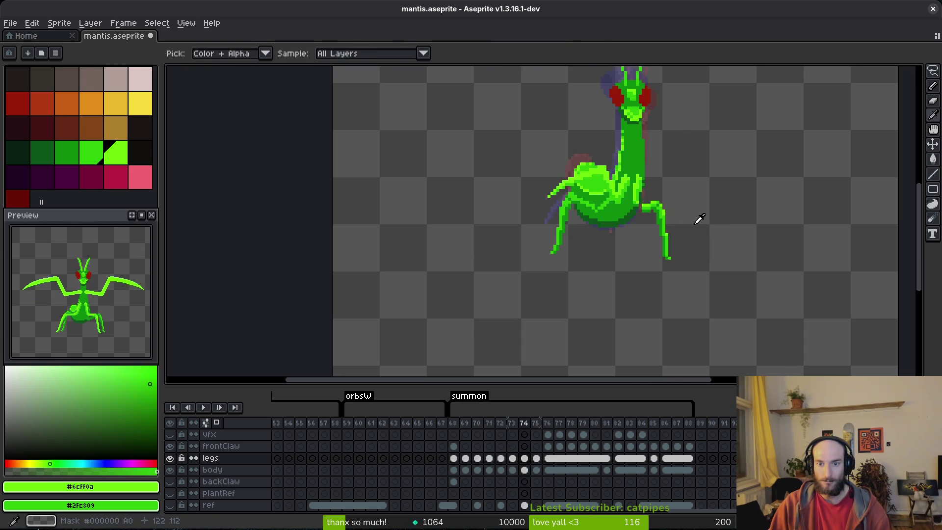
Step: Flip between frames 74, 75 and 76 to compare the mantis's leg poses
key(comma)
key(comma)
key(period)
key(period)
key(comma)
key(period)
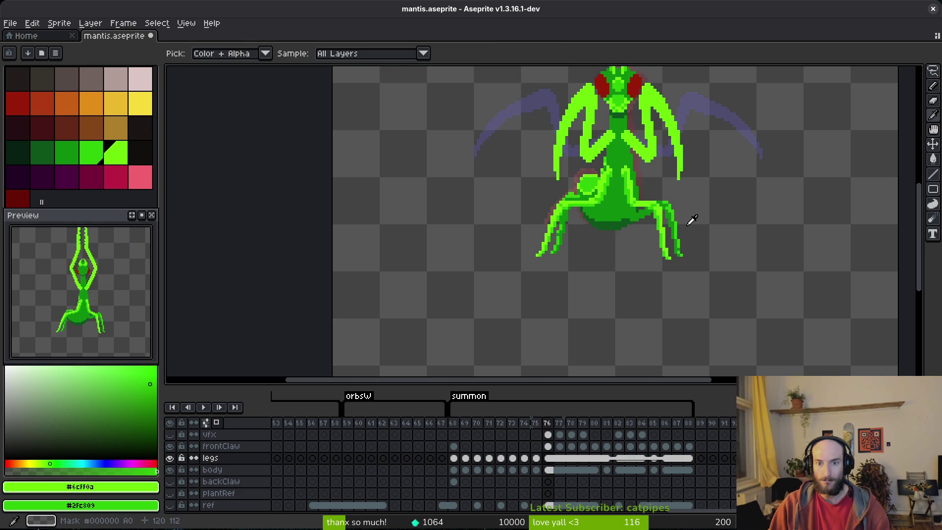
key(b)
scroll(608, 184, up, 2)
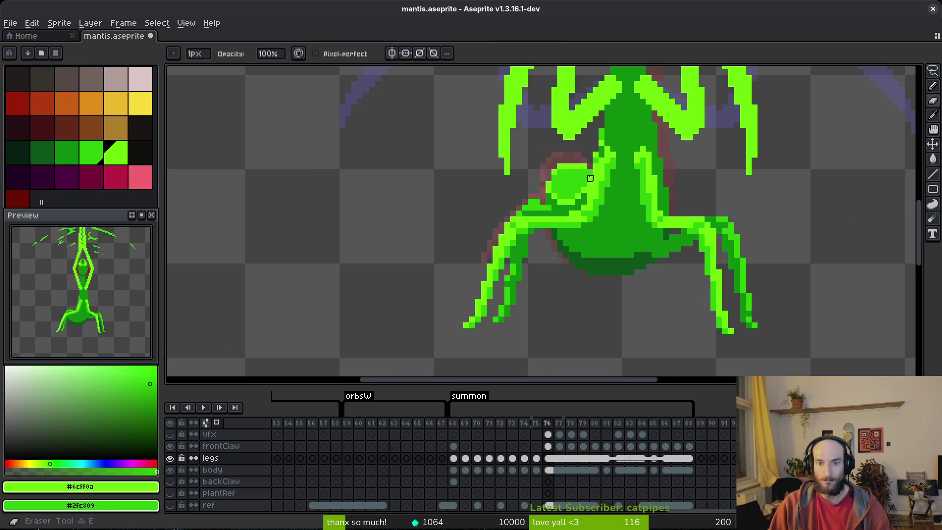
scroll(613, 196, down, 1)
key(comma)
key(i)
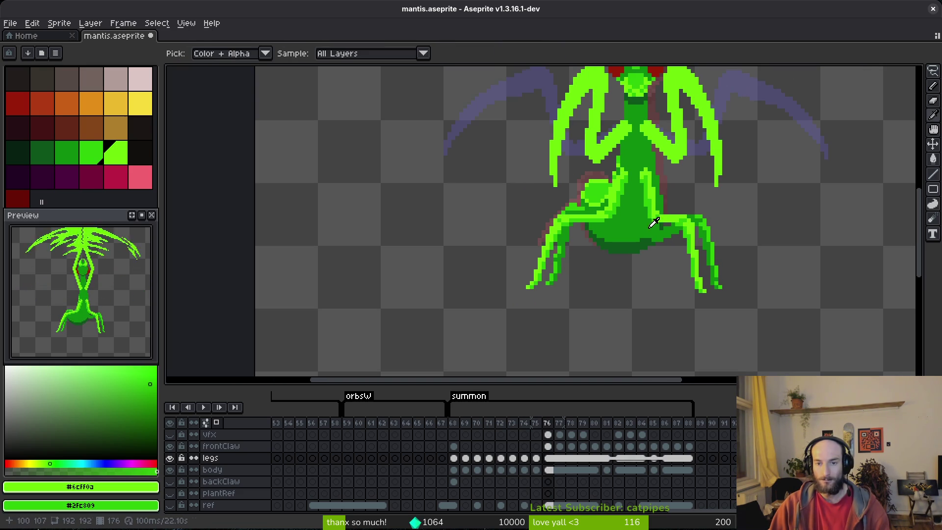
key(period)
key(comma)
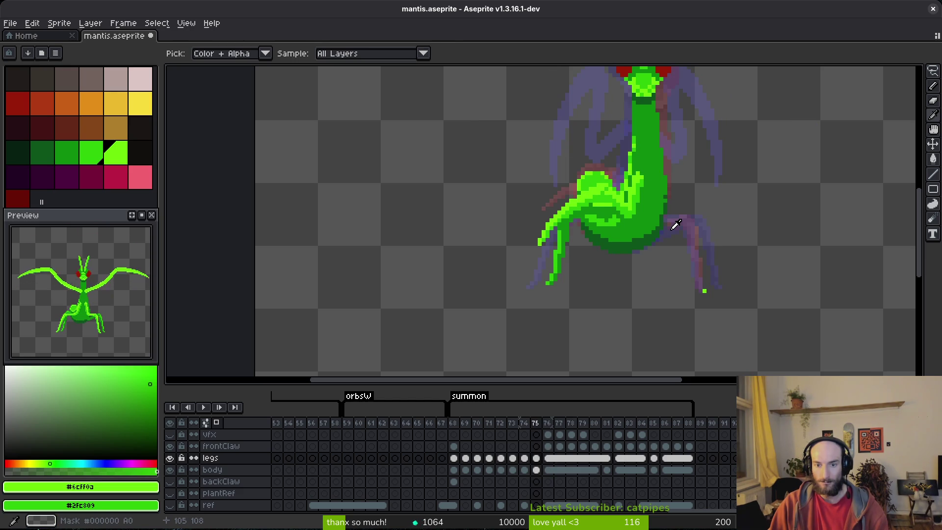
key(period)
key(comma)
key(comma)
key(period)
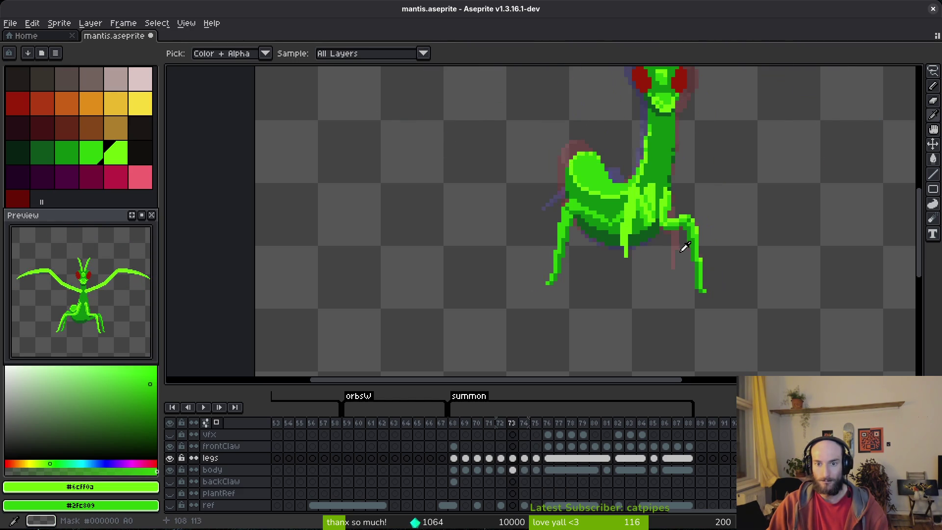
key(b)
Step: Clear the leftover selection on frame 74 and compare it with frame 75
key(comma)
key(ctrl+shift+d)
key(ctrl+d)
key(i)
key(period)
key(comma)
key(period)
key(period)
key(comma)
key(comma)
key(comma)
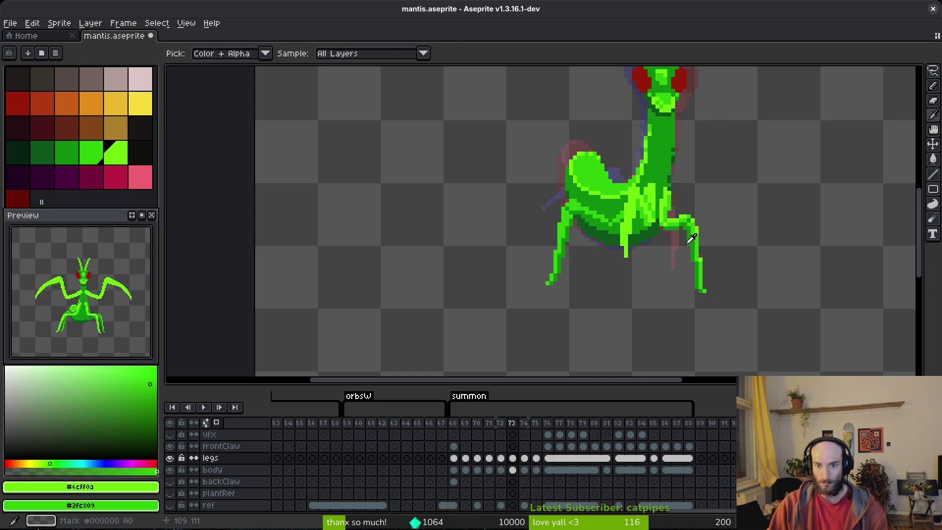
key(period)
Step: Draw a light-green highlight down the leg and erase a stray column
scroll(675, 197, up, 4)
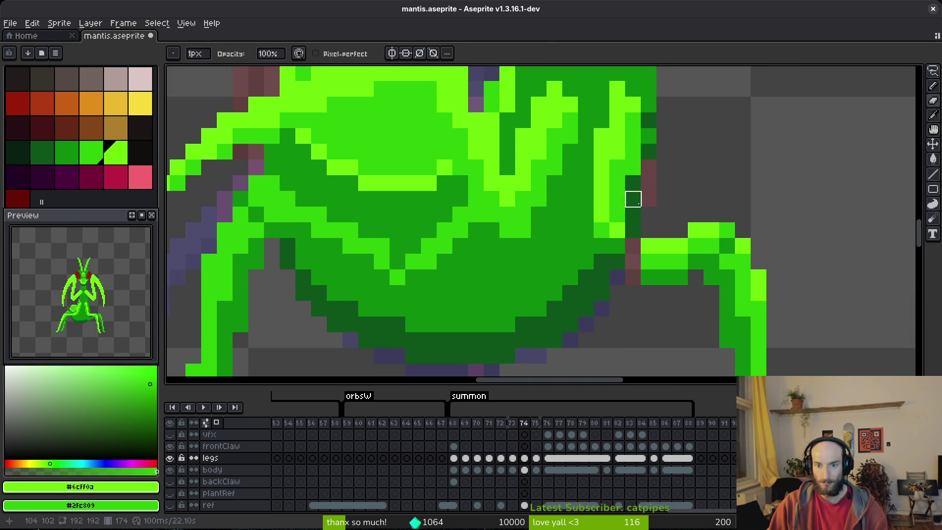
key(b)
mouse_move(632, 167)
mouse_down()
mouse_move(645, 234)
mouse_move(633, 263)
mouse_up()
click(628, 127)
drag(617, 225, 617, 247)
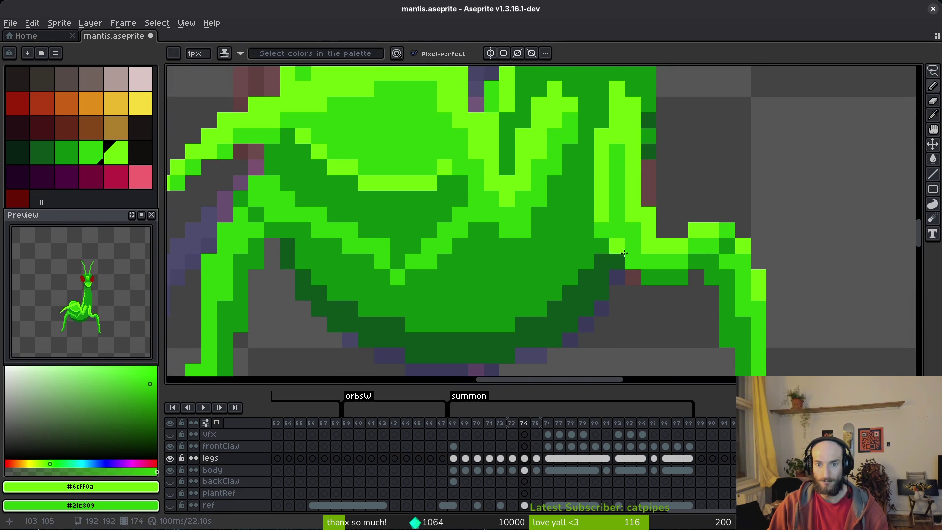
key(e)
mouse_move(601, 122)
mouse_down()
mouse_move(601, 246)
mouse_move(608, 118)
mouse_up()
key(b)
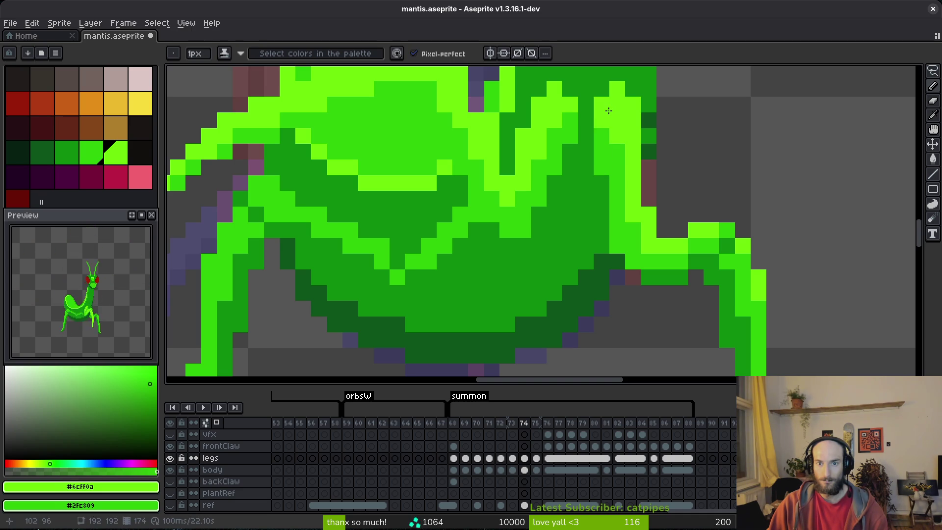
Step: Step through frames 74–76 again to check the leg, ending on frame 74
scroll(610, 130, down, 4)
scroll(635, 197, up, 3)
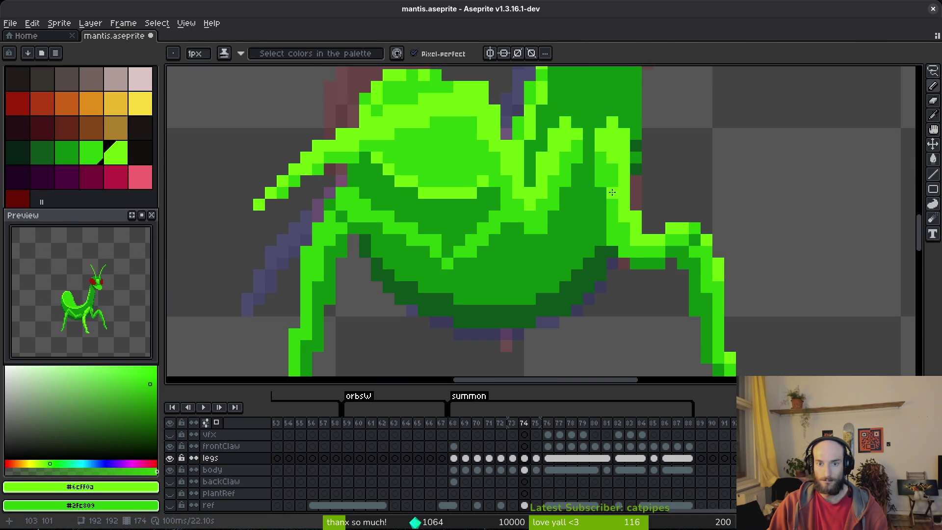
scroll(613, 194, down, 5)
key(i)
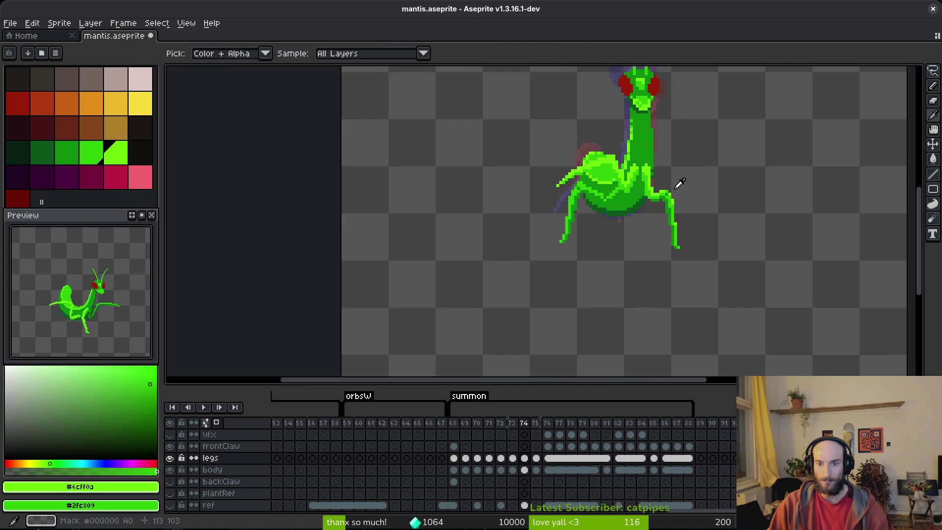
scroll(681, 187, up, 4)
key(Right)
key(Right)
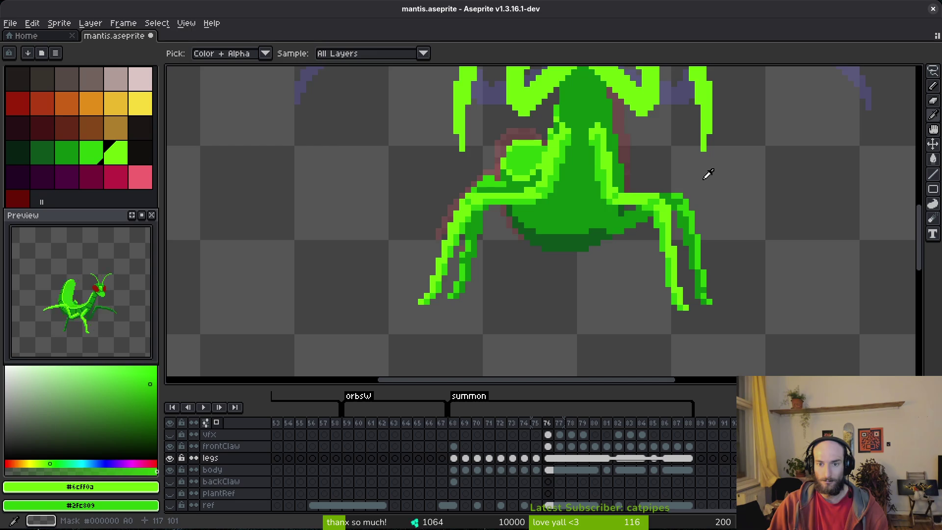
key(Left)
key(Left)
key(Right)
key(Right)
key(Right)
key(Left)
key(Left)
key(Left)
key(Right)
key(b)
key(Left)
Step: Add three green pixels along the right leg's lower part
scroll(637, 191, up, 3)
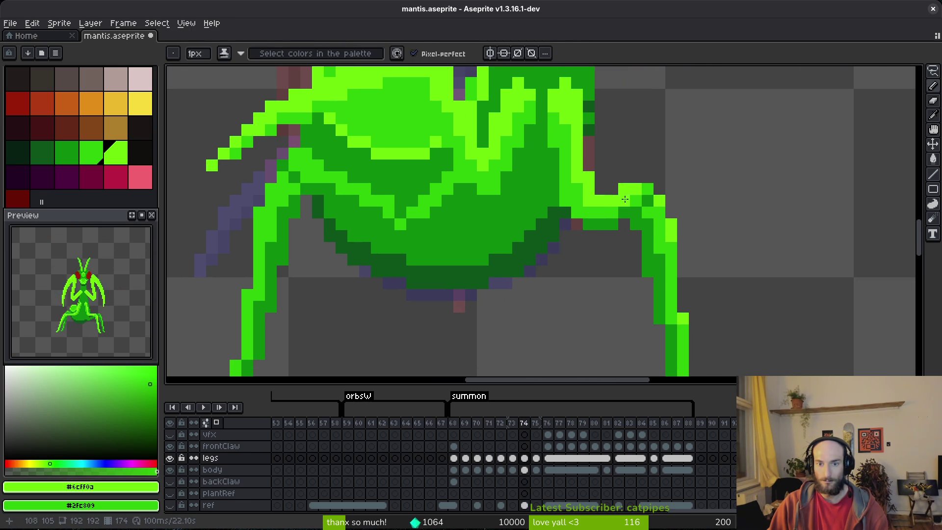
drag(573, 208, 468, 133)
key(e)
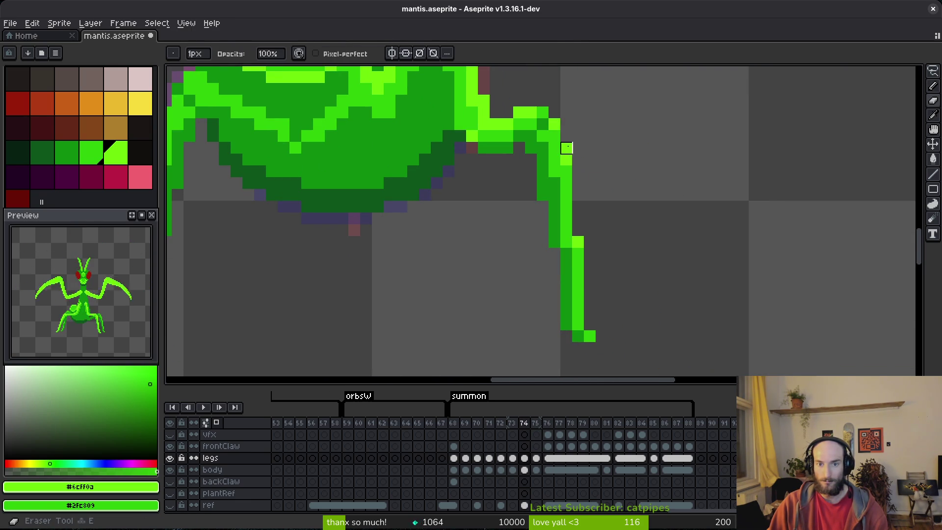
key(b)
click(554, 253)
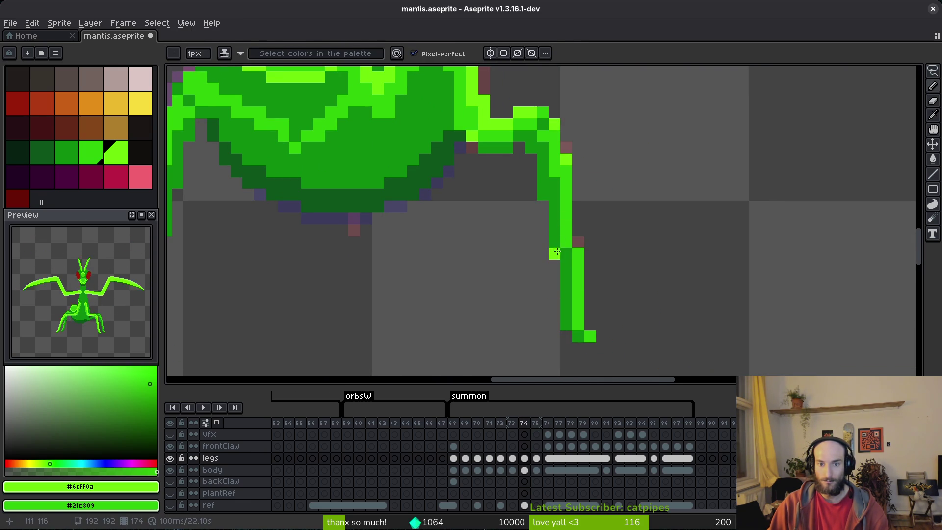
alt+click(554, 231)
click(542, 206)
Step: Fill the leg's dark patch with the darker green #2fc809
scroll(545, 202, down, 2)
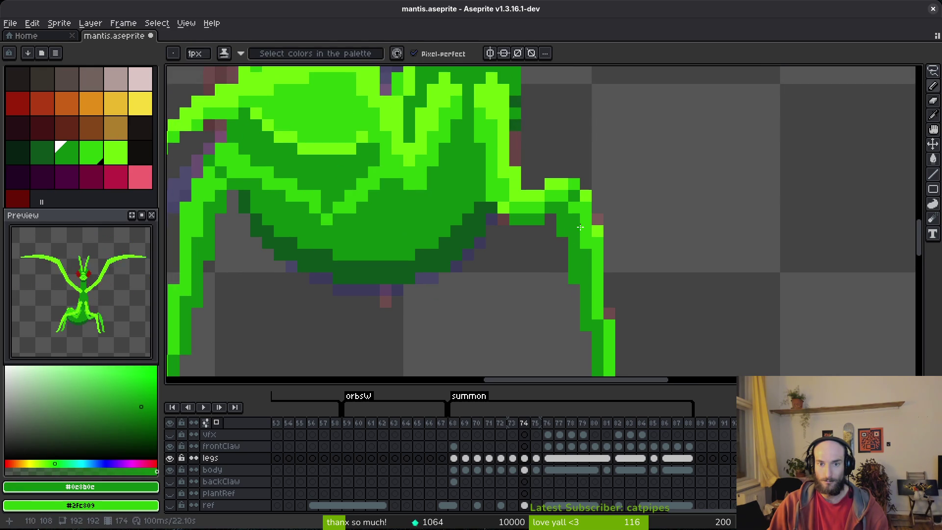
scroll(587, 230, down, 3)
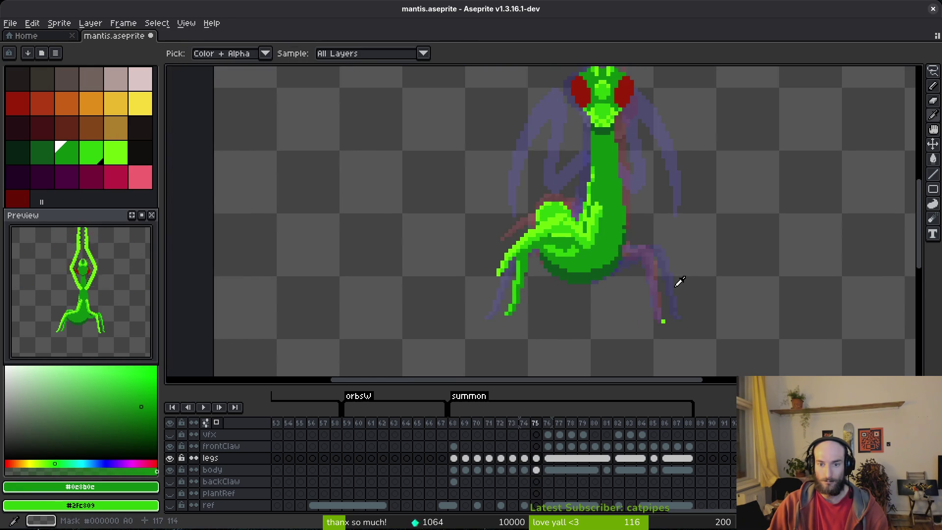
scroll(679, 280, up, 3)
alt+click(656, 235)
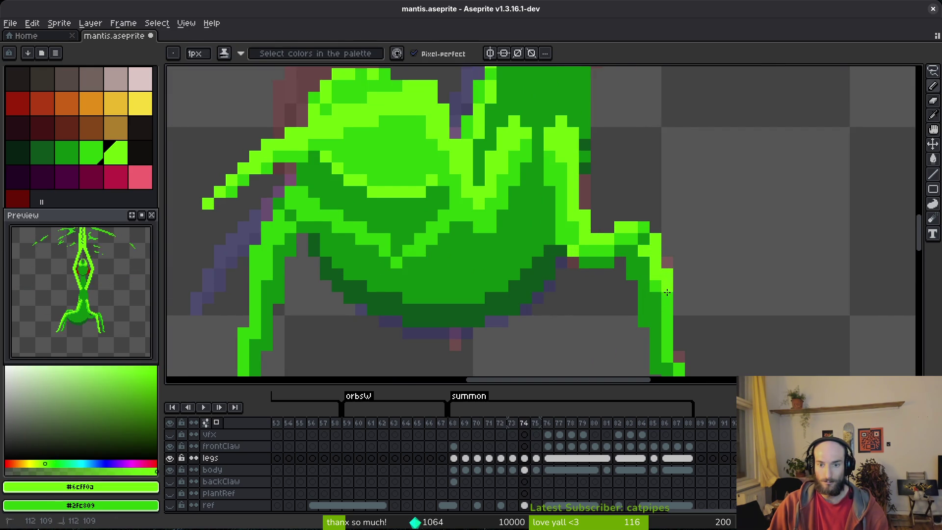
scroll(667, 287, down, 2)
alt+click(658, 258)
key(g)
click(647, 229)
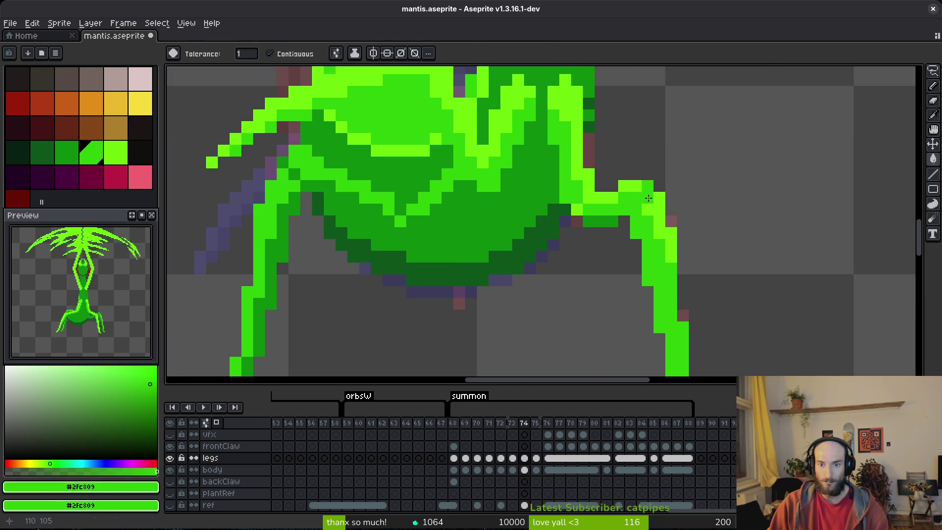
Step: Pick the light green #6cff0a again and move to frame 72
scroll(693, 282, down, 3)
scroll(683, 267, up, 3)
scroll(681, 260, down, 2)
alt+click(671, 226)
key(f)
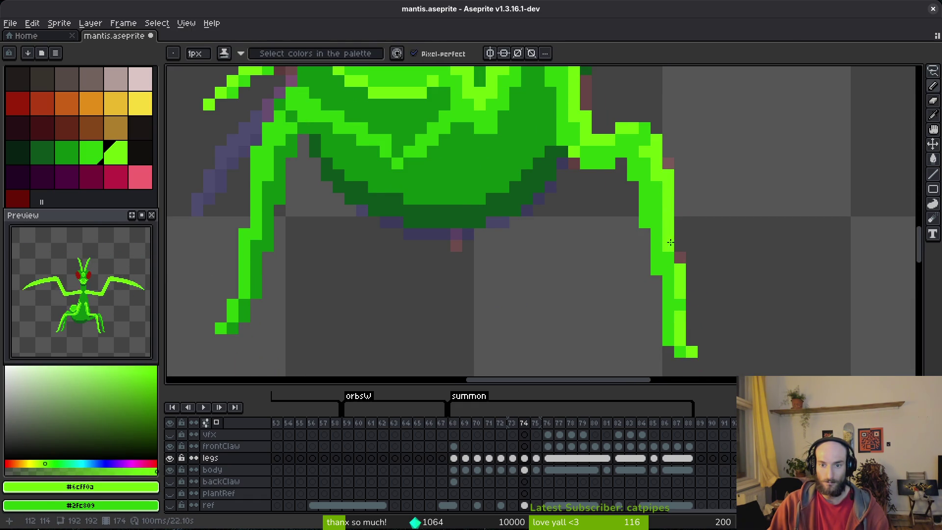
scroll(675, 245, down, 3)
key(Left)
key(Left)
scroll(743, 265, up, 3)
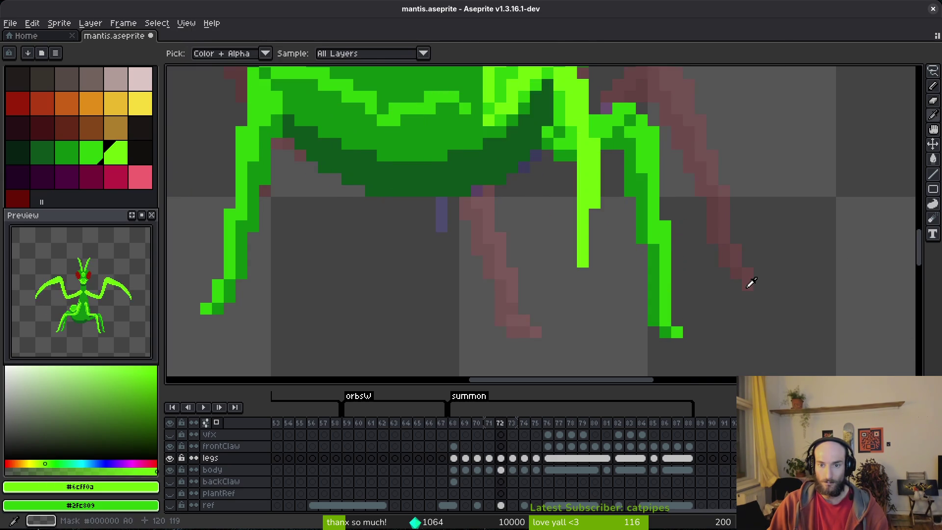
Step: On frame 73, pick the lighter green #6cff0a and repaint the right leg's edge with it
scroll(706, 220, down, 4)
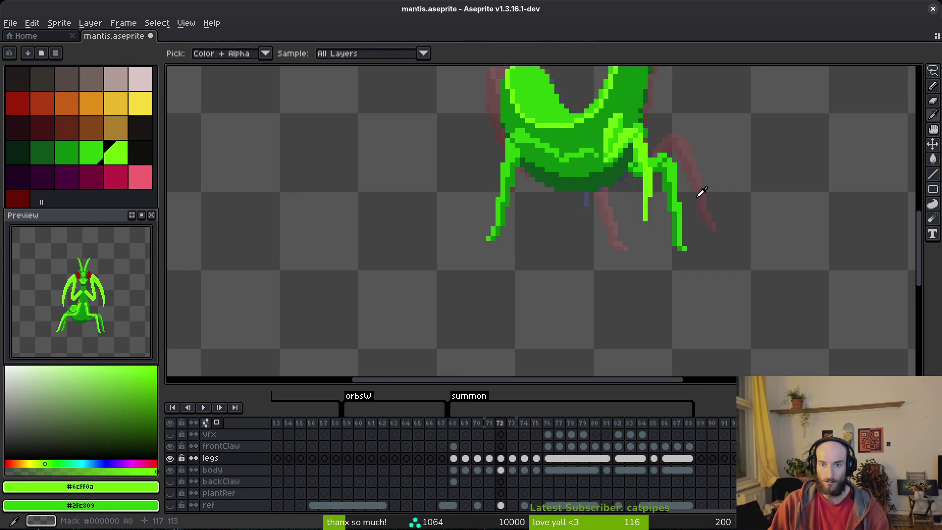
scroll(672, 181, up, 4)
alt+click(660, 200)
key(Right)
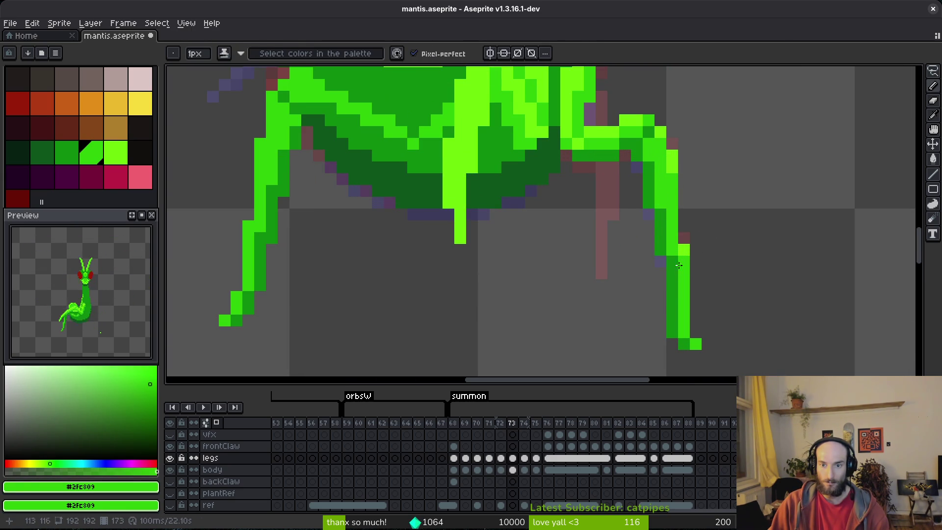
alt+click(683, 250)
drag(684, 257, 684, 269)
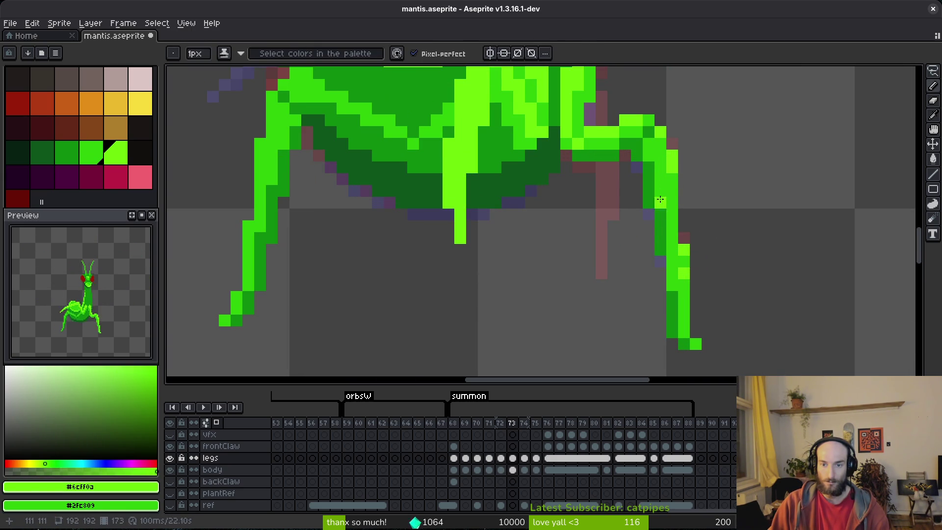
Step: Sample the darker #2fc809 and light #6cff0a leg greens, then advance to frame 74
scroll(745, 233, down, 5)
scroll(742, 236, up, 5)
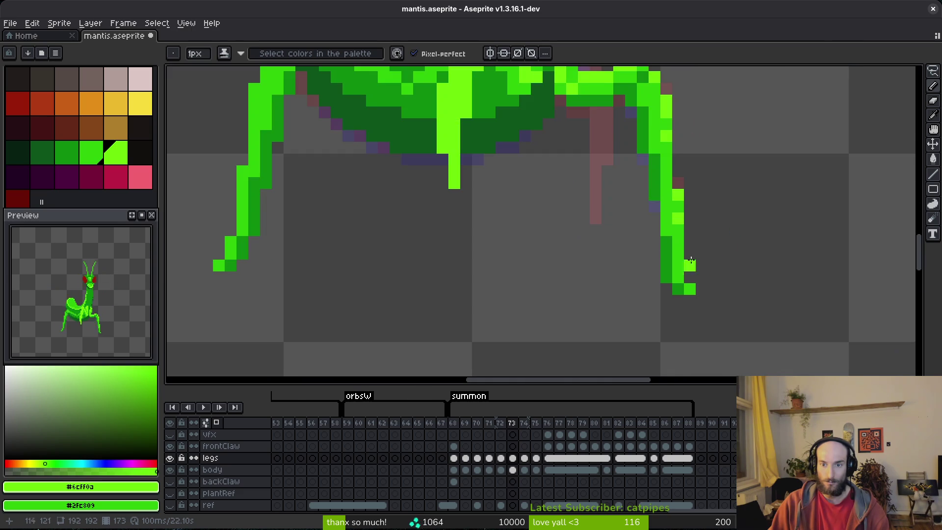
scroll(657, 189, down, 1)
scroll(658, 196, up, 1)
key(alt)
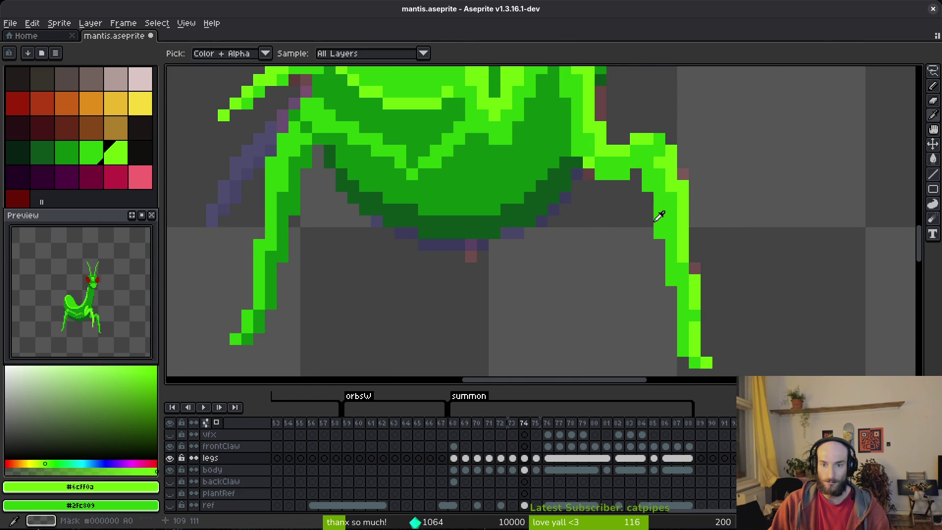
alt+click(668, 189)
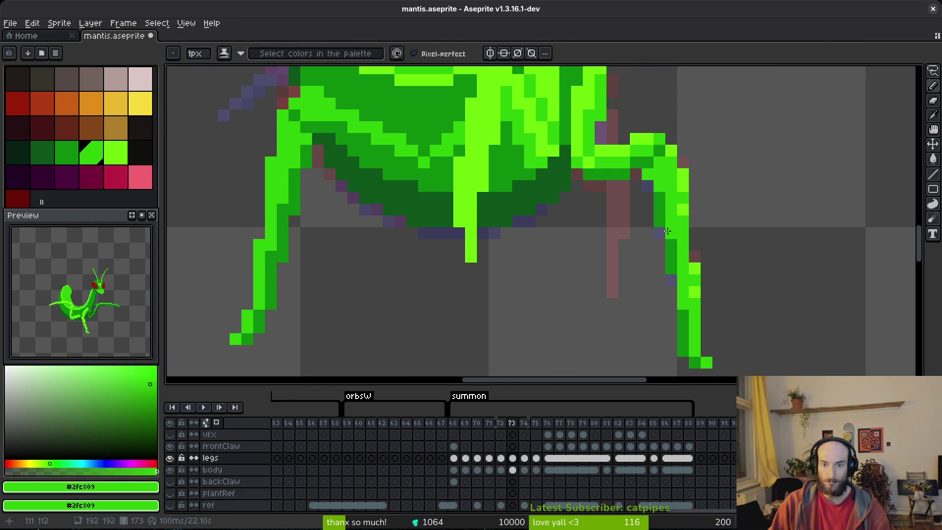
alt+click(694, 292)
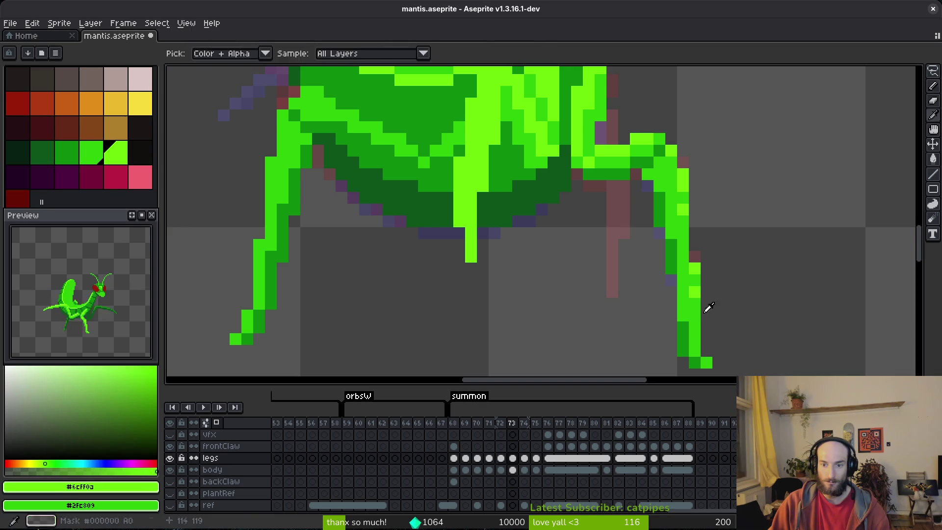
scroll(712, 328, down, 3)
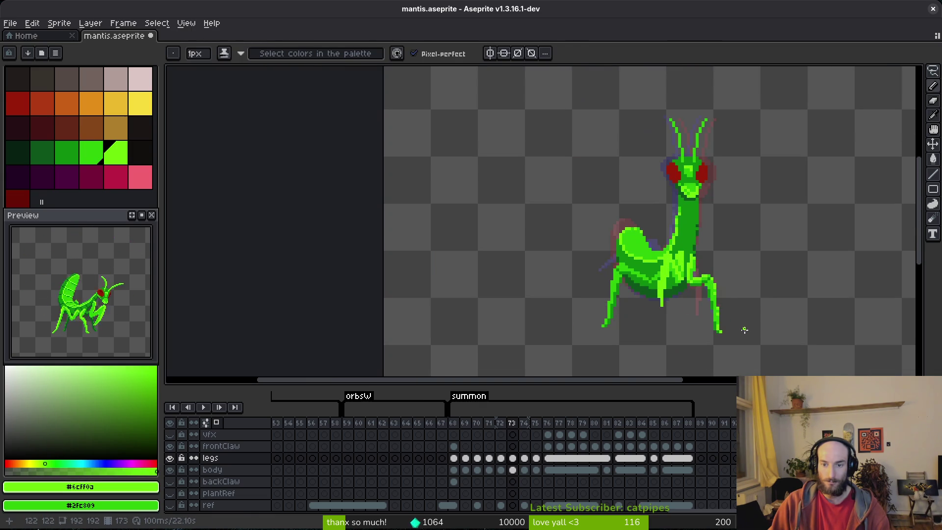
key(period)
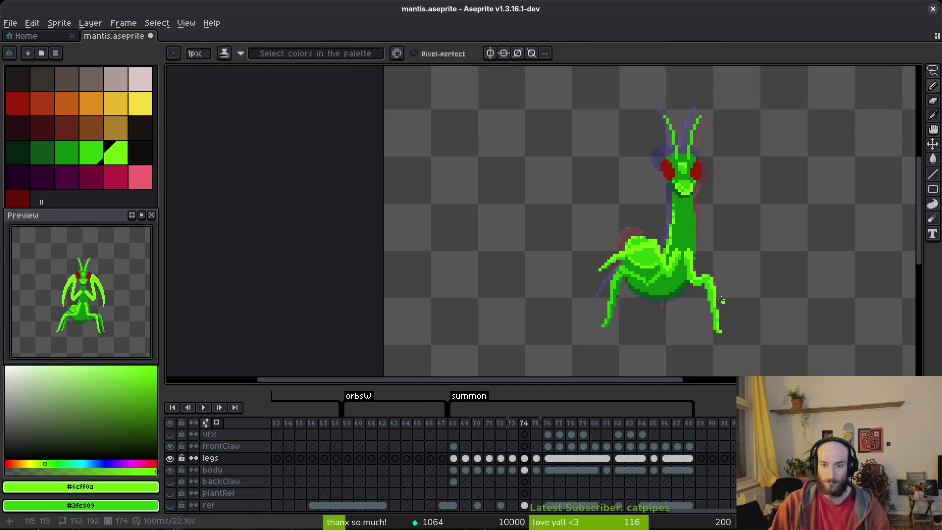
scroll(726, 311, up, 3)
scroll(696, 290, up, 2)
Step: Add light green pixels along the right leg's joint and top edge on frame 74
key(e)
key(b)
click(609, 215)
click(633, 215)
key(e)
drag(633, 286, 586, 286)
key(b)
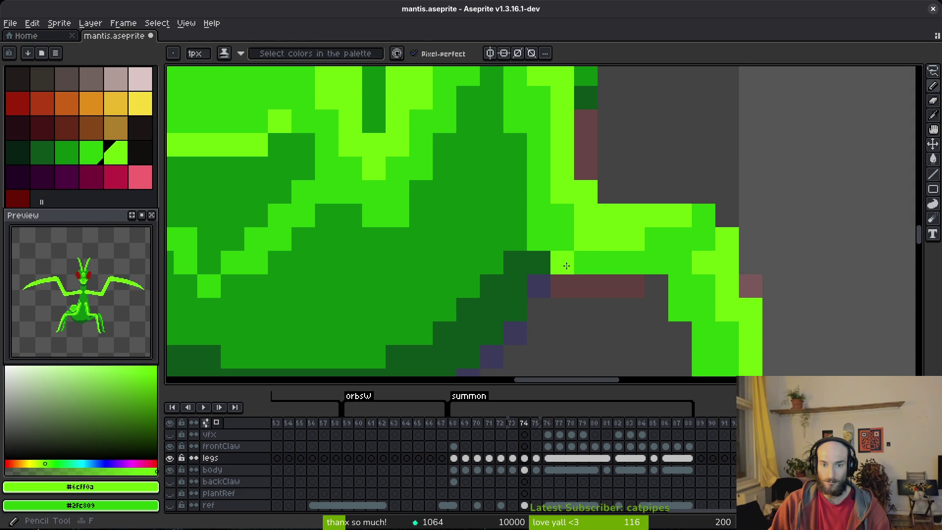
click(669, 229)
click(695, 218)
click(655, 241)
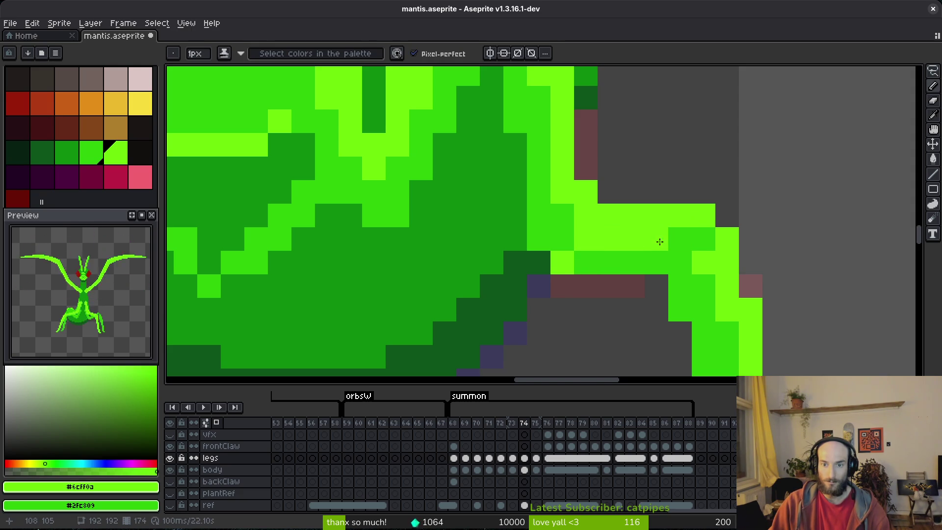
Step: Erase stray light-green pixels below the joint and repaint joint pixels in darker green
key(e)
drag(585, 266, 561, 260)
key(b)
right_click(562, 239)
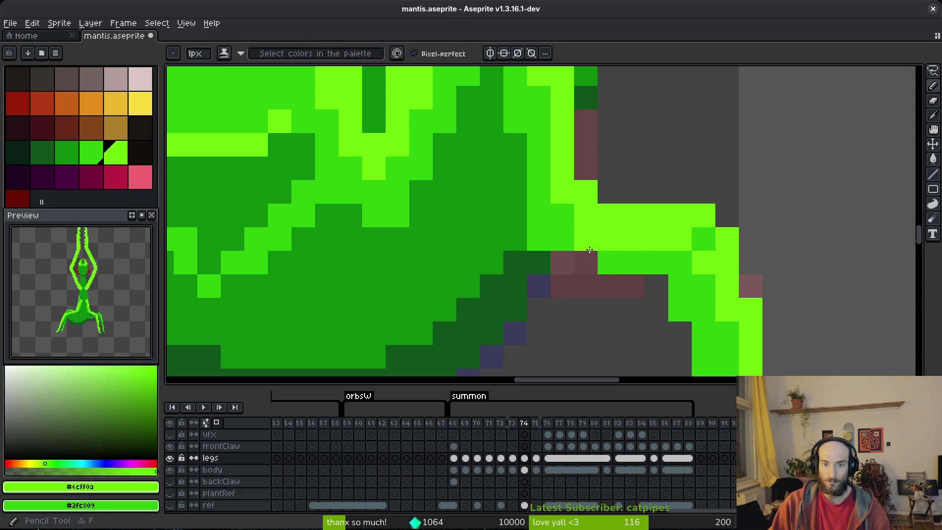
right_click(586, 238)
click(543, 238)
key(e)
click(543, 239)
scroll(589, 284, down, 6)
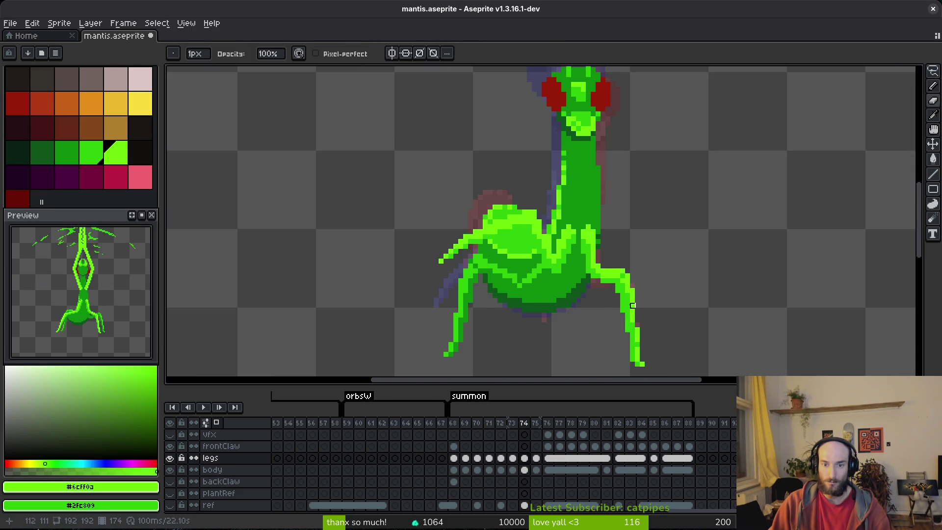
scroll(601, 280, up, 5)
key(b)
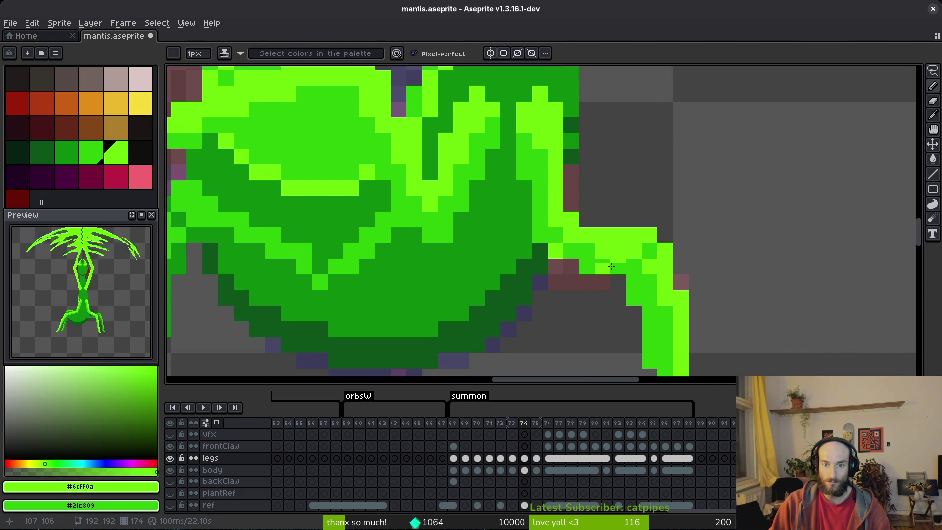
Step: Save mantis.aseprite with the touched-up right leg
scroll(608, 265, down, 5)
scroll(637, 269, up, 5)
scroll(679, 296, down, 5)
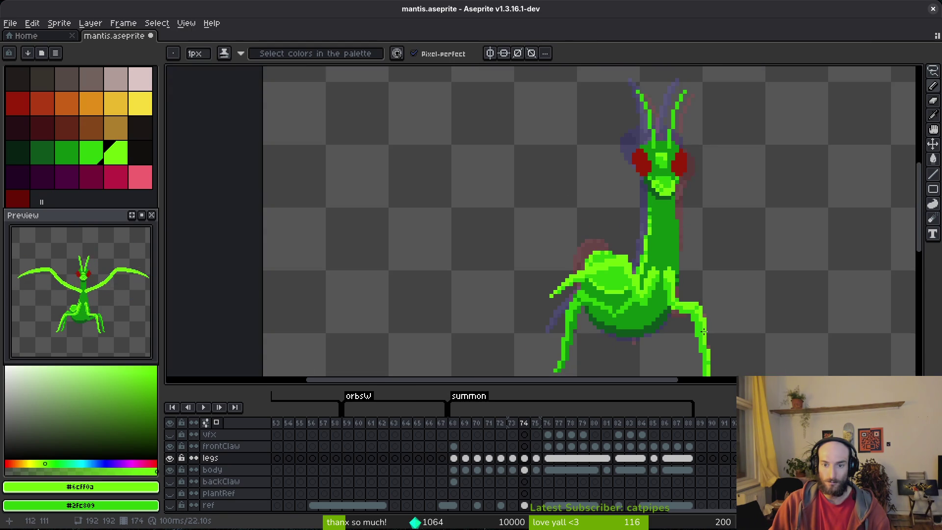
scroll(680, 294, up, 5)
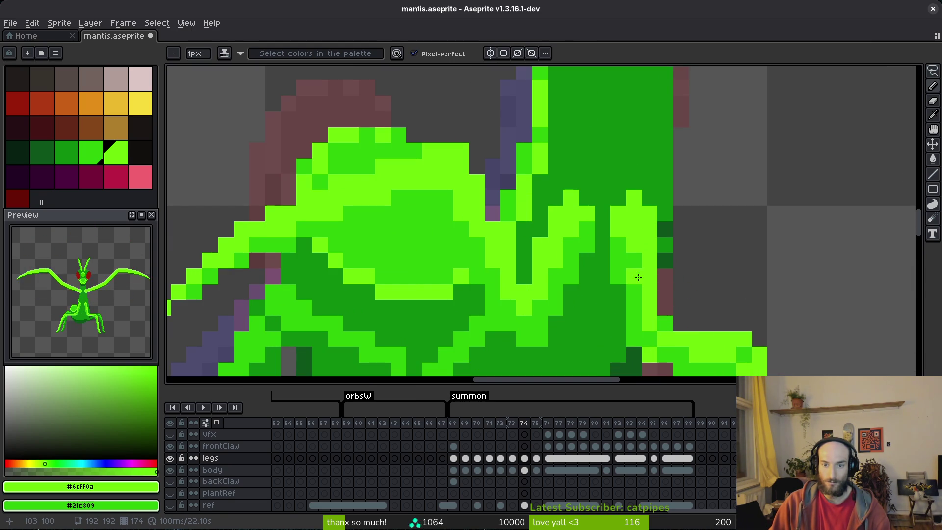
scroll(641, 259, down, 3)
scroll(652, 275, up, 3)
key(ctrl+s)
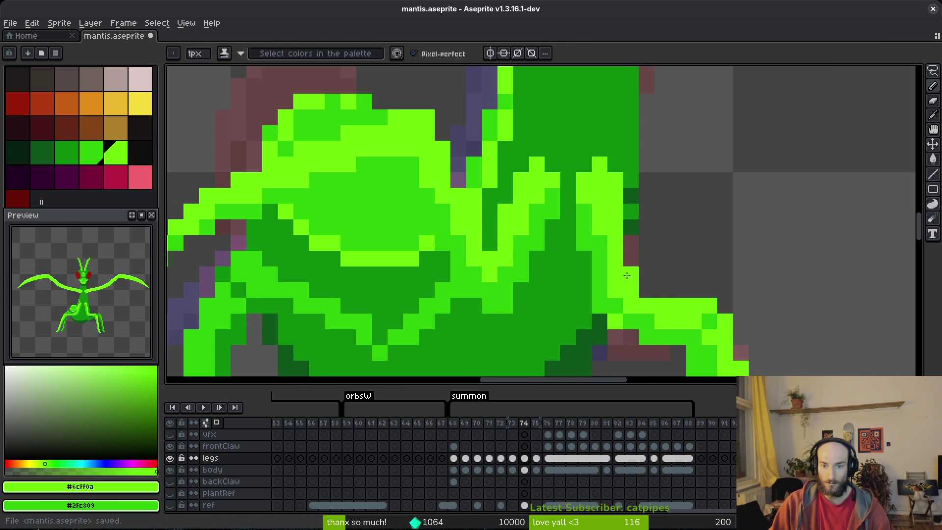
scroll(689, 315, down, 3)
scroll(689, 315, up, 3)
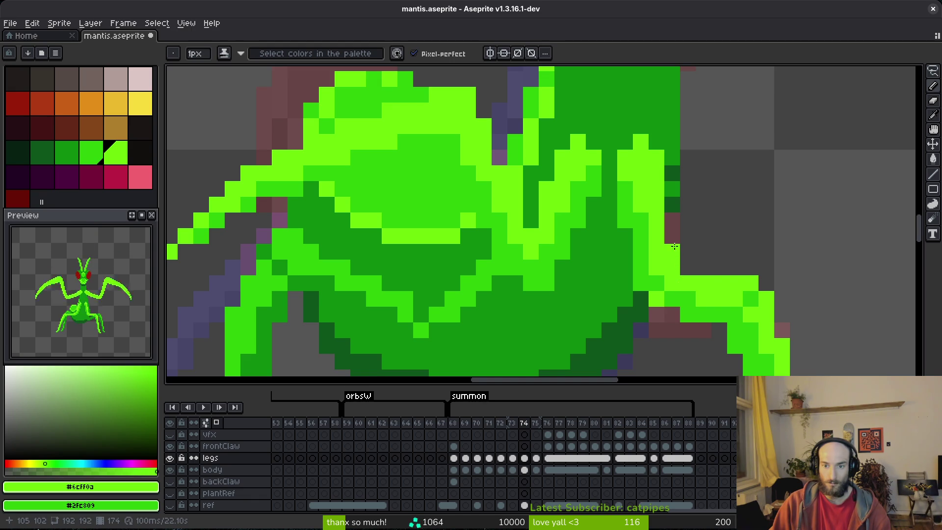
scroll(675, 247, down, 3)
scroll(702, 272, up, 3)
scroll(745, 290, down, 3)
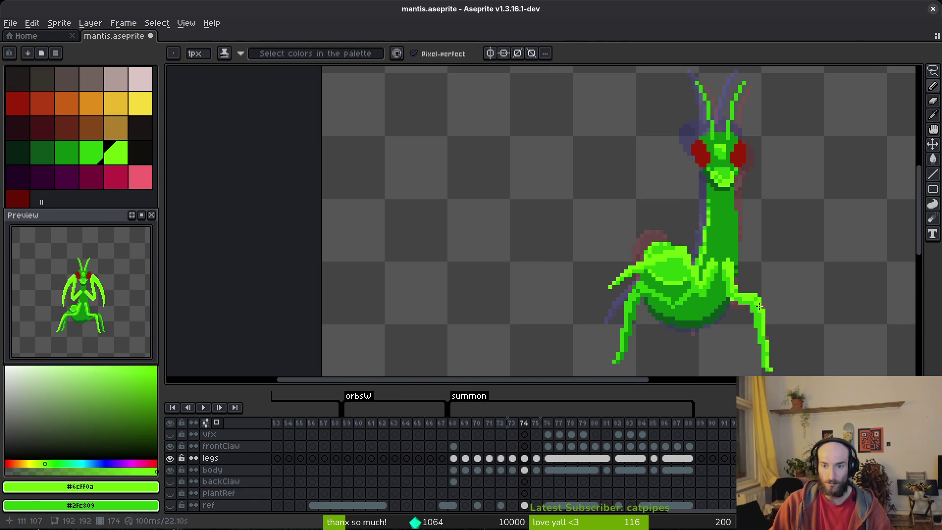
key(ctrl+s)
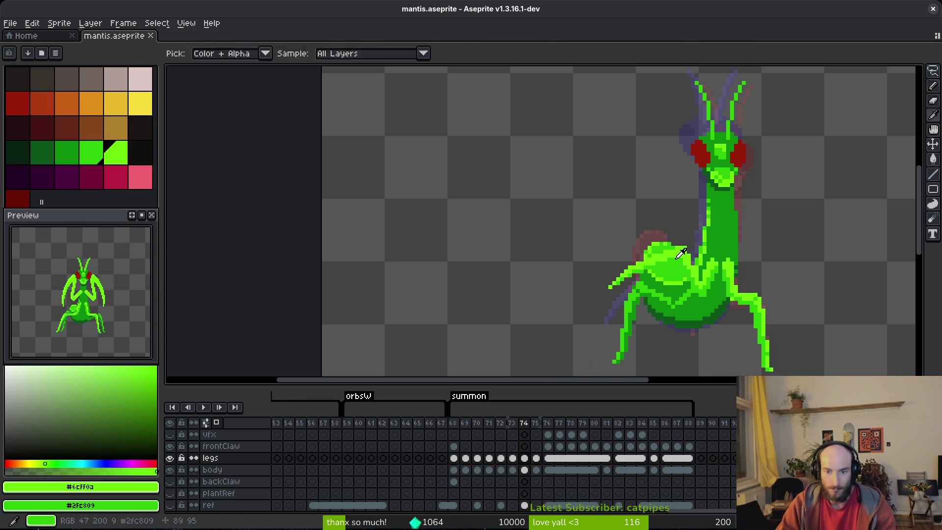
Step: Scrub through summon frames 76 to 85 to review the legs
scroll(664, 261, right, 3)
key(alt)
scroll(655, 330, down, 10)
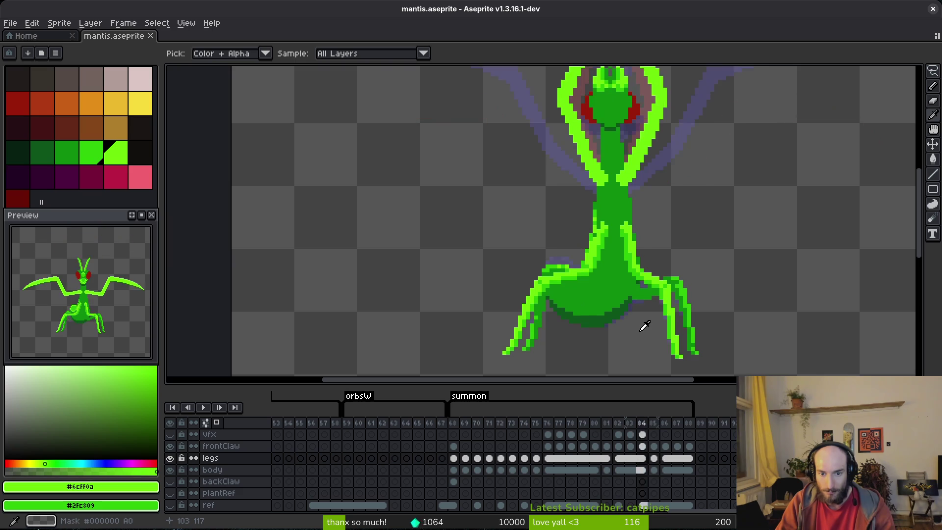
scroll(644, 325, down, 1)
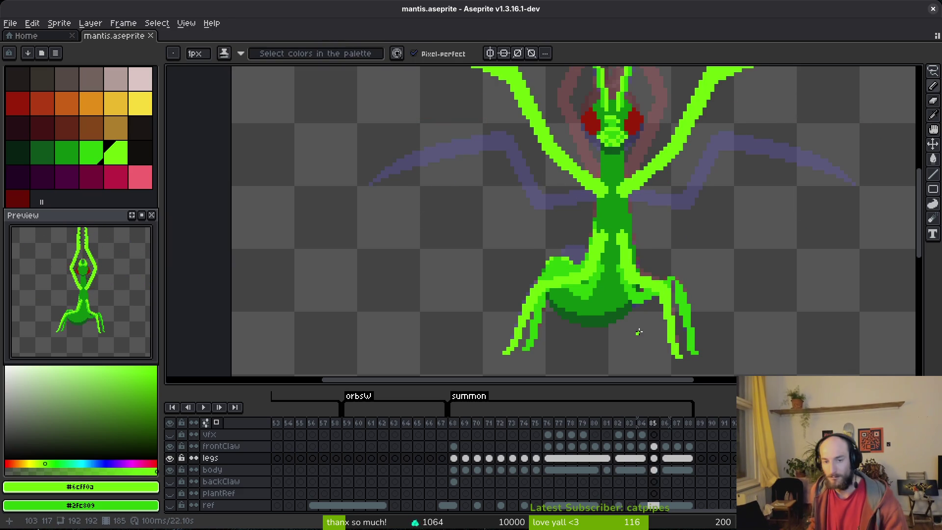
key(alt)
scroll(640, 330, up, 4)
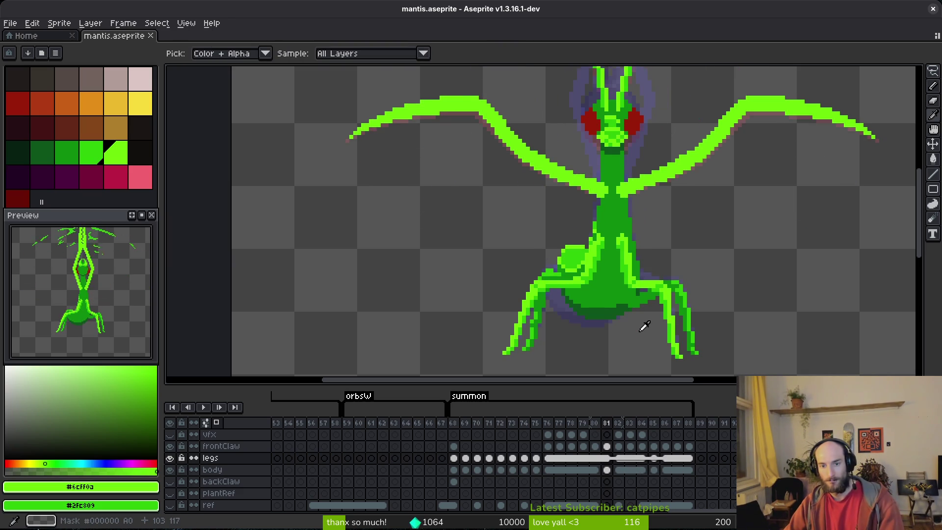
scroll(642, 326, up, 5)
scroll(608, 275, right, 1)
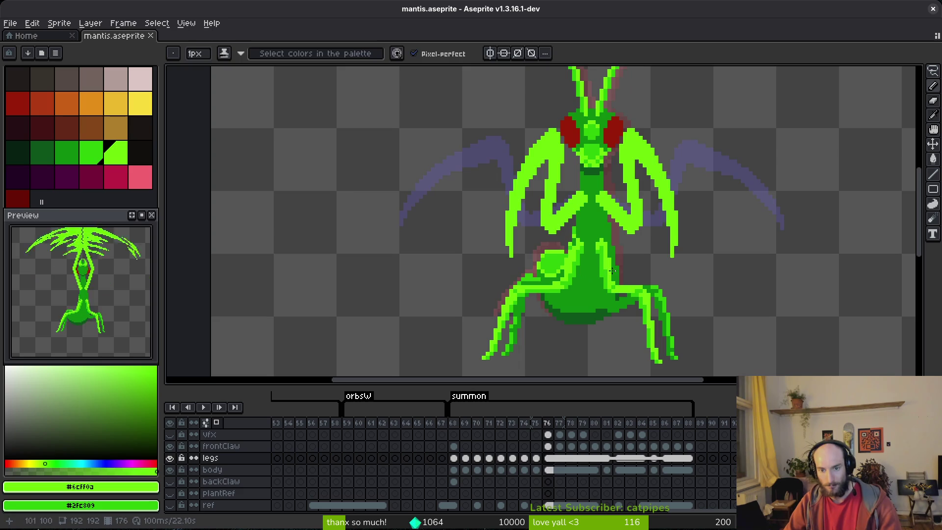
scroll(608, 274, down, 5)
scroll(554, 250, down, 2)
Step: Settle on frame 82 and hide the body layer so only the legs show
scroll(554, 250, right, 2)
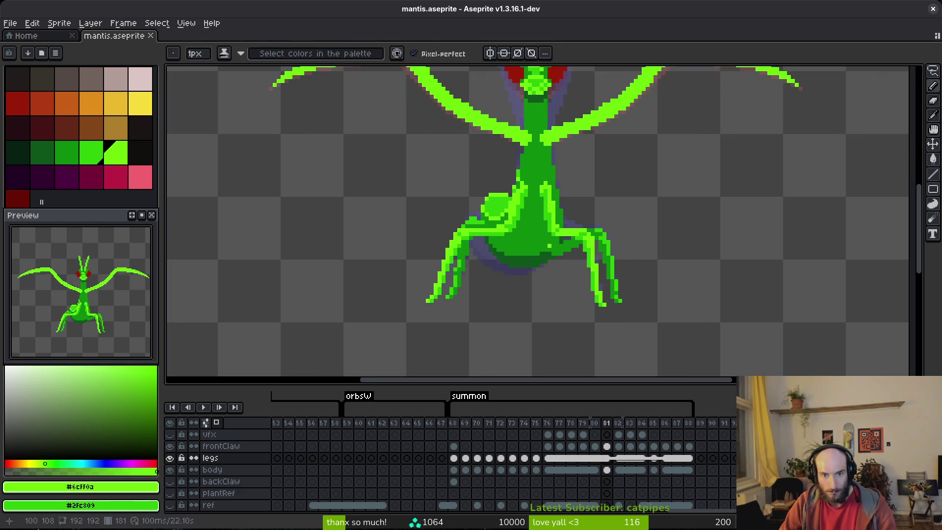
scroll(554, 255, down, 1)
scroll(569, 288, up, 2)
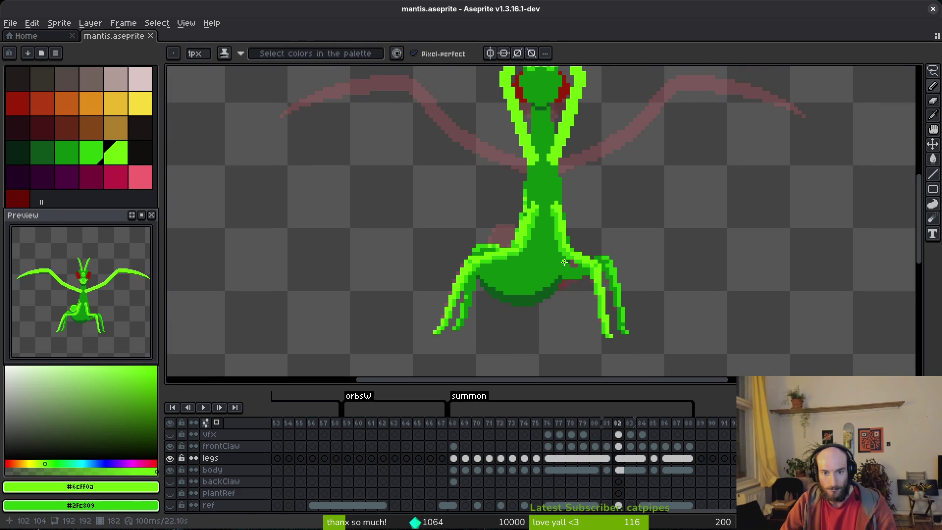
scroll(591, 262, up, 1)
scroll(576, 271, down, 1)
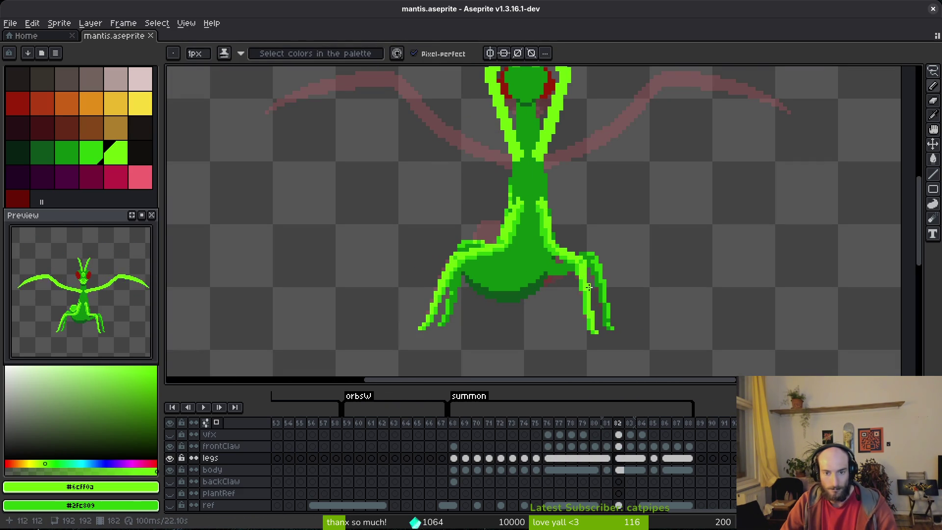
scroll(592, 286, down, 1)
scroll(577, 287, up, 1)
click(170, 469)
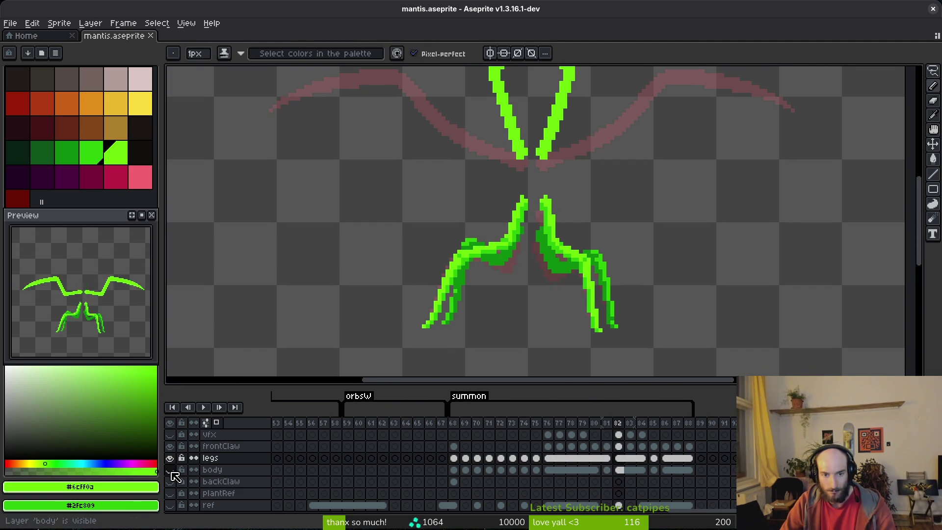
Step: Pick the dark green swatch and bucket-fill the right leg's mid-green inner strips
scroll(508, 287, up, 1)
click(44, 155)
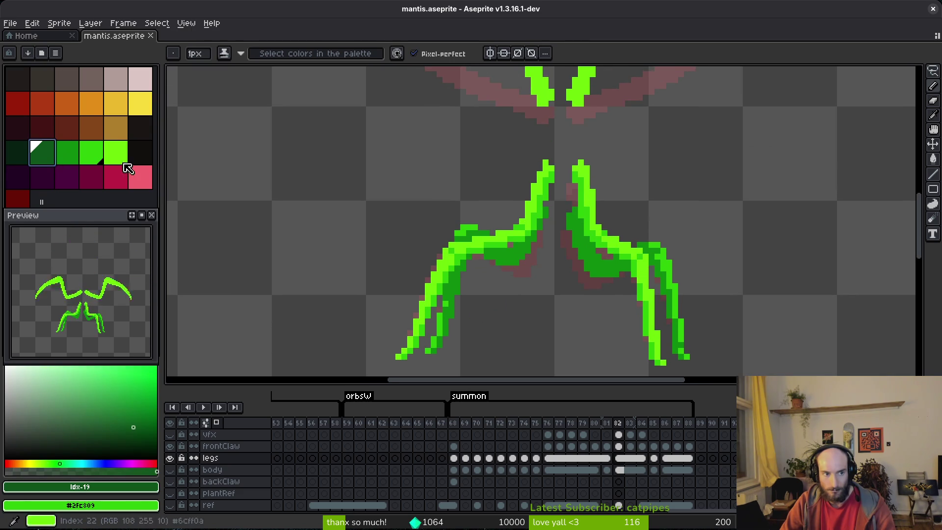
key(g)
click(513, 255)
click(588, 257)
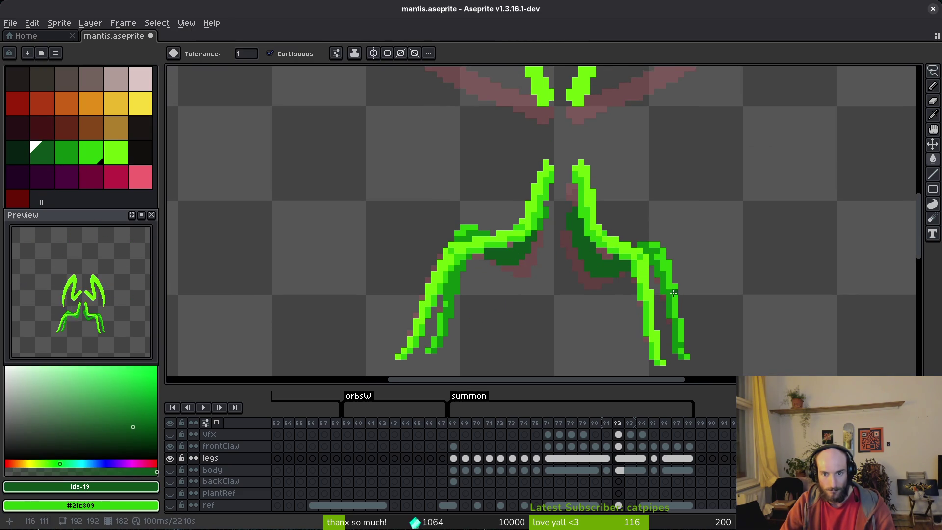
click(660, 273)
Step: Darken the left leg's mid-green strip and the remaining right-leg strips with dark green
scroll(484, 231, up, 5)
click(471, 236)
click(642, 189)
click(470, 262)
click(446, 294)
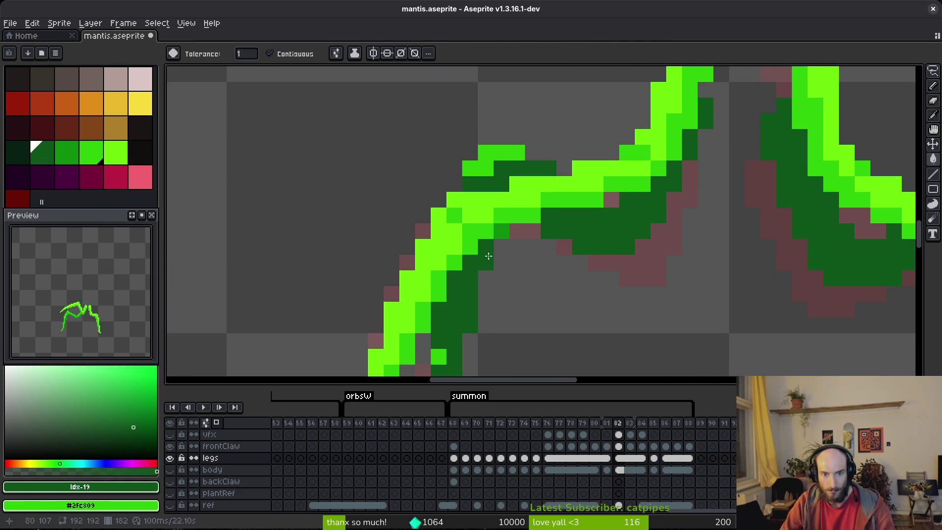
click(501, 231)
scroll(503, 235, down, 2)
scroll(505, 273, up, 1)
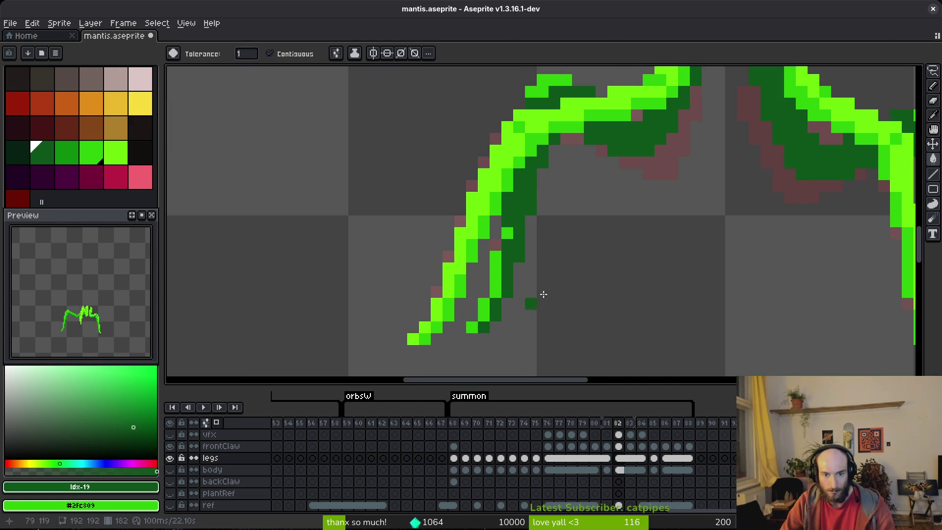
scroll(494, 316, down, 3)
scroll(782, 295, up, 3)
click(782, 292)
Step: Step back and forth through neighbouring frames to compare the leg poses
scroll(757, 326, down, 3)
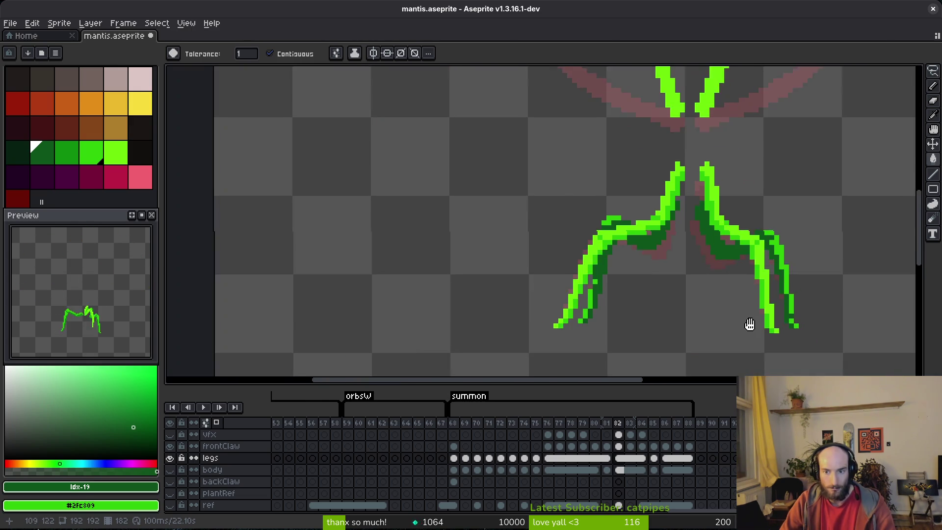
scroll(696, 314, down, 1)
scroll(652, 305, up, 1)
key(i)
key(Left)
key(Left)
key(Left)
key(Left)
key(Left)
key(Left)
key(Right)
key(Right)
key(Right)
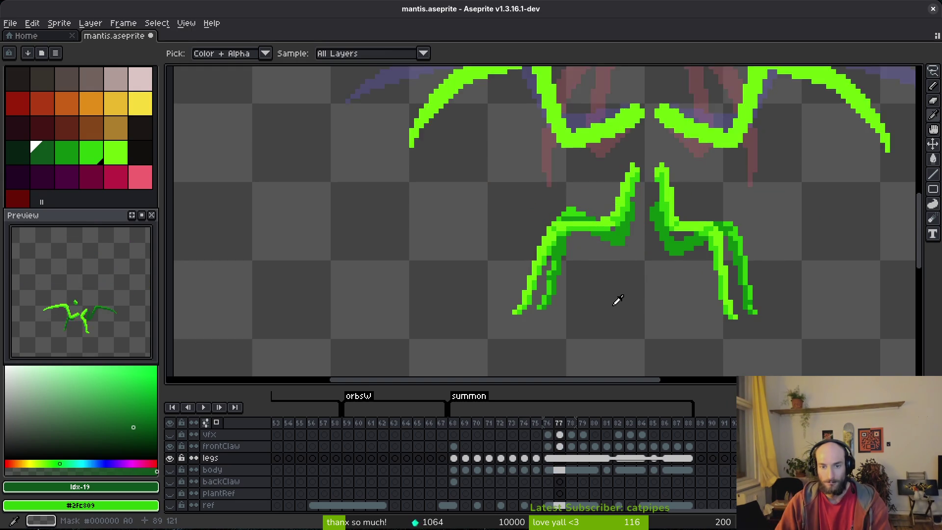
Step: On frame 81, try bucket-filling the right leg's shading region, then undo it
key(Right)
key(Right)
key(Right)
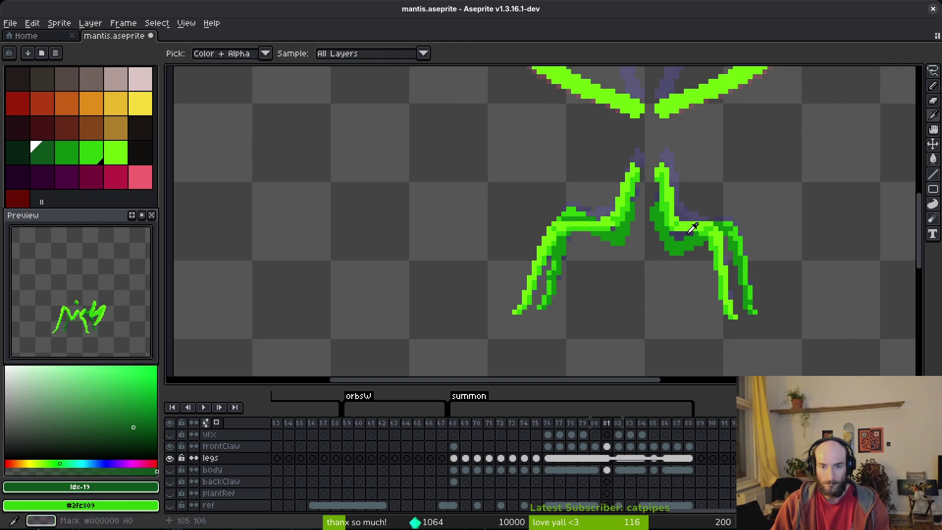
key(g)
click(680, 240)
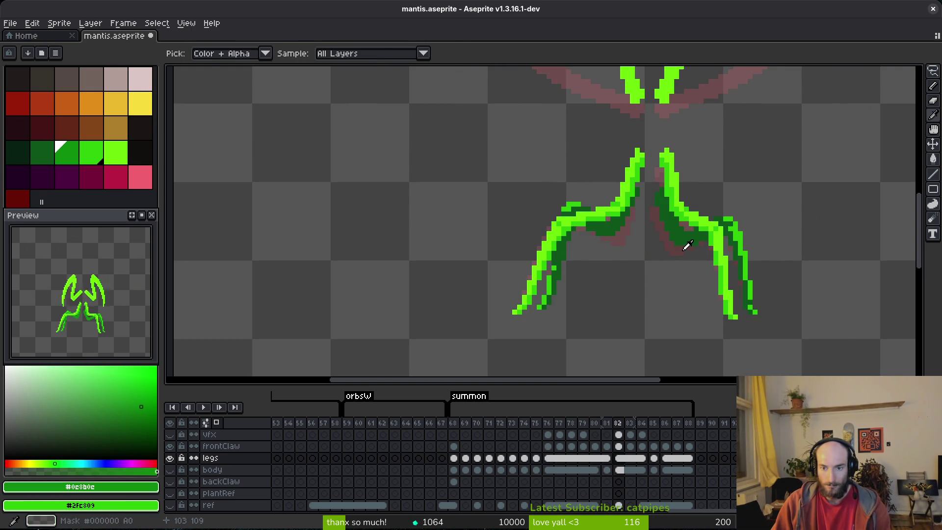
key(g)
click(682, 235)
key(ctrl+z)
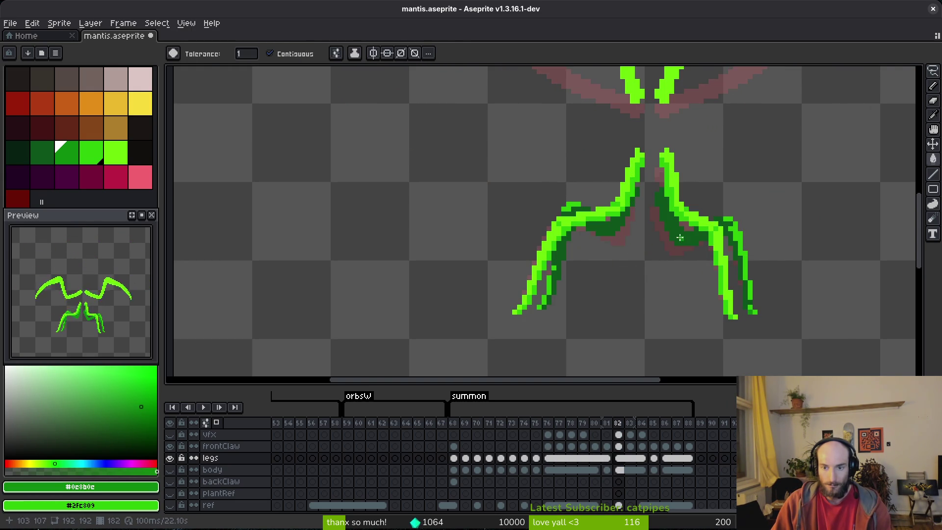
Step: Sample #0d541b as the primary and #0c8b0c as the secondary colour from the legs
key(i)
click(714, 236)
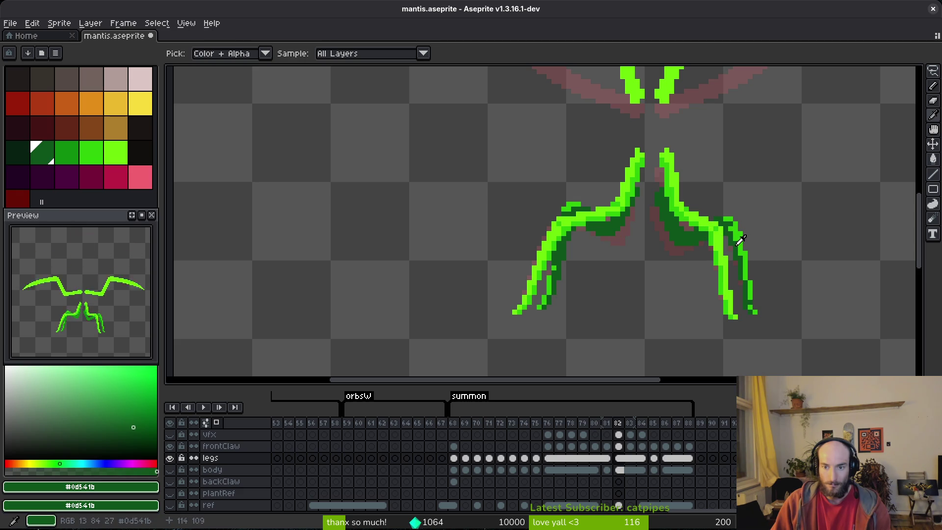
key(g)
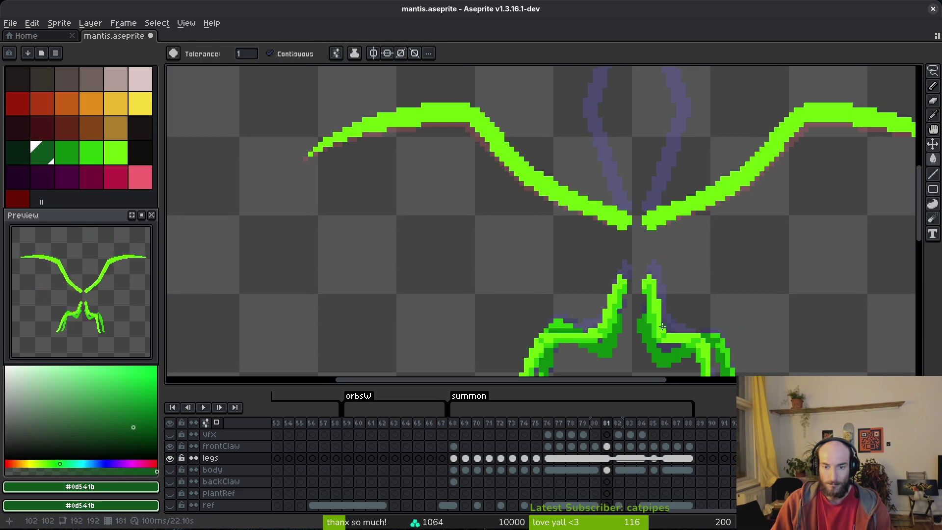
alt+right_click(668, 237)
key(ctrl+v)
key(ctrl+z)
key(ctrl+y)
key(ctrl+z)
Step: Replace #0d541b with #0c8b0c across the legs and save the sprite
key(shift+r)
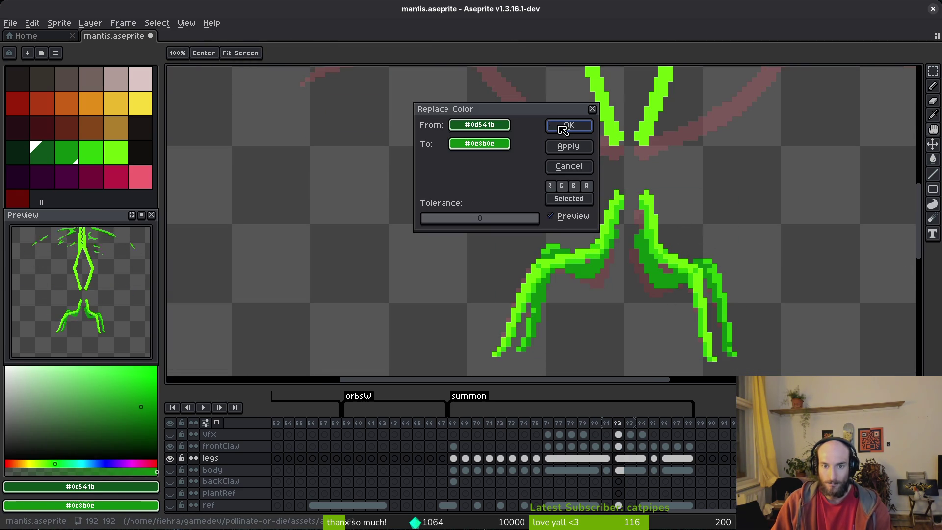
click(563, 126)
key(ctrl+s)
scroll(646, 240, up, 4)
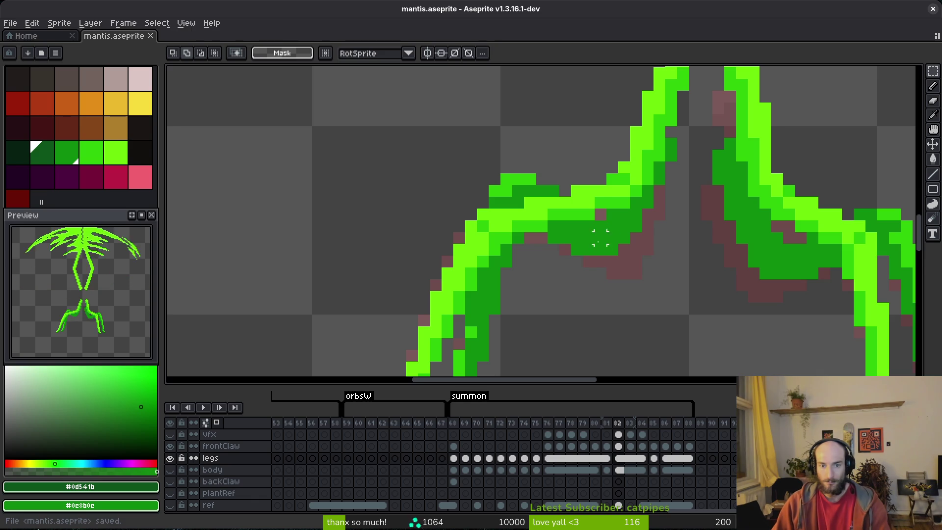
scroll(611, 225, down, 4)
Step: Step between frames 81 and 82 to compare the new leg shading
key(Left)
key(Right)
key(i)
key(Left)
key(Right)
key(Right)
key(Right)
key(Right)
Step: Flip through summon frames 73–76 to compare the leg poses
key(Left)
key(Left)
key(Left)
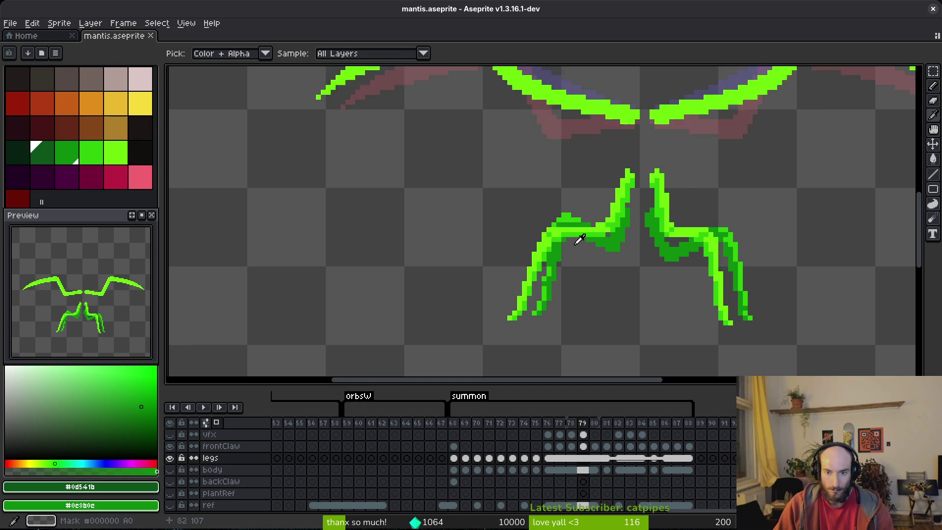
key(Left)
key(Left)
key(Left)
key(Right)
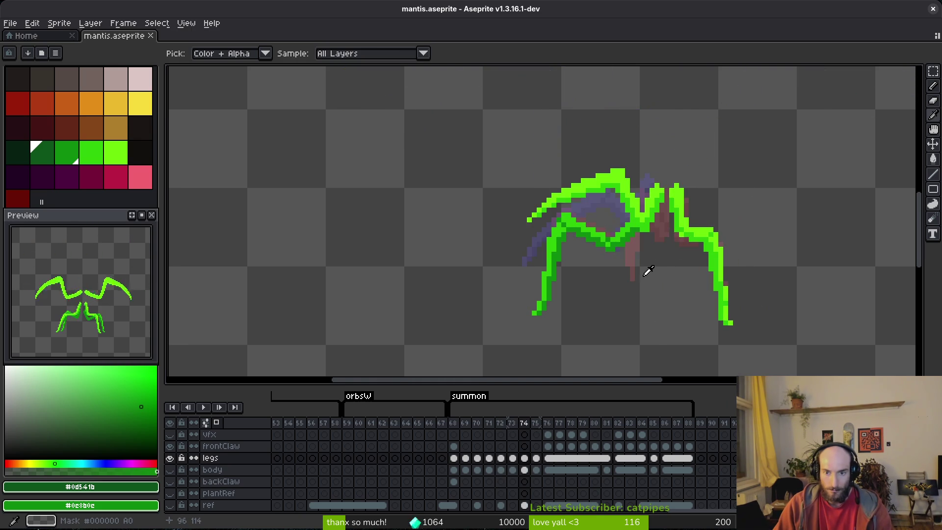
key(Right)
key(Left)
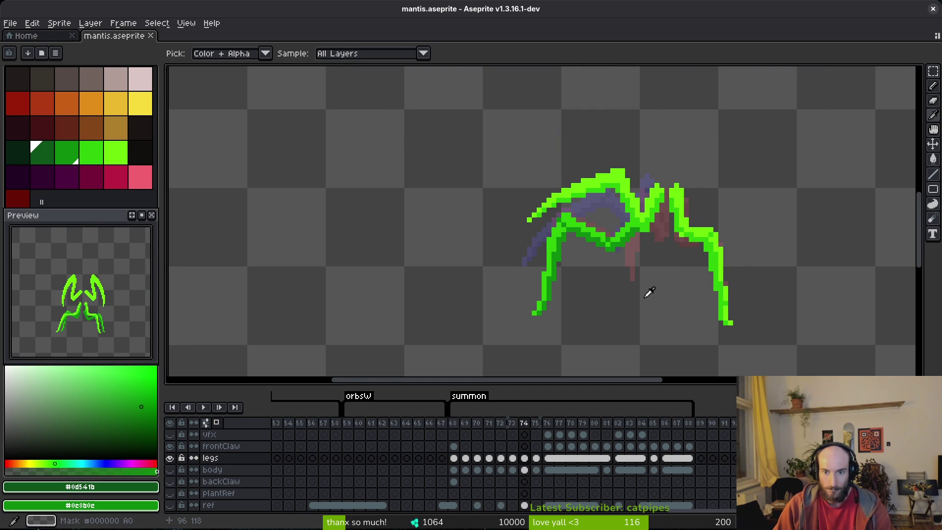
key(Right)
key(Right)
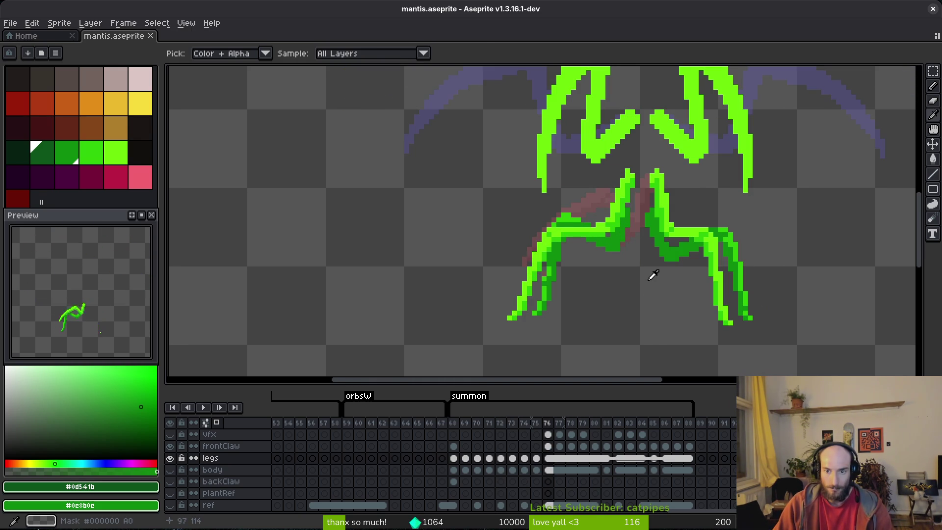
key(Left)
key(Right)
key(Left)
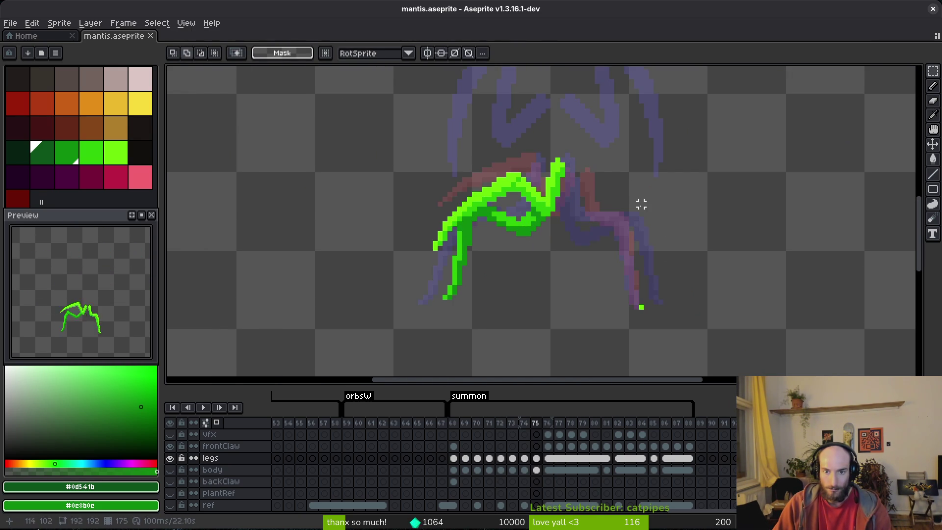
Step: On frame 76, sample bright green #6cff0a and add a pixel to the leg, with #2fc809 as secondary
scroll(650, 209, up, 2)
key(Right)
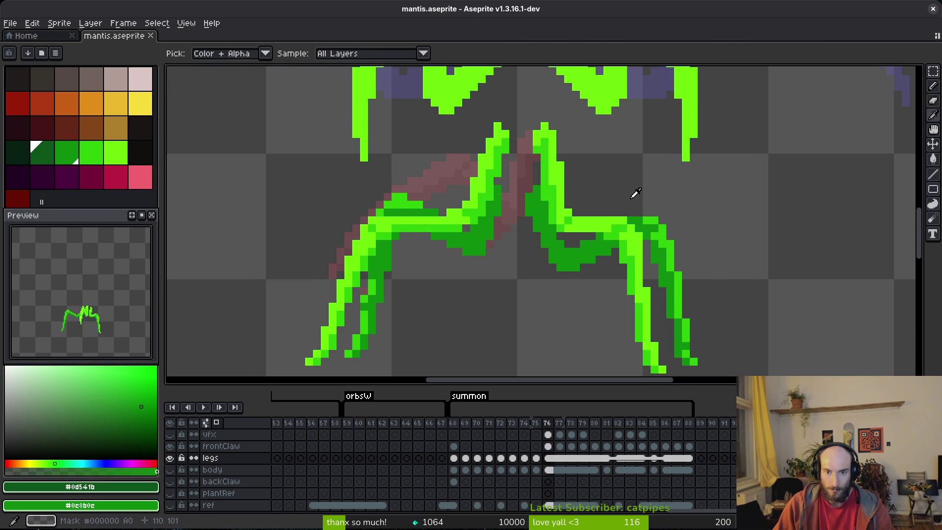
key(Left)
key(Left)
key(Right)
key(Right)
key(Left)
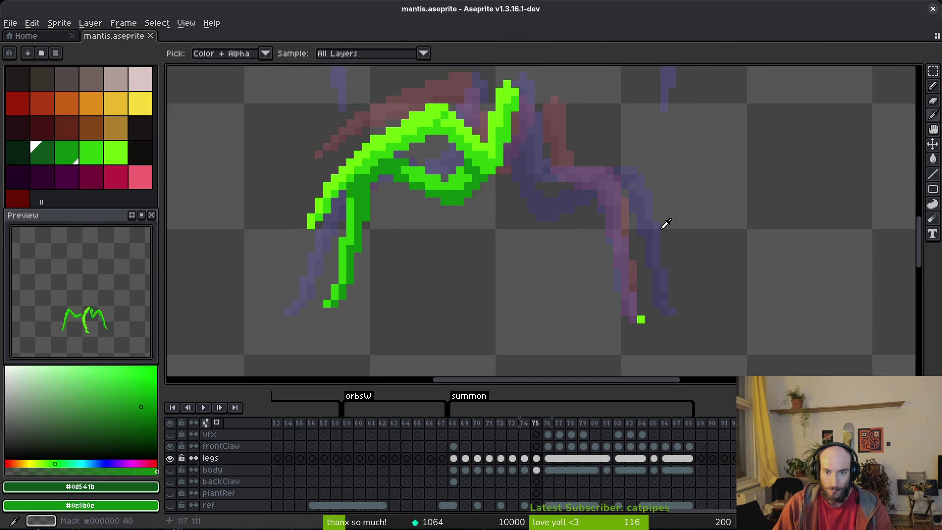
key(Left)
key(Right)
key(Right)
alt+click(622, 230)
click(633, 230)
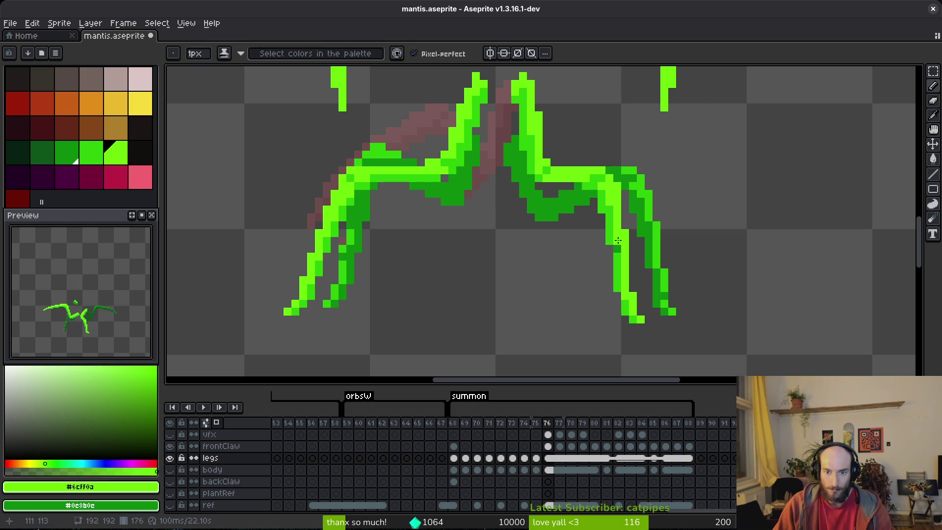
alt+right_click(623, 237)
Step: Flip through frames 73–76 again to preview the leg motion
scroll(627, 226, down, 2)
key(Left)
key(Left)
key(Left)
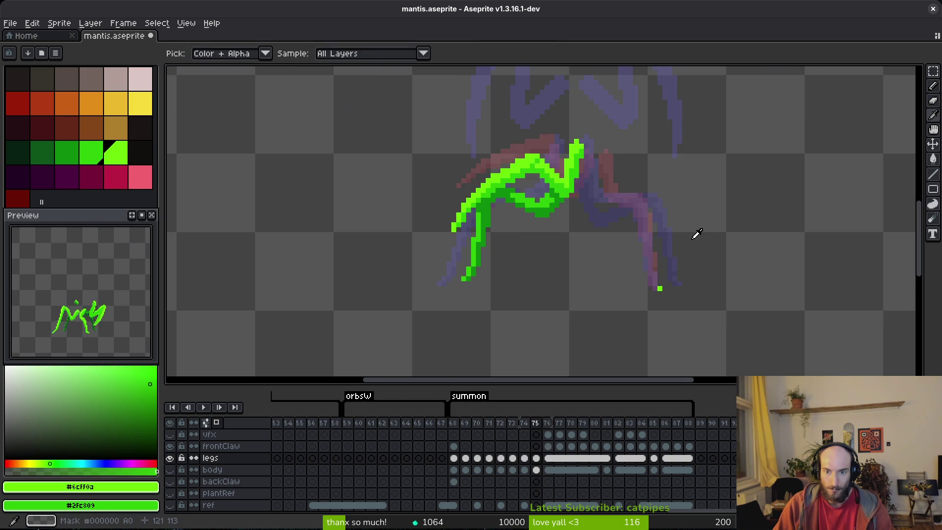
key(Right)
key(Right)
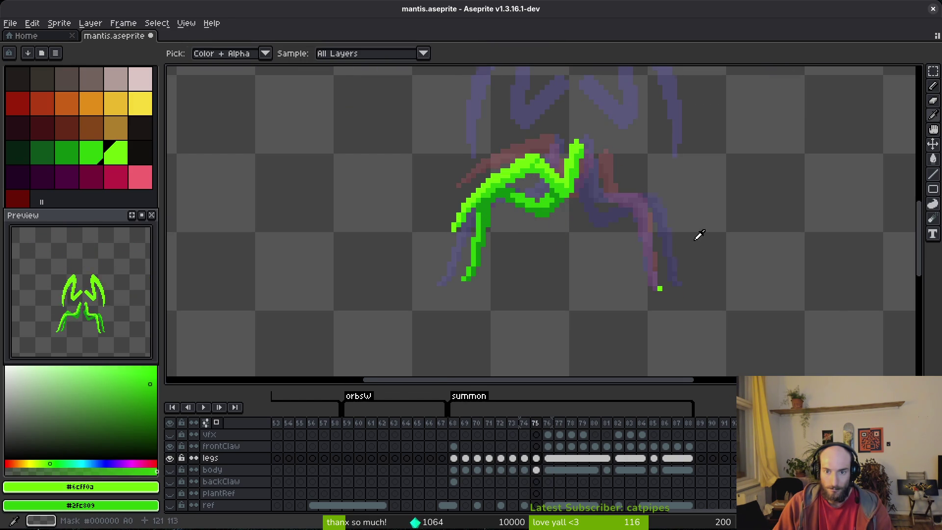
key(Right)
key(Right)
key(Left)
key(Left)
key(Left)
key(Right)
key(Right)
key(Left)
key(Left)
key(Right)
key(Right)
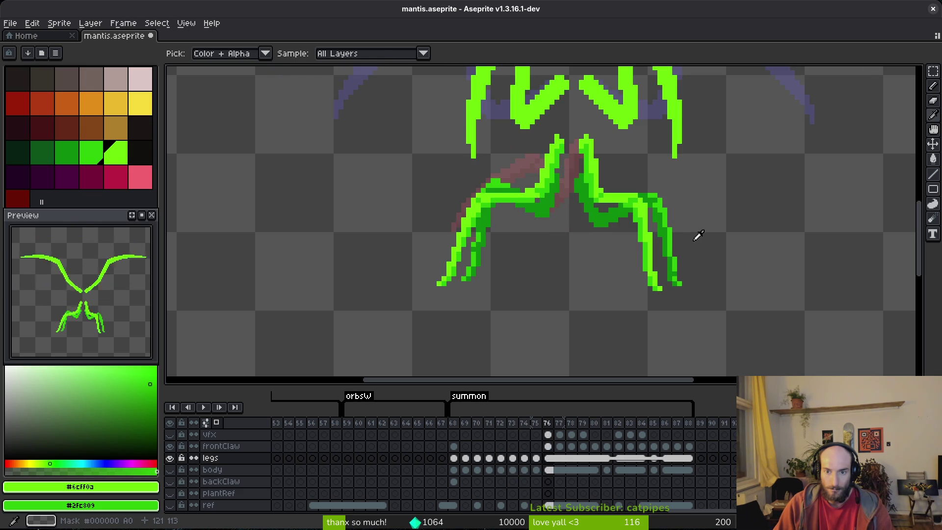
key(Right)
key(Right)
key(Left)
key(Left)
key(Left)
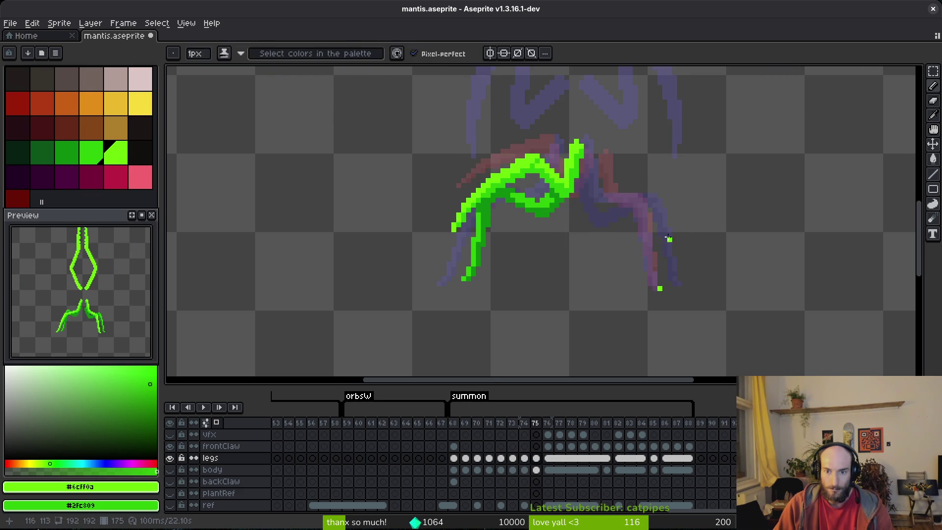
Step: Start frame 75's right leg with green pixels and a vertical green bar down the leg
key(b)
scroll(662, 229, up, 3)
click(662, 228)
key(Right)
key(Right)
key(Left)
key(Left)
click(609, 201)
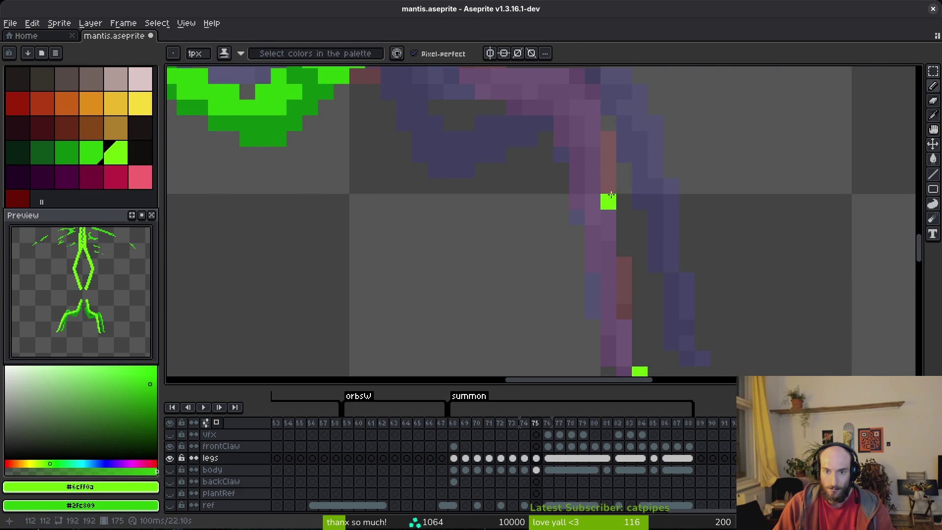
mouse_move(610, 174)
mouse_down()
mouse_move(610, 216)
mouse_move(598, 143)
mouse_up()
click(611, 236)
click(611, 206)
drag(611, 206, 611, 240)
click(614, 271)
key(Right)
key(Left)
Step: Erase stray bar pixels and add dark green and green strokes along the leg
key(e)
click(611, 206)
key(f)
mouse_move(609, 250)
mouse_down()
mouse_move(610, 279)
mouse_move(596, 231)
mouse_move(579, 216)
mouse_move(580, 189)
mouse_up()
drag(580, 223, 591, 274)
key(e)
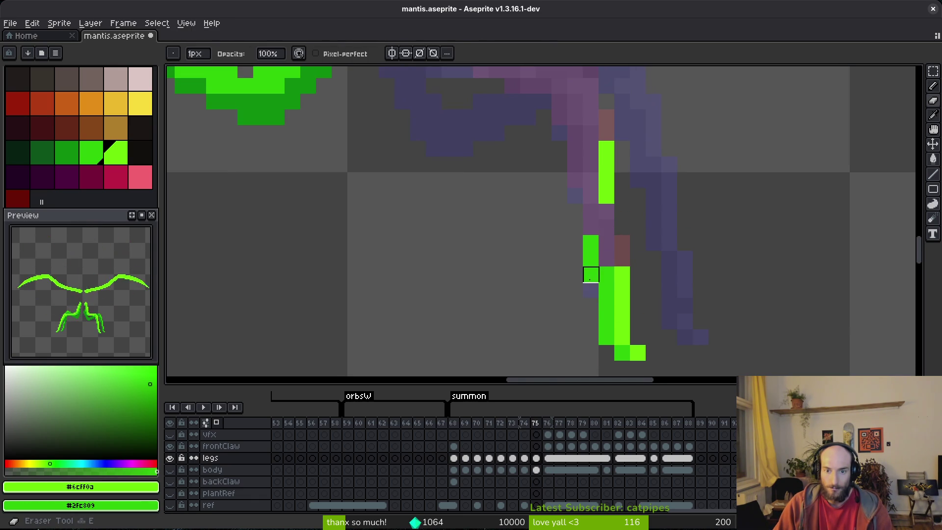
click(591, 275)
scroll(583, 265, up, 1)
key(b)
mouse_move(569, 208)
mouse_down()
mouse_move(550, 116)
mouse_move(567, 198)
mouse_move(583, 208)
mouse_move(572, 204)
mouse_move(583, 245)
mouse_move(596, 253)
mouse_move(598, 301)
mouse_up()
key(Left)
key(Right)
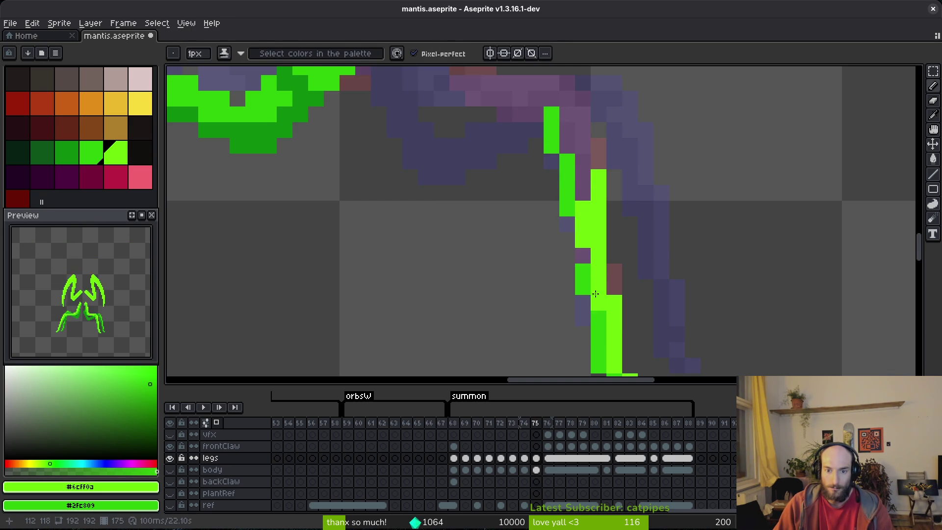
Step: Draw a bright green segment toward the joint and a horizontal green line, checking frames 74 and 76
scroll(594, 191, up, 1)
drag(586, 226, 546, 140)
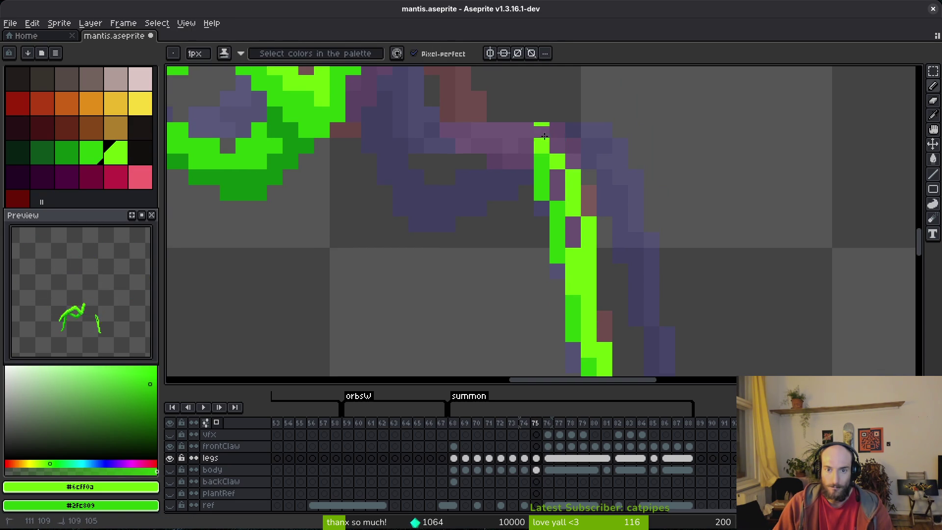
scroll(553, 146, down, 3)
key(Left)
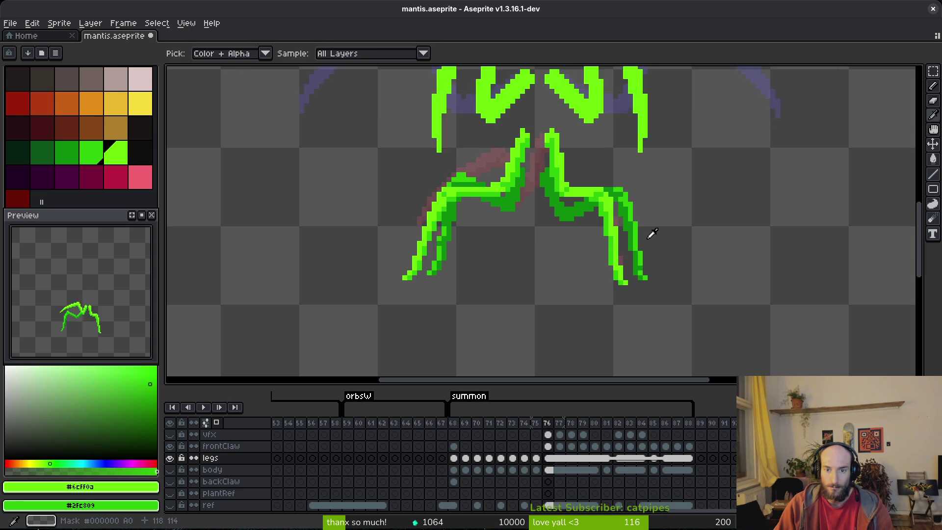
key(Right)
key(Right)
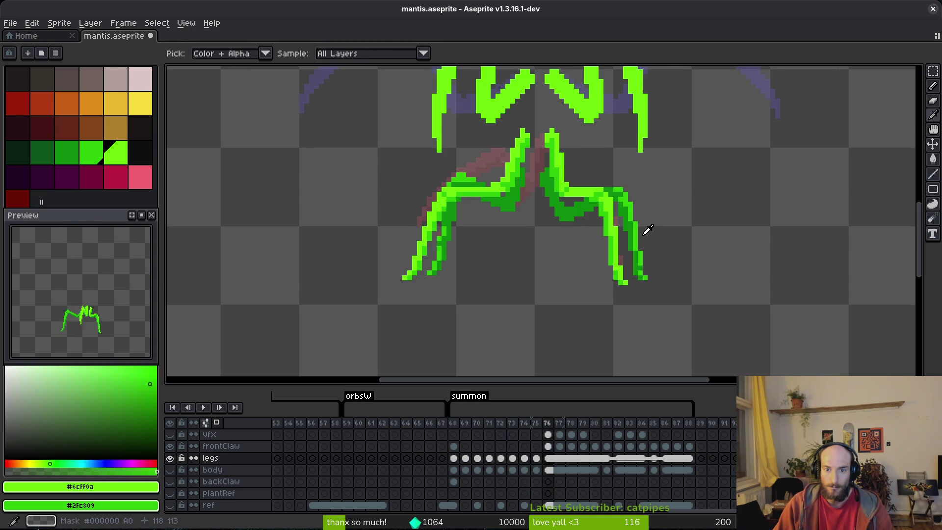
scroll(630, 217, up, 3)
key(Left)
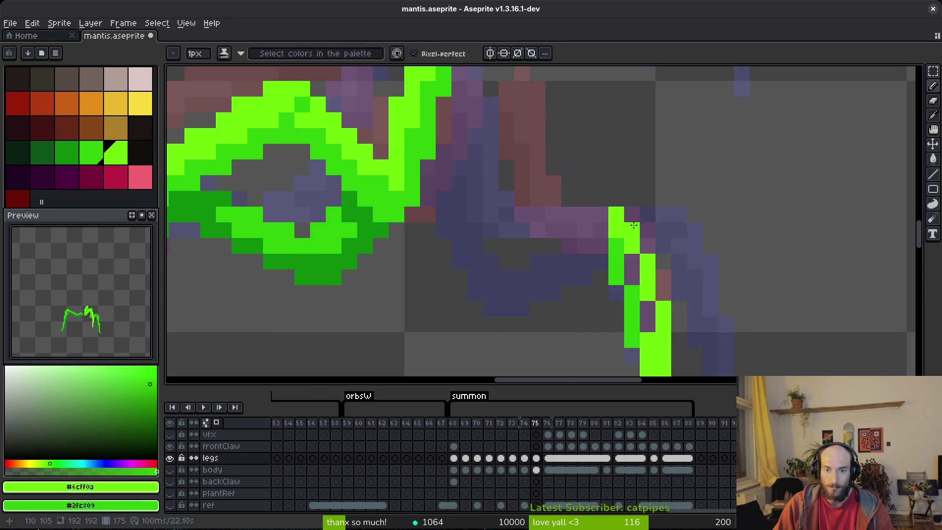
key(Left)
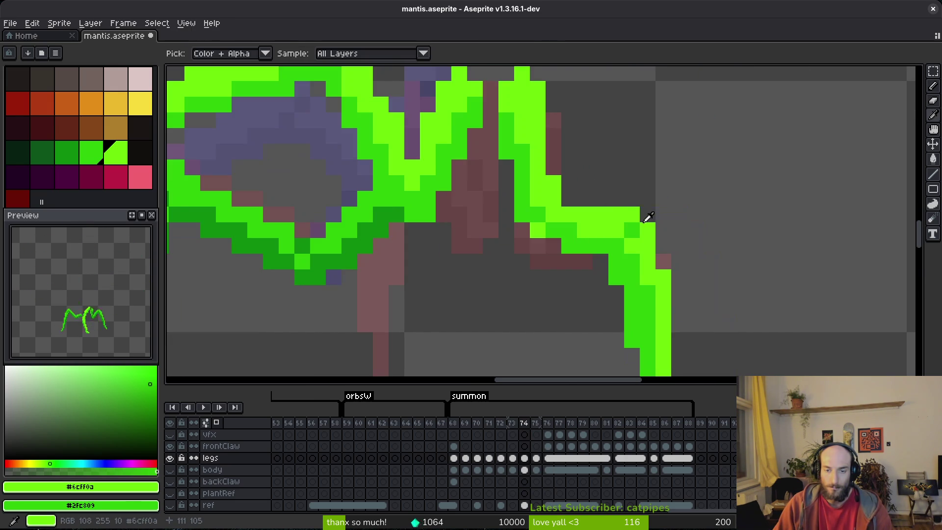
key(Right)
key(Right)
key(Left)
key(Right)
key(Left)
drag(613, 215, 543, 212)
scroll(536, 231, down, 2)
Step: Fill the leg's top row with green pixels and preview the motion around frame 75
key(alt)
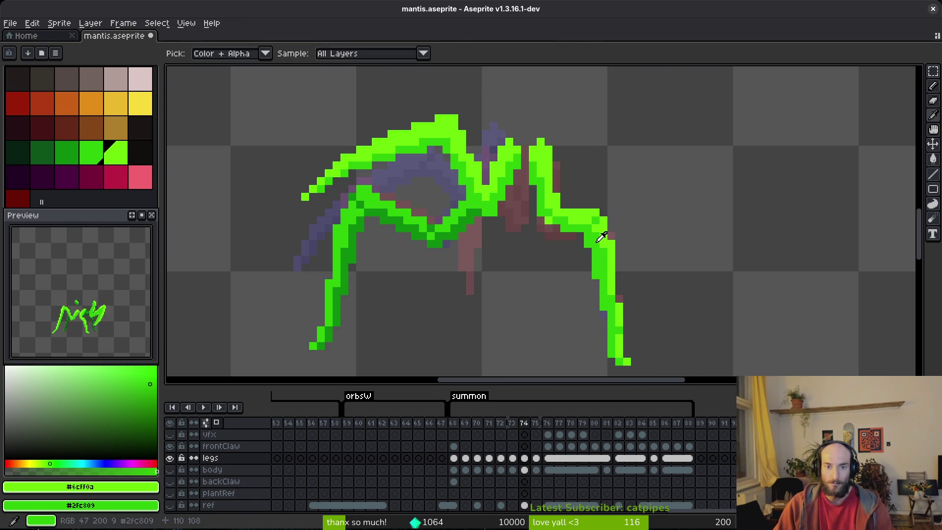
key(Right)
key(Left)
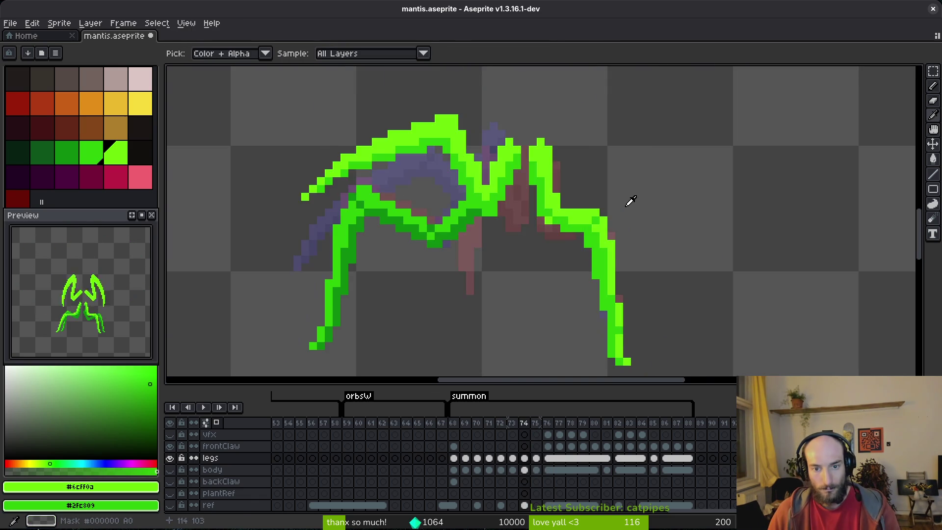
key(Right)
key(Left)
scroll(553, 214, up, 1)
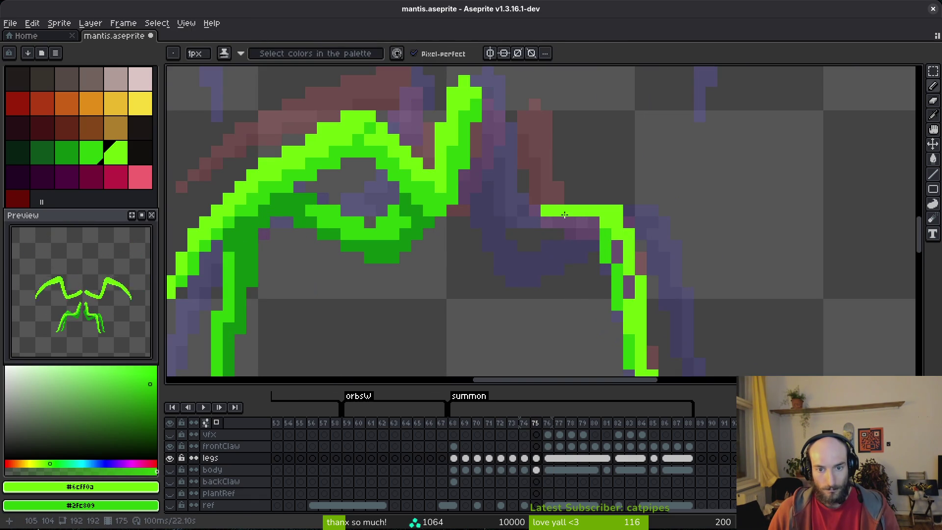
mouse_move(537, 221)
mouse_down()
mouse_move(607, 234)
mouse_move(626, 277)
mouse_up()
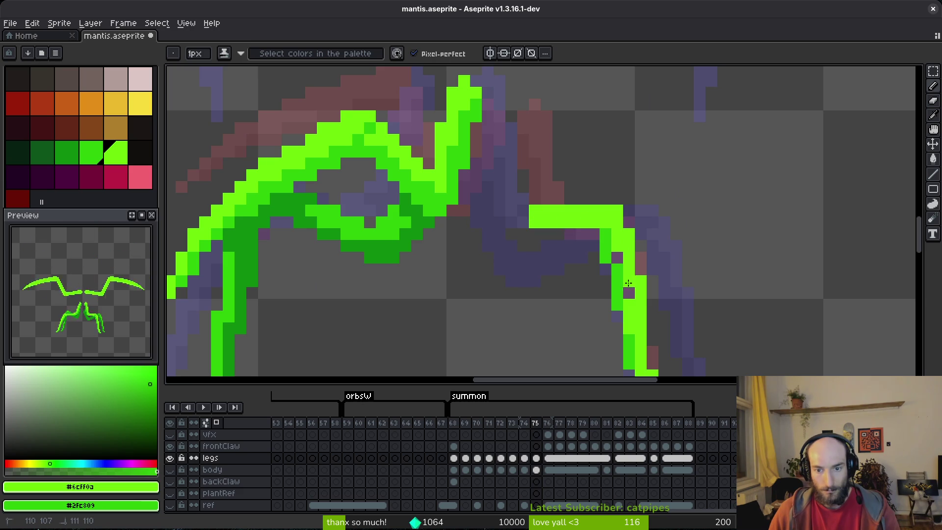
key(Right)
key(Right)
key(Left)
key(Left)
key(Right)
key(Left)
Step: Compare frame 75's leg against frames 74 and 77
key(Right)
key(Left)
scroll(627, 211, down, 1)
scroll(638, 205, down, 3)
key(Right)
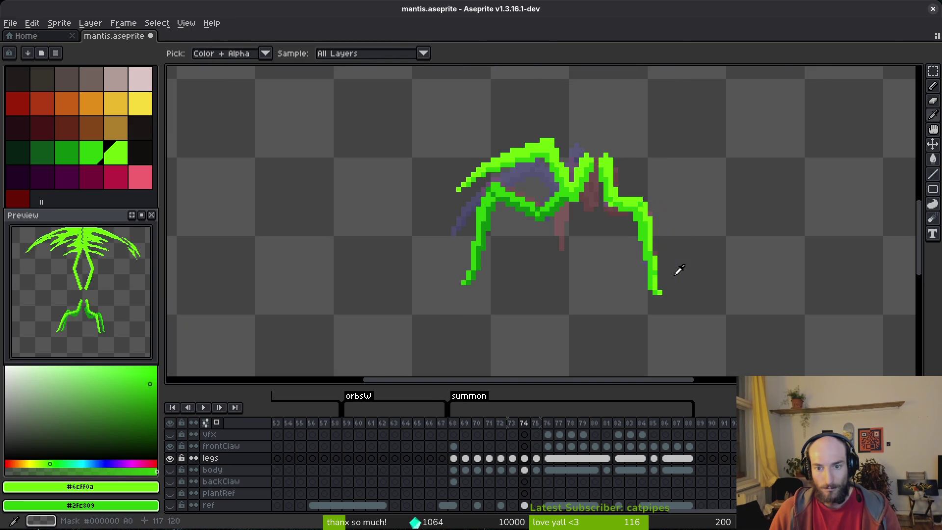
scroll(696, 266, up, 2)
key(Left)
key(Left)
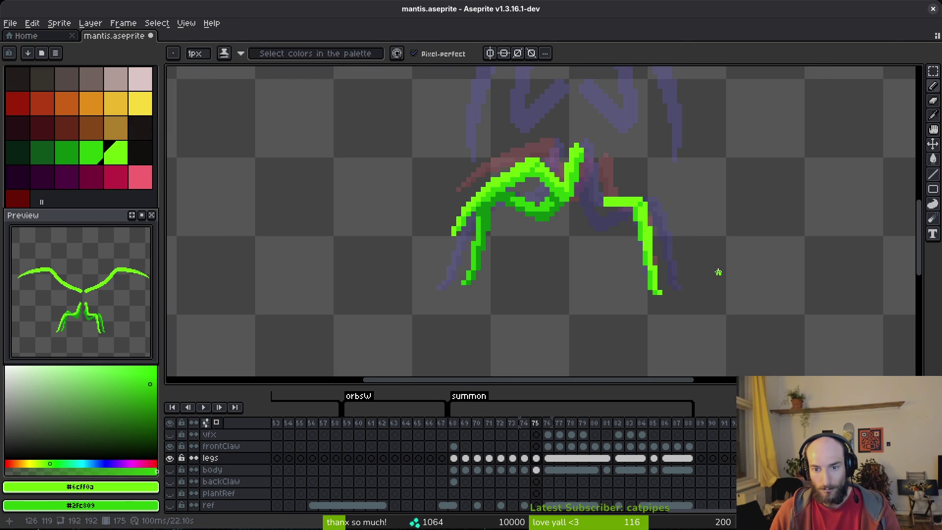
key(Right)
key(Right)
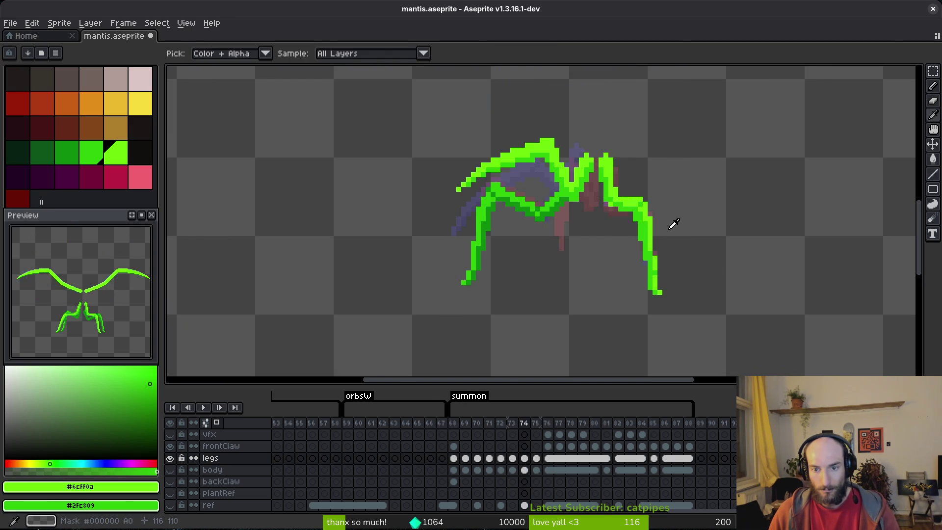
key(Left)
scroll(658, 228, up, 2)
key(e)
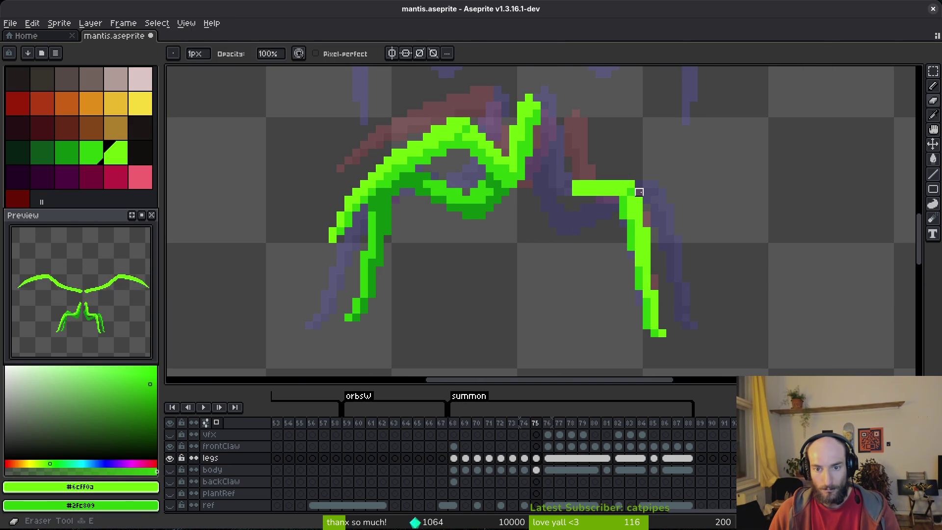
key(f)
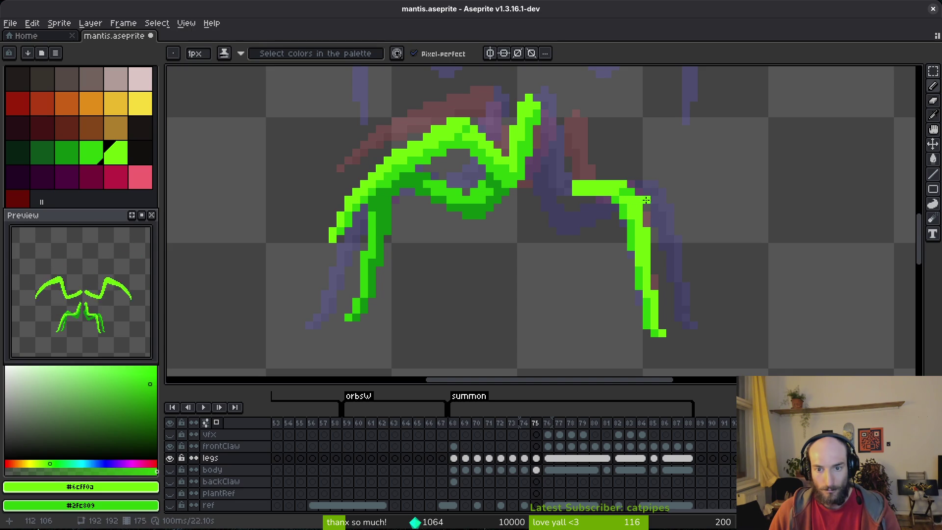
scroll(633, 193, down, 3)
key(Right)
key(Right)
key(Left)
key(Left)
key(Right)
key(Right)
key(Left)
key(Left)
Step: Shade the bar's lower row darker green and add a bright green pixel below it
key(f)
scroll(657, 204, up, 4)
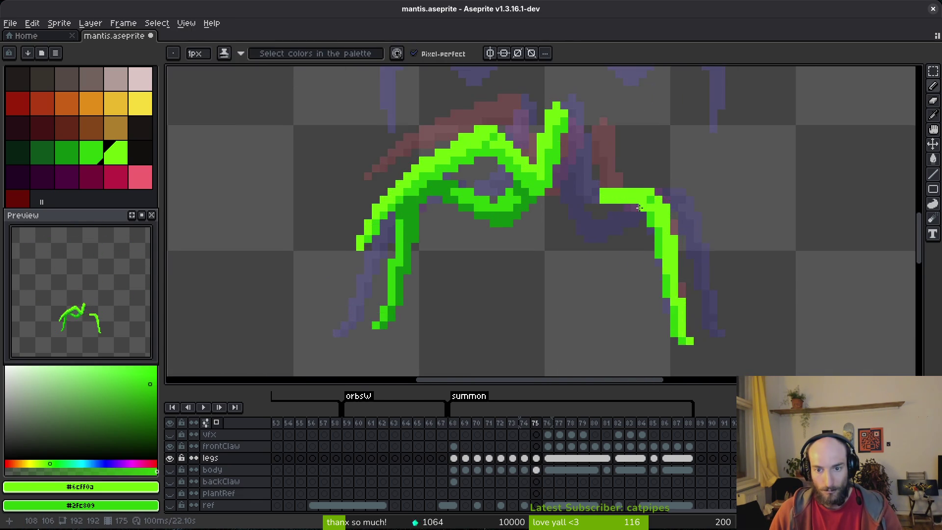
drag(656, 202, 564, 204)
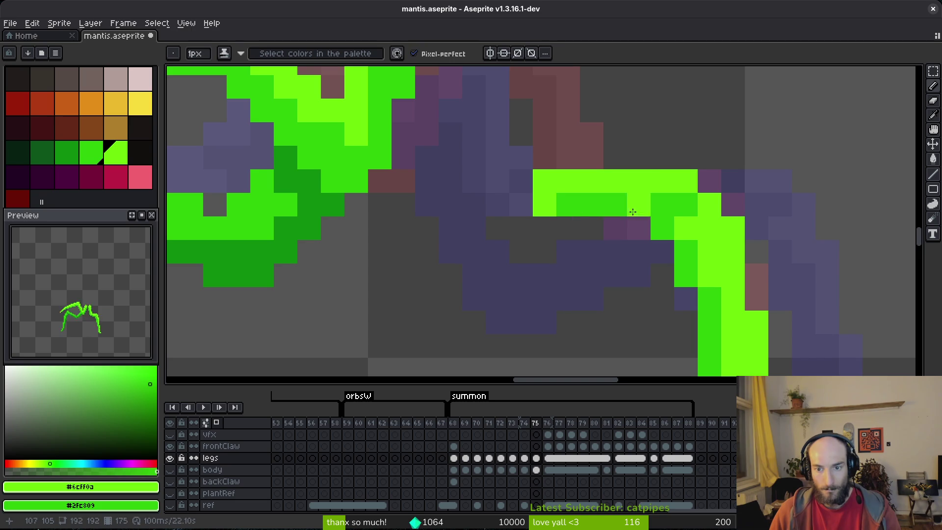
click(604, 220)
scroll(606, 240, down, 3)
scroll(599, 235, up, 3)
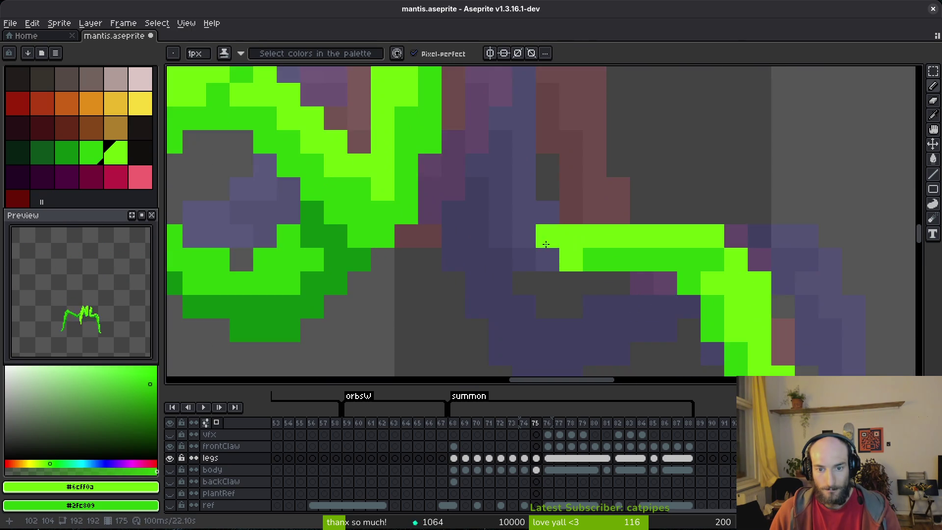
scroll(597, 238, down, 2)
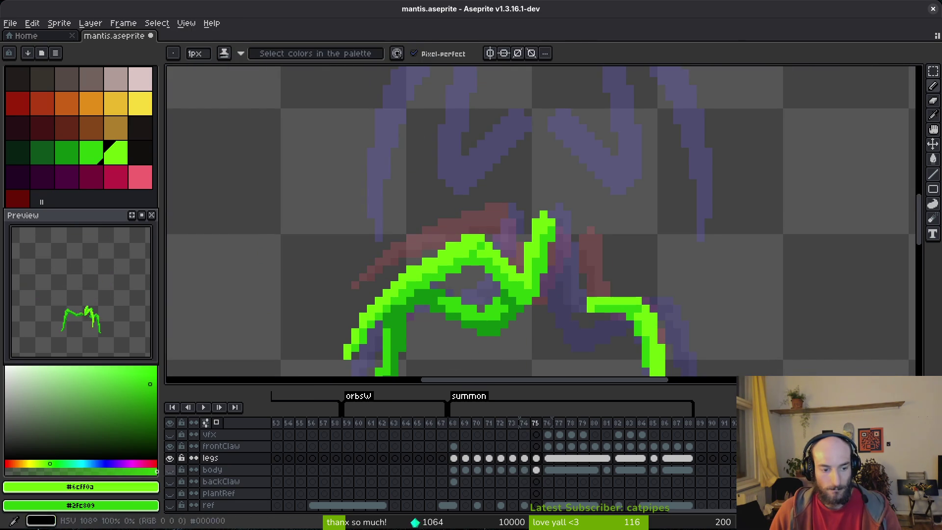
Step: Show the body layer and repaint the right leg's columns in bright green
click(169, 469)
scroll(598, 238, up, 2)
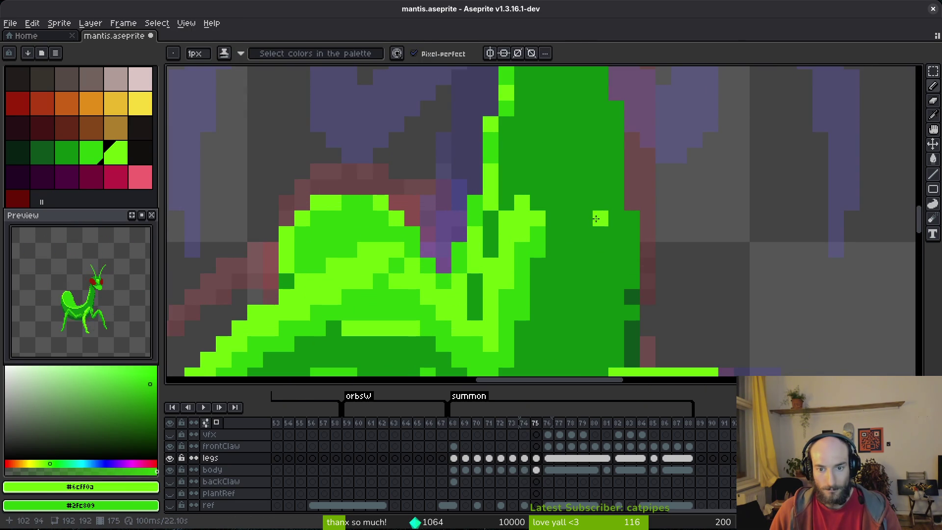
drag(596, 209, 612, 250)
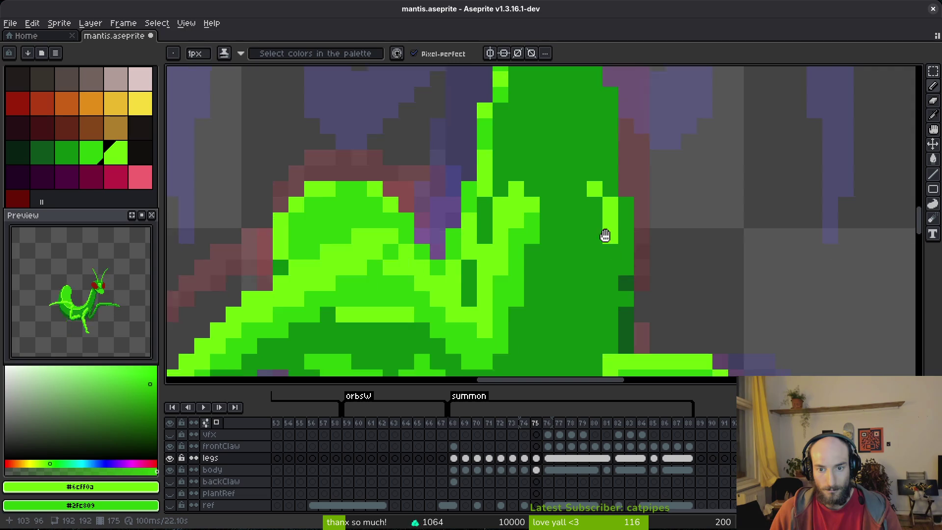
drag(592, 206, 591, 290)
mouse_move(576, 171)
mouse_down()
mouse_move(560, 172)
mouse_move(560, 344)
mouse_move(576, 342)
mouse_up()
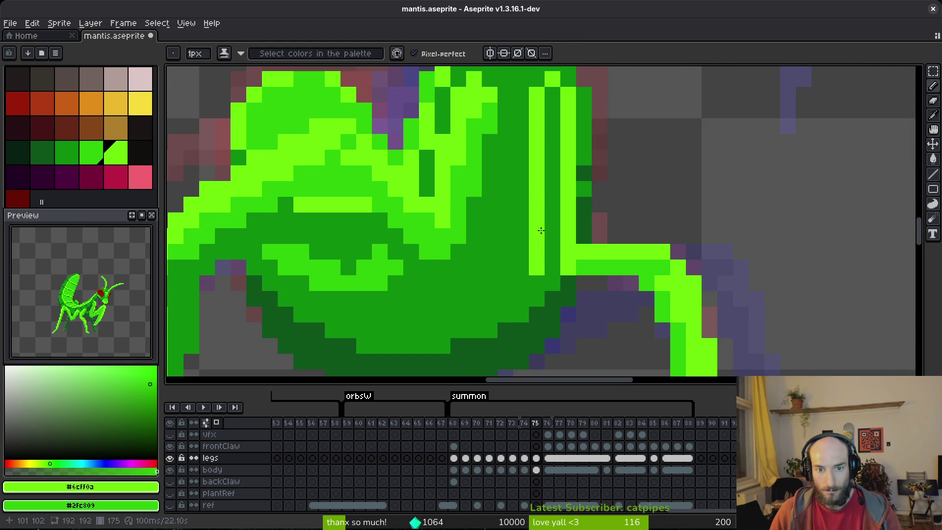
mouse_move(546, 282)
mouse_down()
mouse_move(566, 278)
mouse_move(554, 279)
mouse_up()
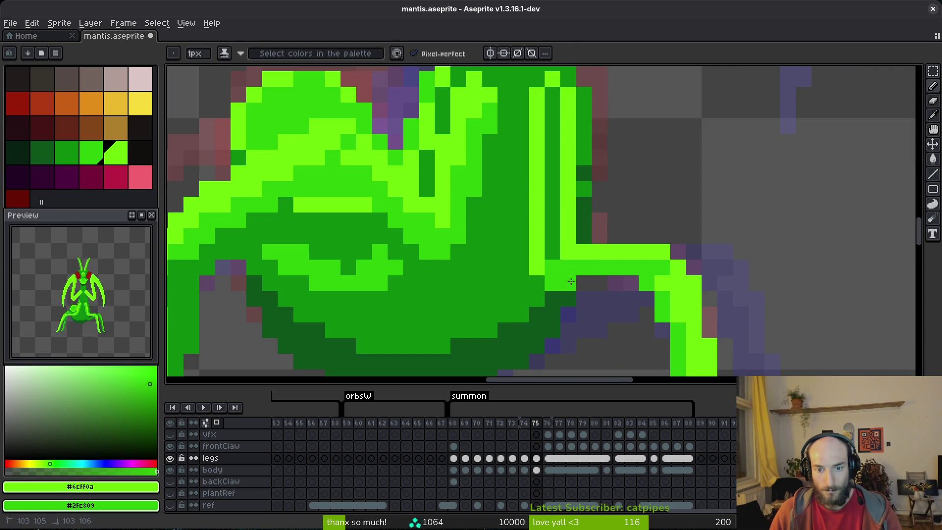
mouse_move(539, 233)
mouse_down()
mouse_move(552, 253)
mouse_move(546, 177)
mouse_move(542, 246)
mouse_up()
drag(544, 153, 548, 258)
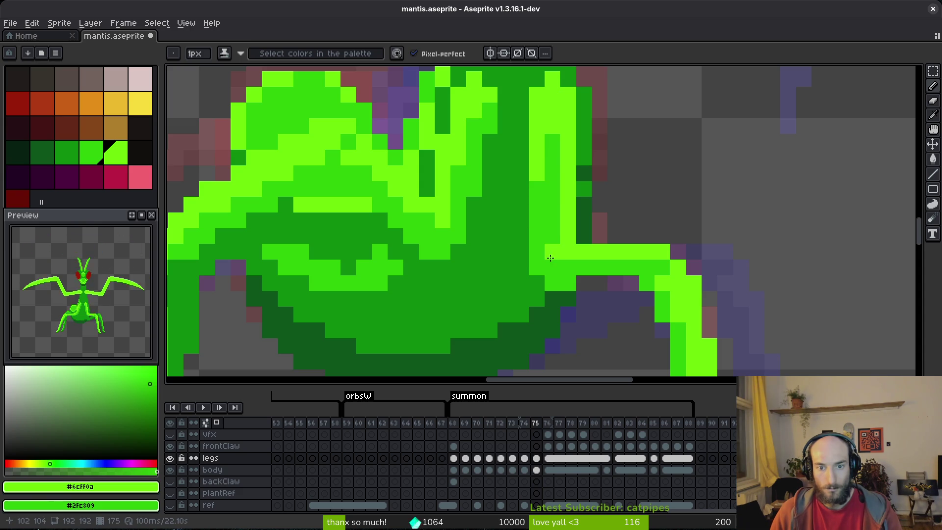
mouse_move(556, 178)
mouse_down()
mouse_move(555, 142)
mouse_move(557, 226)
mouse_up()
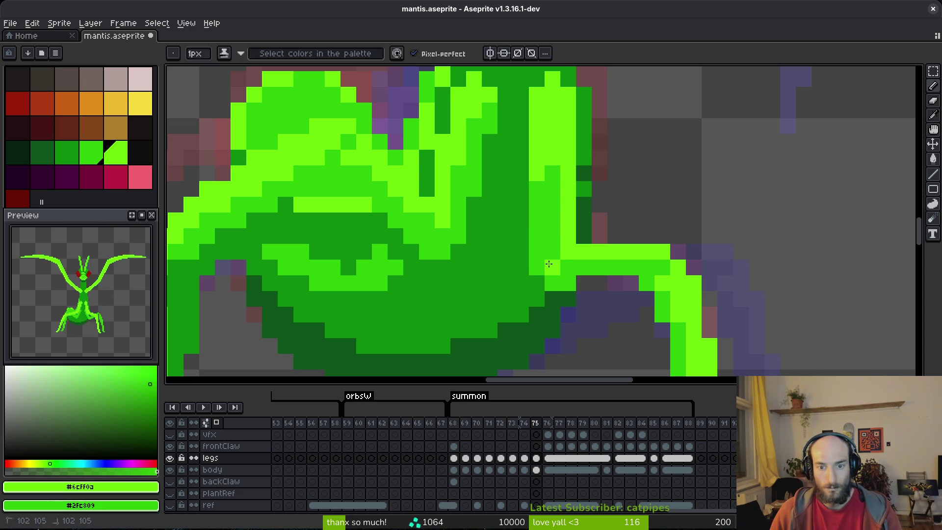
Step: Rebalance the leg's lime and medium green shading, darkening the lime pixels at the joint
scroll(555, 219, down, 3)
scroll(556, 219, up, 3)
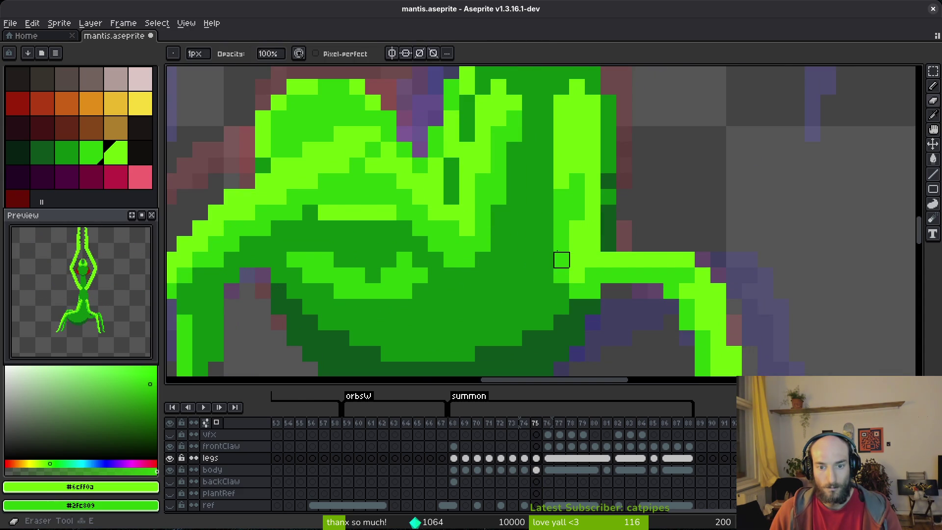
drag(561, 196, 555, 267)
drag(572, 177, 591, 253)
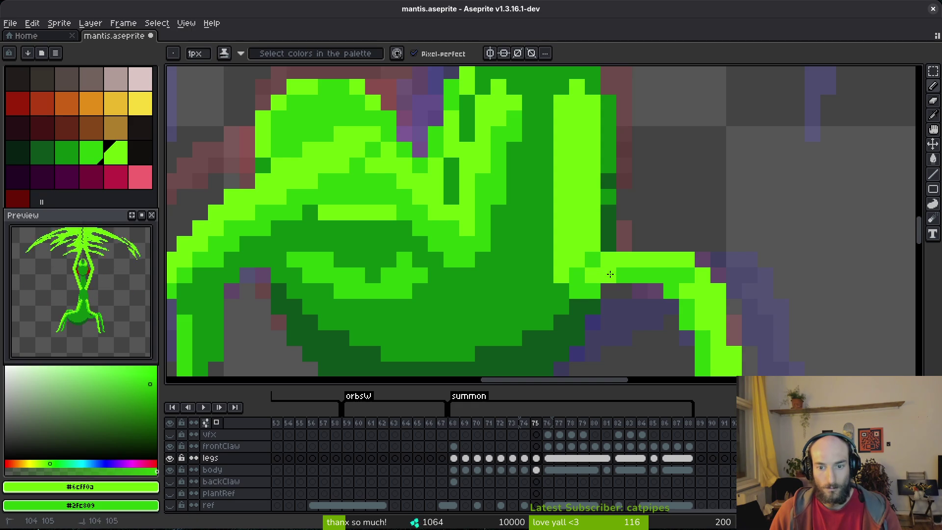
scroll(610, 274, down, 3)
scroll(625, 269, up, 3)
drag(598, 209, 597, 265)
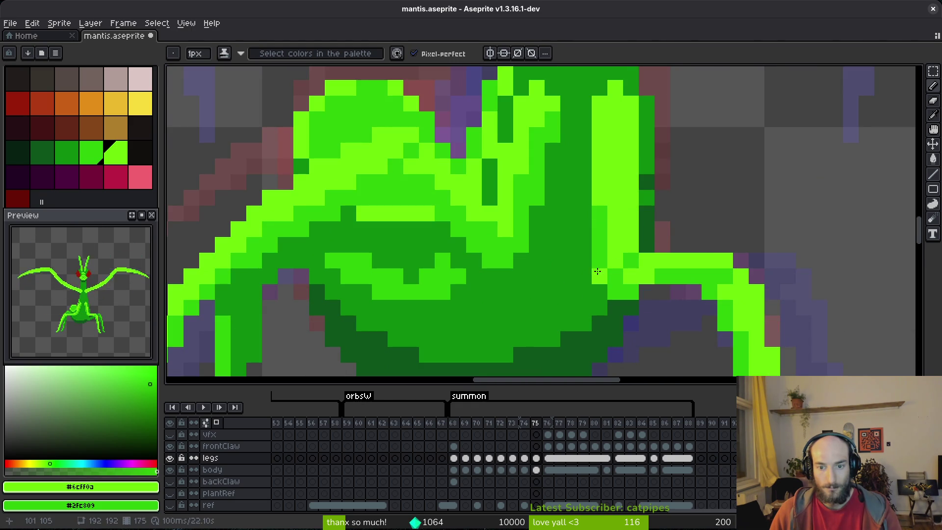
scroll(603, 274, down, 3)
scroll(620, 251, up, 3)
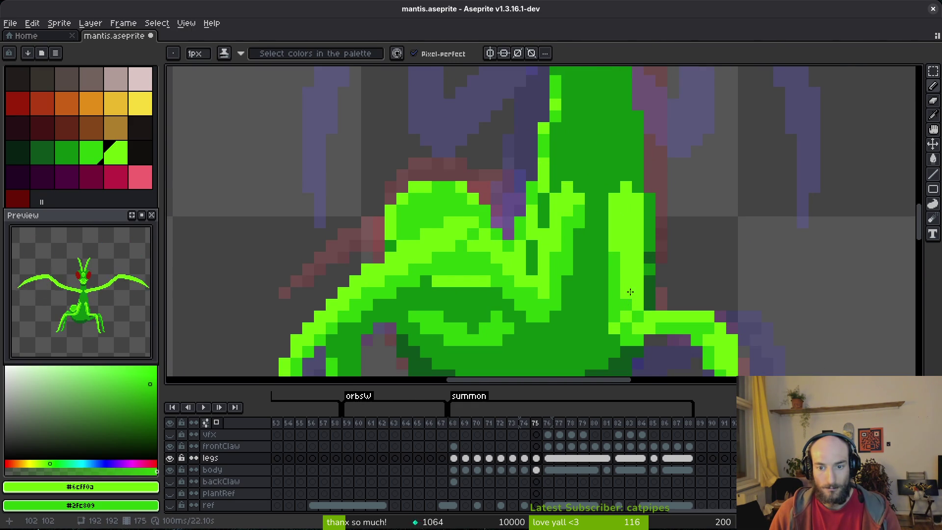
drag(629, 293, 635, 289)
scroll(659, 276, down, 1)
scroll(646, 280, up, 1)
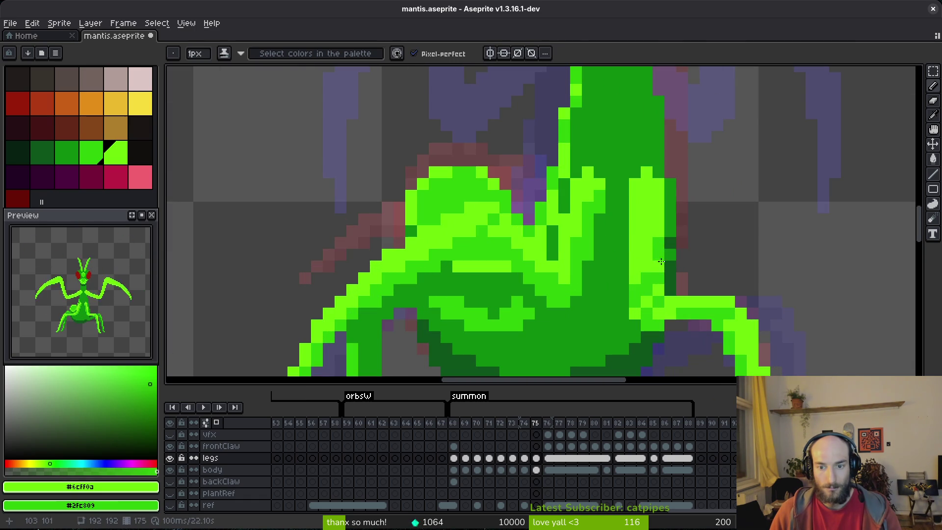
scroll(658, 288, down, 3)
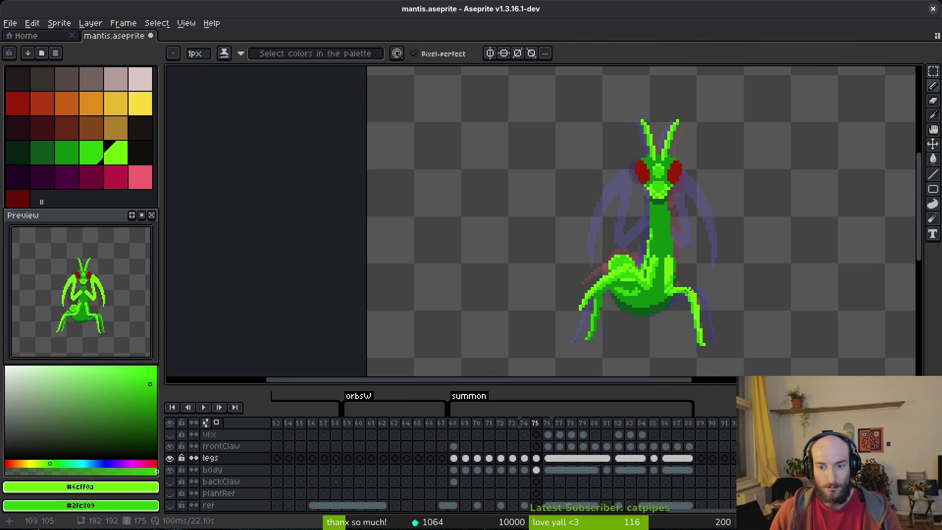
scroll(688, 291, down, 2)
scroll(686, 289, up, 4)
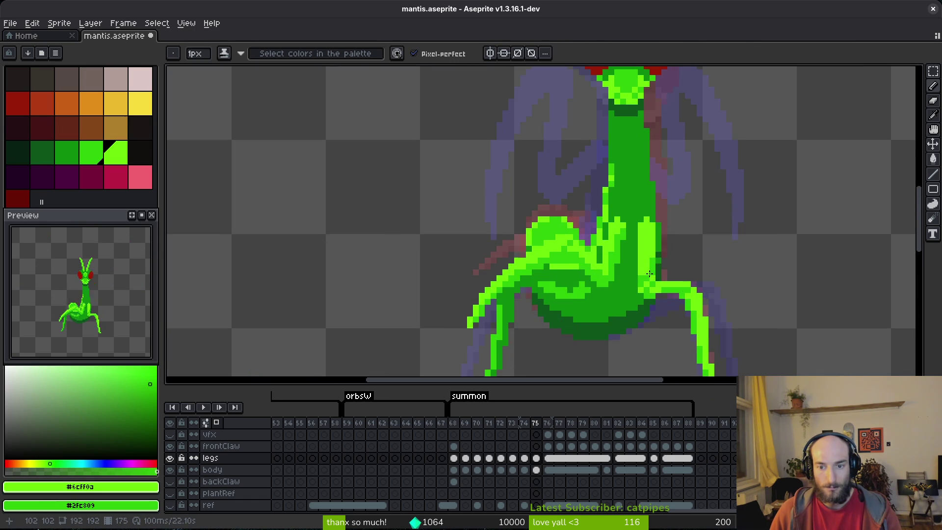
Step: Swap the lime and green pixels beside the body and save mantis.aseprite
key(ctrl+s)
scroll(657, 275, up, 2)
mouse_move(646, 281)
mouse_down()
mouse_move(624, 319)
mouse_move(644, 311)
mouse_up()
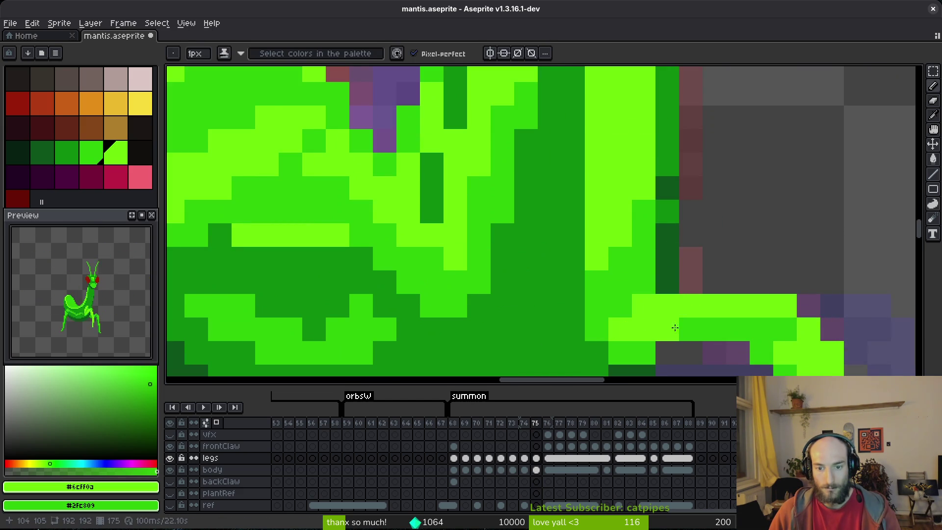
scroll(673, 326, down, 5)
scroll(697, 334, up, 3)
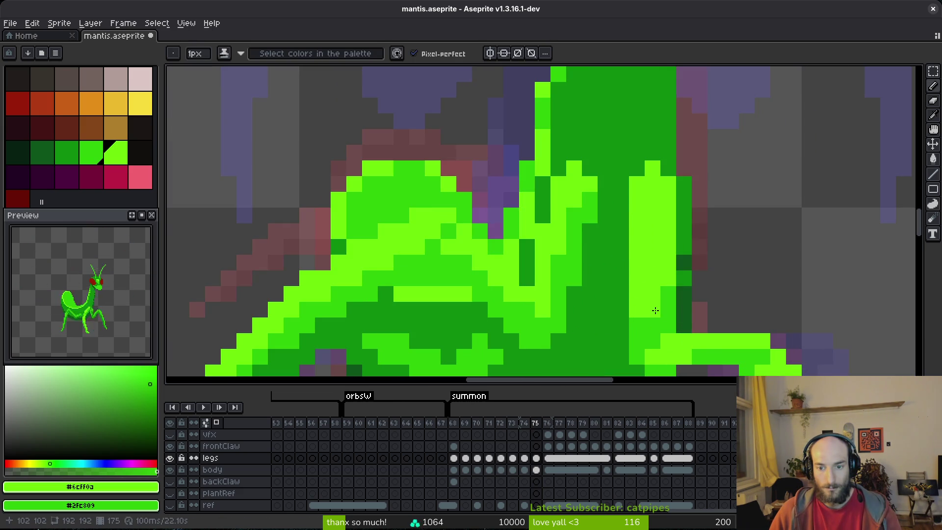
scroll(644, 330, down, 3)
key(ctrl+s)
scroll(649, 280, up, 3)
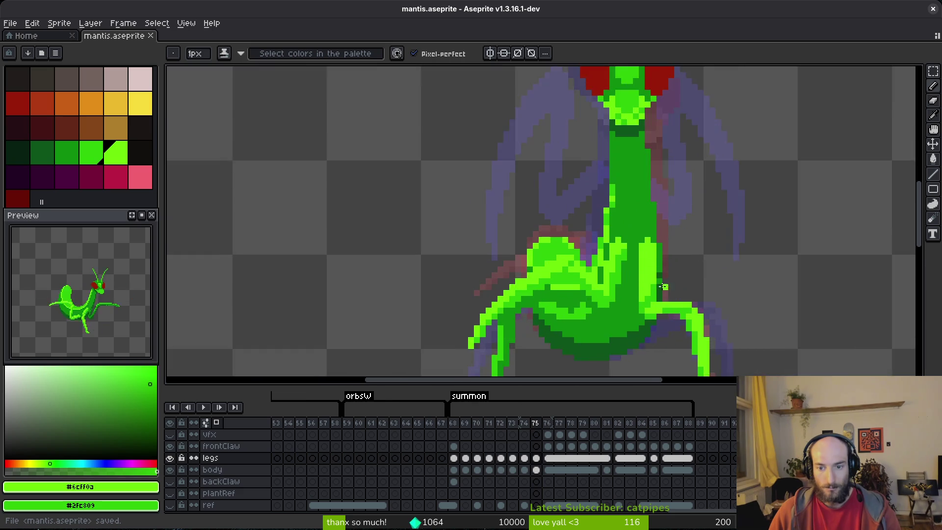
Step: Flip between frames 74, 75 and 76 to compare the mantis poses
scroll(693, 298, down, 4)
key(comma)
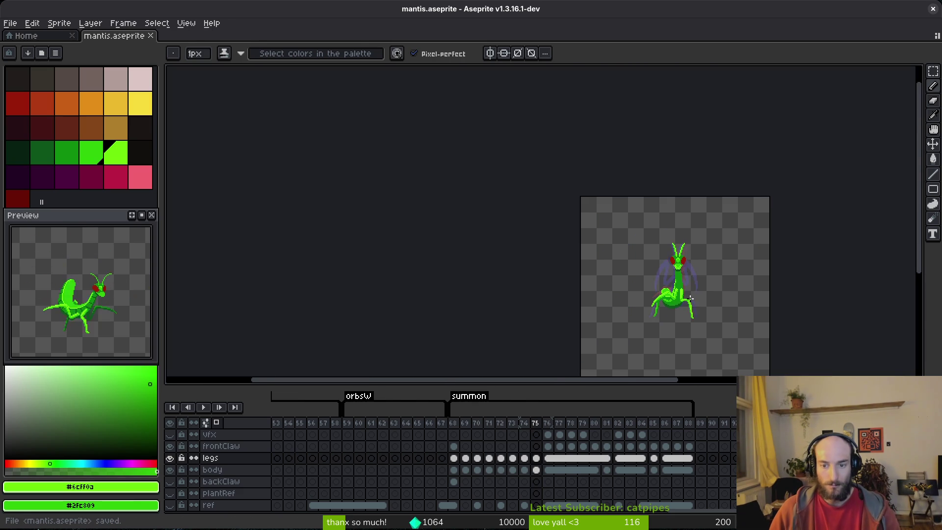
key(i)
key(period)
key(period)
scroll(707, 301, up, 4)
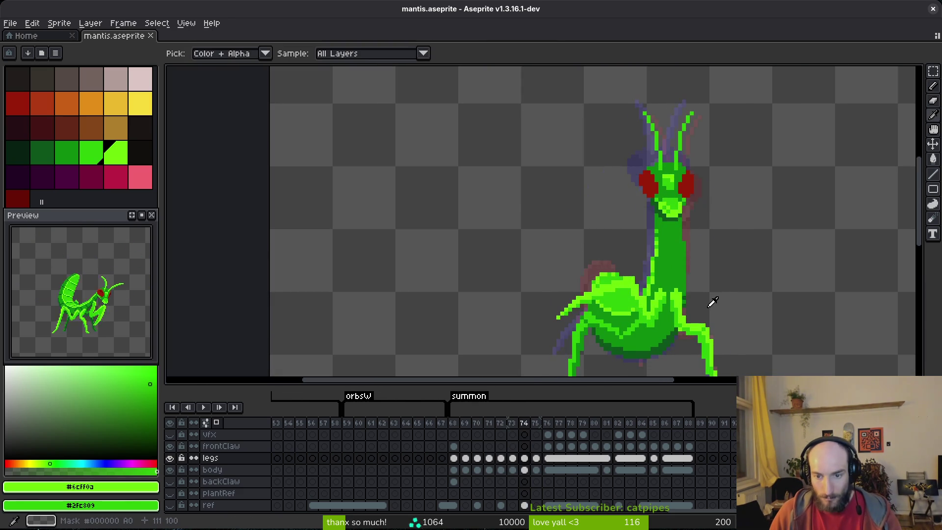
key(comma)
key(comma)
key(period)
key(b)
scroll(687, 267, up, 4)
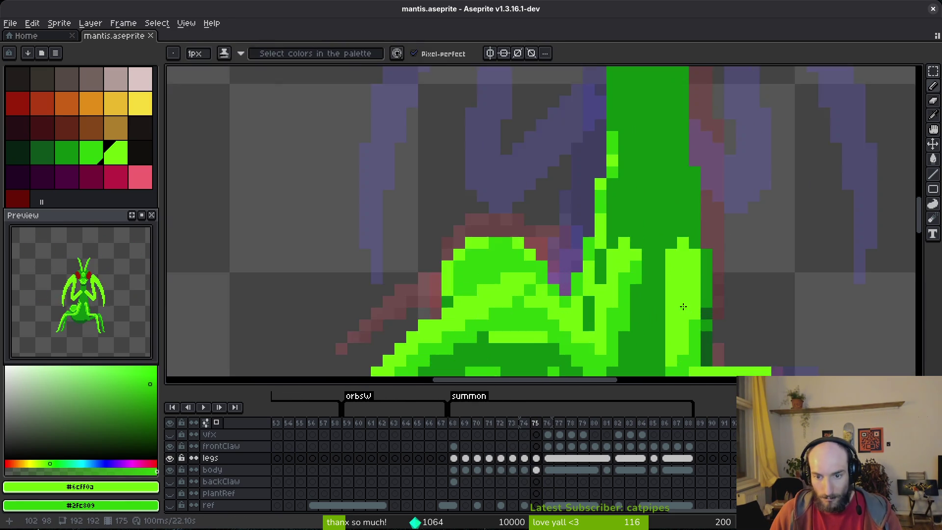
scroll(687, 267, down, 4)
key(comma)
key(i)
key(comma)
key(period)
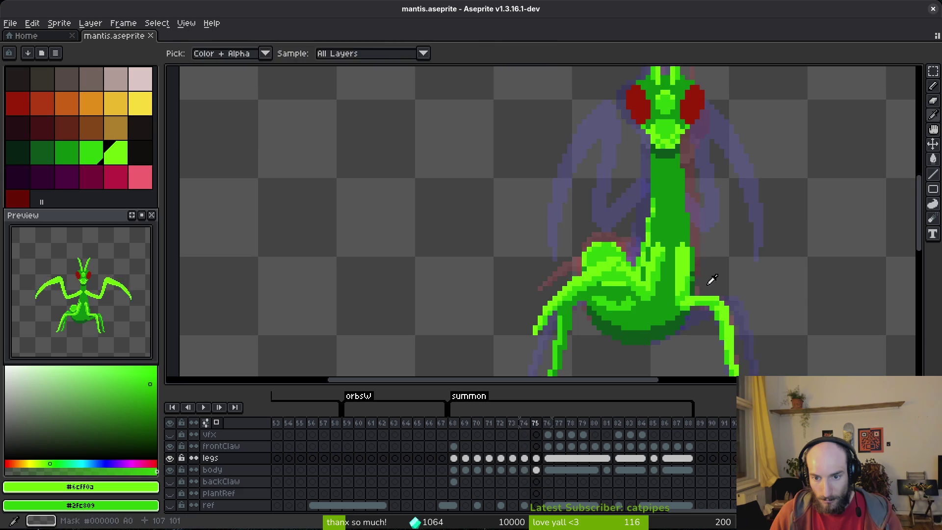
Step: Compare frame 75 with frame 74 again and save mantis.aseprite
key(b)
scroll(686, 258, up, 2)
scroll(659, 263, down, 3)
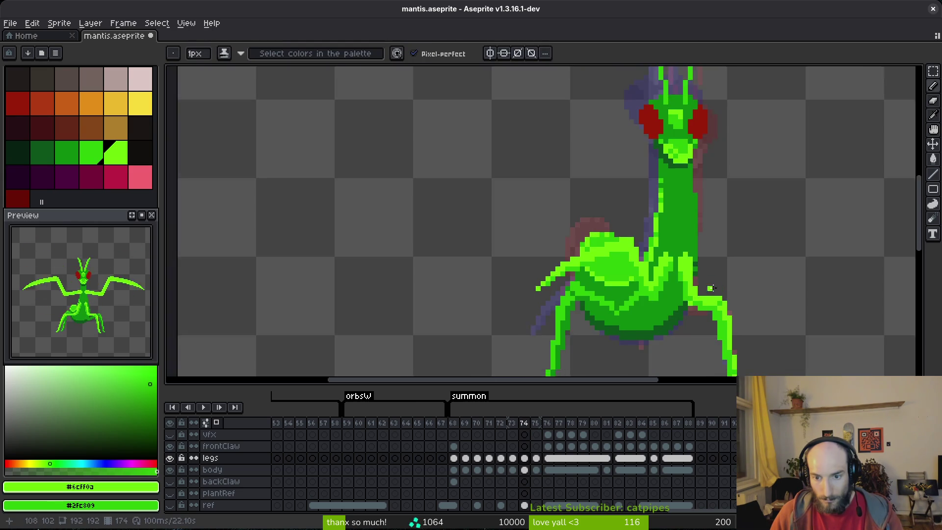
key(period)
key(i)
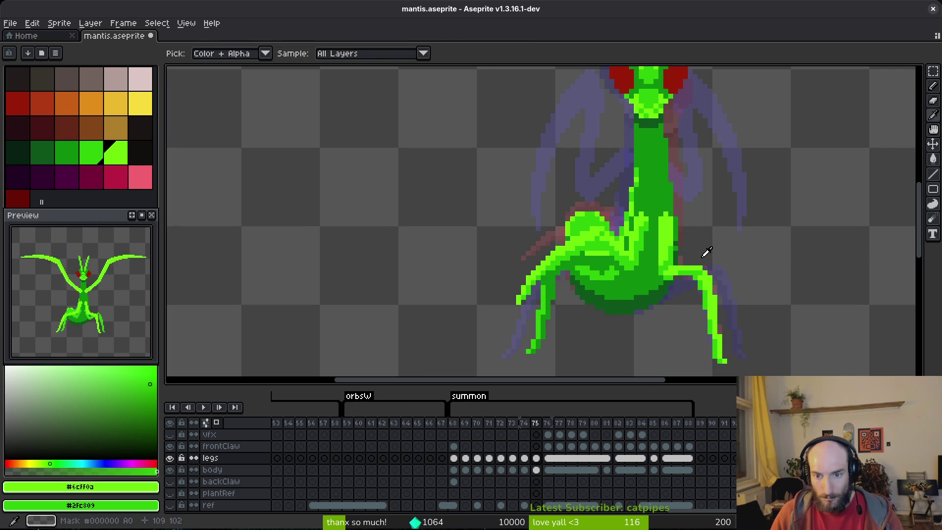
key(comma)
key(ctrl+s)
Step: Check frame 76, then pencil darker green pixels along the body's right edge in frame 75
key(period)
key(period)
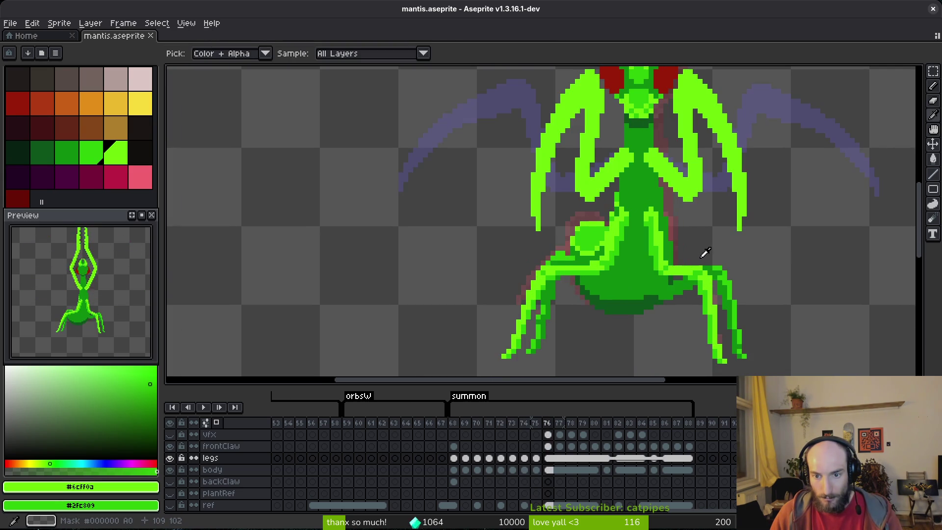
key(comma)
key(b)
scroll(662, 226, up, 3)
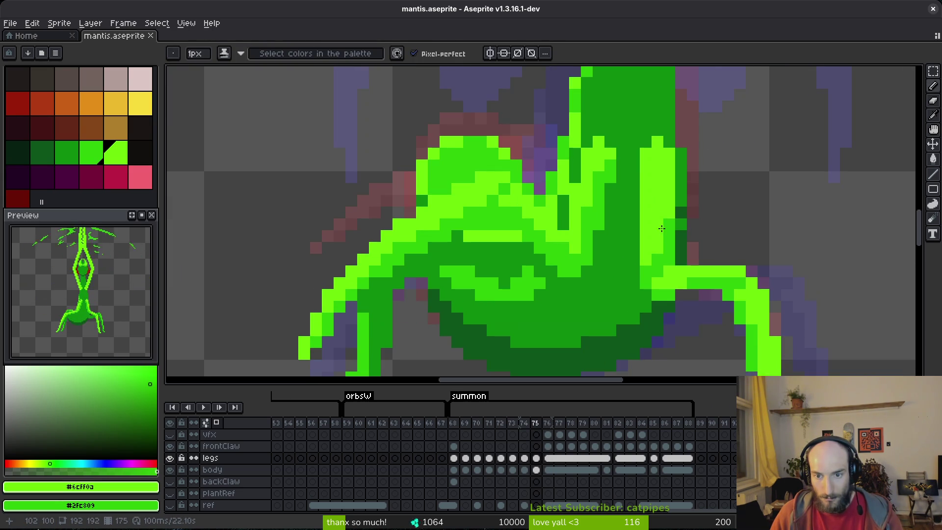
drag(663, 221, 670, 242)
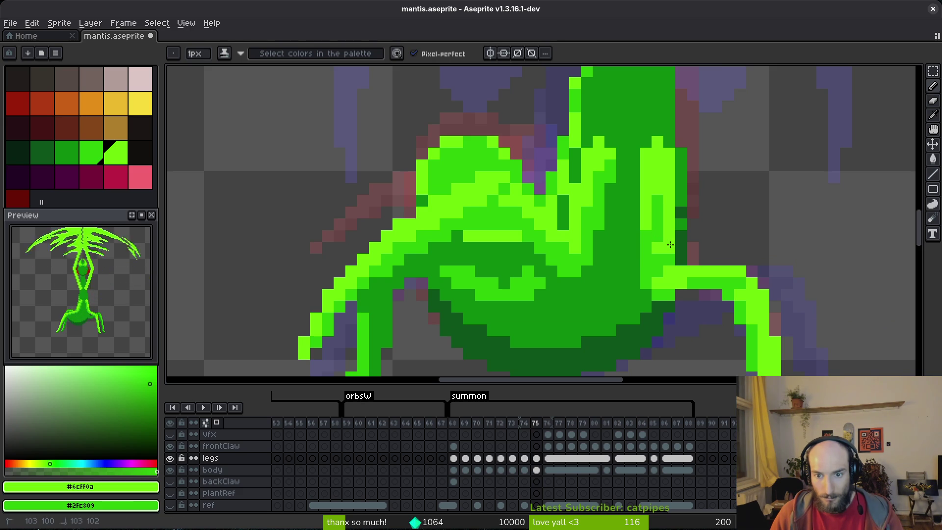
drag(650, 197, 649, 245)
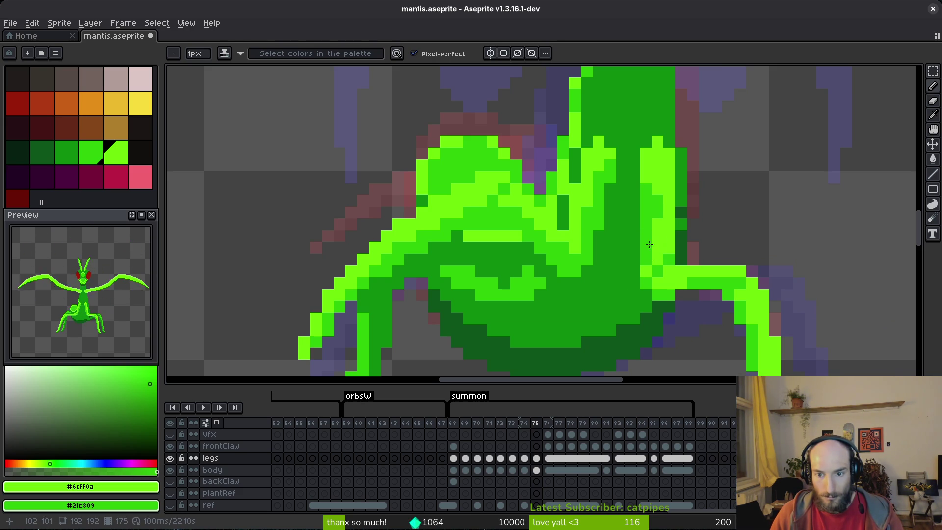
Step: Inspect the new right-side shading against frame 76's raised-claw pose
scroll(658, 229, down, 5)
scroll(634, 188, up, 4)
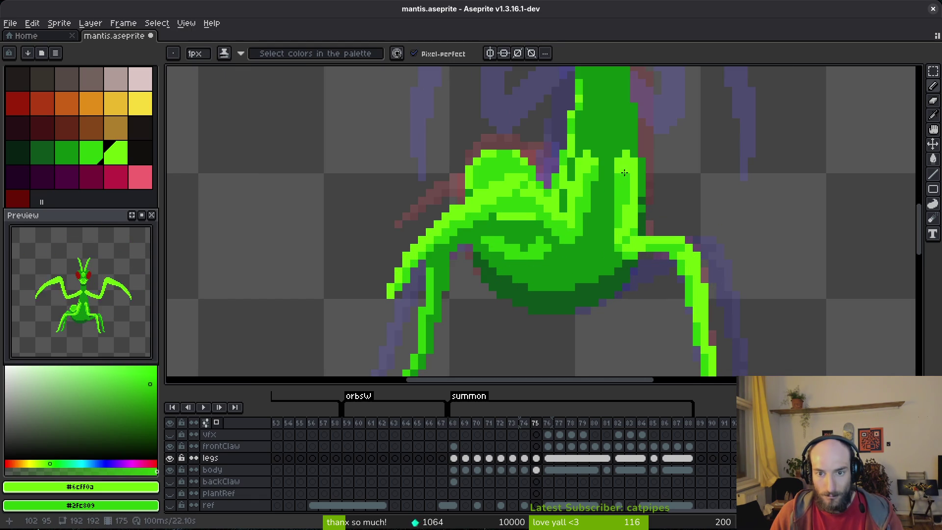
scroll(627, 200, down, 3)
scroll(642, 225, down, 3)
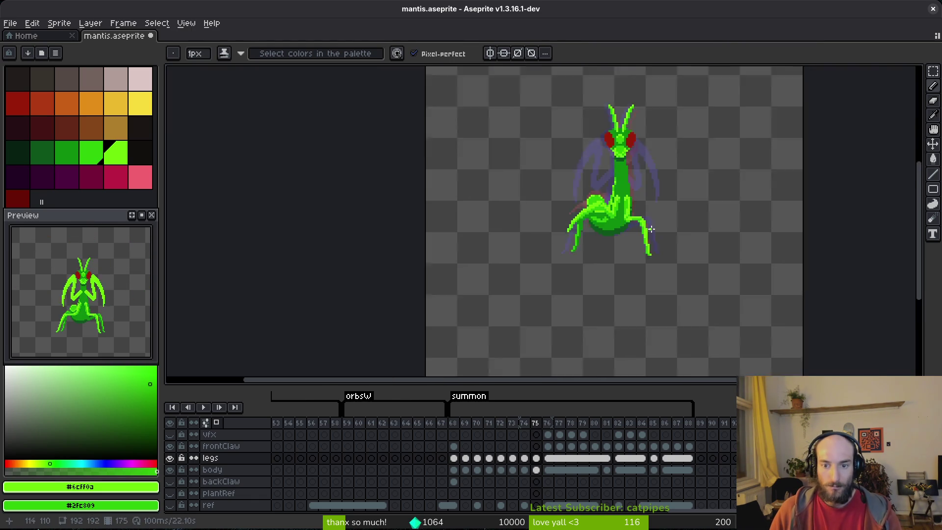
scroll(638, 214, up, 3)
scroll(637, 208, up, 5)
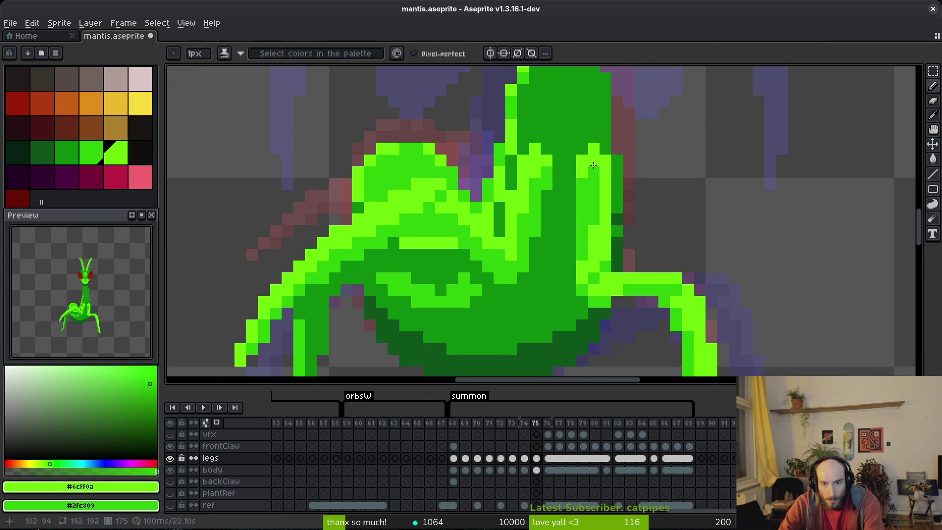
scroll(640, 195, down, 3)
scroll(652, 244, down, 1)
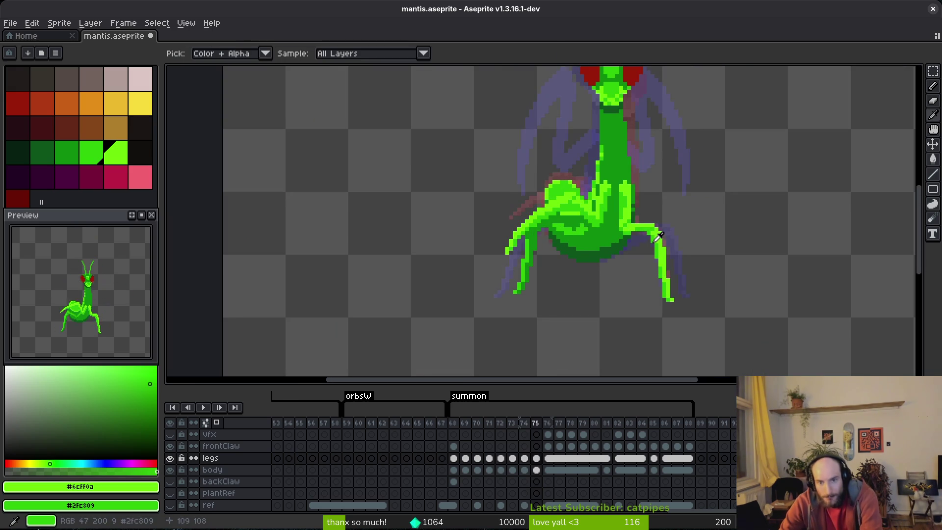
scroll(653, 237, up, 1)
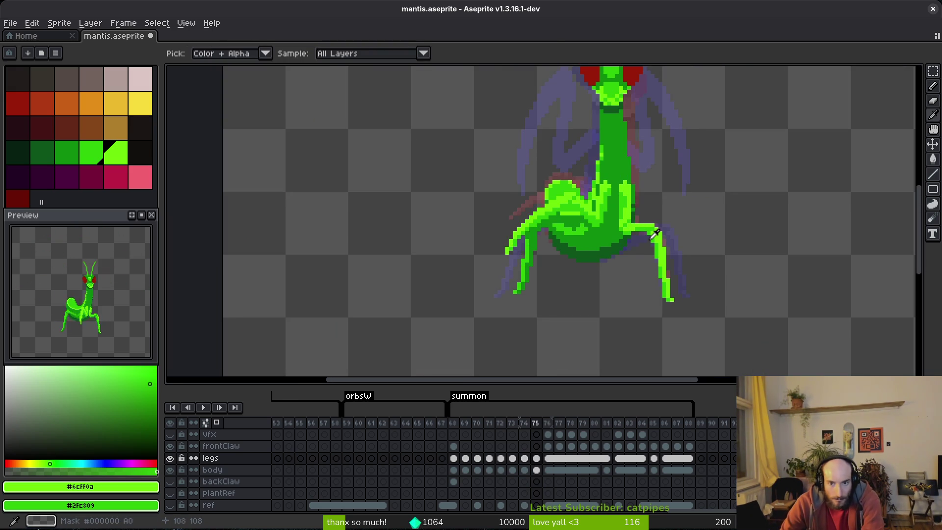
scroll(653, 234, down, 1)
key(Right)
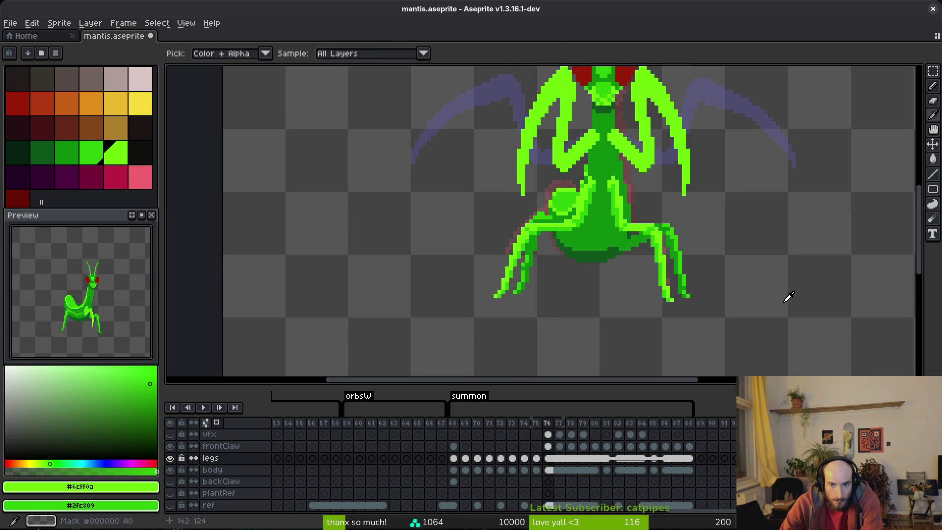
scroll(678, 214, up, 2)
key(Left)
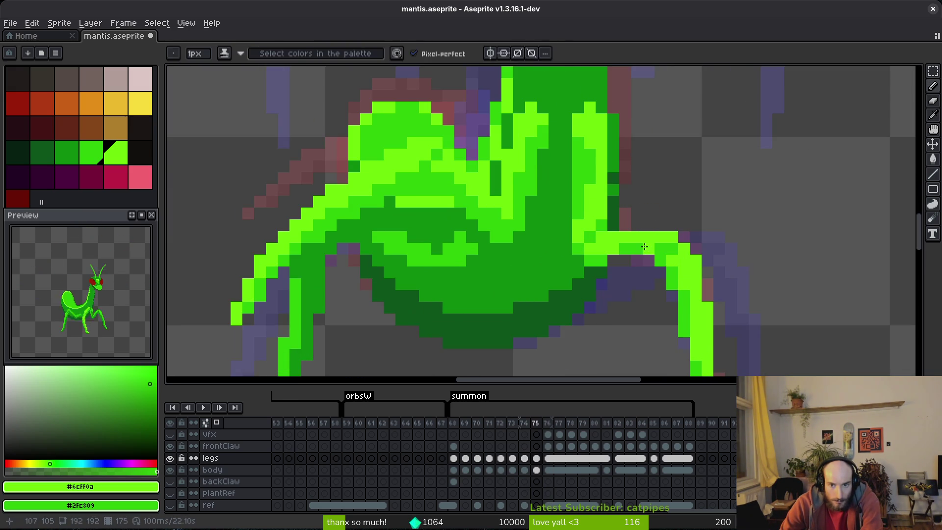
Step: Flip between frames 75 and 76 once more and save the sprite
scroll(647, 260, down, 2)
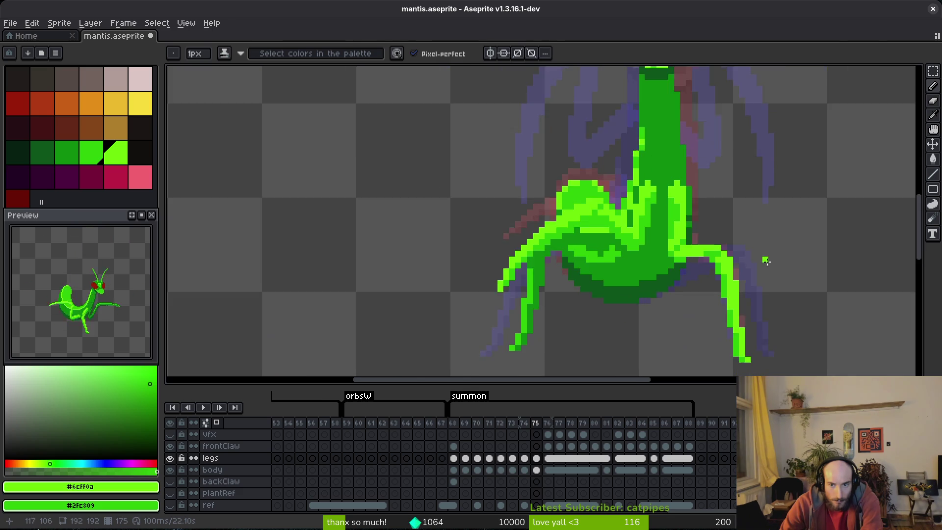
key(Right)
key(Left)
key(Right)
key(Left)
scroll(751, 265, up, 2)
scroll(767, 266, up, 1)
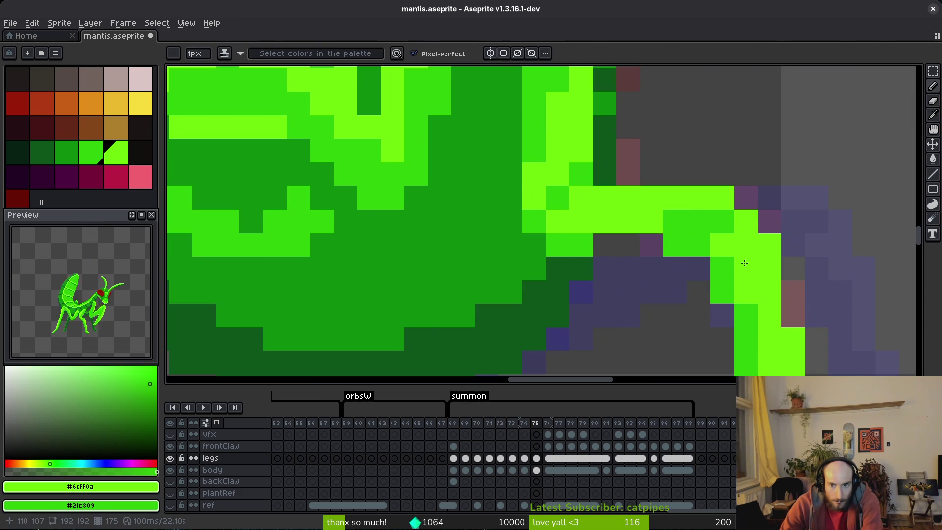
key(ctrl+s)
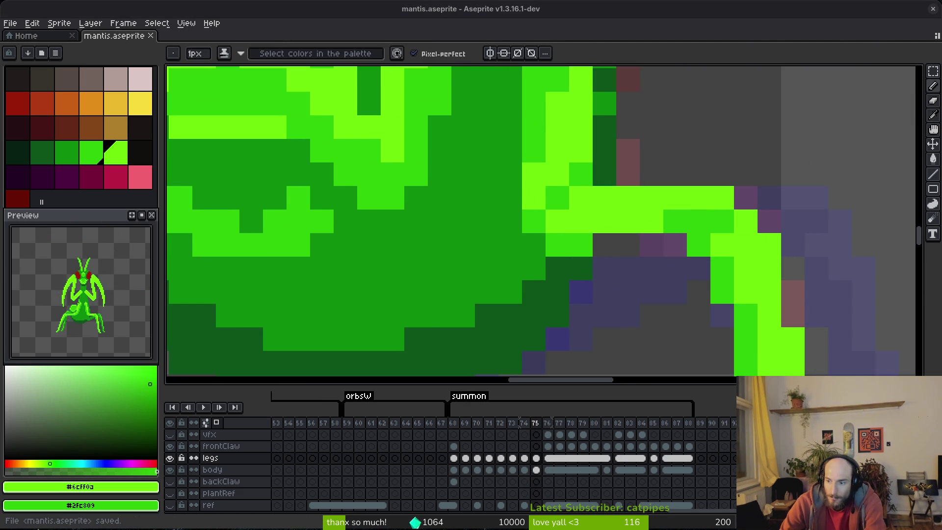
Step: Darken a pixel where frame 75's right leg meets the abdomen
scroll(636, 265, down, 3)
key(Right)
key(Left)
scroll(608, 225, up, 2)
mouse_move(608, 207)
mouse_down()
mouse_move(633, 220)
mouse_move(629, 198)
mouse_up()
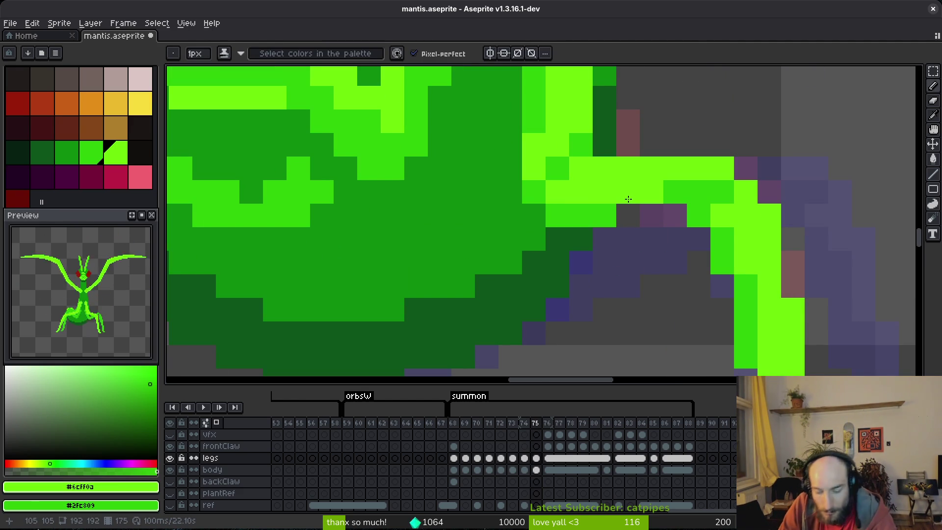
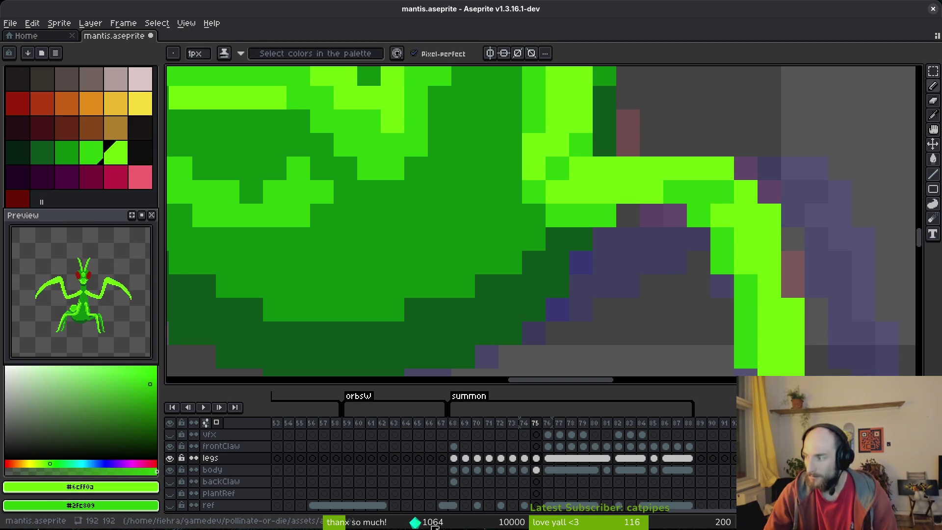
Step: Flip between summon frames 74, 75 and 76 to compare the mantis leg poses
scroll(627, 286, down, 3)
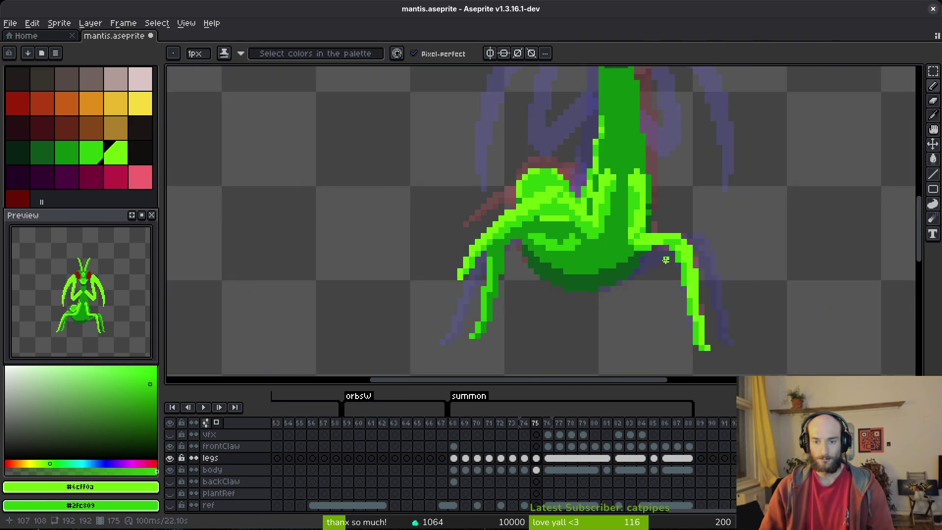
scroll(623, 207, down, 1)
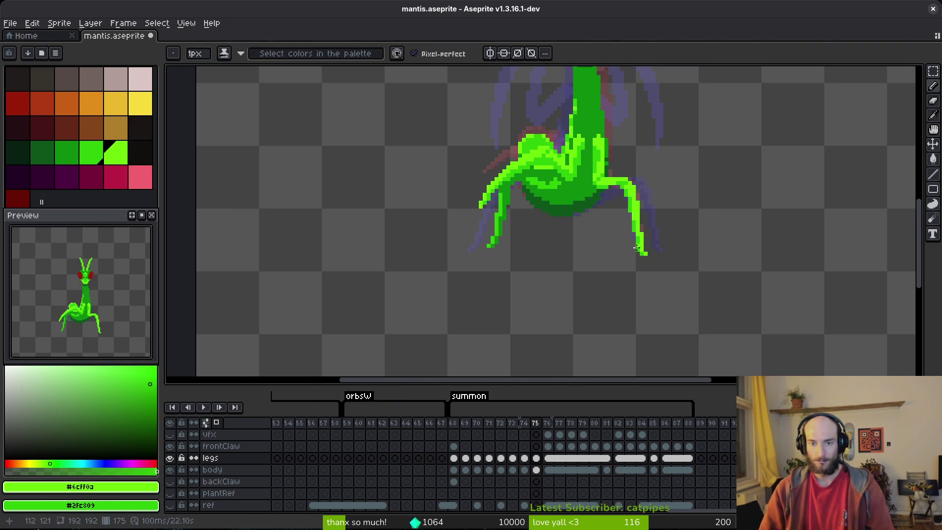
key(Right)
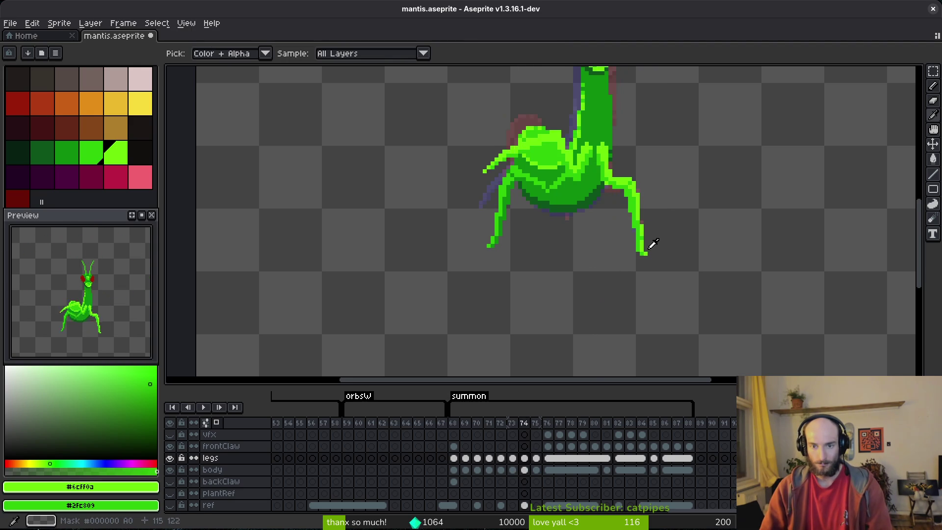
key(Left)
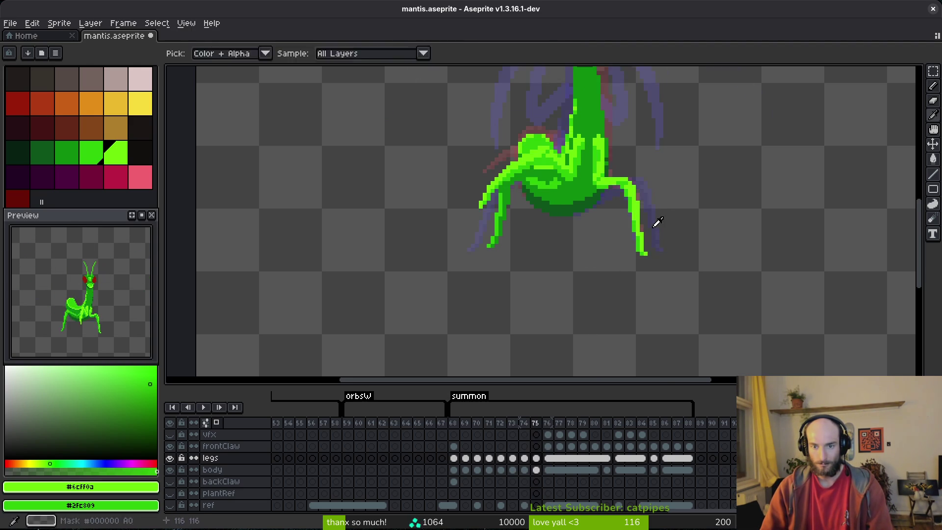
scroll(632, 233, up, 3)
scroll(632, 233, down, 3)
key(Right)
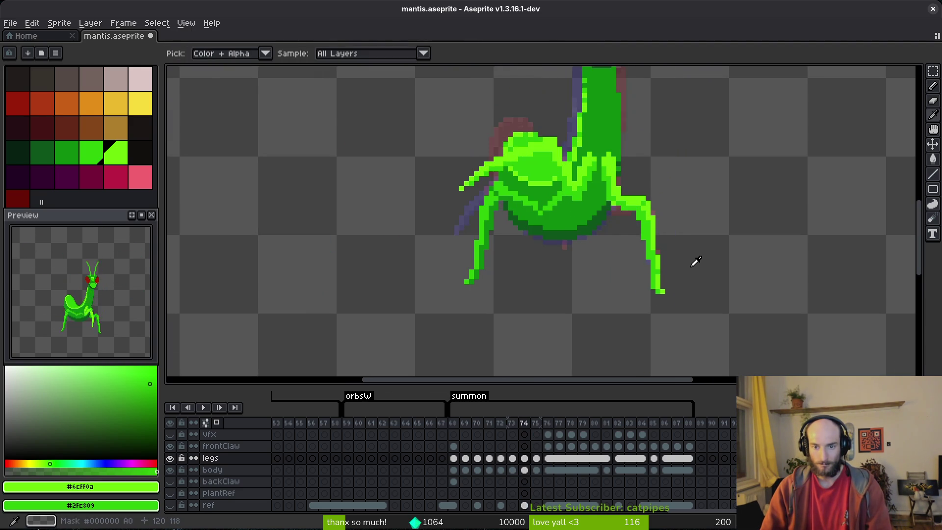
key(Left)
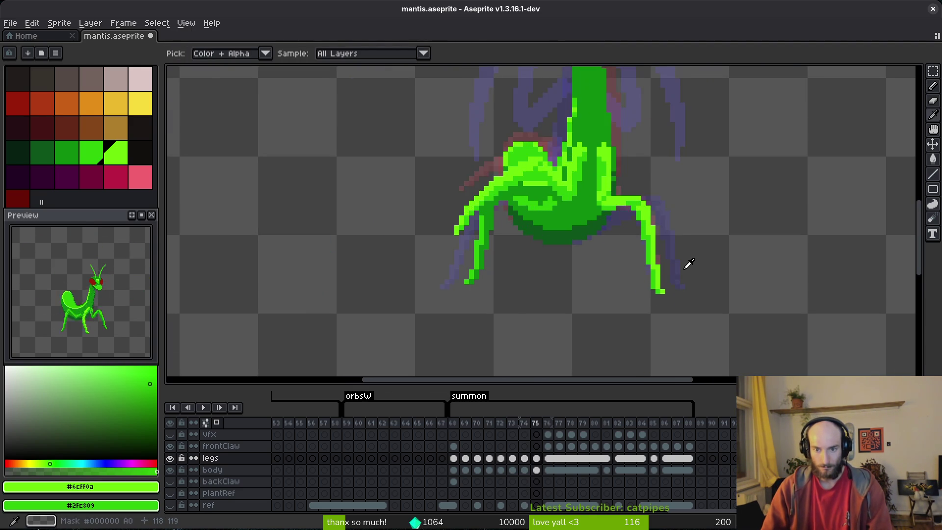
key(Right)
key(Left)
key(Left)
key(Right)
key(Right)
key(Left)
key(Left)
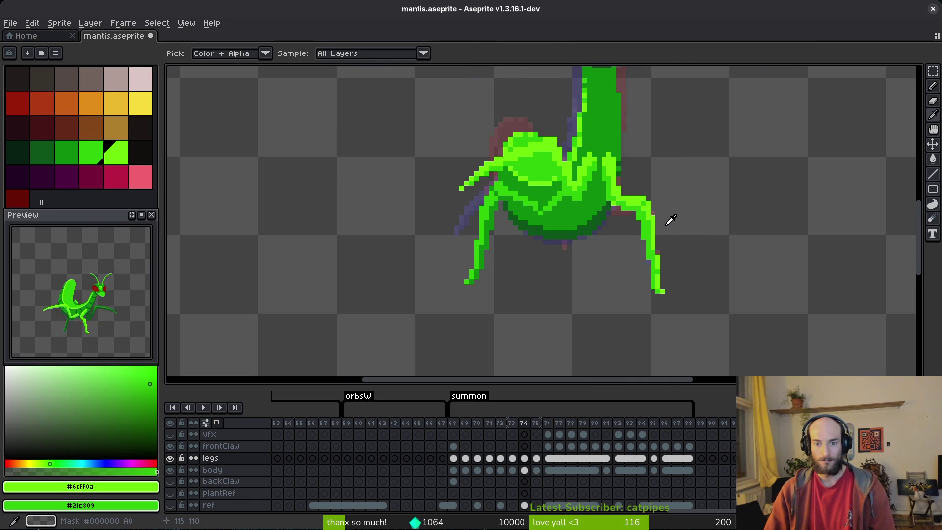
key(Right)
key(Right)
key(Left)
scroll(628, 219, up, 3)
key(Right)
key(Left)
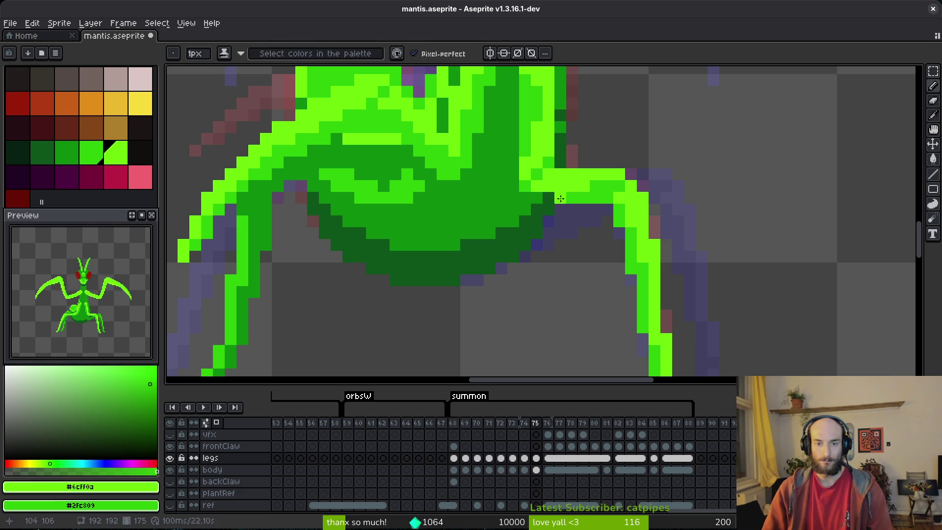
scroll(607, 233, down, 2)
scroll(607, 233, up, 2)
Step: Add a bright green pixel at the right leg joint on frame 75 and save mantis.aseprite
key(e)
scroll(603, 221, down, 2)
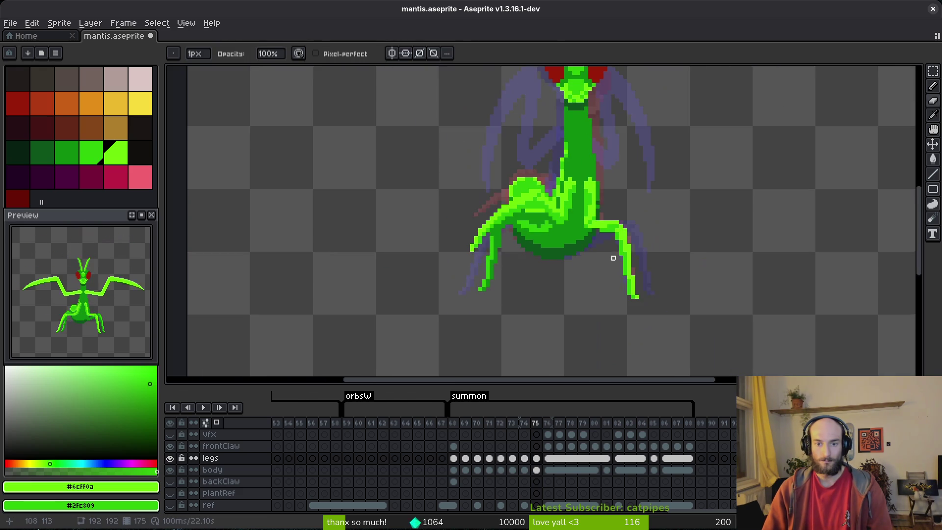
scroll(589, 221, up, 2)
key(b)
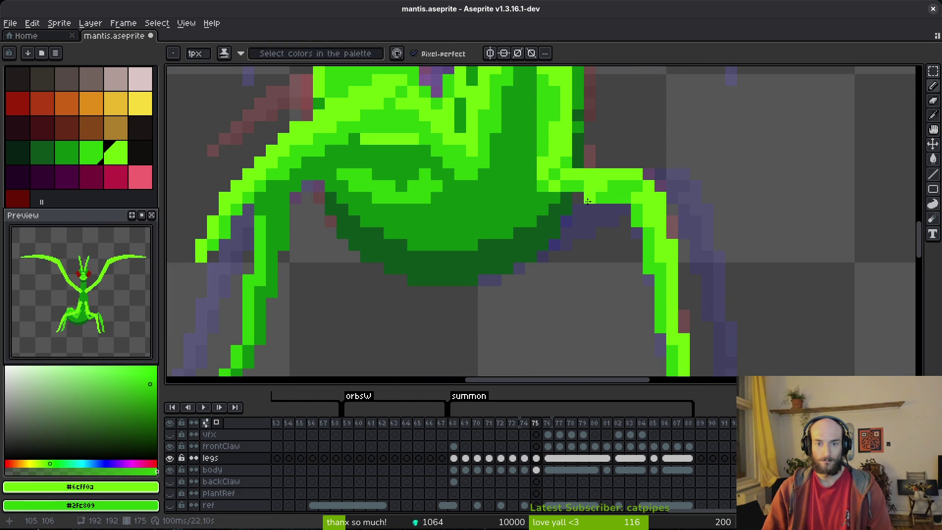
scroll(612, 246, down, 5)
scroll(597, 236, up, 2)
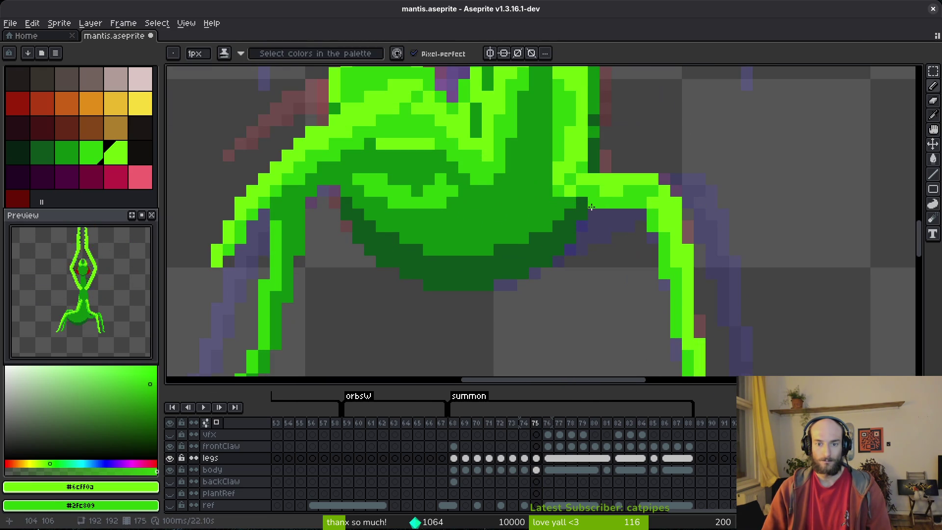
scroll(621, 230, down, 2)
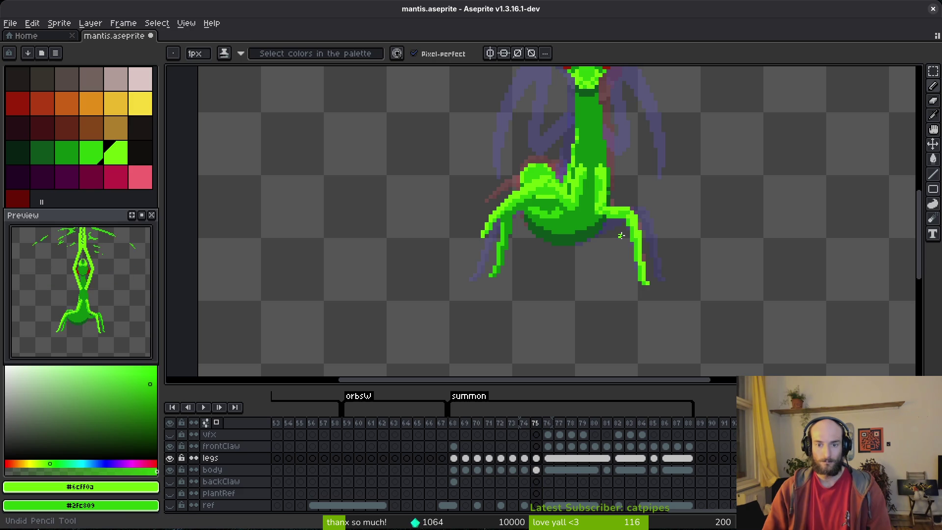
scroll(608, 215, up, 1)
key(ctrl+s)
scroll(640, 206, up, 2)
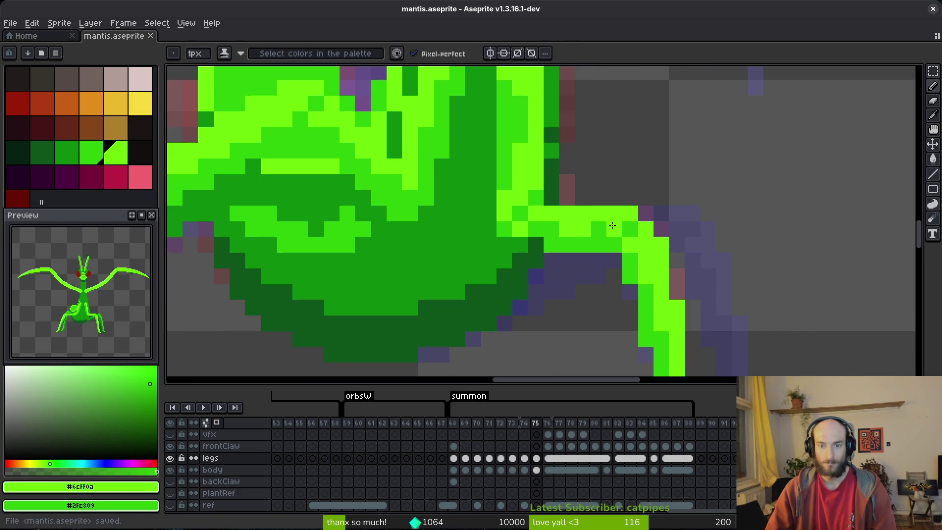
click(598, 229)
scroll(616, 270, down, 4)
scroll(617, 269, down, 1)
scroll(590, 236, up, 3)
scroll(619, 265, down, 5)
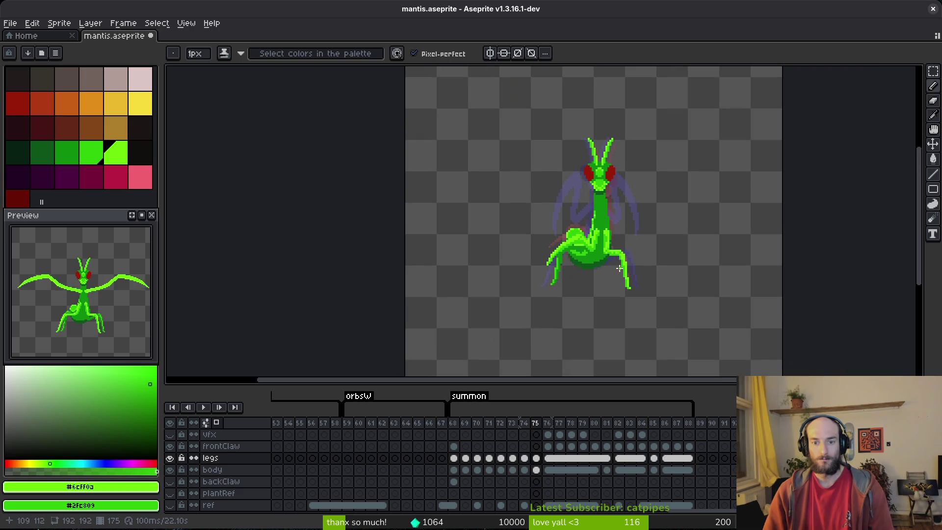
scroll(608, 273, up, 2)
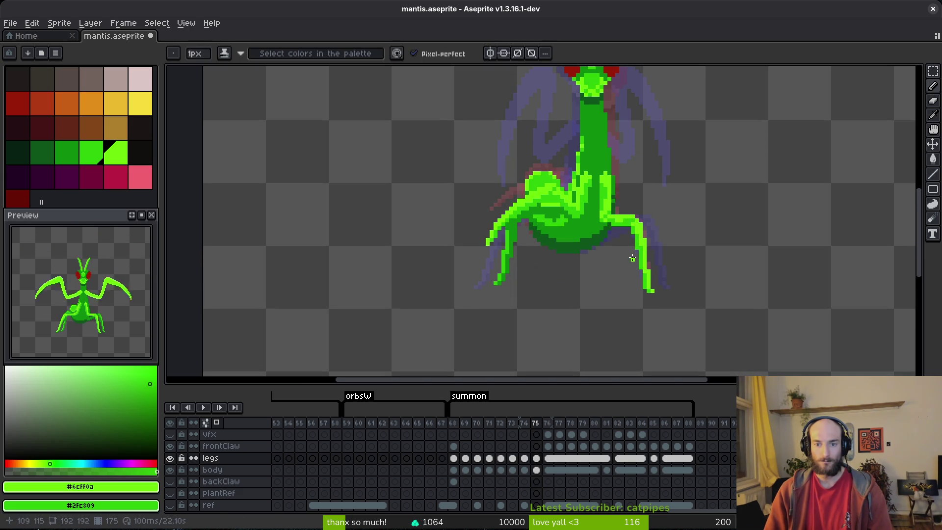
key(ctrl+s)
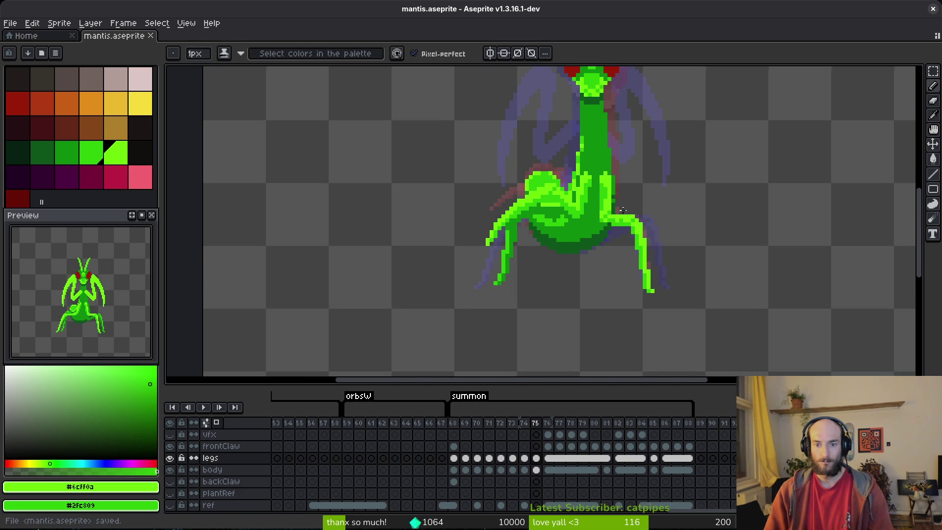
Step: Compare frame 75 against frame 76, then save the file again
scroll(623, 232, up, 2)
scroll(610, 231, down, 3)
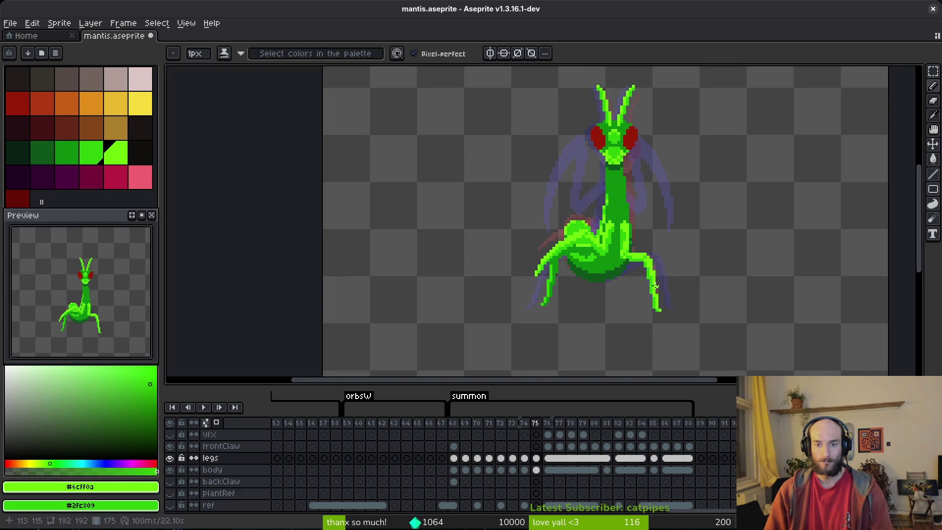
key(alt)
key(Right)
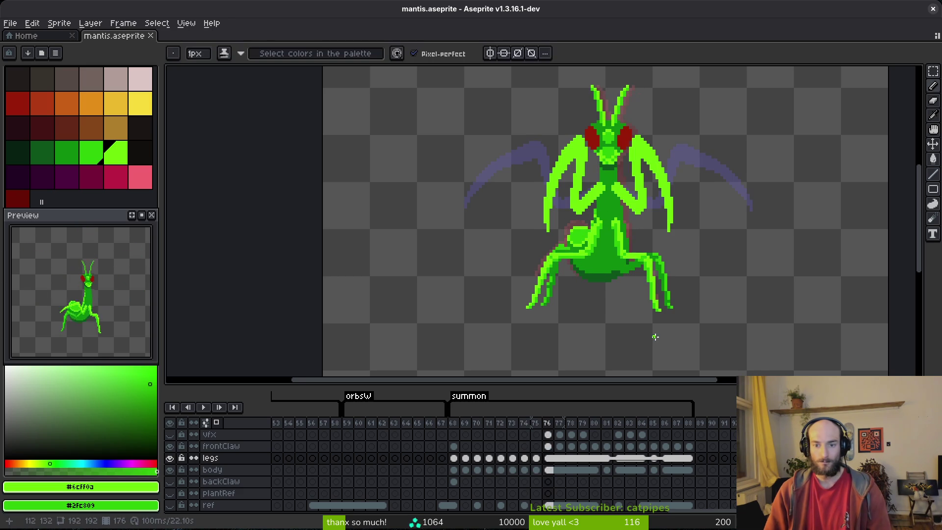
key(Left)
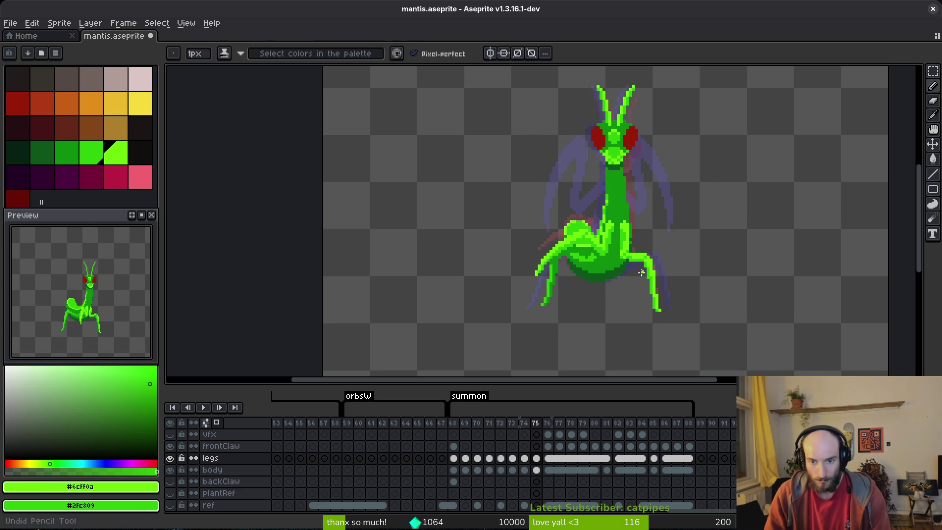
scroll(641, 266, up, 3)
key(ctrl+s)
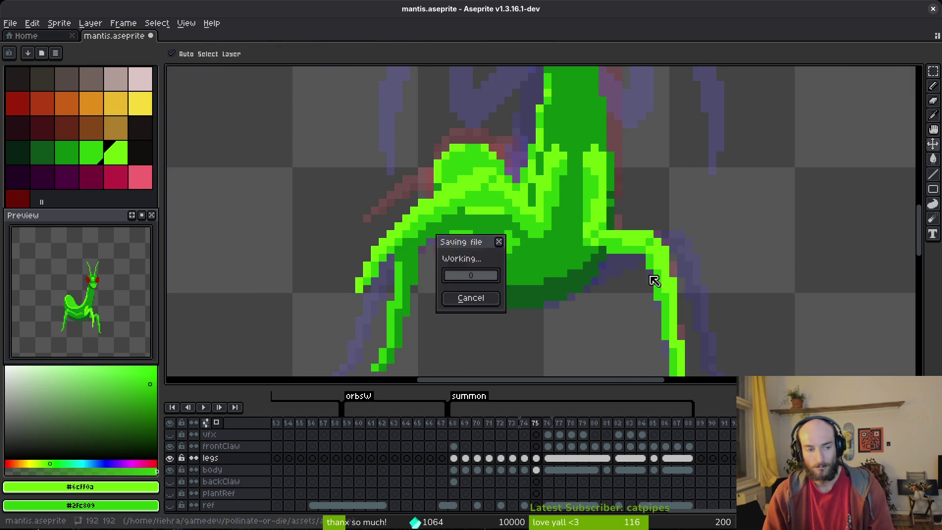
Step: Step through the neighbouring summon frames back toward frame 70
scroll(613, 279, down, 1)
scroll(612, 280, down, 2)
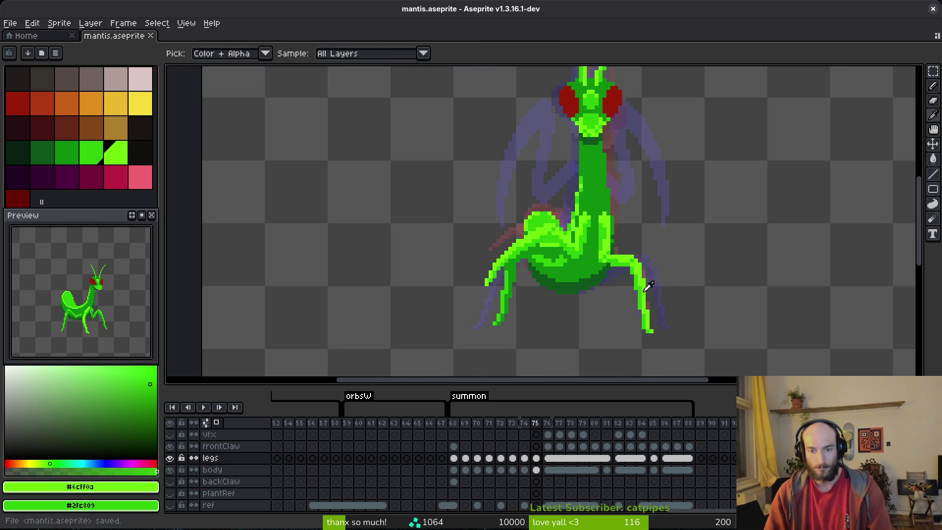
key(Right)
key(Right)
key(Right)
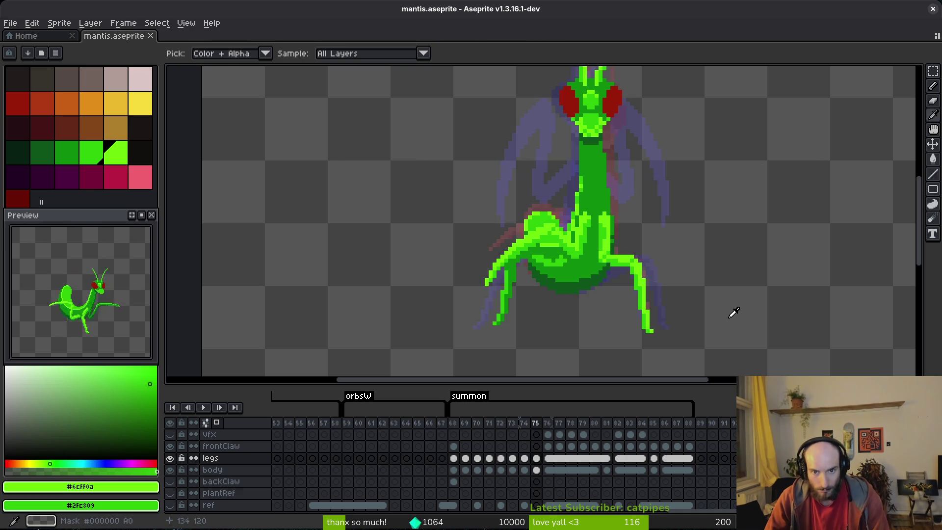
key(Left)
key(Left)
key(Left)
key(Left)
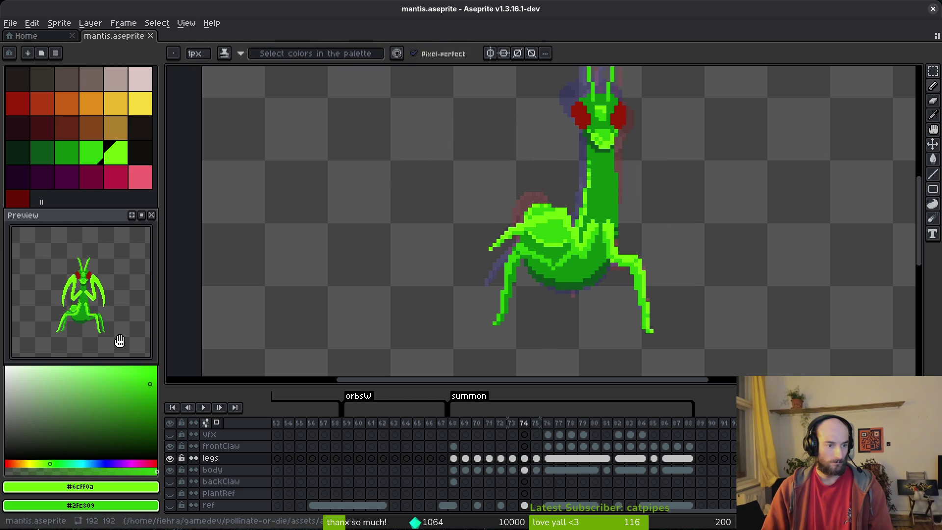
key(Left)
key(Left)
key(Left)
Step: Flip between summon frames 71–73 to compare the mantis poses
scroll(657, 324, down, 2)
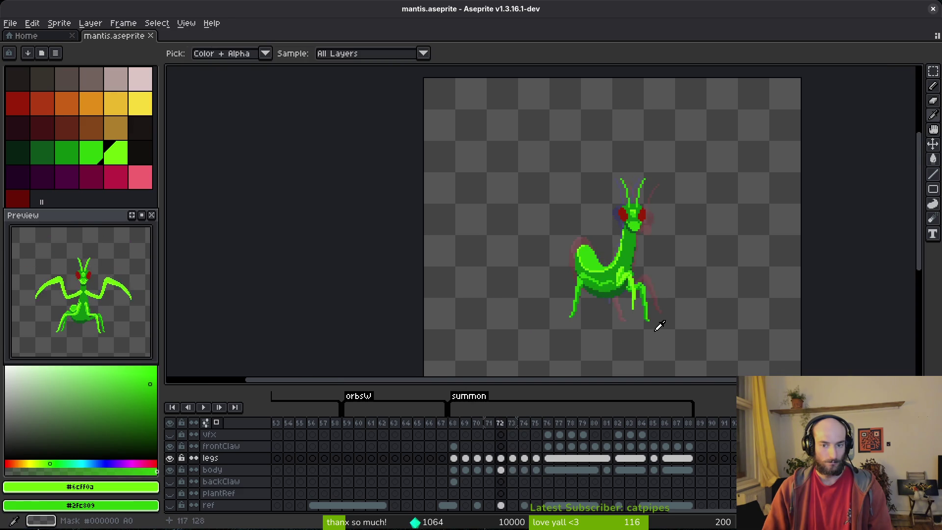
key(Right)
key(Right)
key(Right)
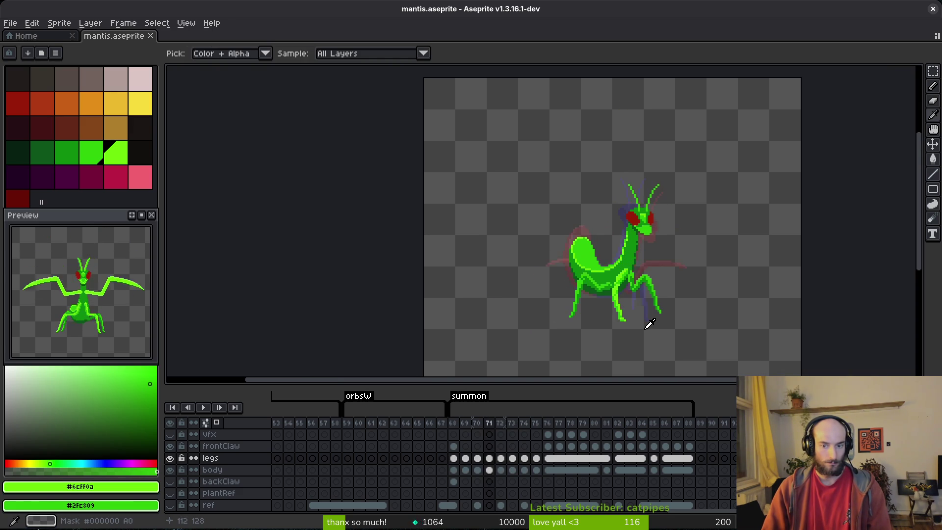
key(Right)
key(Right)
key(Left)
key(Left)
key(Left)
key(Left)
key(Left)
key(Left)
key(Right)
key(Right)
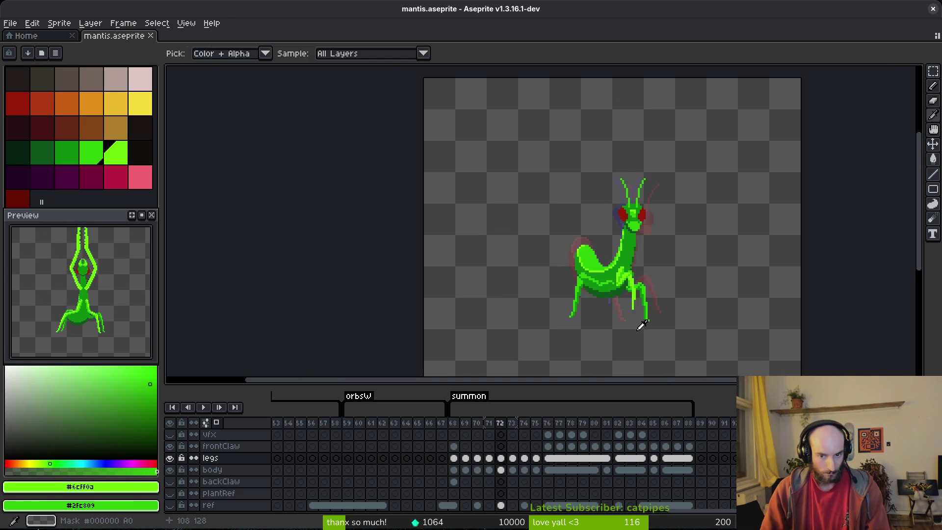
key(Right)
key(Right)
key(Right)
key(Left)
key(Left)
key(Left)
key(Right)
key(Left)
Step: Draw a lime pixel and line along the leg-body joint plus a small lime patch on the leg outline
key(b)
scroll(591, 304, up, 1)
scroll(599, 311, up, 3)
click(575, 180)
mouse_move(575, 181)
mouse_down()
mouse_move(584, 192)
mouse_move(615, 114)
mouse_move(632, 98)
mouse_move(657, 108)
mouse_up()
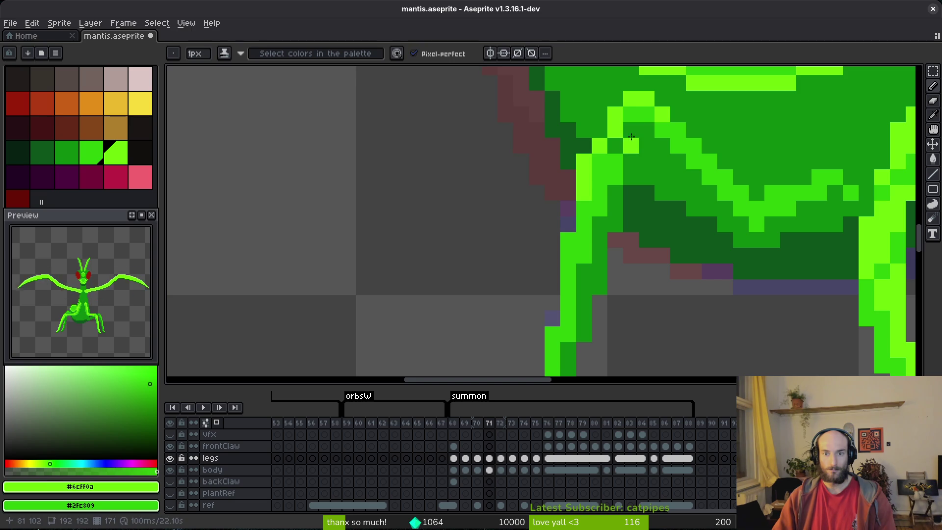
scroll(593, 187, down, 1)
drag(587, 199, 587, 214)
Step: Zoom out to review the redrawn legs and save mantis.aseprite
scroll(565, 290, down, 2)
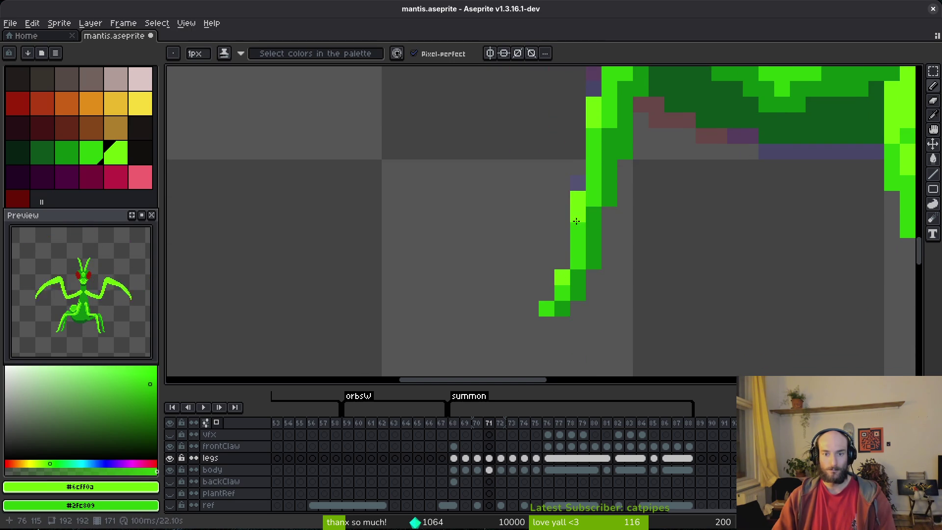
scroll(608, 187, down, 2)
scroll(608, 187, up, 1)
scroll(608, 187, down, 1)
scroll(608, 187, down, 2)
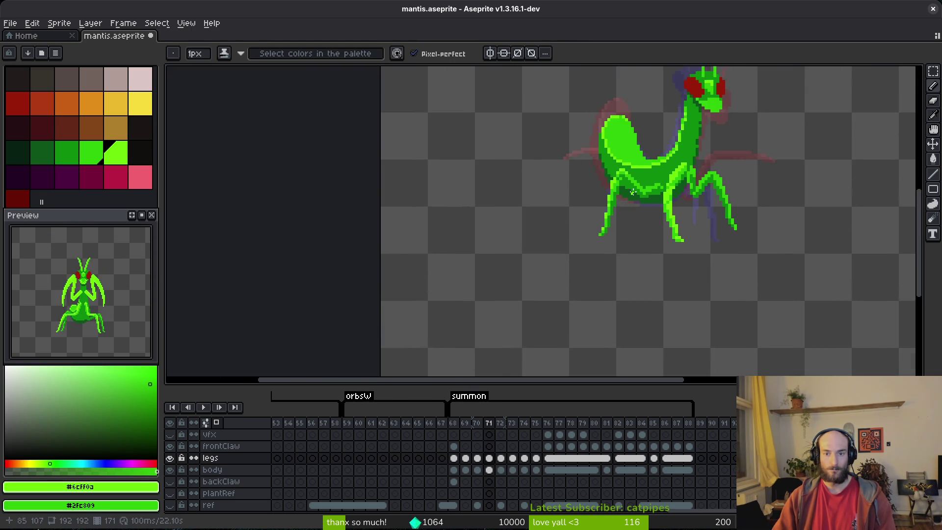
scroll(629, 187, up, 4)
scroll(630, 187, right, 1)
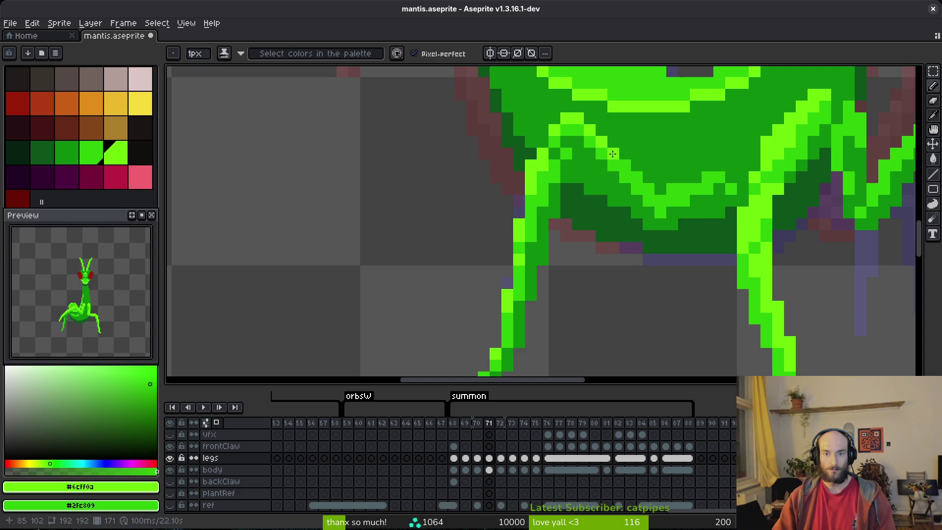
scroll(622, 197, down, 1)
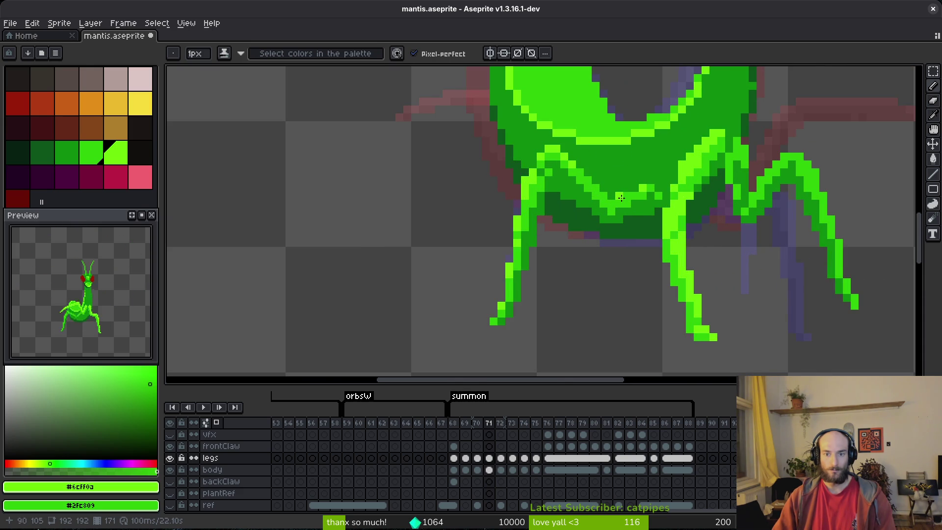
scroll(621, 197, down, 3)
scroll(623, 194, up, 3)
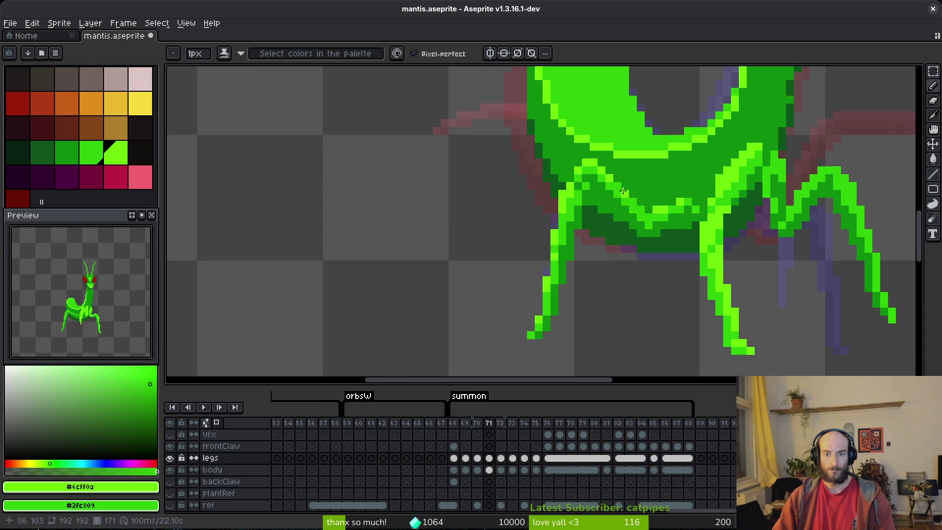
scroll(646, 216, down, 3)
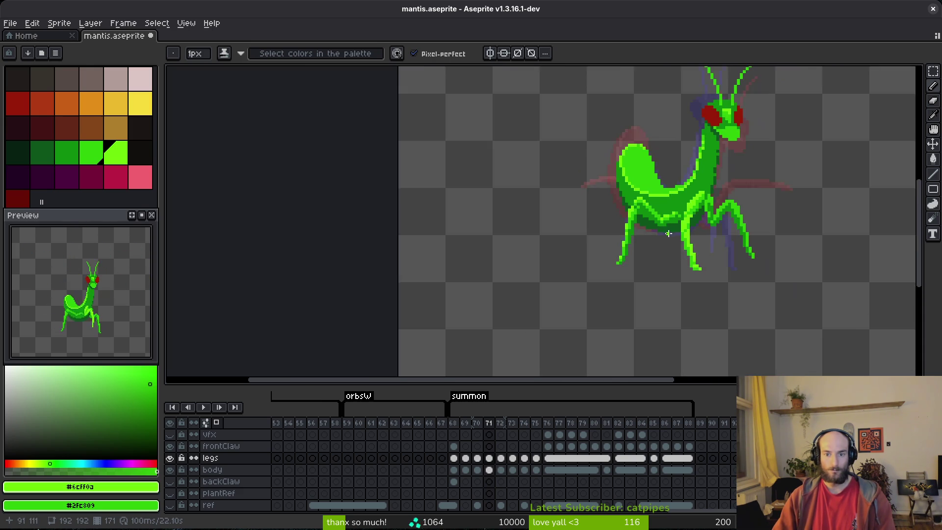
scroll(650, 213, up, 3)
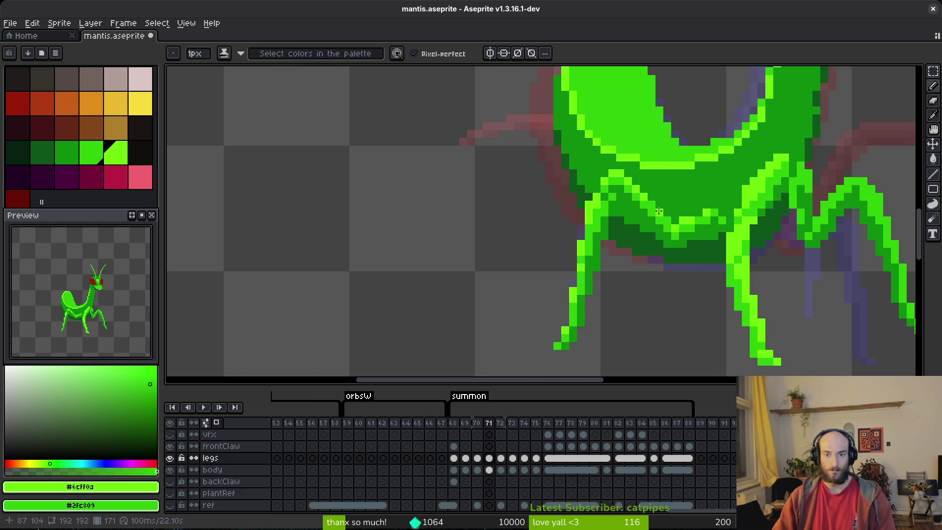
scroll(658, 210, down, 3)
key(ctrl+s)
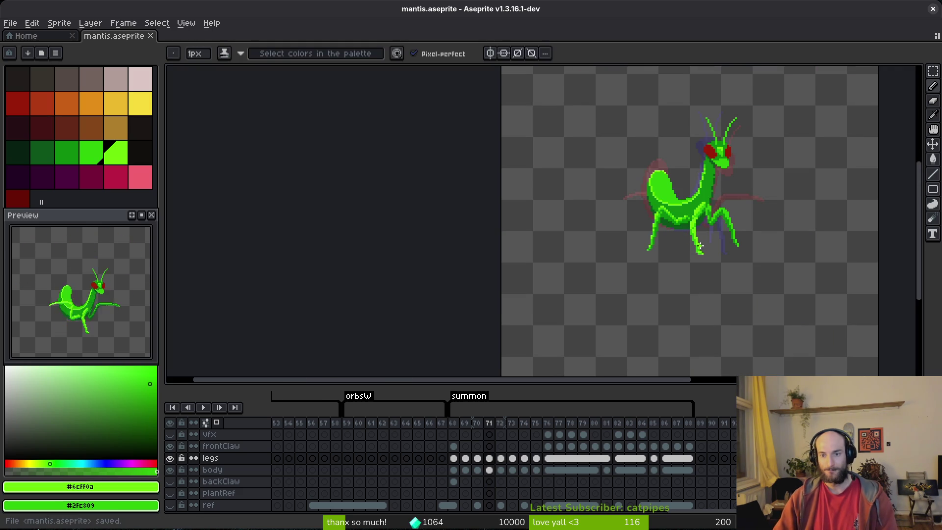
Step: Advance through the summon frames toward frame 75
scroll(683, 228, right, 2)
key(alt)
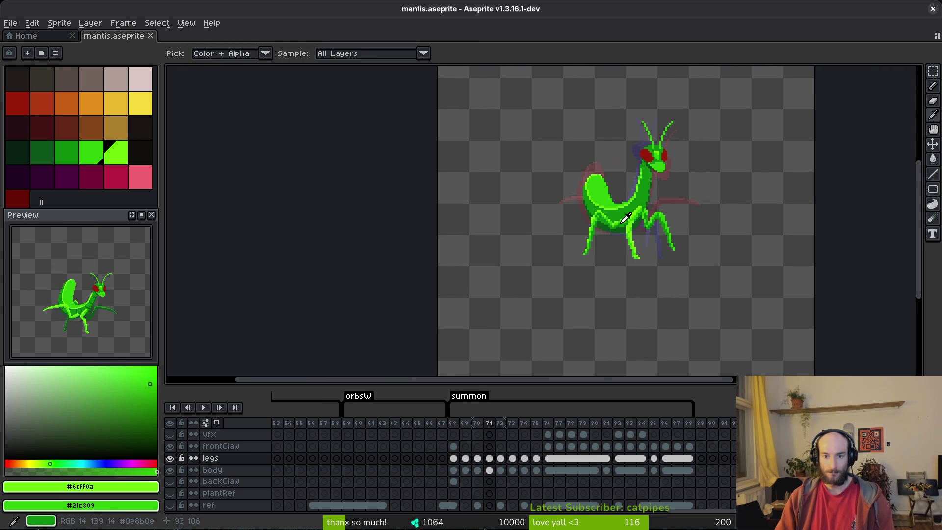
key(period)
key(period)
key(period)
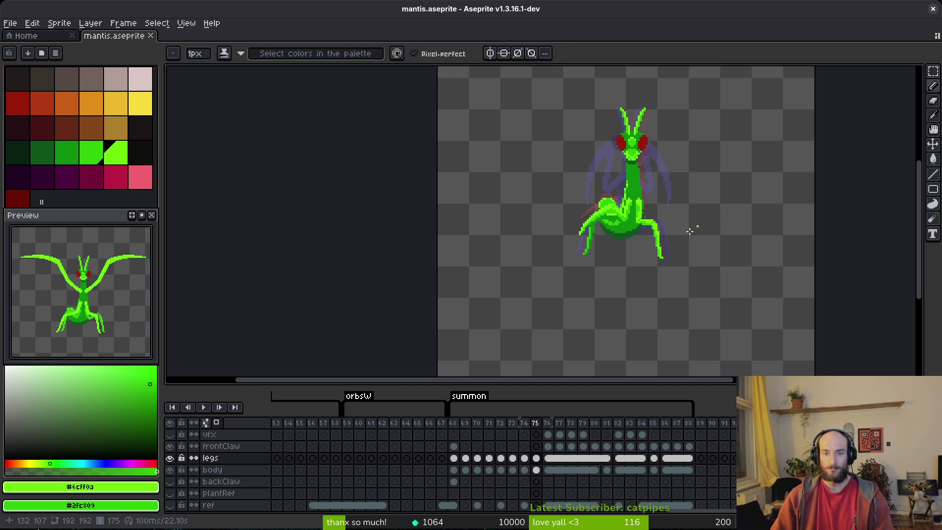
Step: Step back and forth through summon frames 68–79 comparing mantis poses, ending on frame 71
key(period)
key(period)
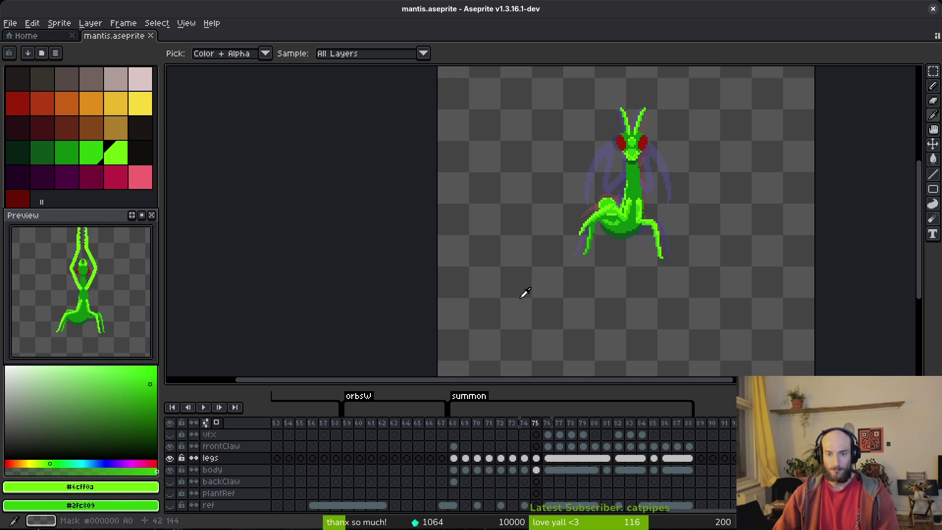
key(period)
key(period)
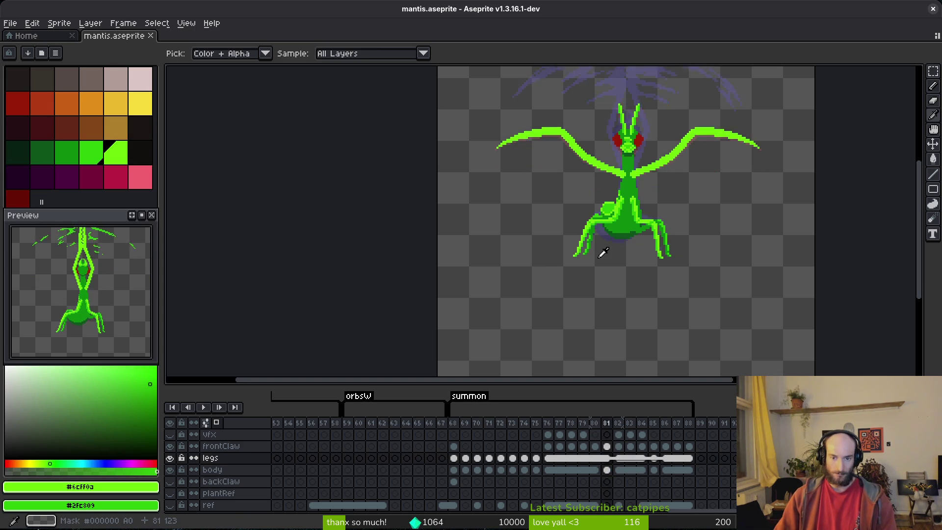
key(comma)
key(comma)
key(comma)
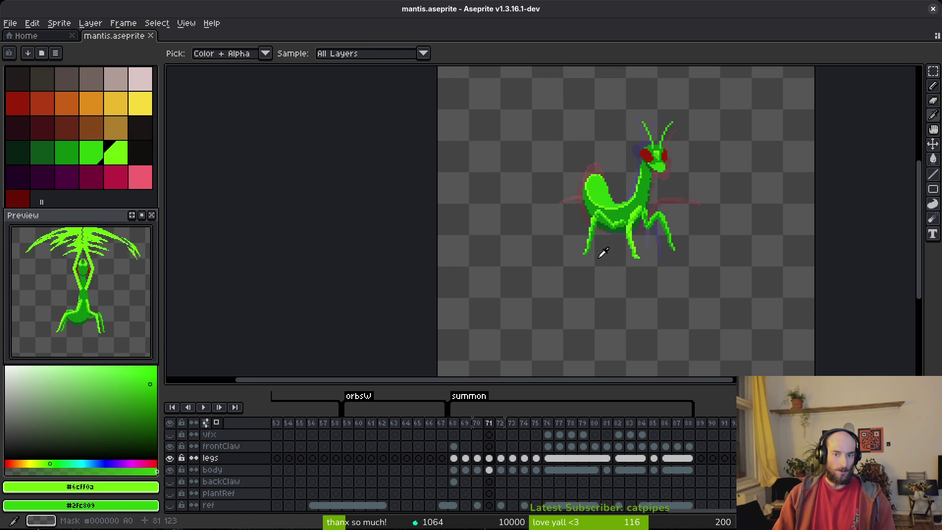
key(period)
key(period)
key(period)
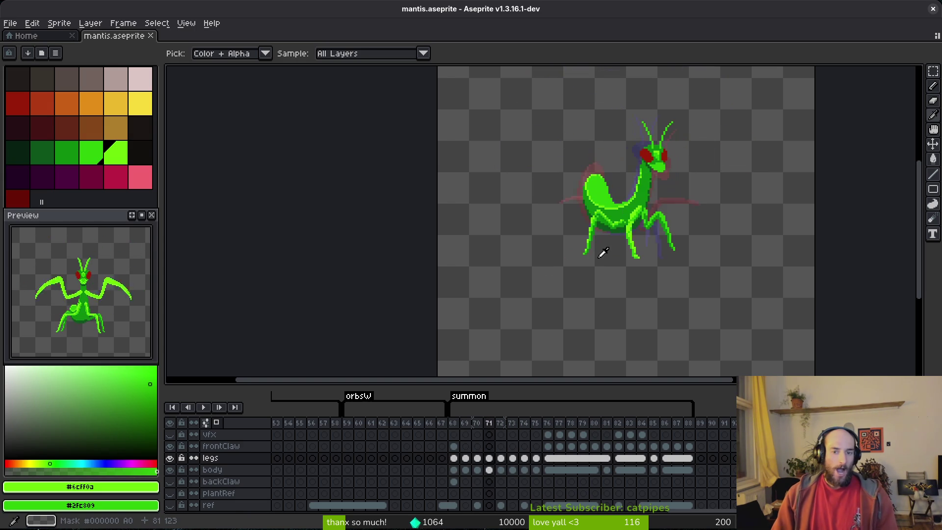
key(period)
key(period)
key(period)
key(comma)
key(comma)
key(comma)
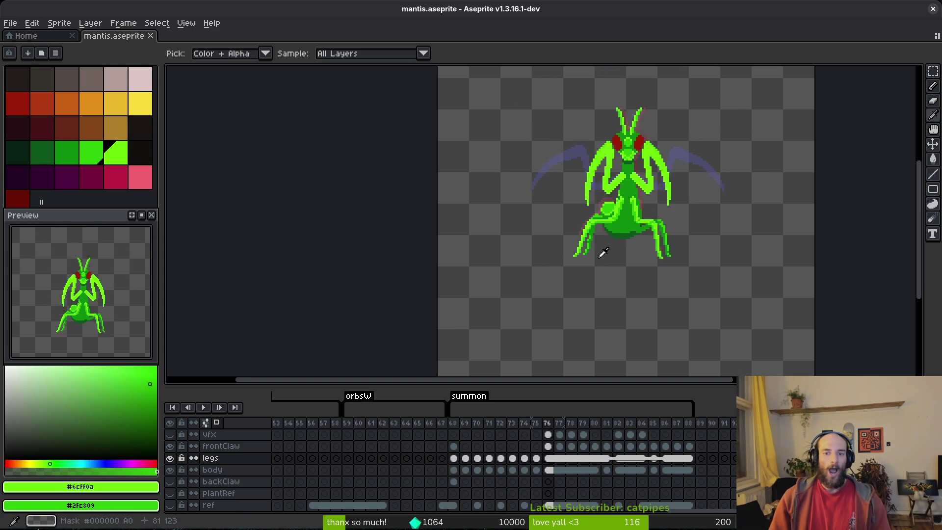
key(comma)
key(comma)
key(comma)
key(period)
key(period)
key(period)
key(period)
key(period)
key(period)
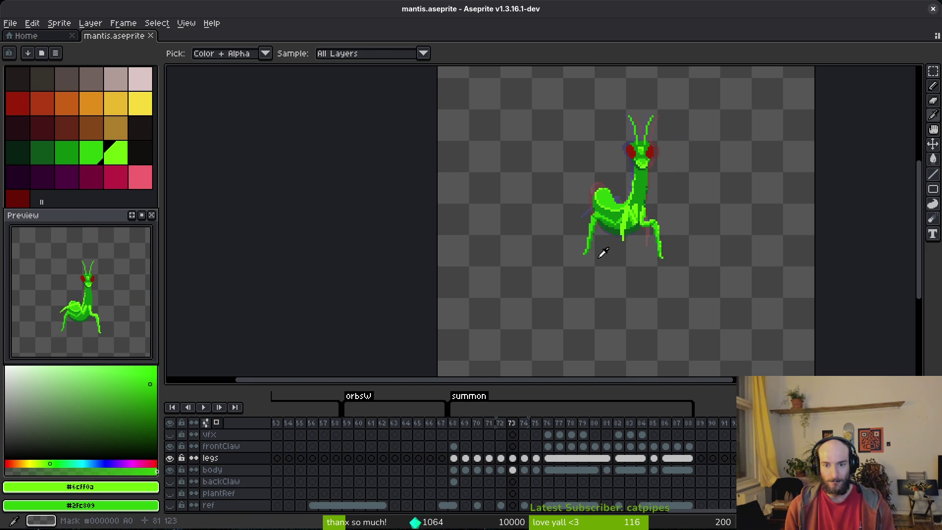
key(comma)
key(comma)
key(comma)
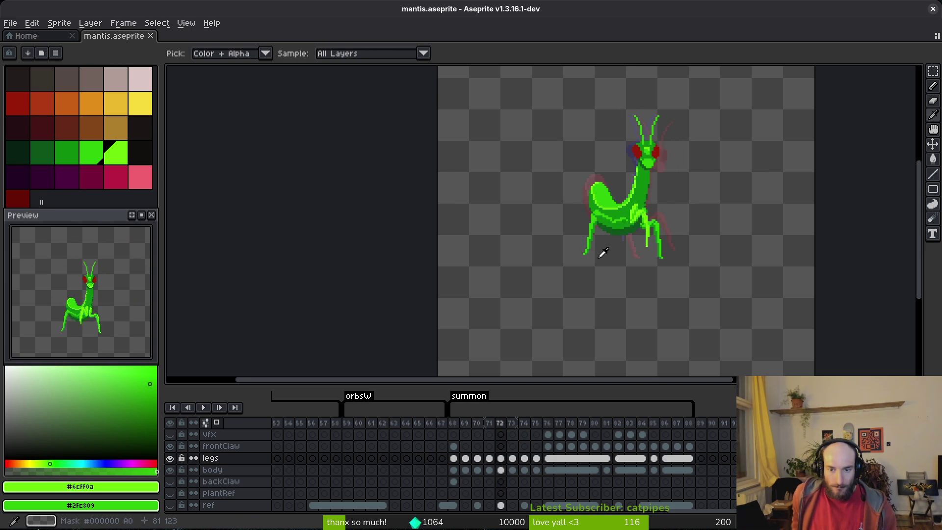
key(period)
key(period)
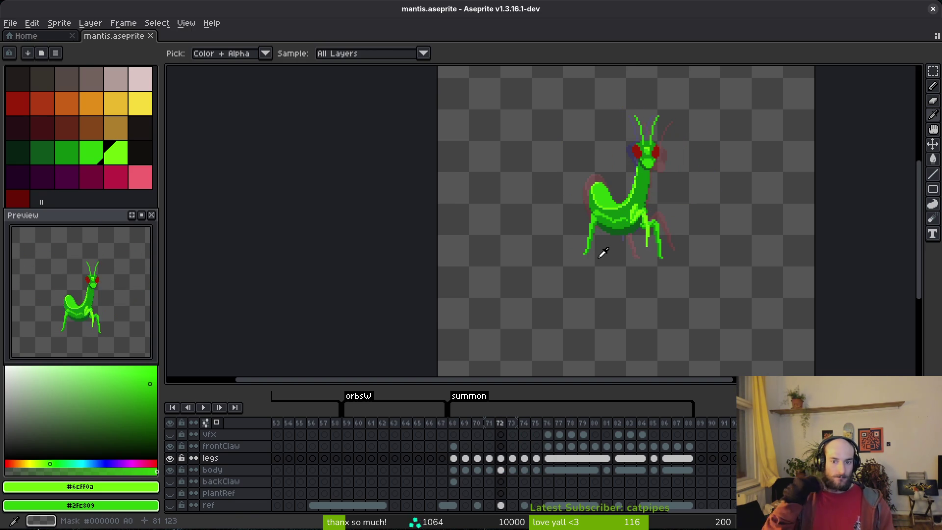
key(period)
key(comma)
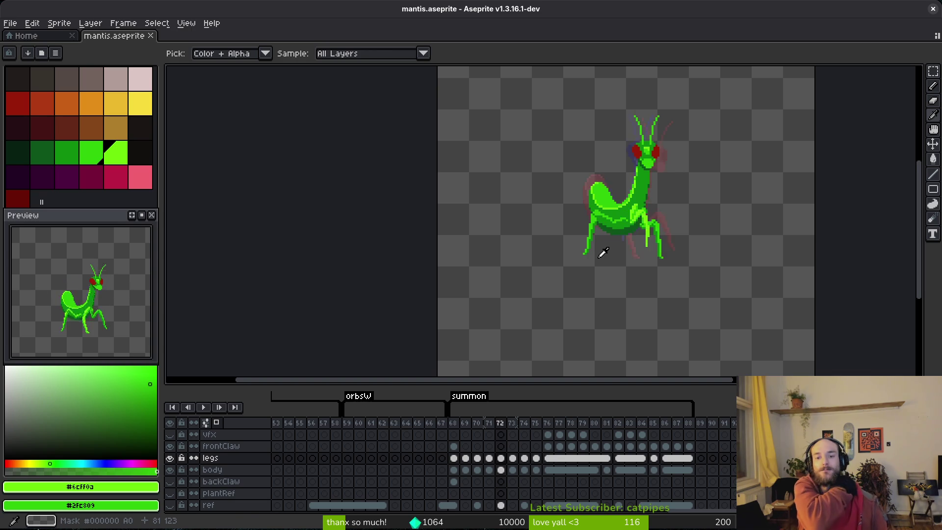
key(comma)
key(comma)
key(comma)
key(period)
key(period)
key(period)
key(comma)
key(comma)
key(comma)
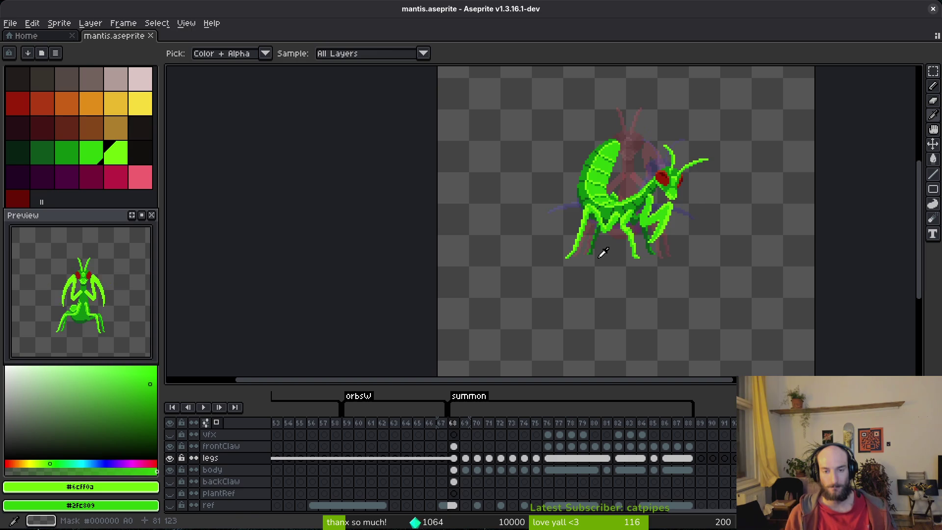
key(period)
key(period)
key(period)
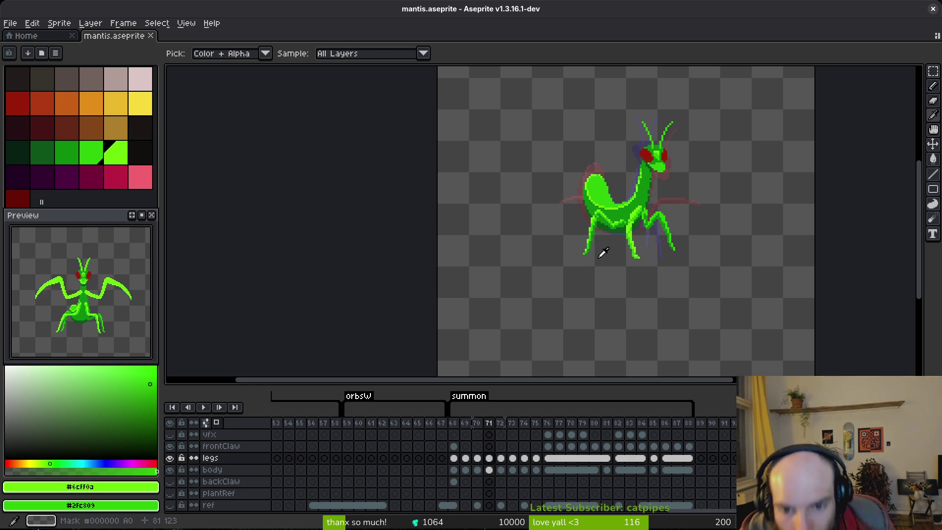
key(b)
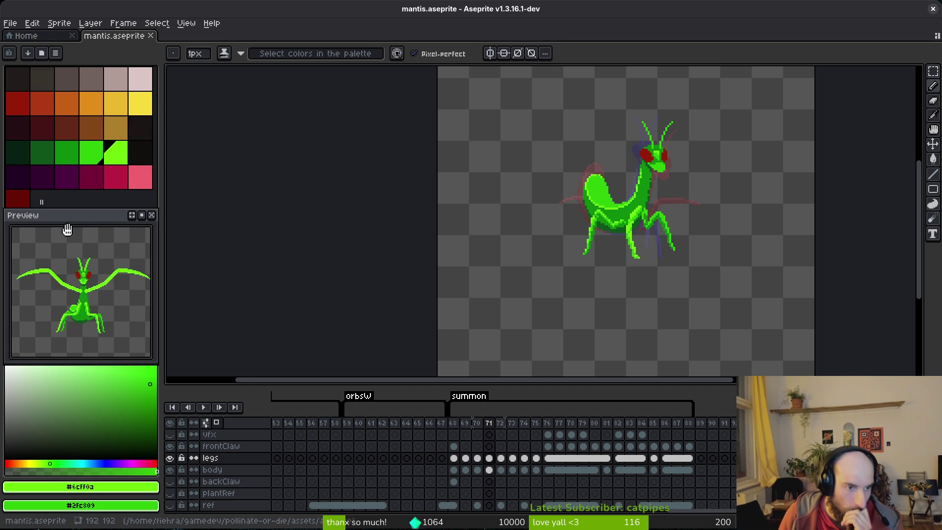
drag(90, 311, 90, 333)
scroll(98, 334, down, 2)
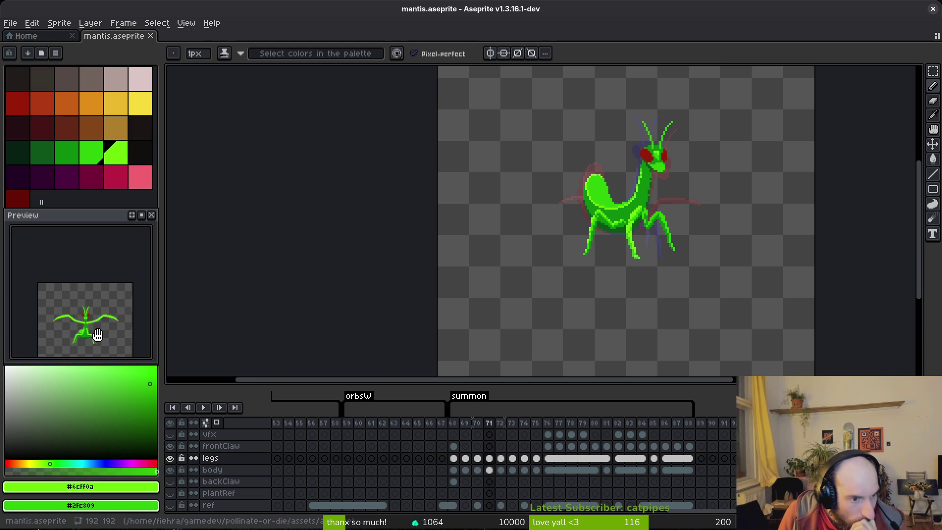
scroll(97, 335, up, 2)
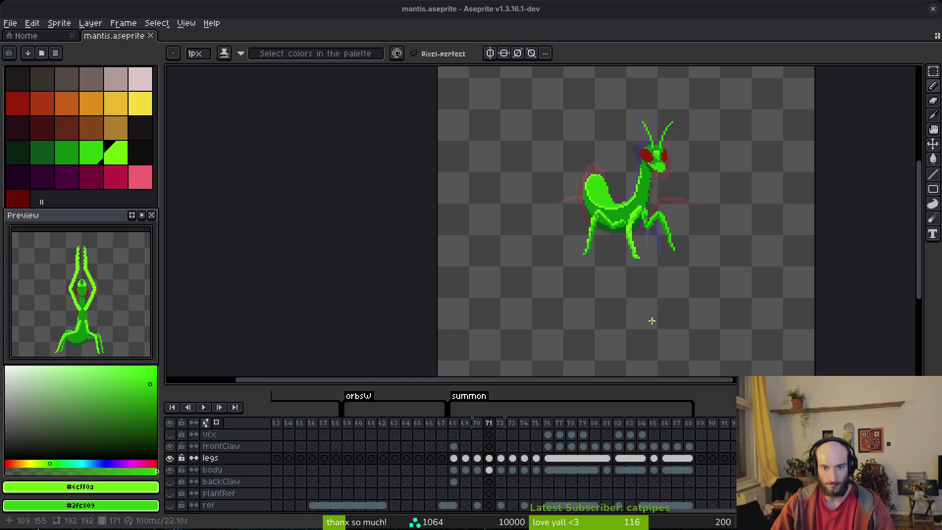
Step: Flip through summon frames 68–77 to compare the front leg
key(i)
key(Right)
key(Right)
key(Right)
key(Left)
key(Left)
key(Left)
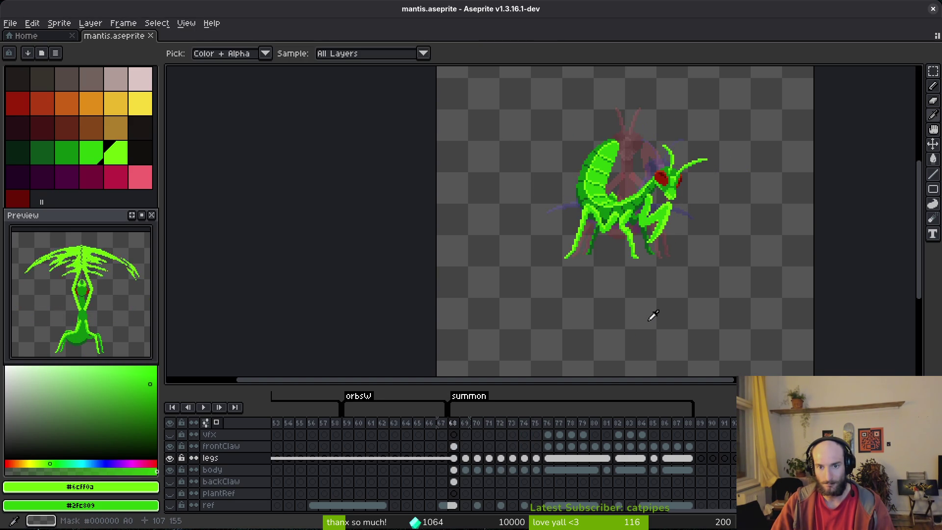
key(Right)
key(Right)
key(Right)
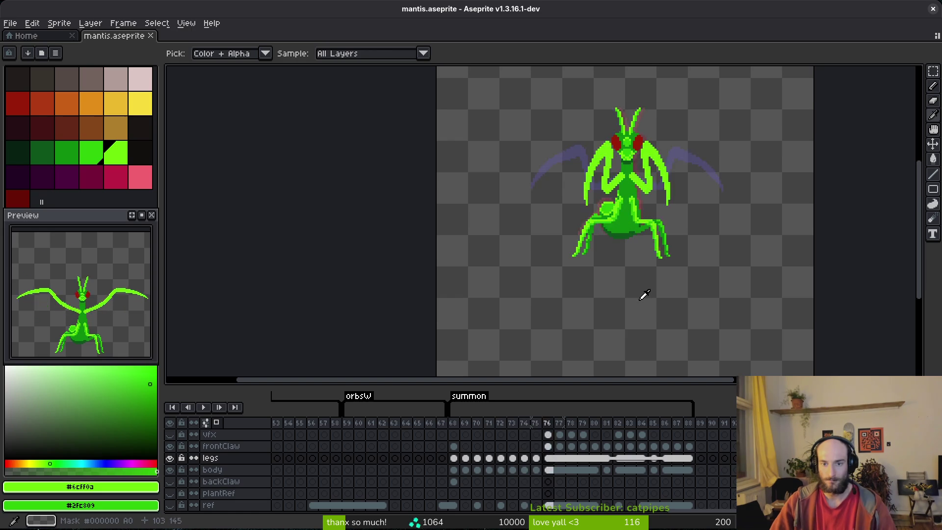
key(Left)
key(Left)
key(Left)
key(b)
scroll(623, 248, up, 3)
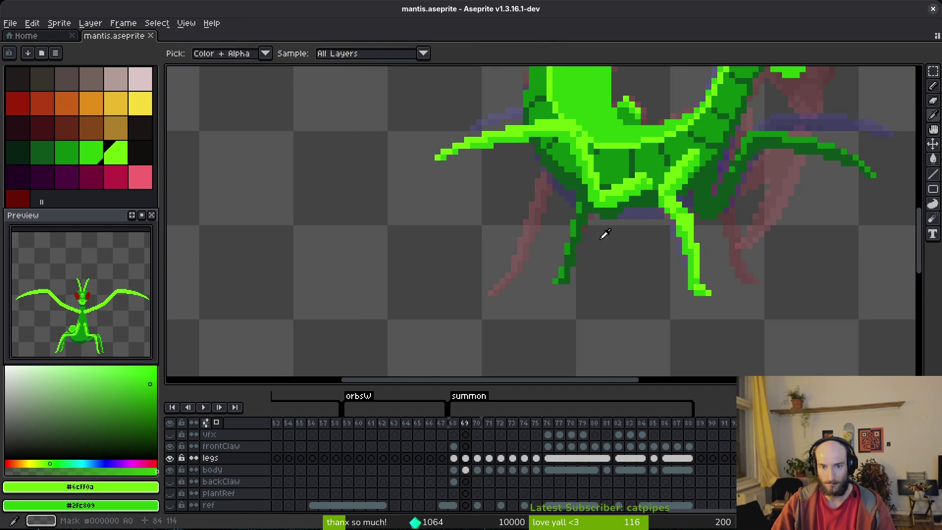
Step: Freehand-select the front leg and nudge the small joint piece down one pixel on frame 70
key(shift+w)
drag(616, 205, 610, 207)
key(Right)
scroll(624, 263, down, 3)
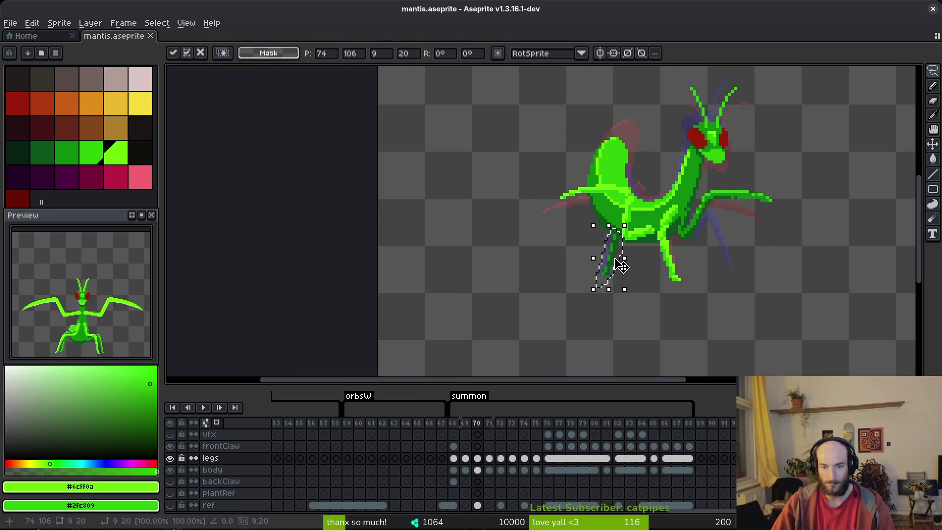
key(i)
key(Left)
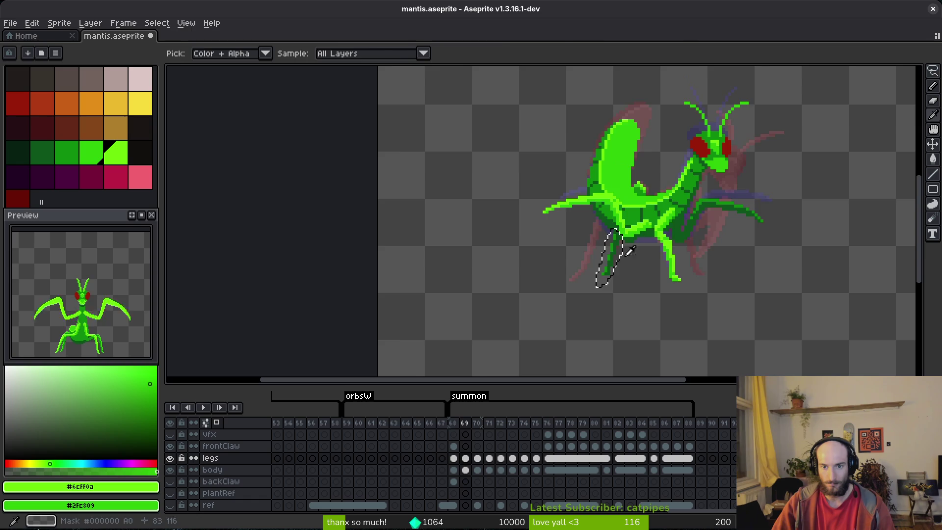
key(shift+w)
scroll(613, 245, up, 3)
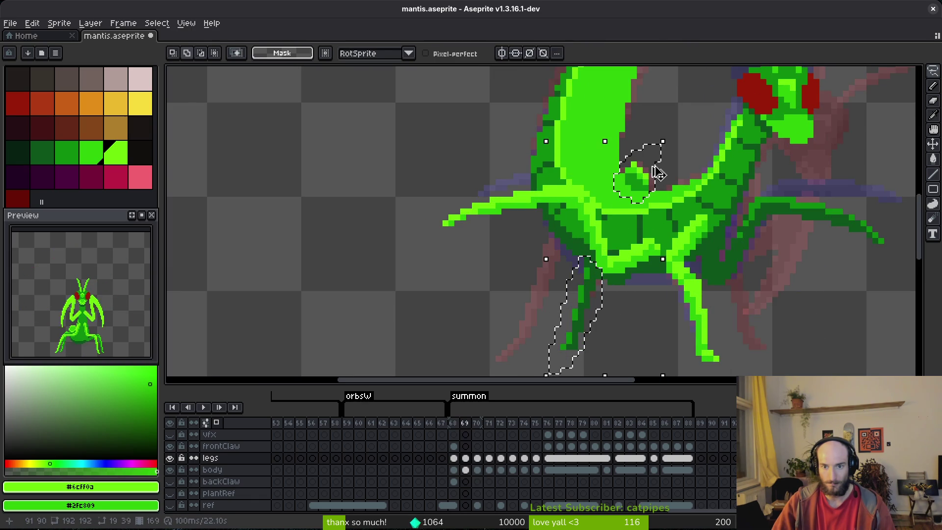
key(Right)
key(Return)
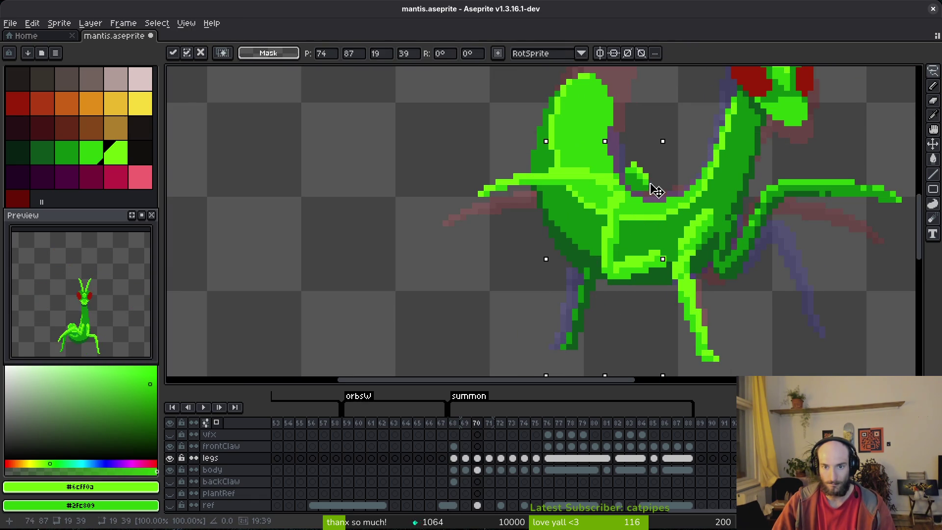
drag(637, 144, 657, 187)
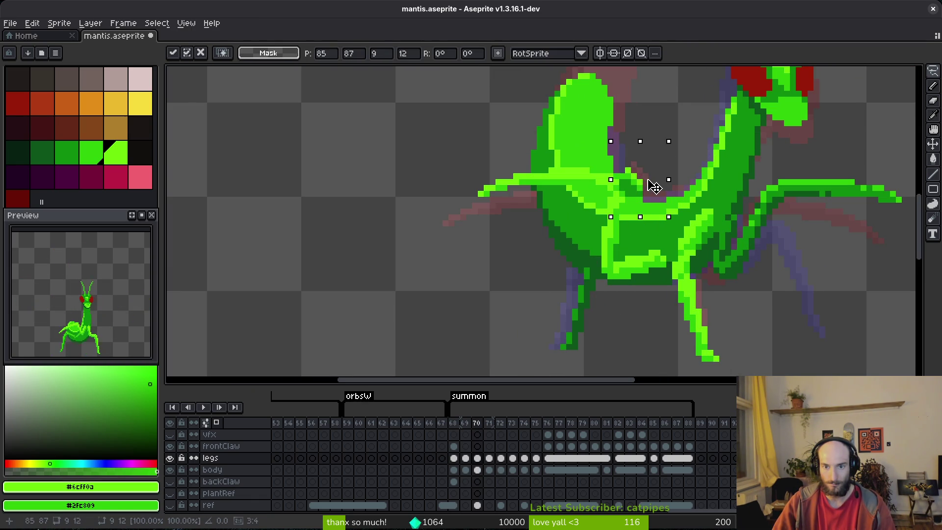
key(Return)
Step: Pick the darker body green #2fc809 and save the sprite
scroll(658, 194, up, 2)
key(b)
alt+click(644, 186)
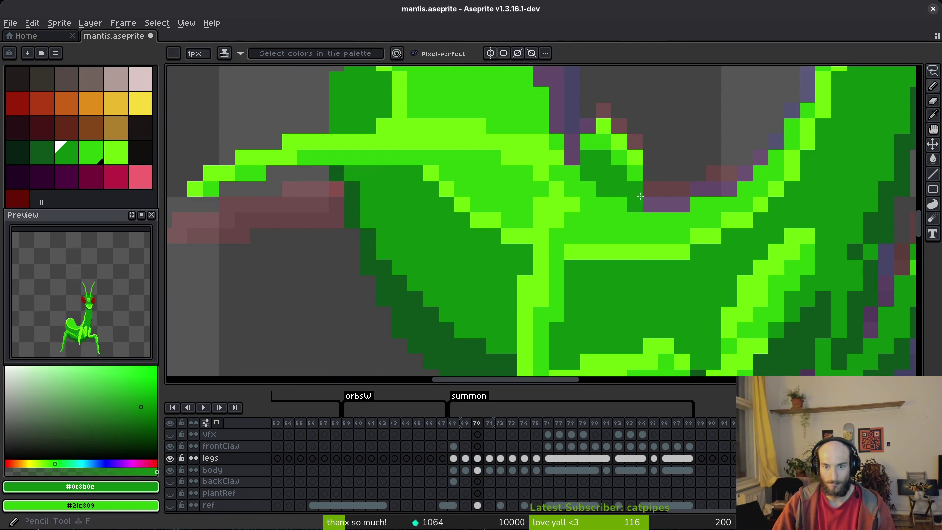
scroll(672, 176, down, 5)
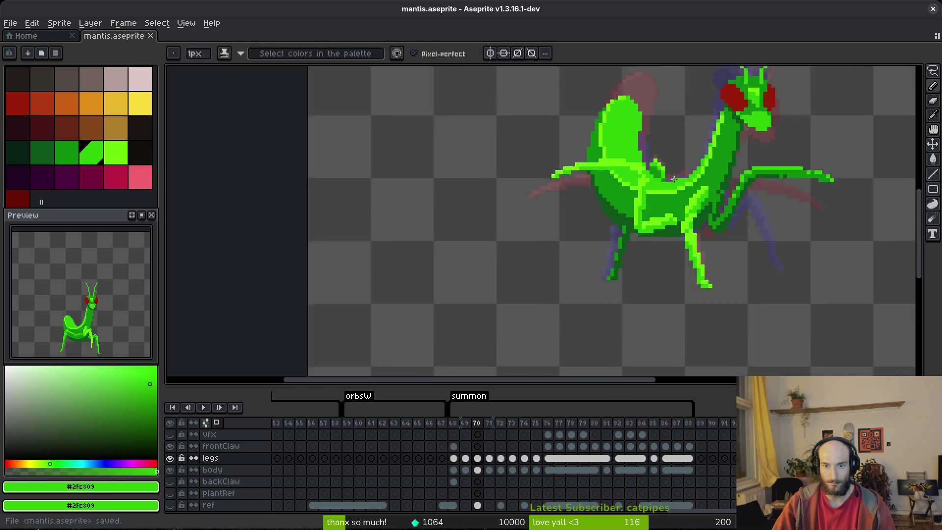
key(ctrl+s)
Step: Rectangle-select the small joint patch, transform it with RotSprite, and save mantis.aseprite
scroll(683, 195, up, 5)
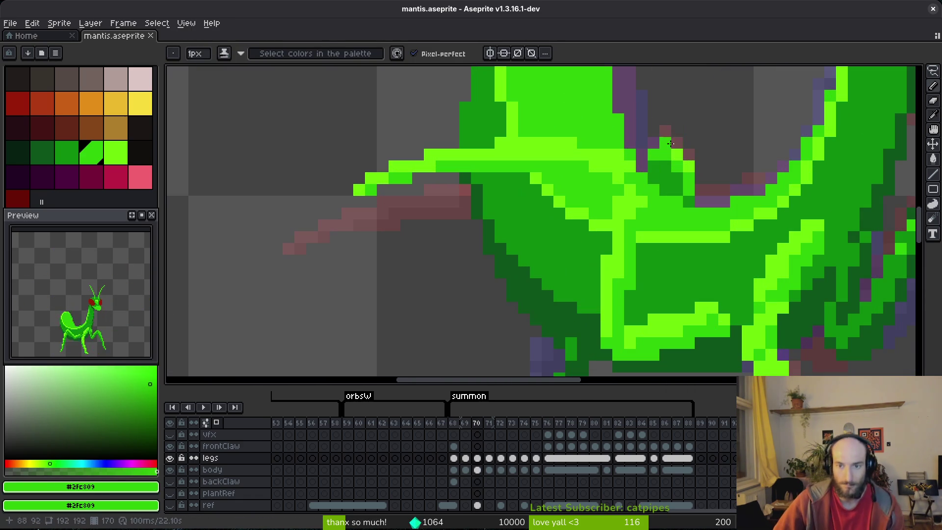
key(m)
mouse_move(648, 115)
mouse_down()
mouse_move(710, 185)
mouse_move(721, 179)
mouse_up()
key(Return)
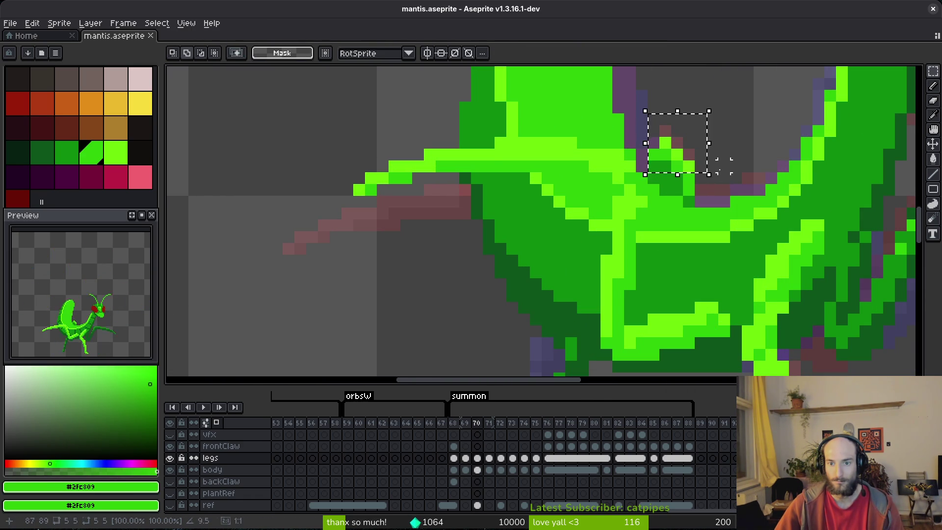
scroll(687, 166, up, 2)
click(644, 157)
key(Return)
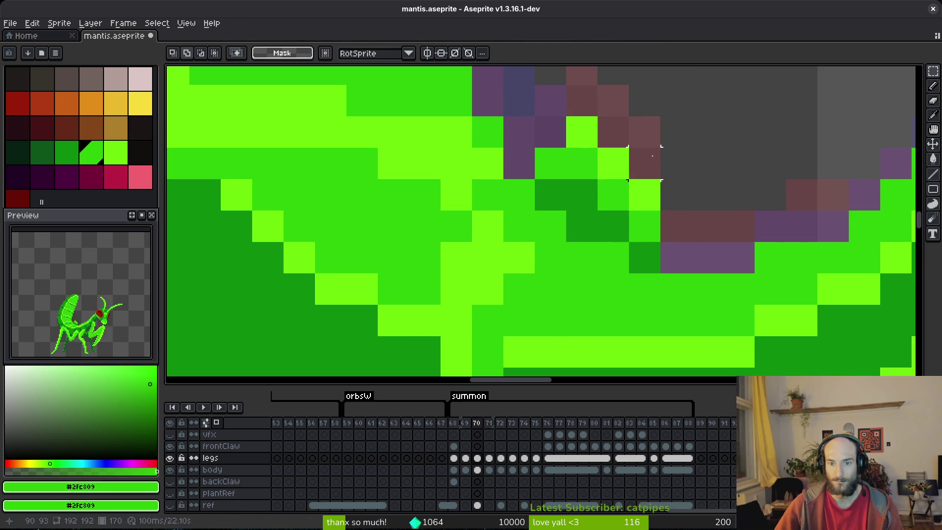
scroll(642, 147, down, 5)
key(i)
key(ctrl+s)
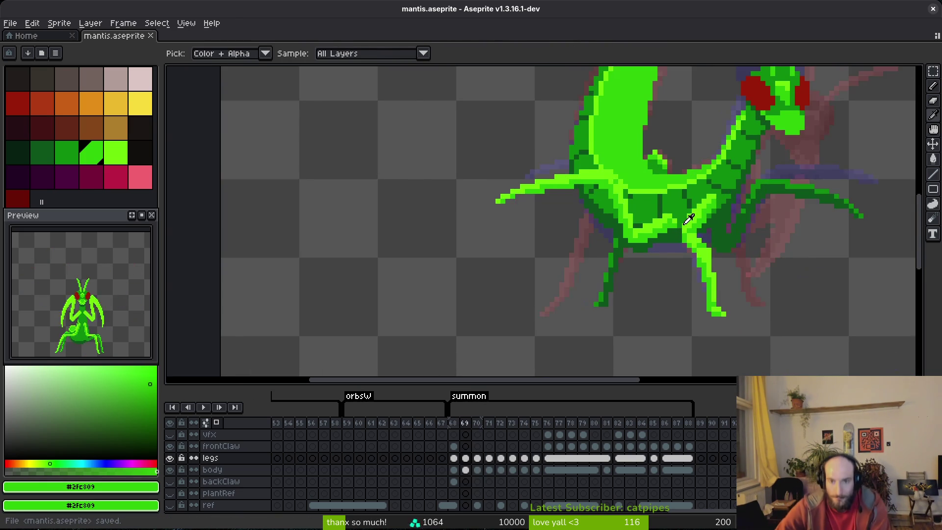
Step: Restore then drop the joint selection and recentre the view on the mantis
key(ctrl+z)
key(m)
key(ctrl+d)
drag(678, 207, 496, 285)
scroll(490, 287, up, 2)
key(i)
scroll(481, 225, down, 2)
scroll(481, 225, down, 1)
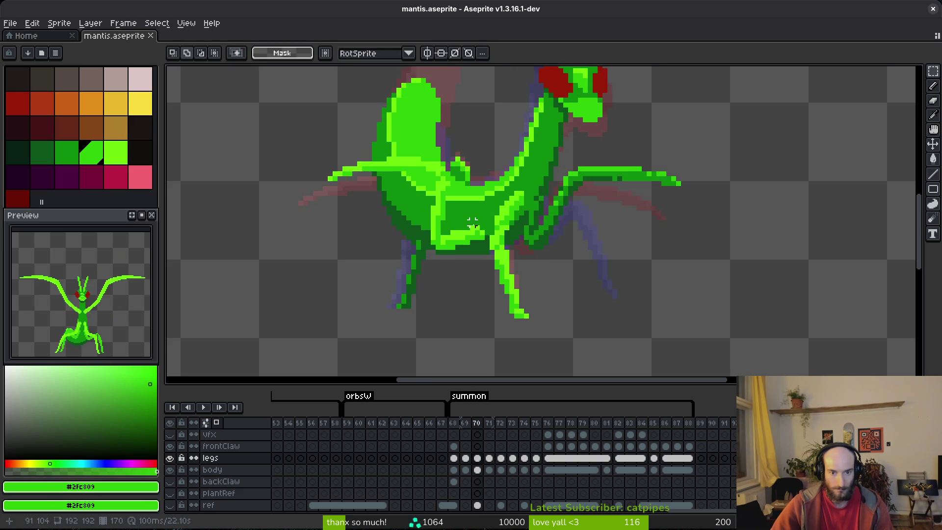
Step: Step through summon frames 68–70 to reach frame 71
key(period)
scroll(479, 231, down, 1)
key(comma)
key(comma)
key(comma)
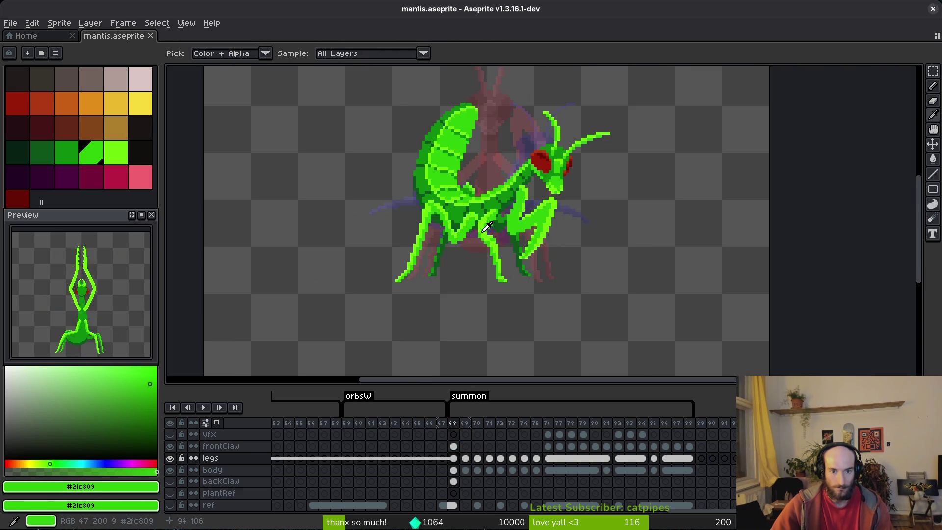
key(period)
key(period)
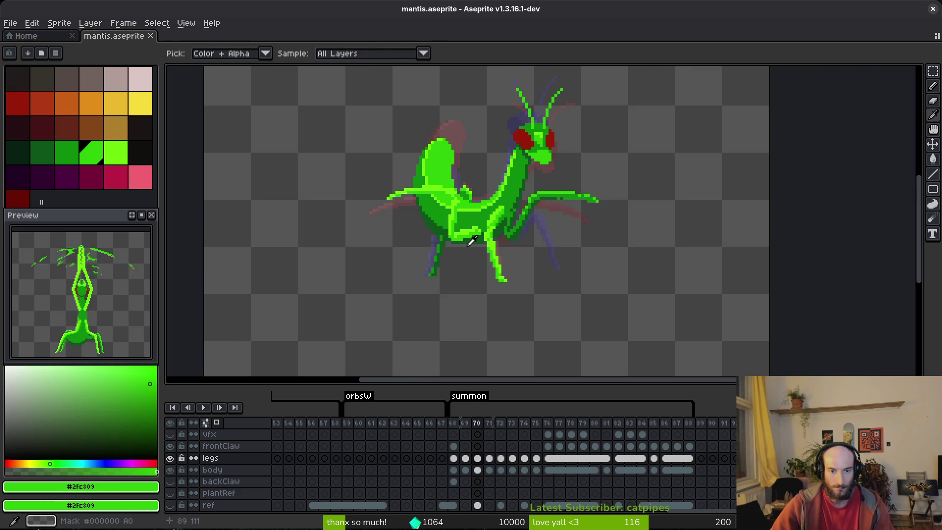
key(period)
scroll(486, 226, up, 3)
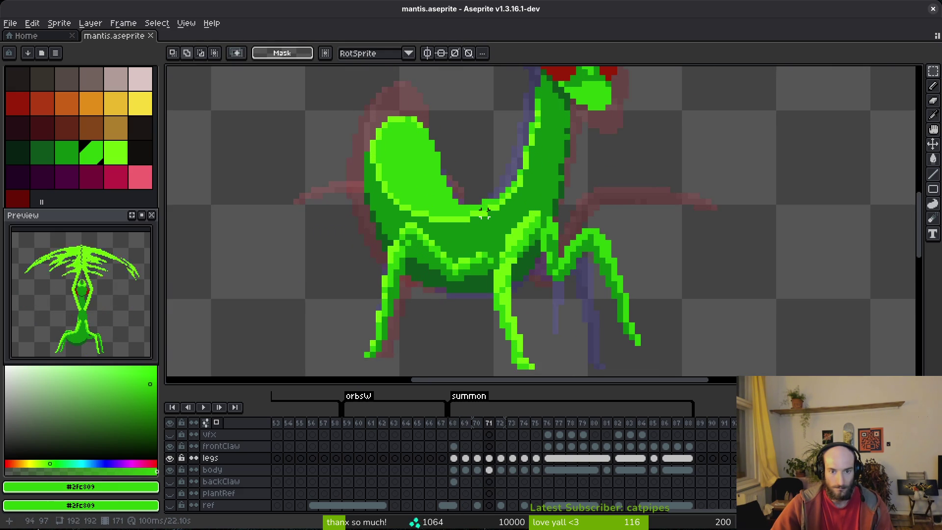
Step: Eyedrop the body's dark green #0c8b0c and paint a pixel at the leg joint
key(i)
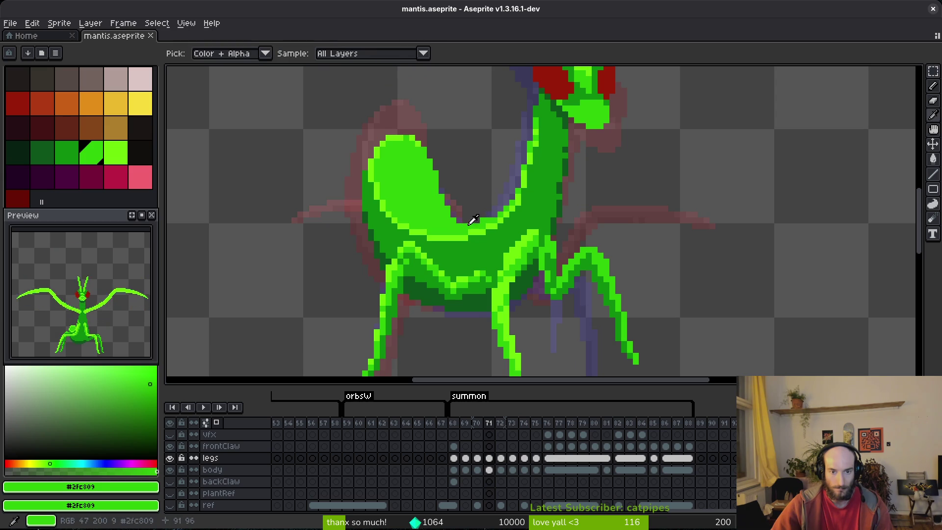
click(475, 224)
key(b)
scroll(487, 218, up, 2)
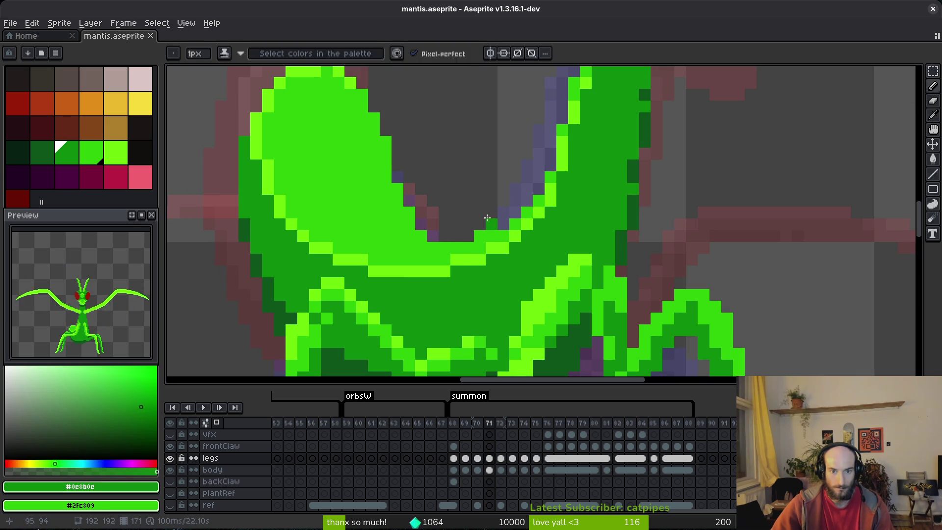
scroll(510, 263, down, 3)
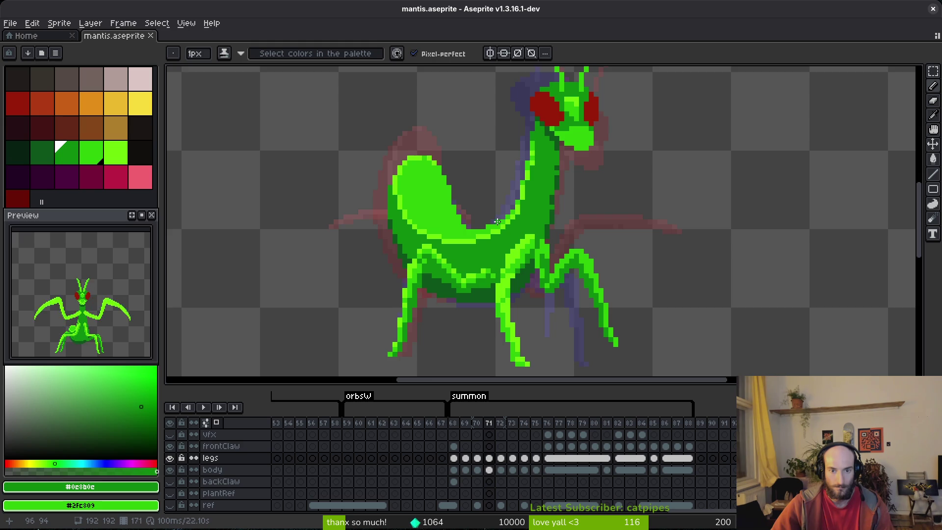
scroll(497, 222, up, 3)
click(493, 197)
Step: Add dark-green joint pixels, undoing the stray diagonal stroke
click(489, 200)
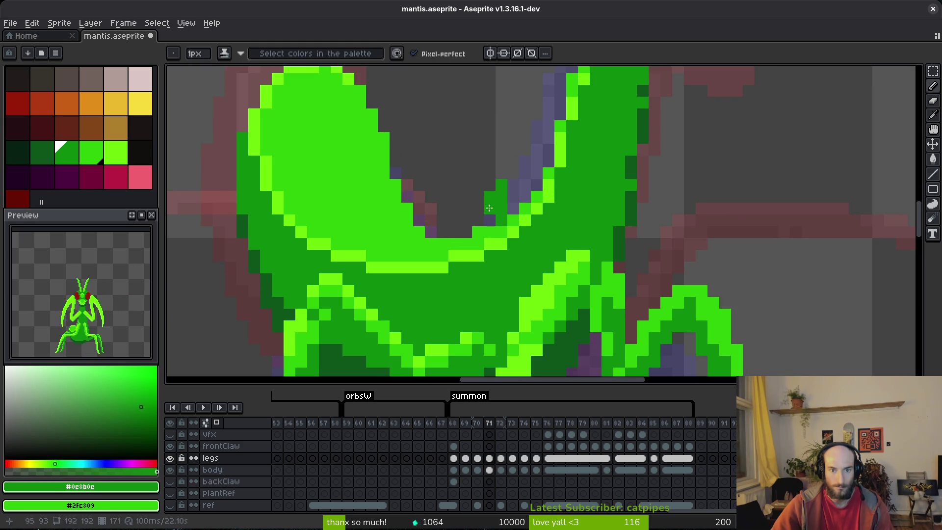
drag(479, 185, 395, 138)
click(429, 171)
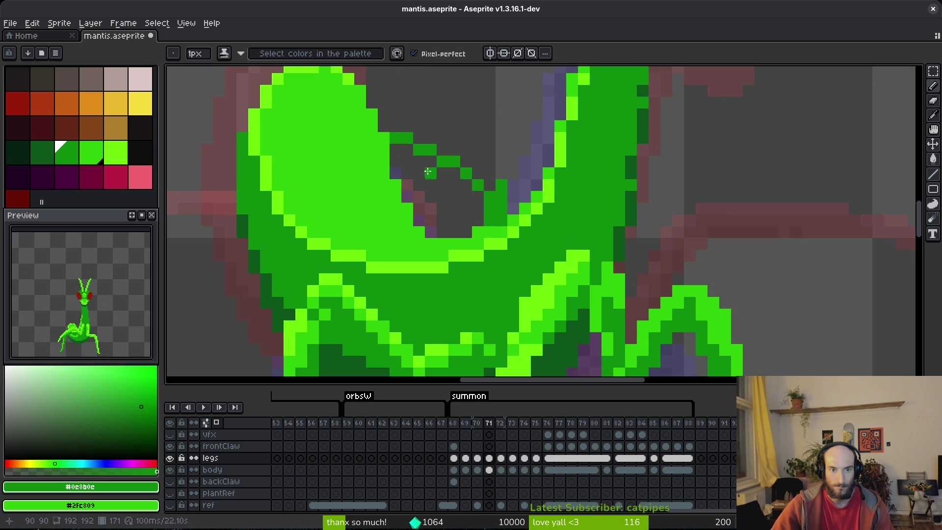
key(ctrl+z)
scroll(423, 168, down, 4)
key(ctrl+z)
scroll(480, 246, up, 3)
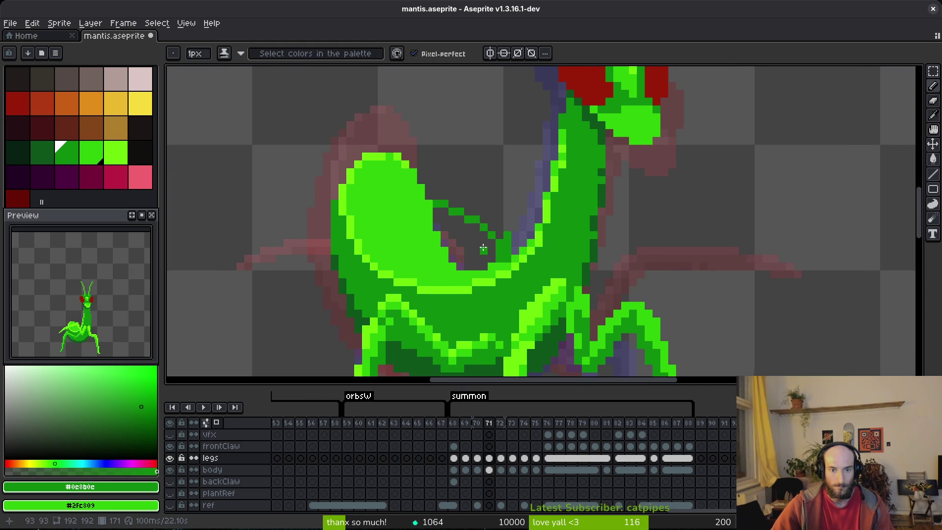
Step: Fill the joint in dark green and erase the green patch between the two limbs
mouse_move(498, 243)
mouse_down()
mouse_move(436, 221)
mouse_move(517, 229)
mouse_move(492, 241)
mouse_up()
scroll(443, 225, up, 3)
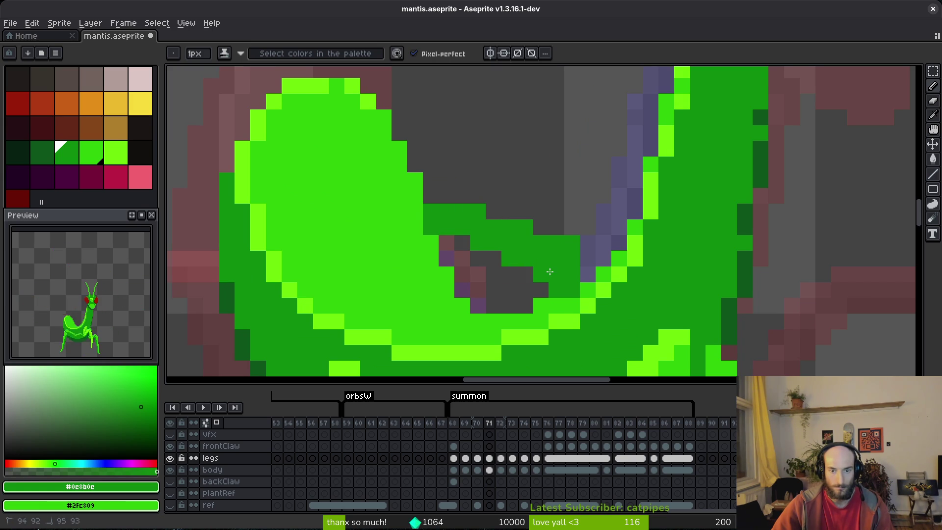
scroll(538, 257, down, 5)
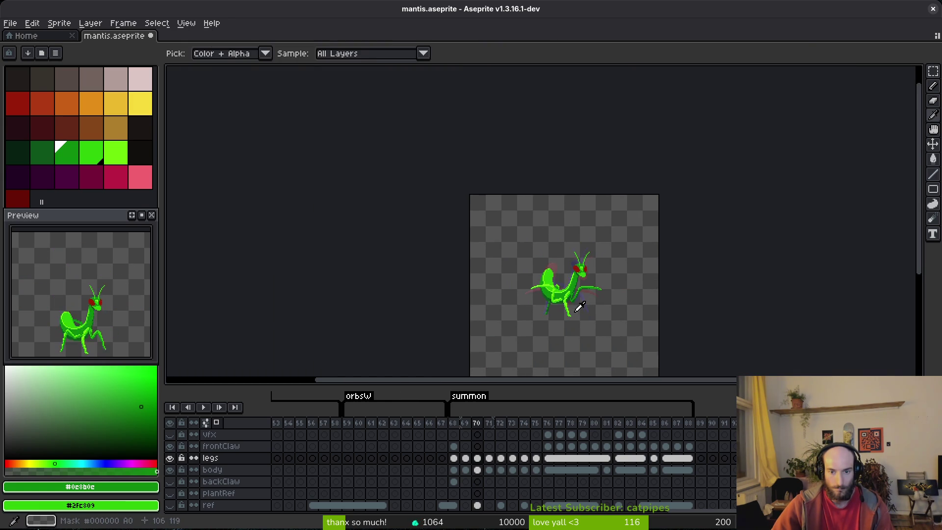
scroll(562, 306, up, 4)
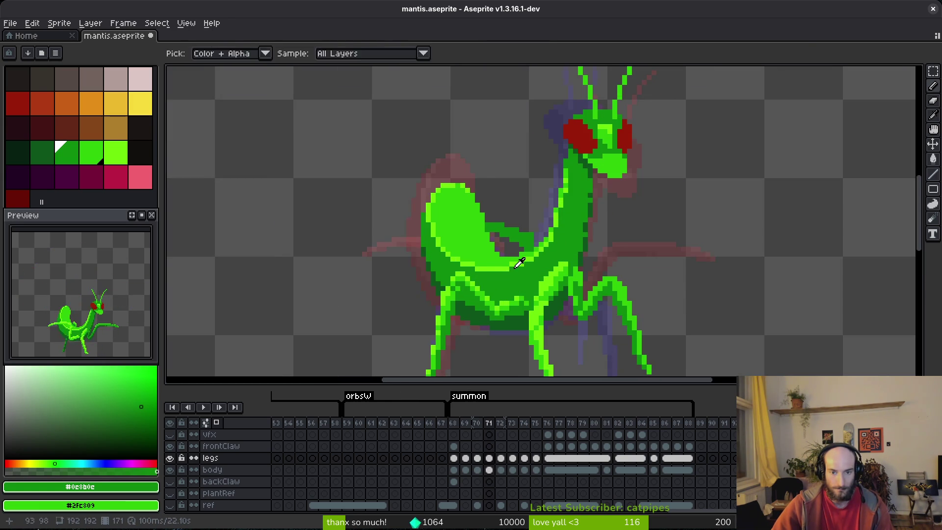
scroll(588, 245, up, 3)
key(e)
mouse_move(592, 240)
mouse_down()
mouse_move(608, 255)
mouse_move(544, 270)
mouse_move(546, 279)
mouse_move(522, 277)
mouse_up()
key(b)
key(ctrl+z)
Step: Draw the green joint bump, extend its top edge left, and fill the surrounding gaps
click(513, 303)
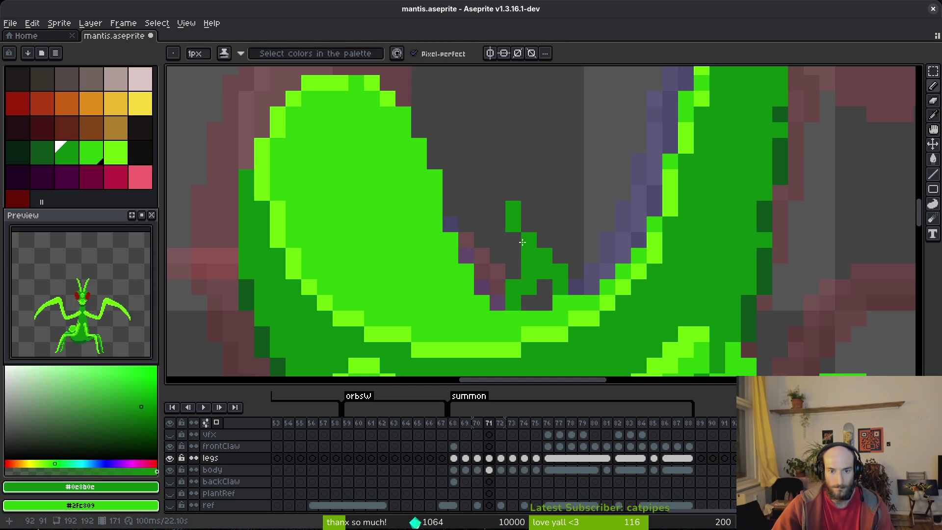
drag(545, 261, 529, 240)
key(ctrl+z)
click(528, 240)
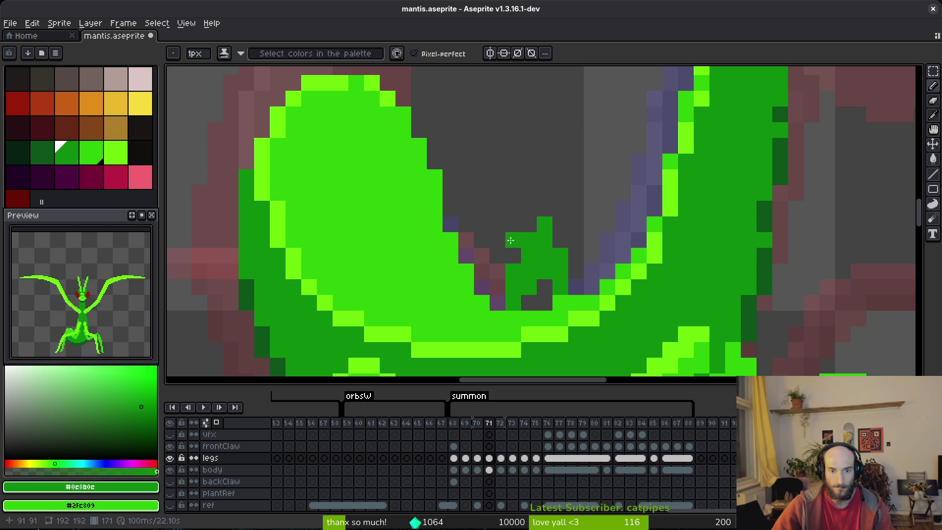
drag(521, 224, 472, 225)
click(481, 240)
click(513, 224)
click(466, 255)
click(497, 240)
click(478, 269)
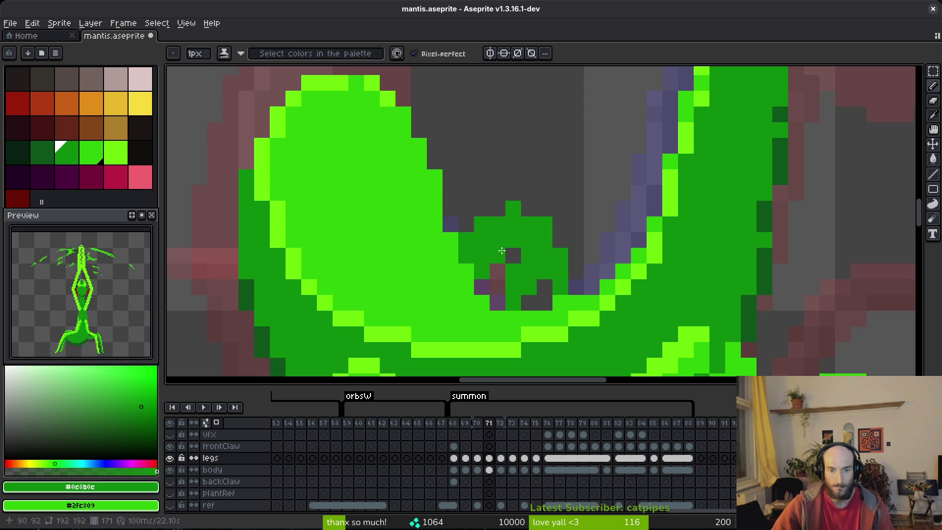
Step: Fill the remaining dark and grey gaps around the bump and save
drag(527, 273, 533, 295)
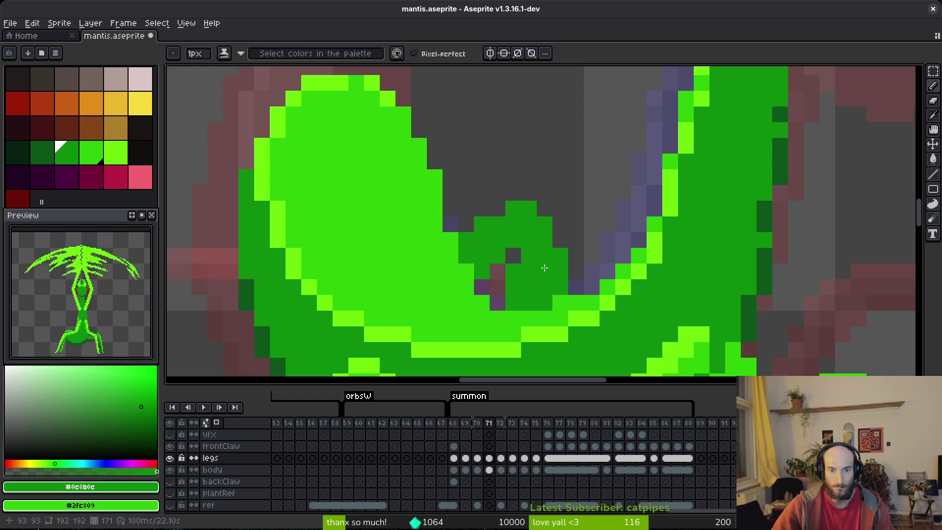
drag(559, 240, 555, 227)
click(573, 255)
click(575, 271)
click(496, 302)
scroll(571, 289, down, 5)
scroll(571, 288, up, 4)
key(ctrl+s)
Step: Add dark green along the bump's upper-left edge, recolour the brown pixel cluster, and save
scroll(542, 274, down, 4)
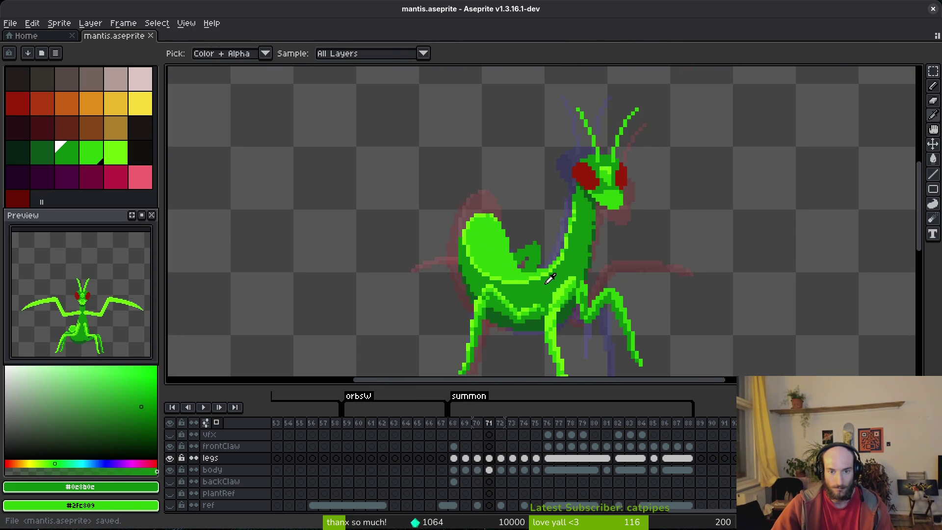
scroll(531, 267, up, 4)
click(522, 208)
click(499, 219)
click(471, 232)
key(g)
click(498, 268)
key(ctrl+s)
scroll(530, 268, down, 4)
key(i)
key(b)
scroll(542, 260, up, 4)
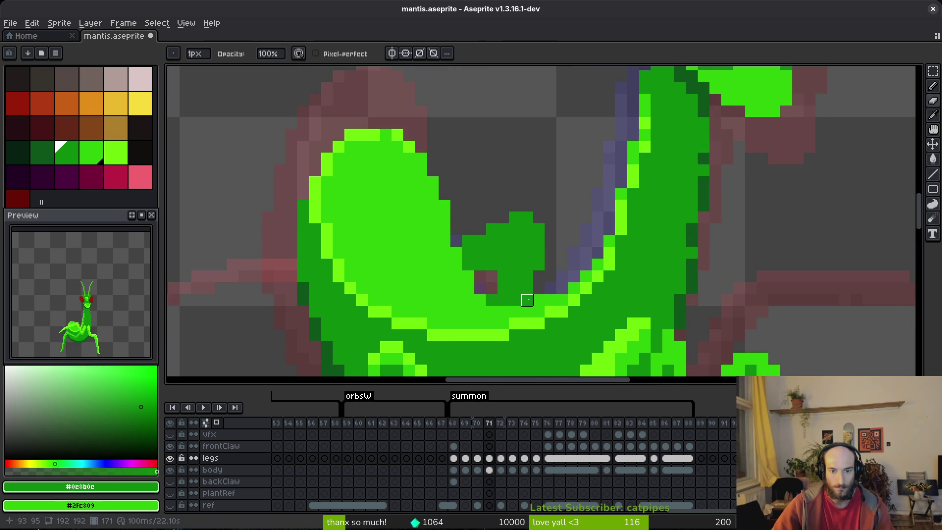
key(ctrl+s)
Step: Paint another pixel on the joint blob and save again
scroll(562, 265, down, 4)
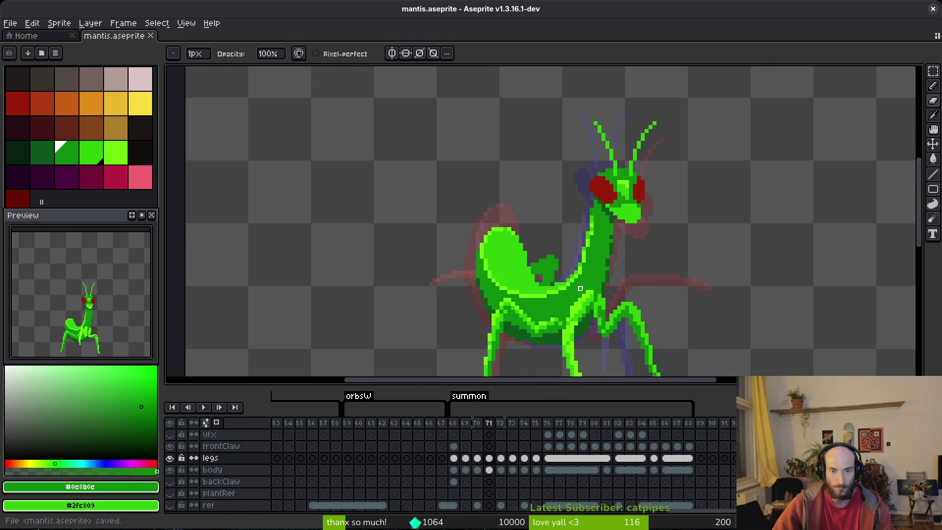
scroll(507, 306, up, 5)
key(b)
scroll(507, 307, down, 3)
scroll(525, 302, up, 2)
key(e)
click(533, 276)
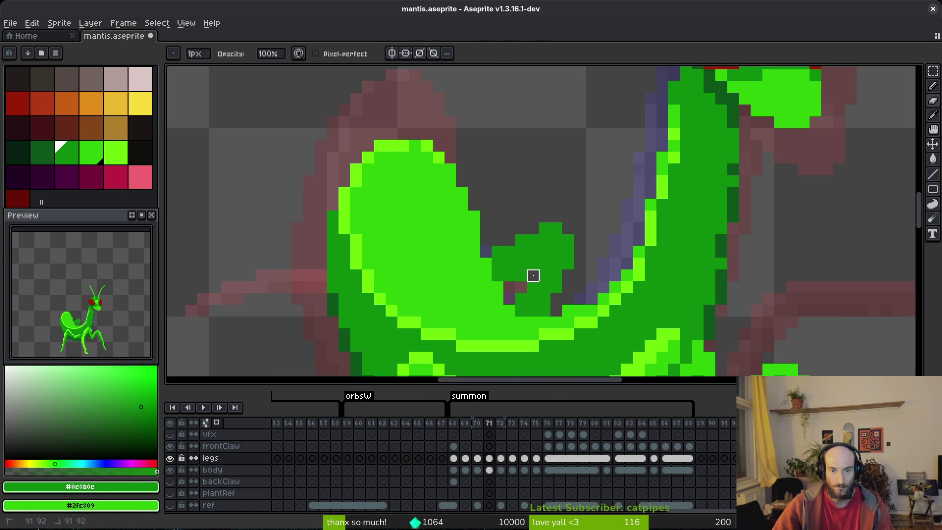
key(ctrl+s)
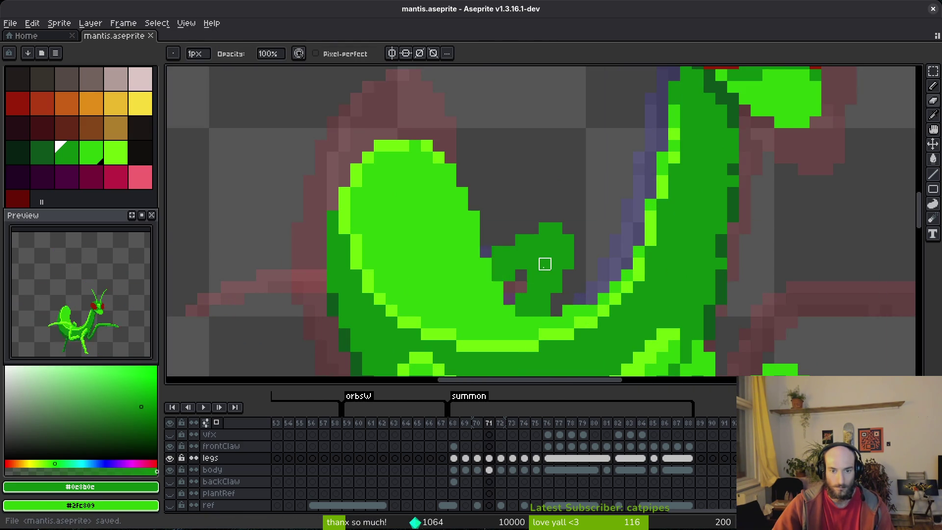
scroll(571, 295, down, 6)
scroll(562, 291, up, 6)
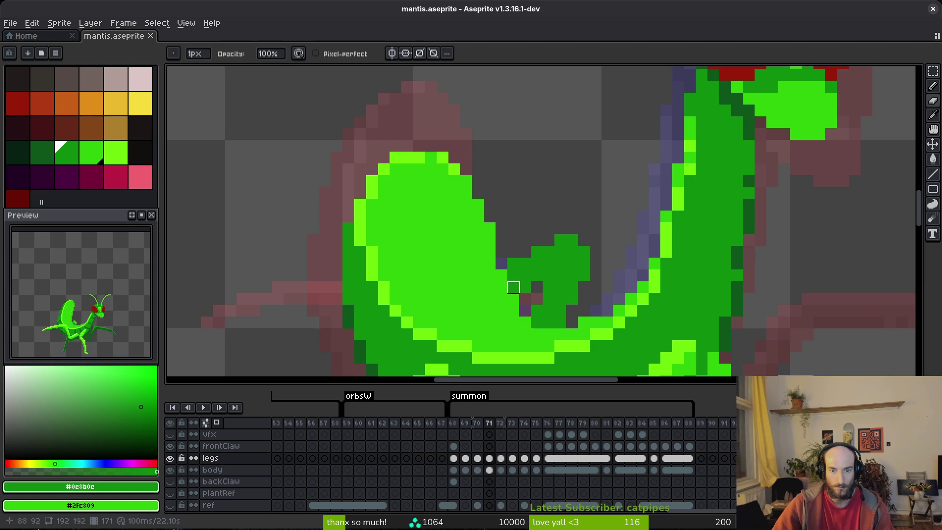
scroll(545, 235, down, 3)
Step: Highlight the blob's top and right edge in light and lime green
alt+click(553, 267)
click(545, 187)
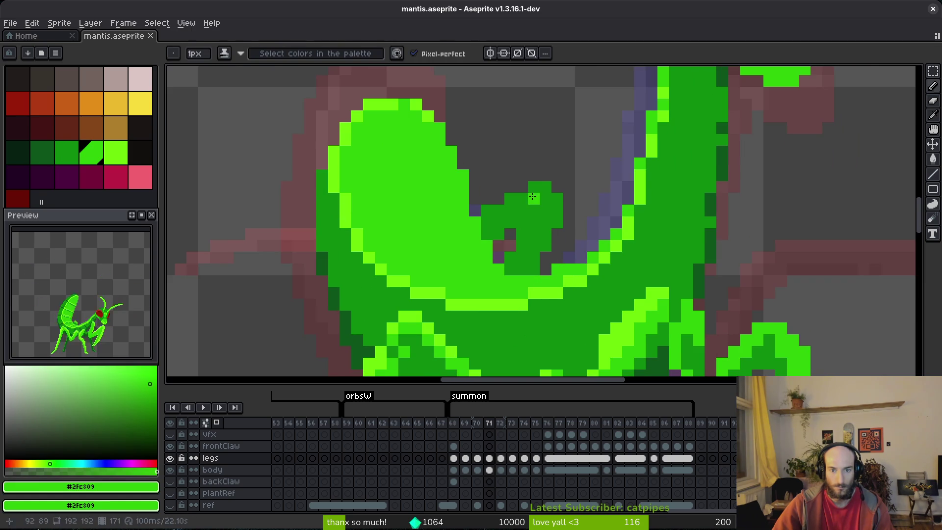
drag(544, 187, 557, 217)
click(537, 186)
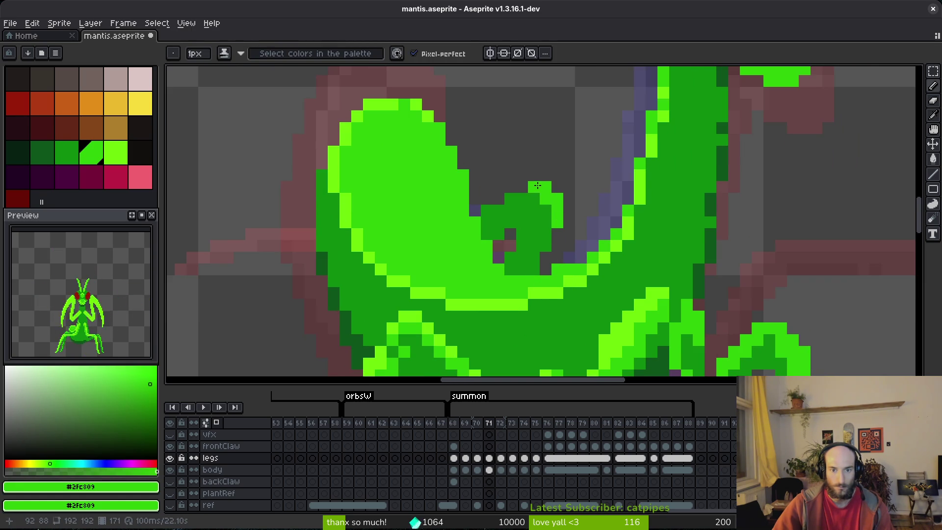
click(487, 210)
alt+click(516, 197)
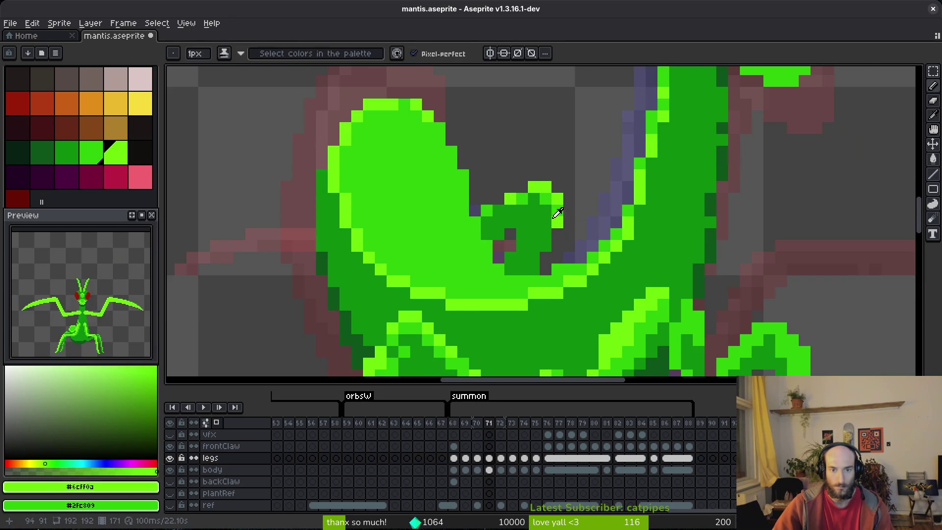
Step: Re-pick the mid green #2fc809 and light green from the sprite, then save
alt+click(542, 195)
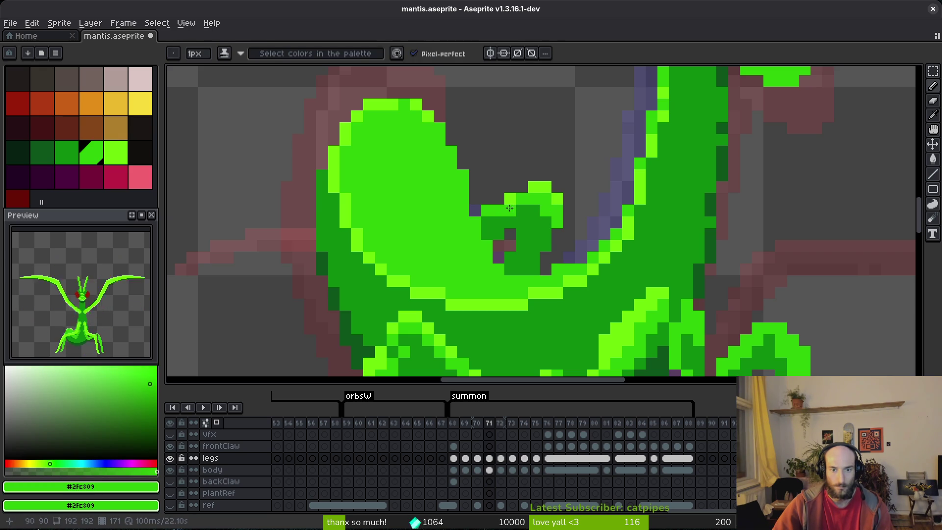
alt+click(501, 204)
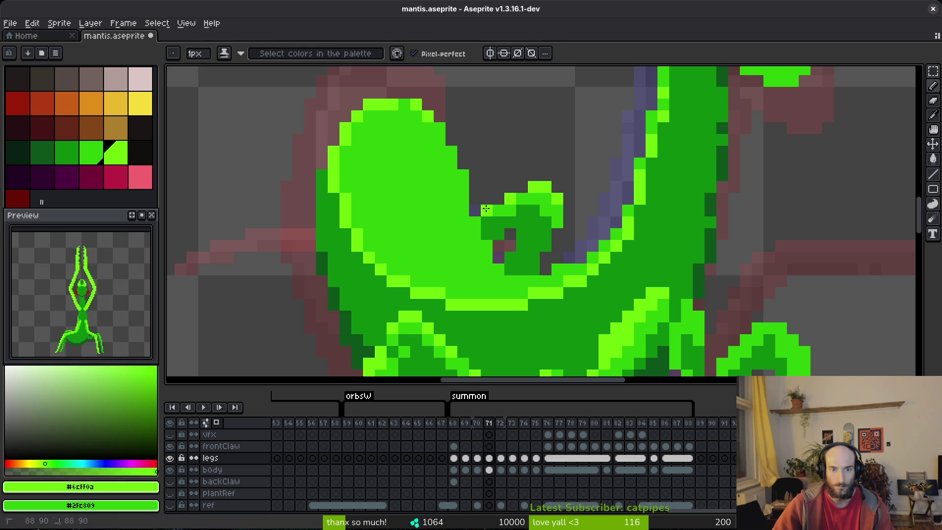
scroll(486, 208, down, 5)
scroll(530, 207, up, 4)
alt+click(531, 207)
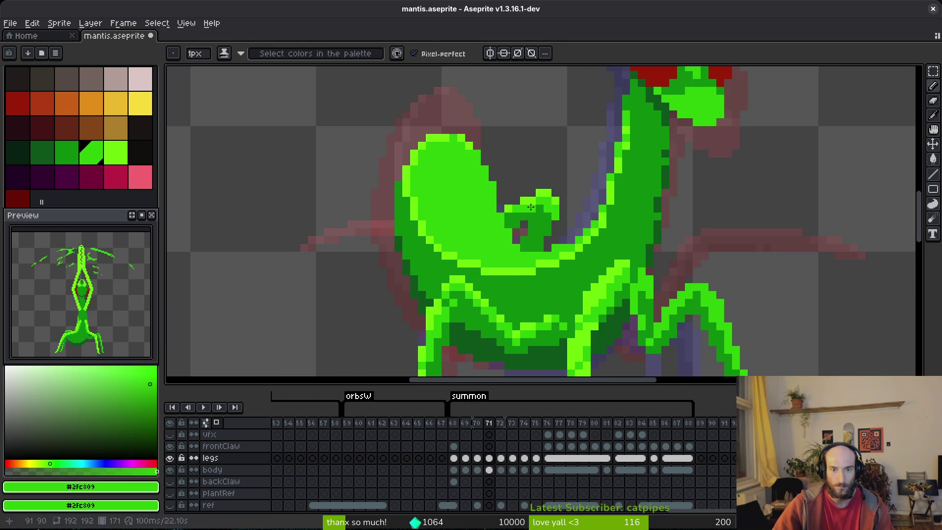
scroll(574, 238, down, 5)
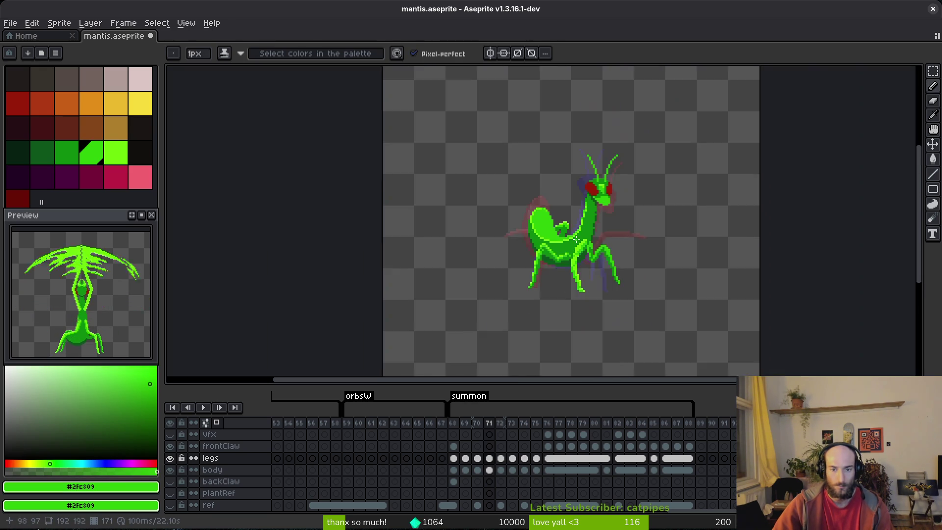
scroll(575, 238, up, 5)
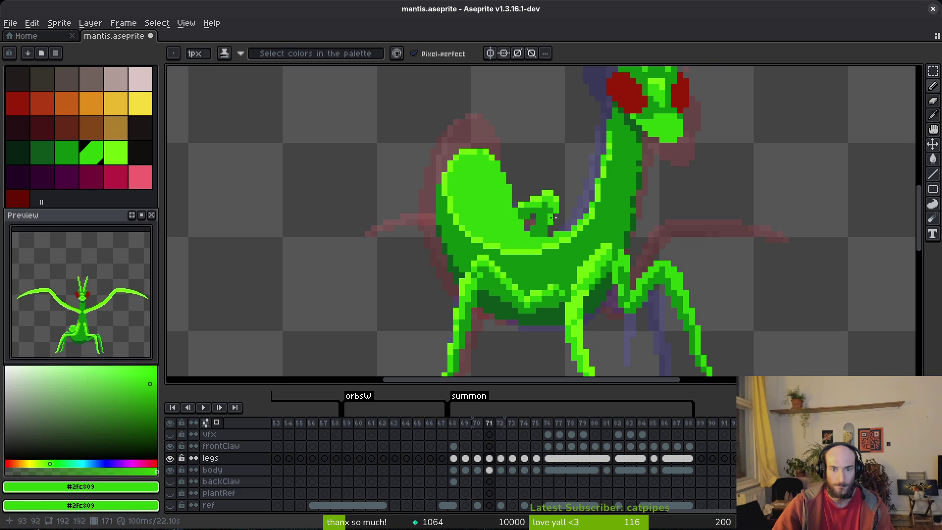
scroll(546, 229, down, 2)
key(ctrl+s)
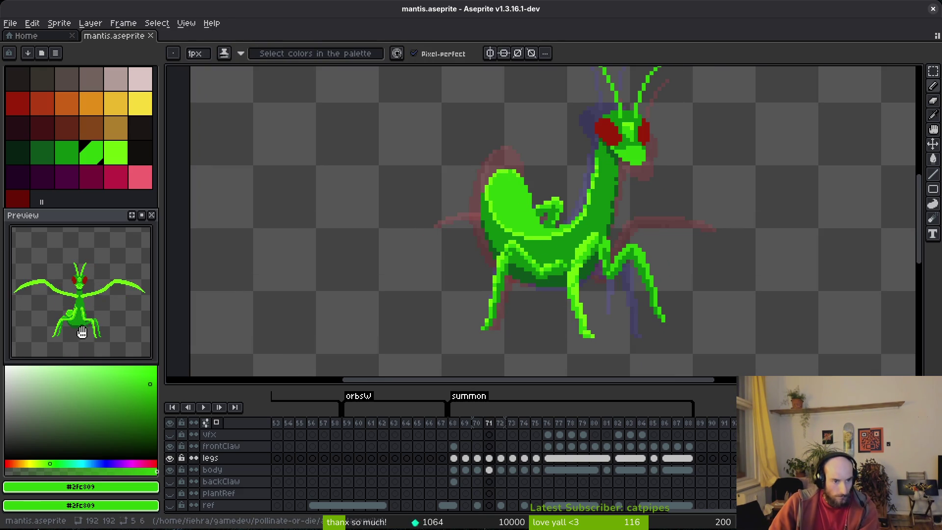
scroll(89, 335, up, 3)
Step: Flip between frames 70 and 71 to compare, then lasso-select the small hook
key(Left)
key(alt)
key(Right)
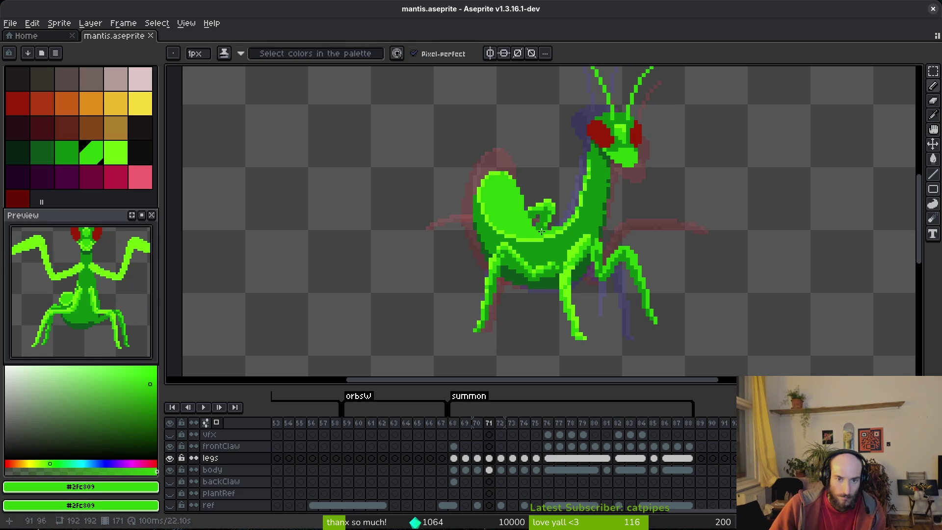
key(Left)
key(alt)
key(Right)
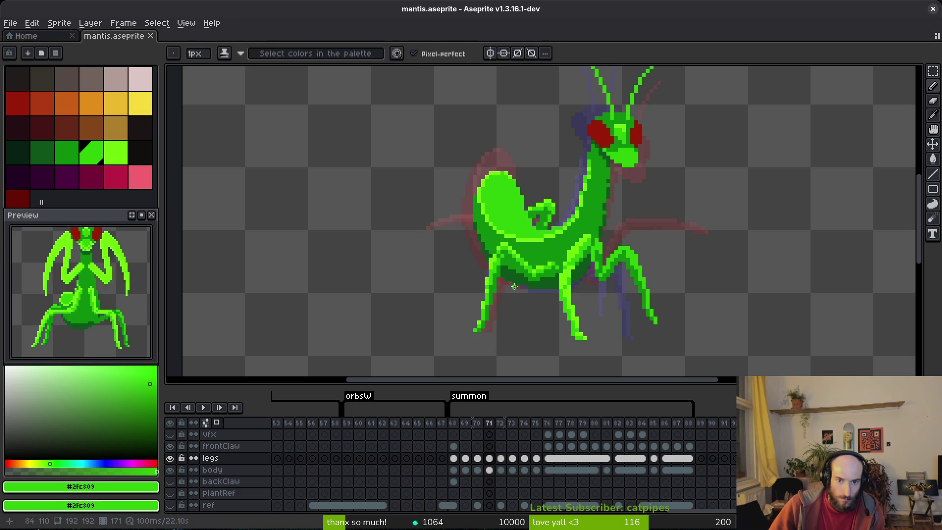
scroll(562, 225, up, 3)
key(q)
drag(531, 127, 465, 161)
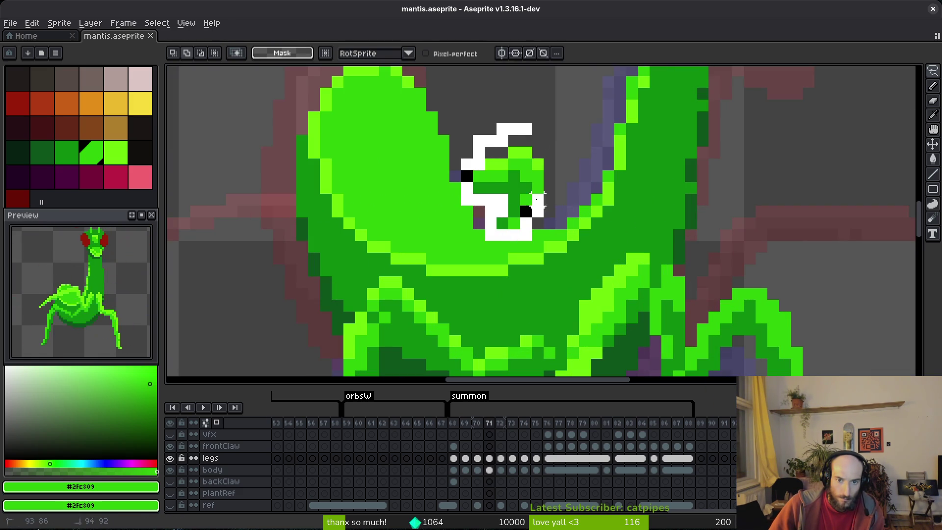
Step: Shift the selected hook up and right and reshade its pixels in light and dark green
drag(522, 186, 533, 182)
key(ctrl+d)
alt+click(497, 174)
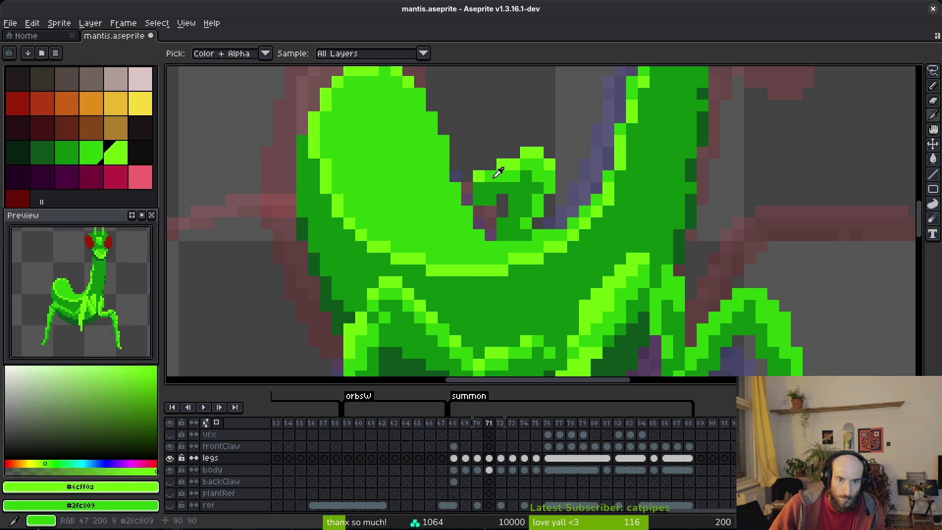
click(469, 181)
alt+click(470, 189)
click(470, 197)
alt+click(498, 165)
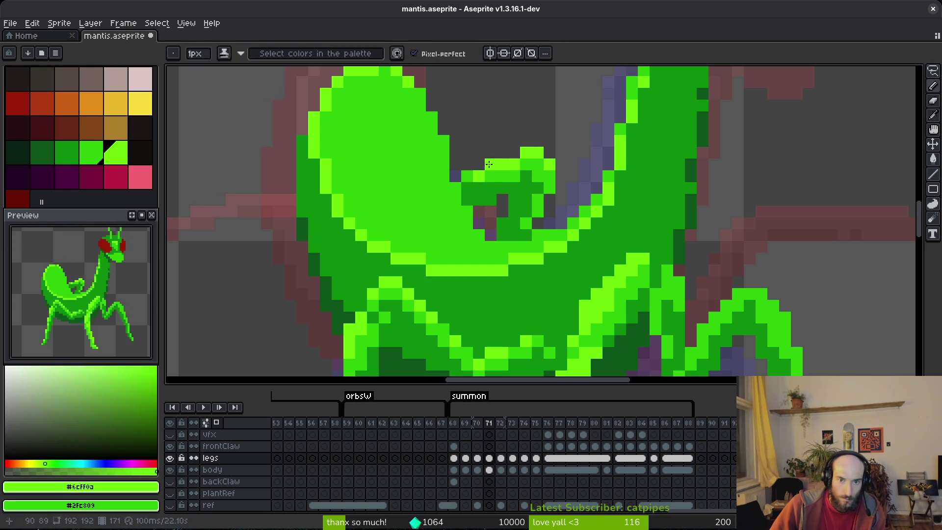
click(526, 176)
Step: Save mantis.aseprite with the reshaded hook
scroll(526, 176, down, 3)
key(ctrl+s)
scroll(518, 202, up, 2)
key(b)
key(ctrl+s)
scroll(548, 202, down, 3)
scroll(547, 202, up, 2)
key(ctrl+s)
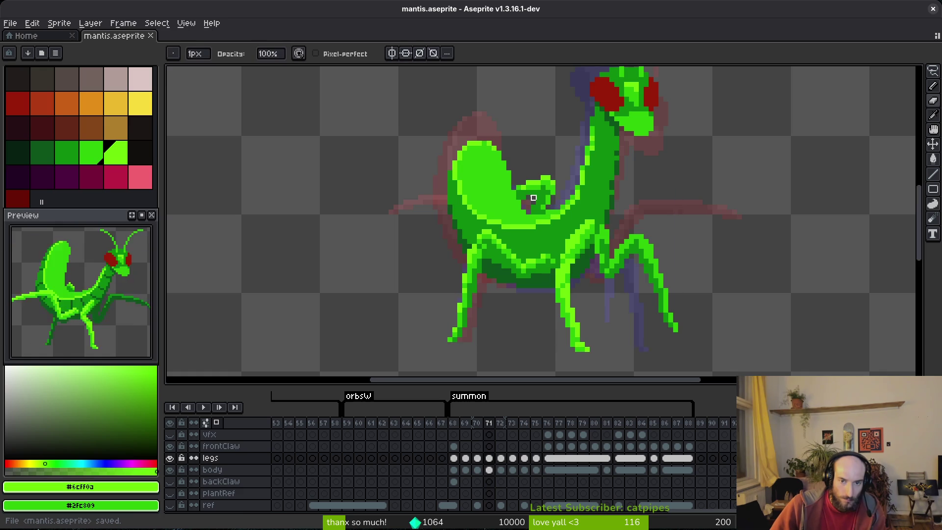
scroll(548, 202, down, 3)
scroll(564, 221, up, 2)
key(ctrl+s)
key(alt)
scroll(563, 219, up, 5)
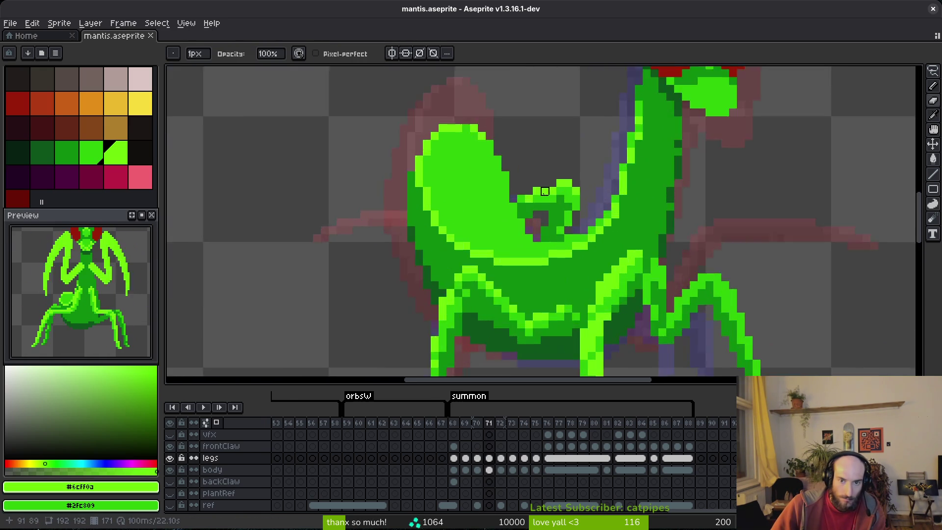
Step: Rectangle-select the hook pixels and move them further up and right
key(m)
mouse_move(481, 201)
mouse_down()
mouse_move(505, 220)
mouse_move(564, 211)
mouse_move(583, 194)
mouse_up()
drag(526, 182, 545, 163)
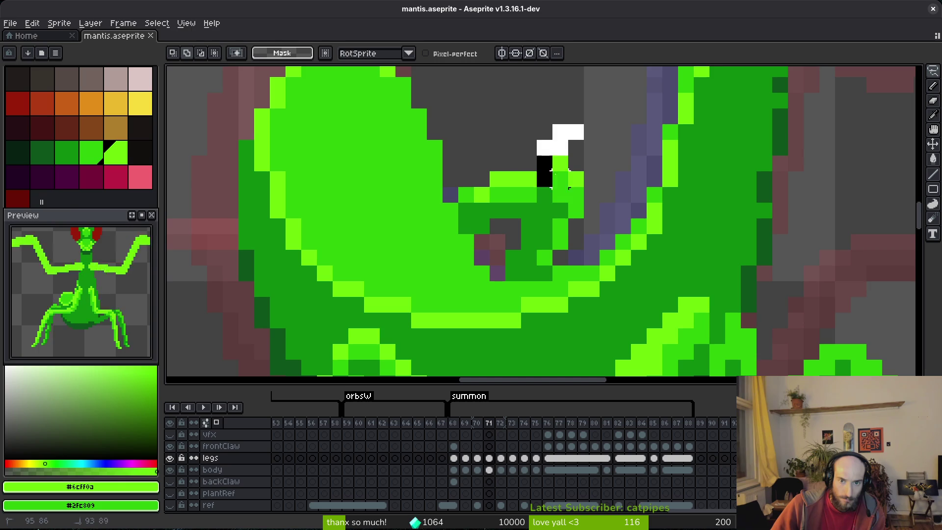
mouse_move(575, 227)
mouse_down()
mouse_move(567, 178)
mouse_move(576, 194)
mouse_up()
key(Escape)
scroll(575, 195, down, 3)
scroll(575, 206, up, 3)
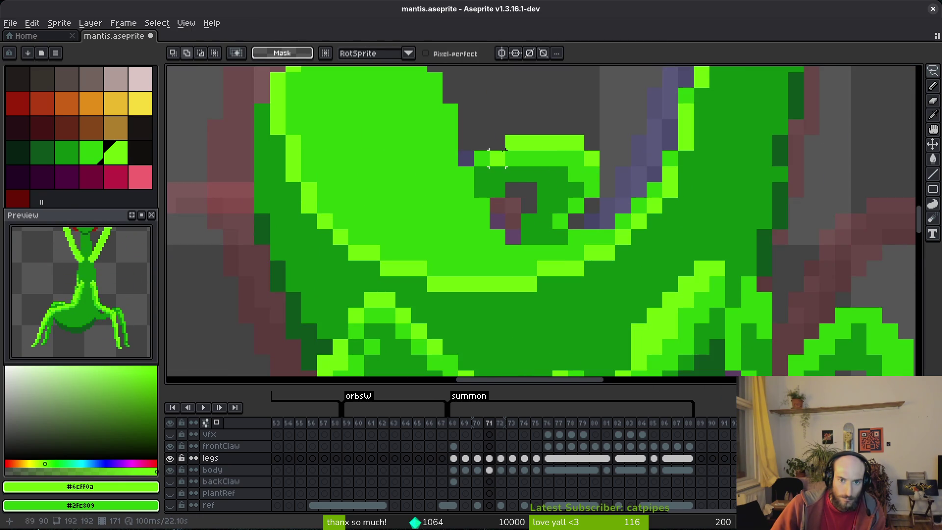
Step: Select the hook's tip, then undo and redo the hook transformation to settle its position
mouse_move(478, 108)
mouse_down()
mouse_move(596, 179)
mouse_move(536, 169)
mouse_up()
scroll(553, 182, down, 5)
key(ctrl+d)
key(ctrl+z)
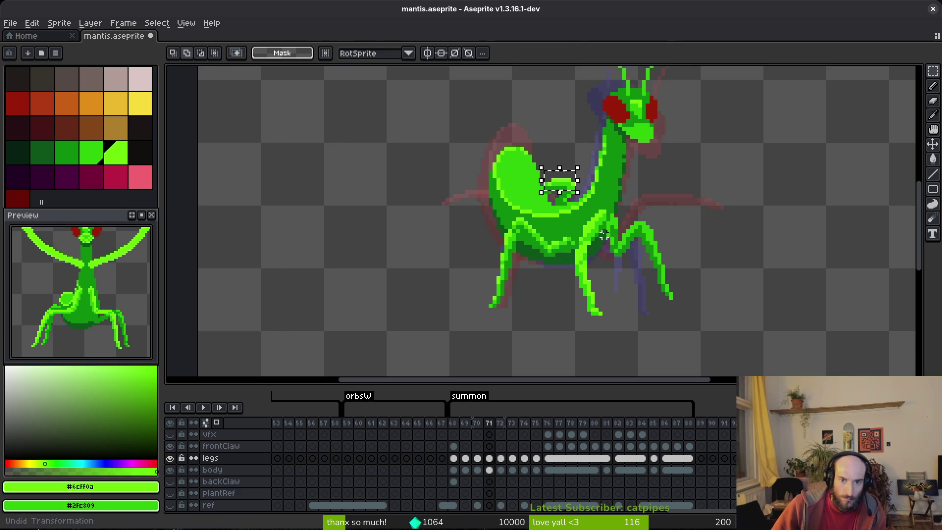
key(ctrl+z)
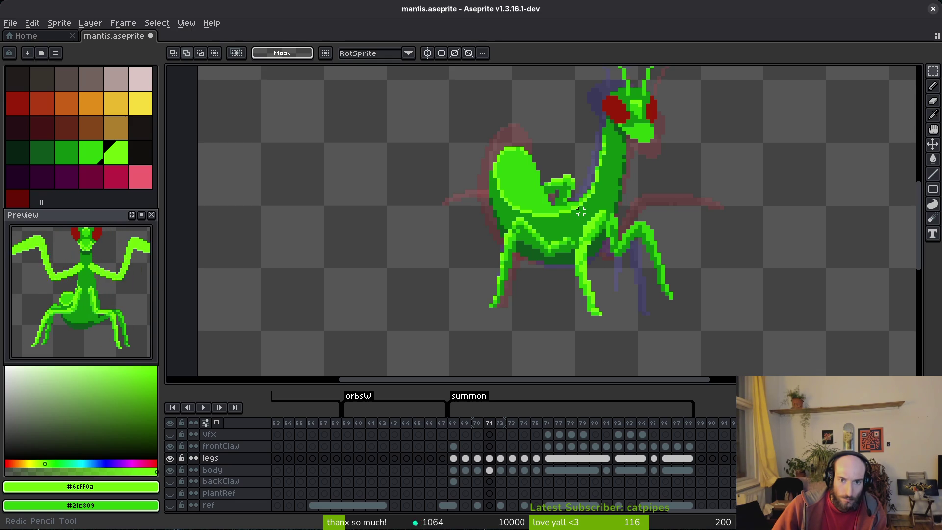
key(ctrl+y)
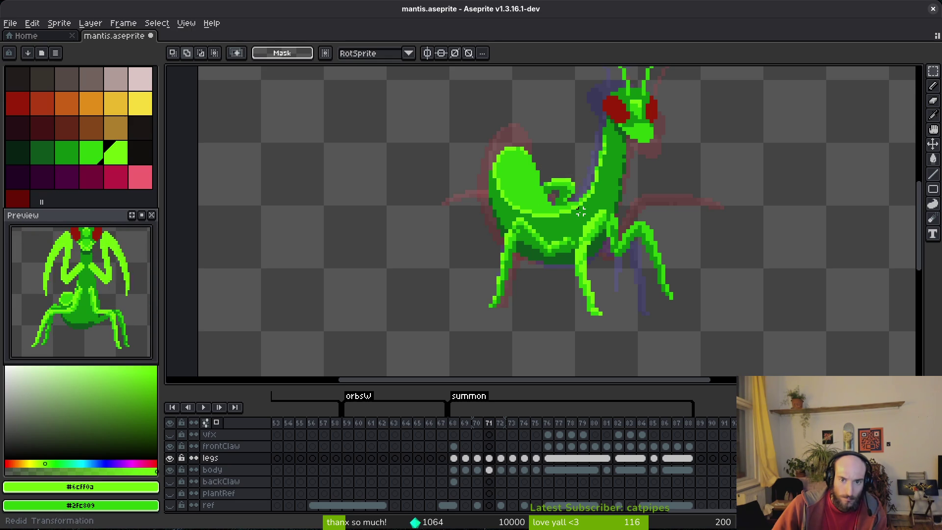
scroll(580, 206, up, 3)
Step: Eyedrop the mid and dark greens, add a dark shading pixel to the hook, and save
alt+click(554, 184)
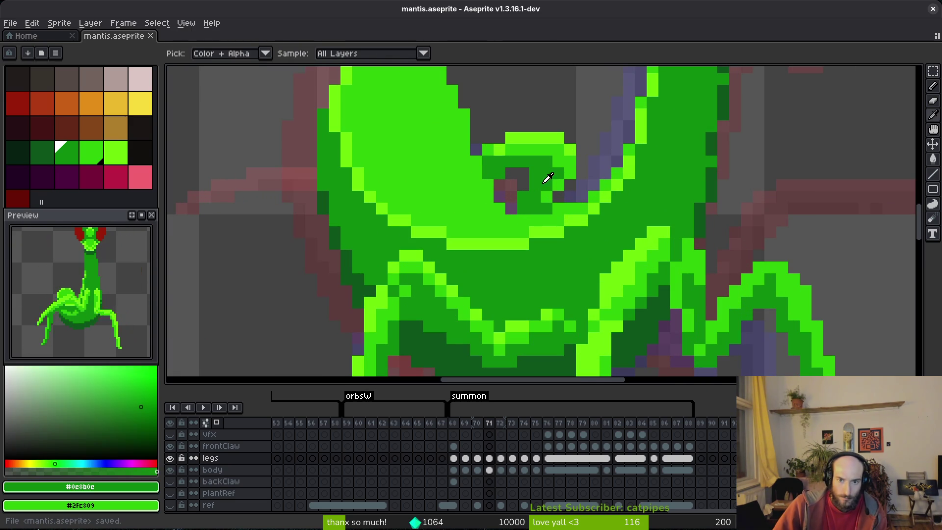
alt+click(568, 196)
key(ctrl+s)
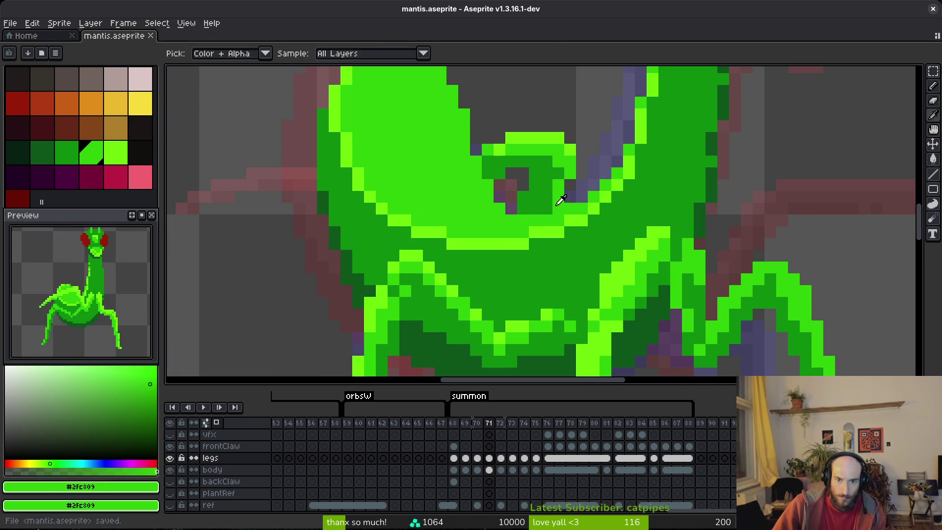
alt+click(559, 183)
click(605, 198)
scroll(610, 212, down, 3)
key(ctrl+s)
scroll(588, 207, up, 3)
key(ctrl+s)
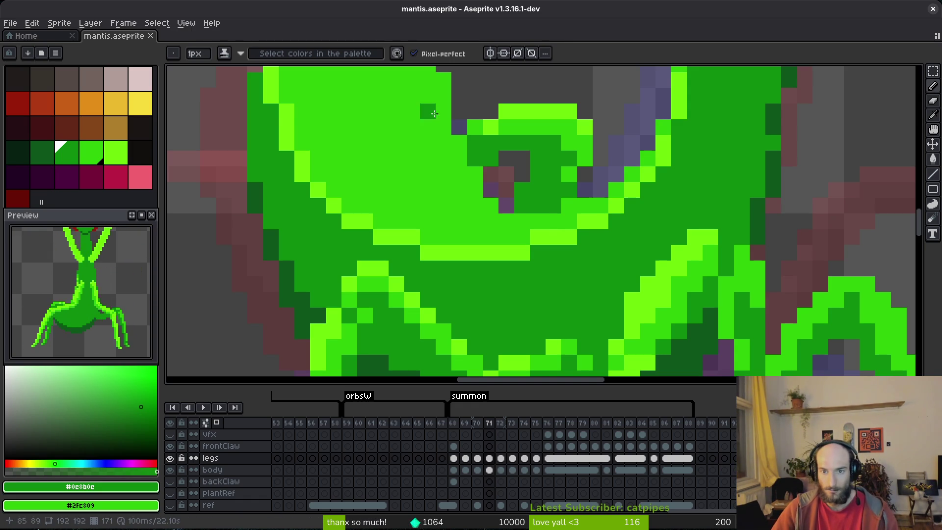
Step: Centre the mantis and step through summon frames 70–76 to inspect the leg poses
scroll(664, 234, down, 3)
drag(664, 235, 645, 208)
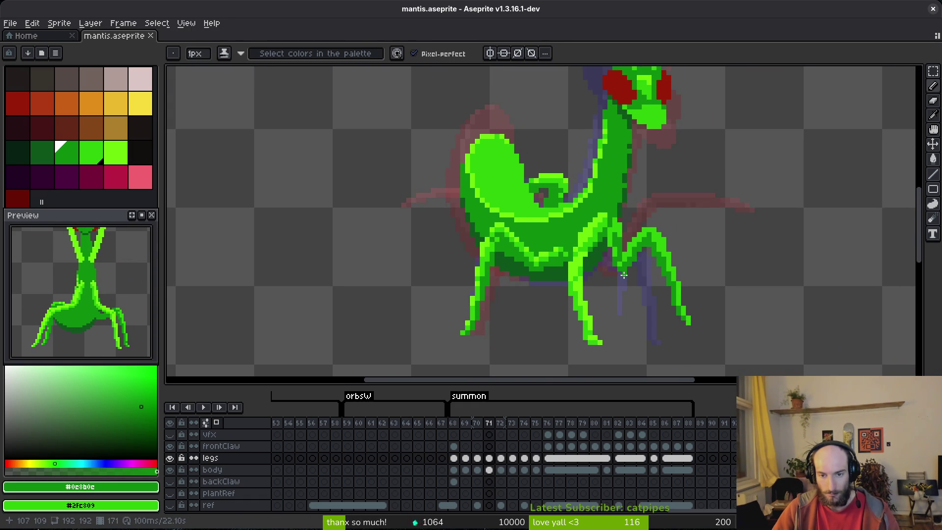
scroll(607, 260, up, 1)
scroll(607, 260, down, 5)
scroll(610, 263, up, 4)
key(i)
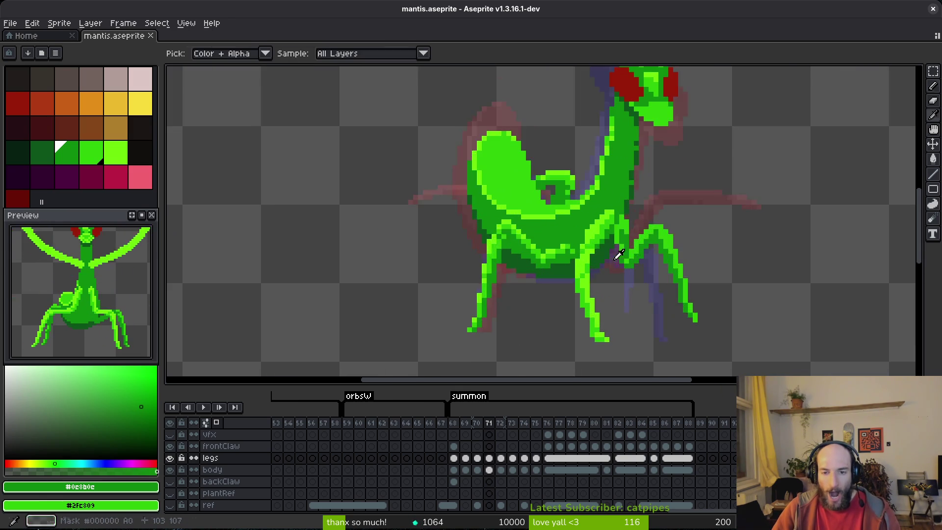
key(period)
key(comma)
key(comma)
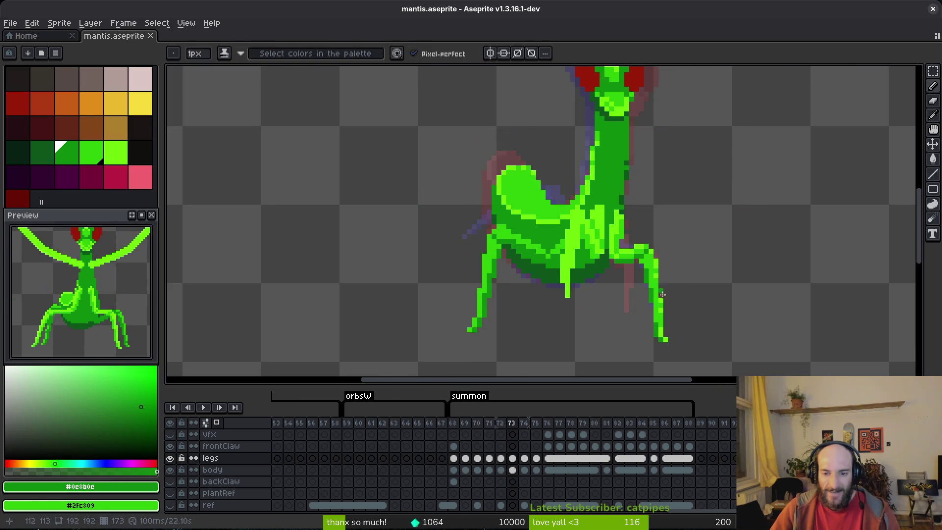
scroll(641, 260, down, 3)
key(period)
key(period)
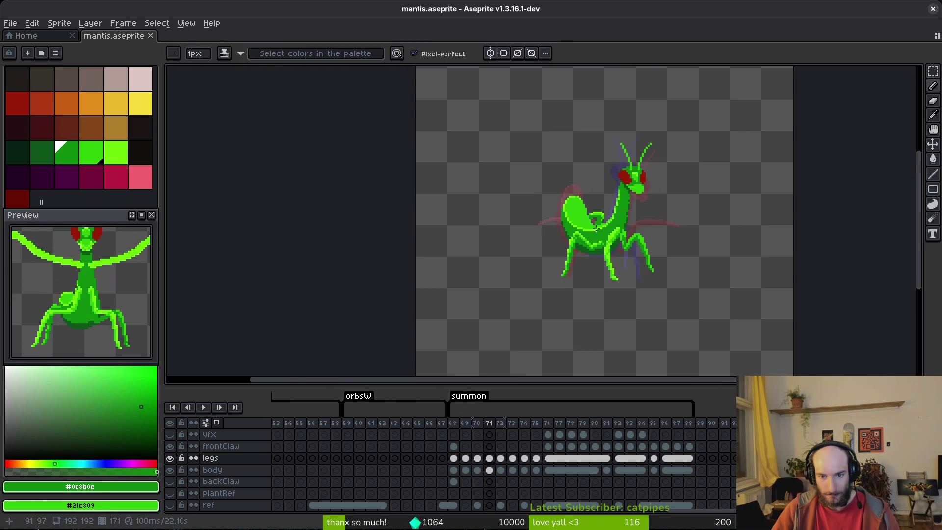
scroll(642, 246, up, 4)
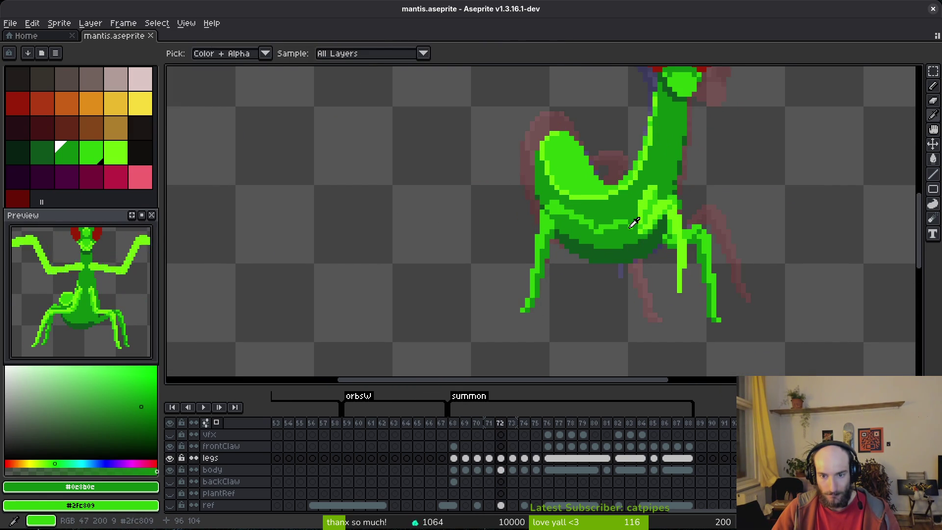
key(period)
key(period)
key(period)
key(b)
scroll(743, 308, up, 1)
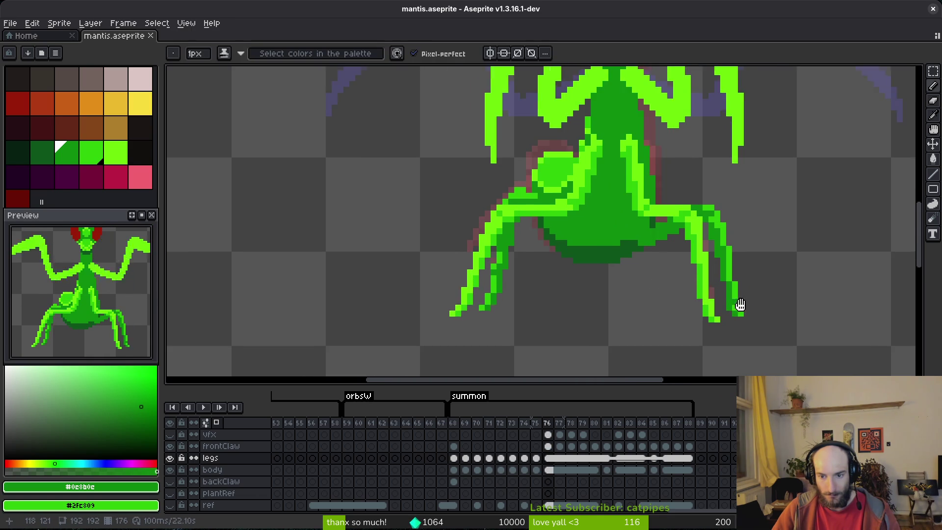
scroll(743, 308, down, 1)
Step: Sample the mid green from the leg and compare summon frames 71 through 76
alt+click(706, 269)
key(comma)
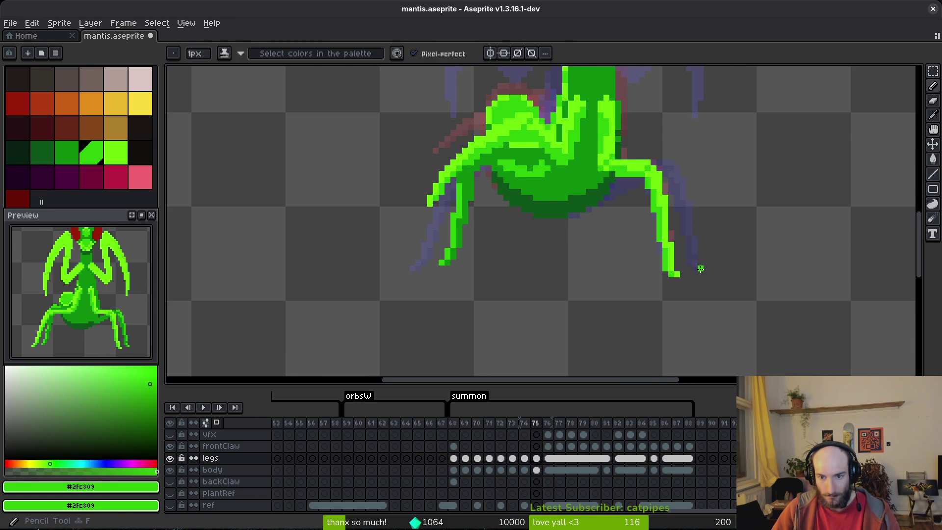
key(comma)
key(comma)
key(comma)
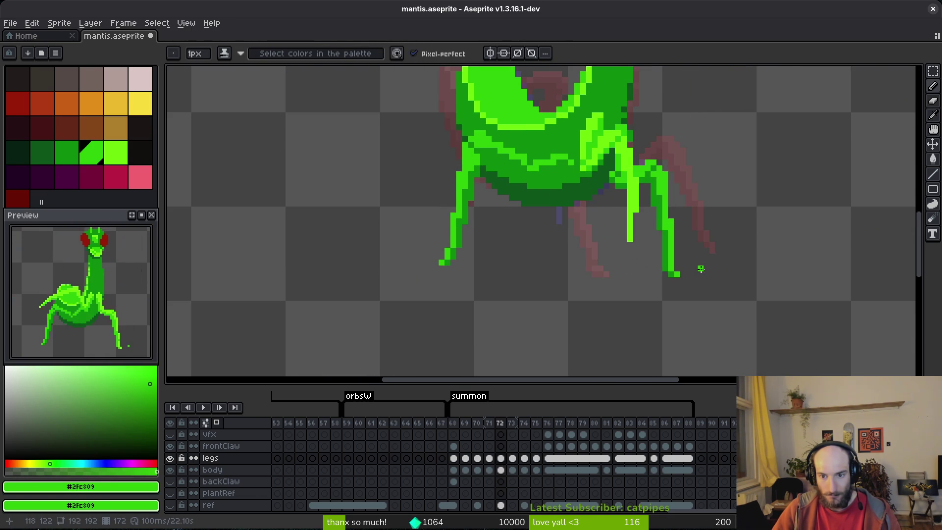
key(comma)
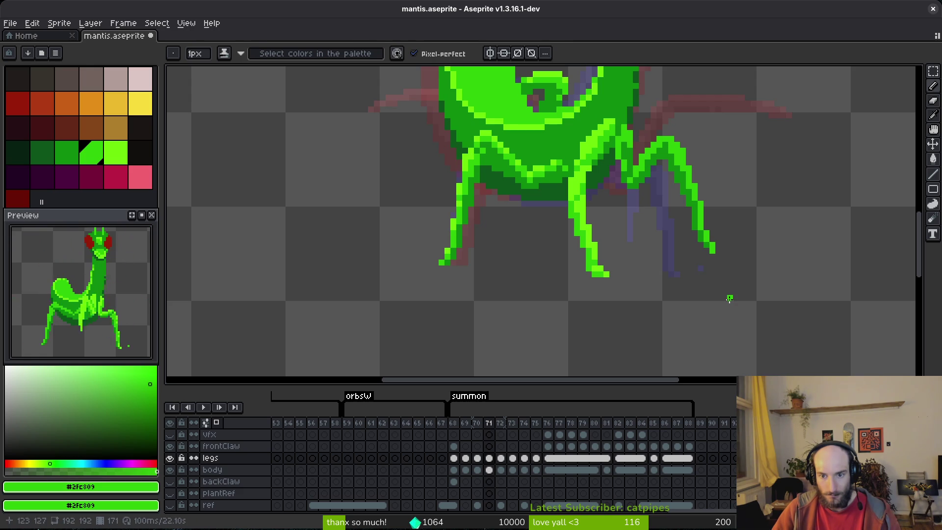
key(period)
key(period)
key(period)
key(comma)
key(comma)
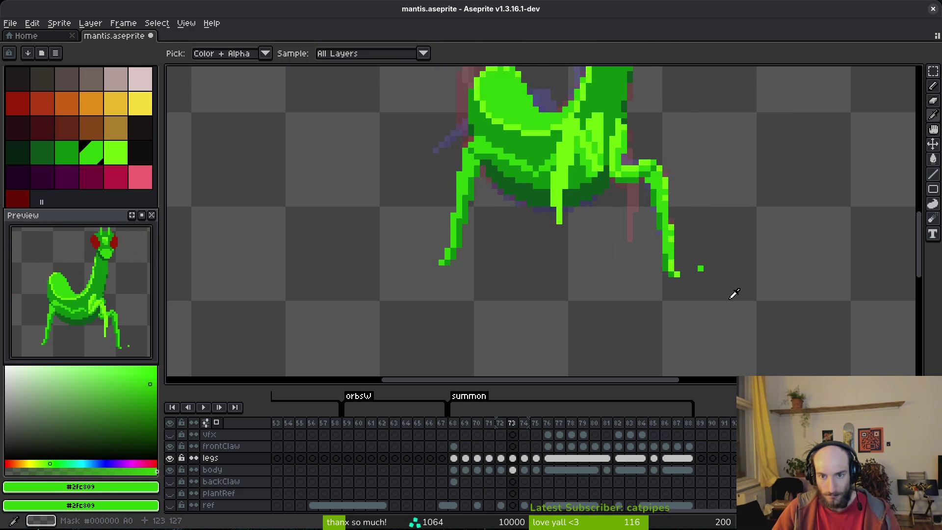
key(period)
key(period)
key(period)
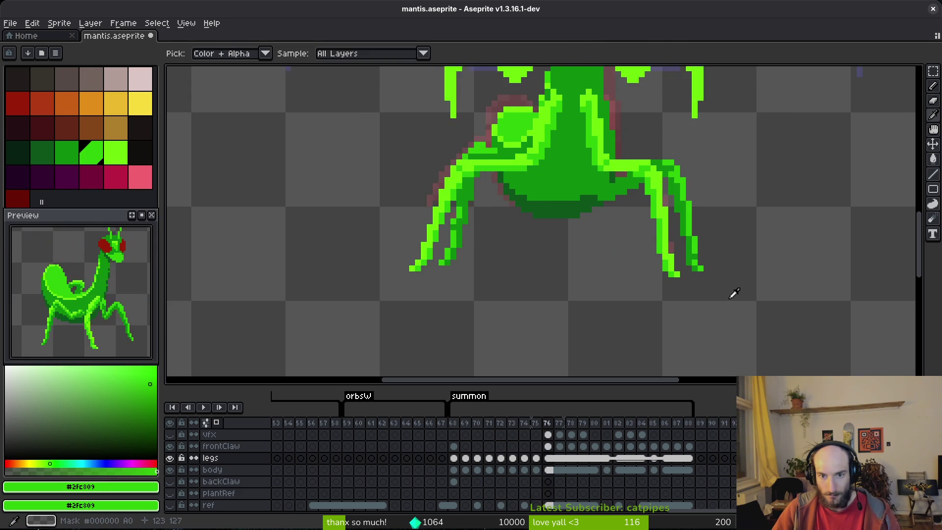
key(comma)
key(comma)
key(comma)
scroll(595, 171, down, 1)
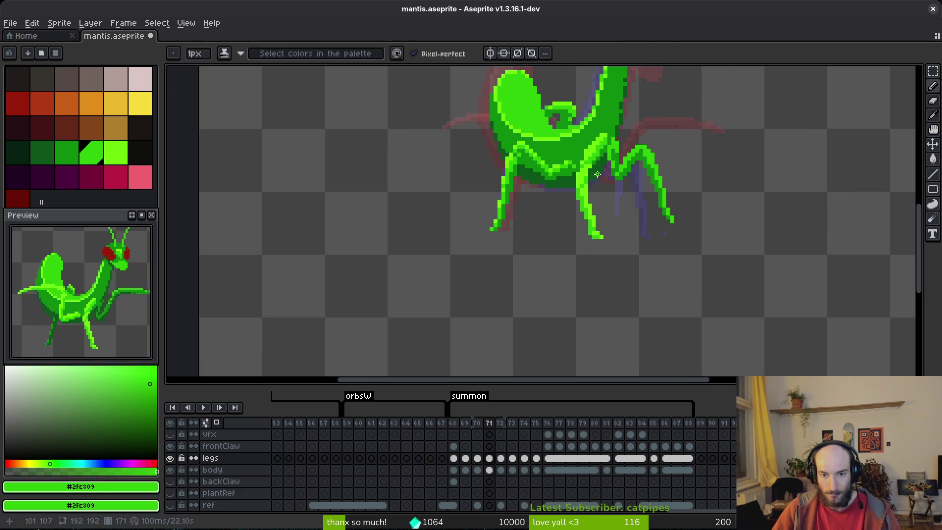
key(period)
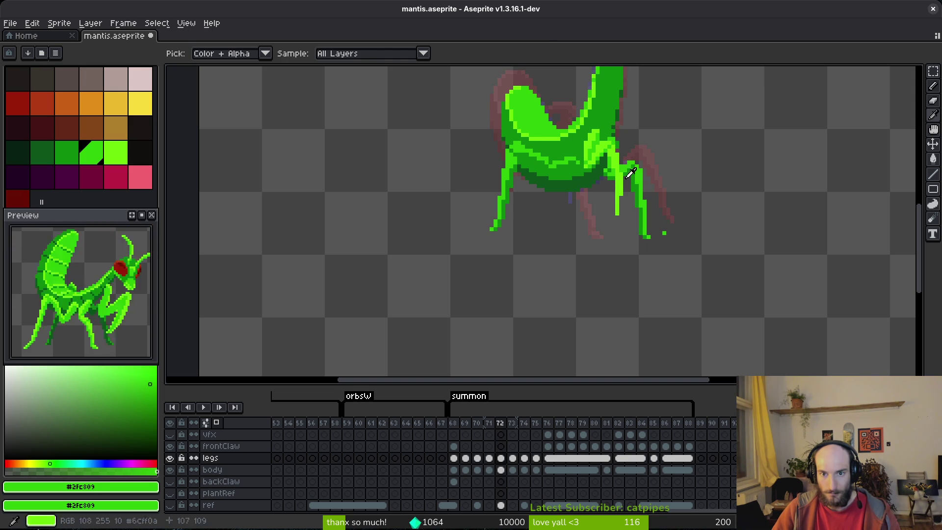
scroll(483, 133, up, 3)
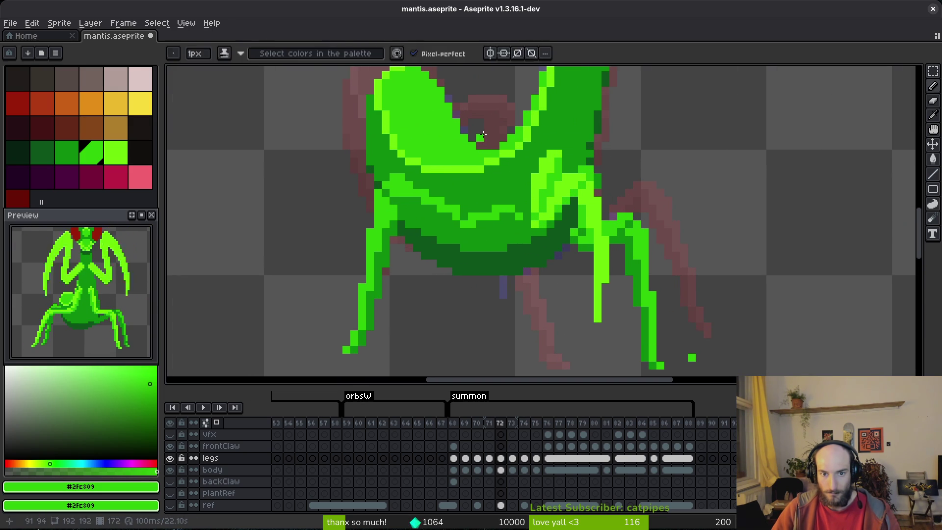
Step: Pick the darker leg green #0c8b0c and advance to summon frame 73
alt+click(537, 190)
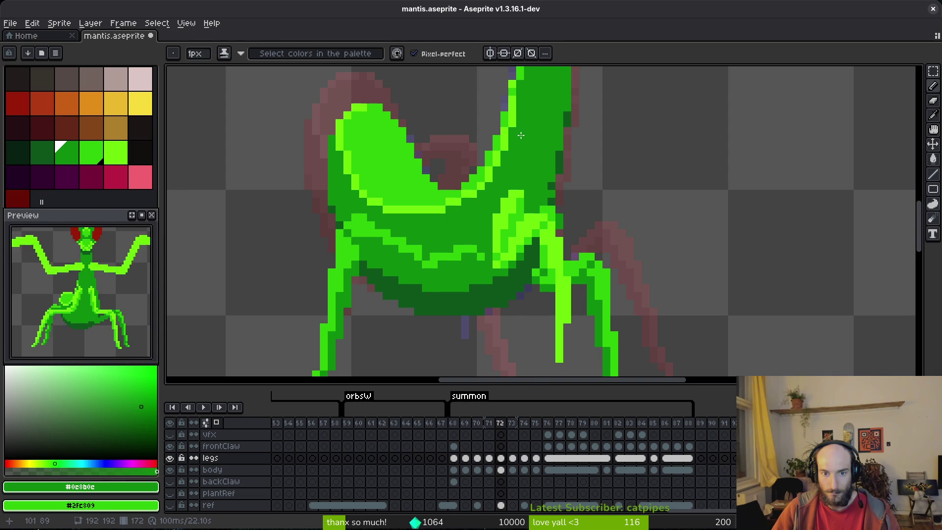
key(period)
scroll(566, 203, down, 1)
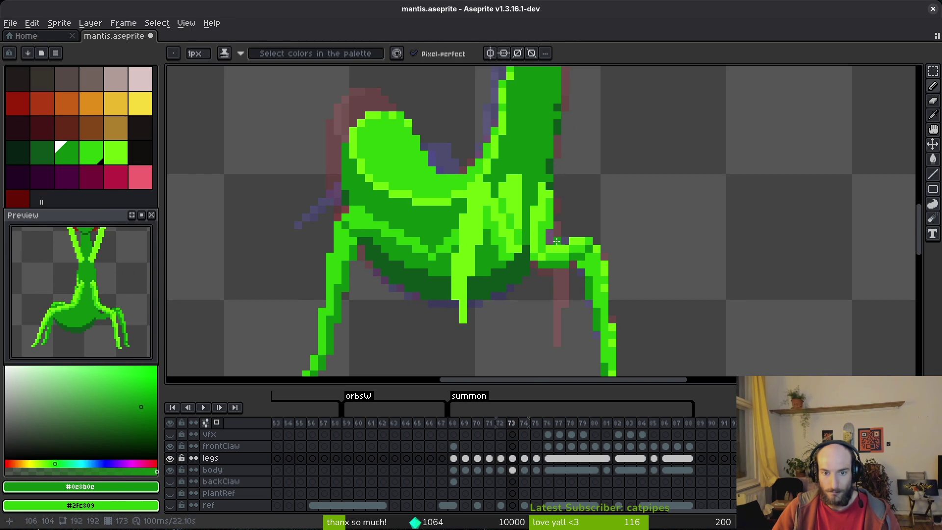
scroll(598, 134, down, 3)
Step: Redraw the front leg as a thicker continuous diagonal and fill in the joint near the body
mouse_move(556, 155)
mouse_down()
mouse_move(534, 206)
mouse_move(537, 179)
mouse_move(618, 197)
mouse_move(670, 249)
mouse_up()
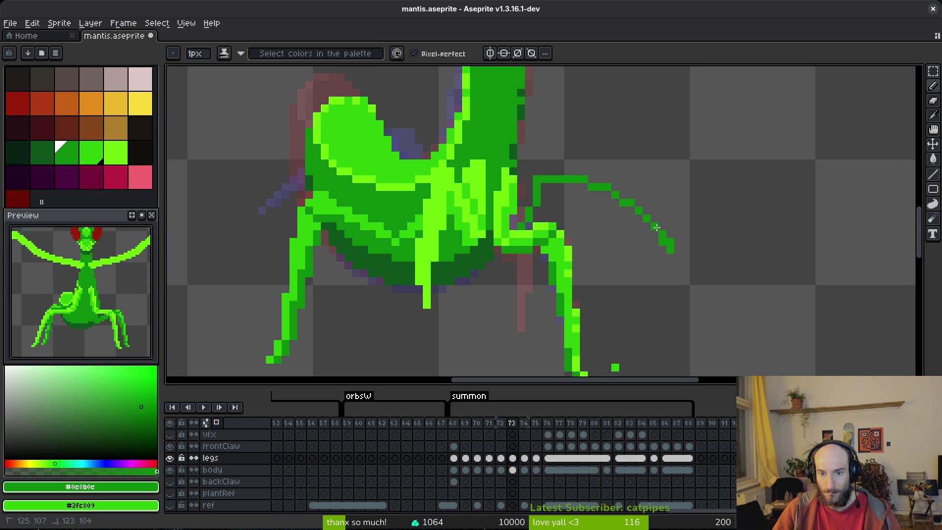
drag(668, 239, 640, 219)
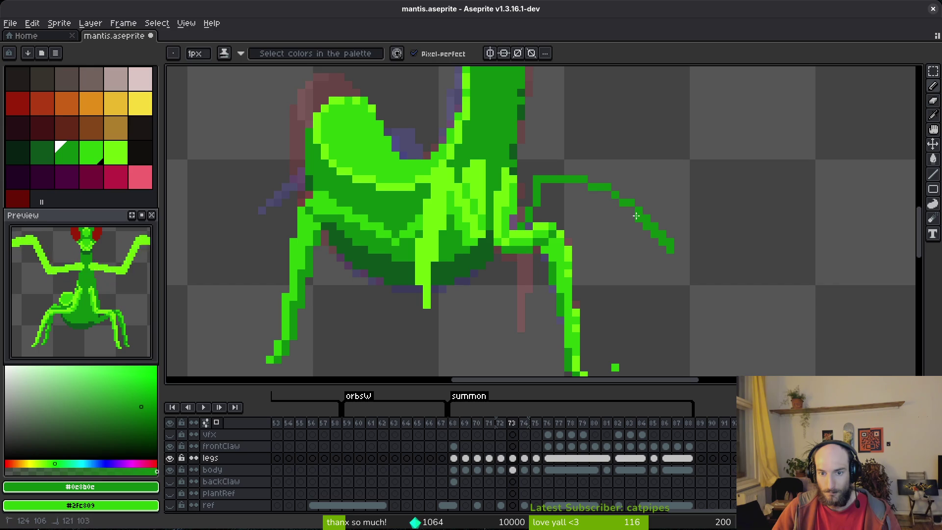
mouse_move(577, 191)
mouse_down()
mouse_move(549, 181)
mouse_move(611, 196)
mouse_up()
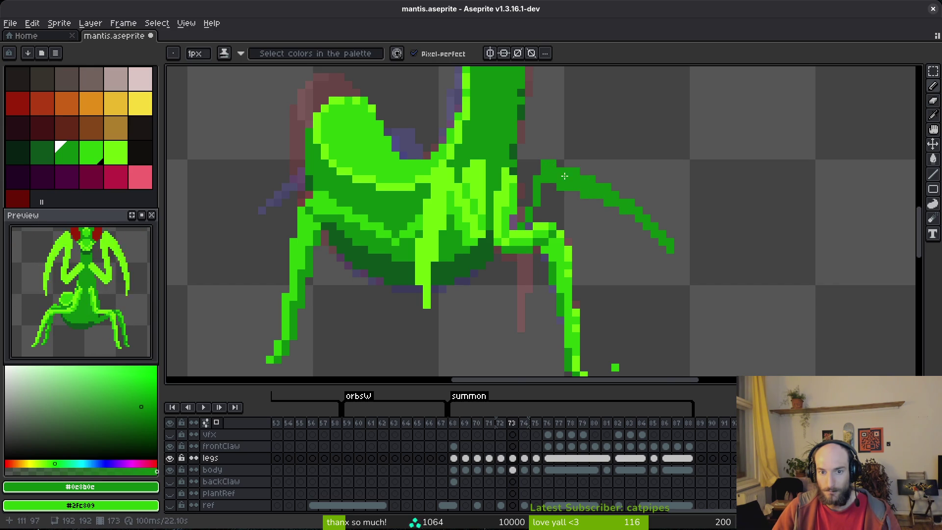
scroll(598, 197, up, 3)
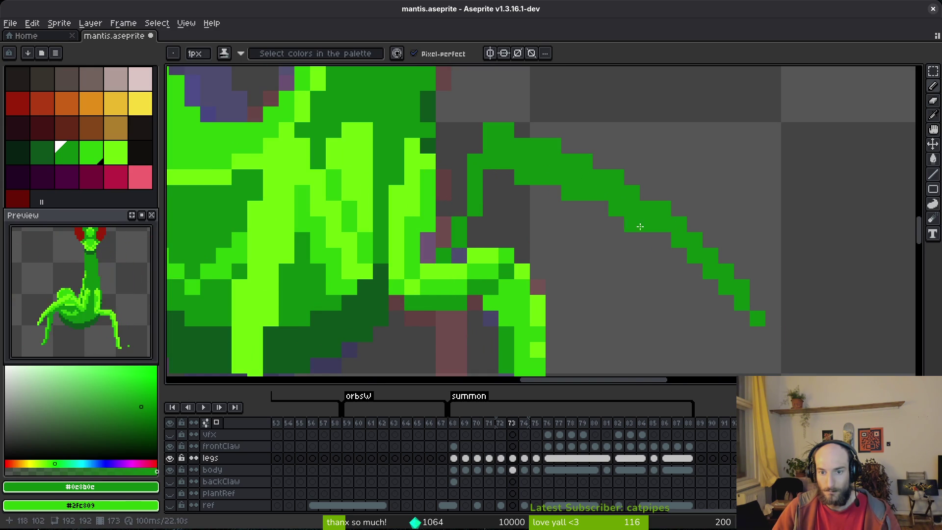
click(681, 249)
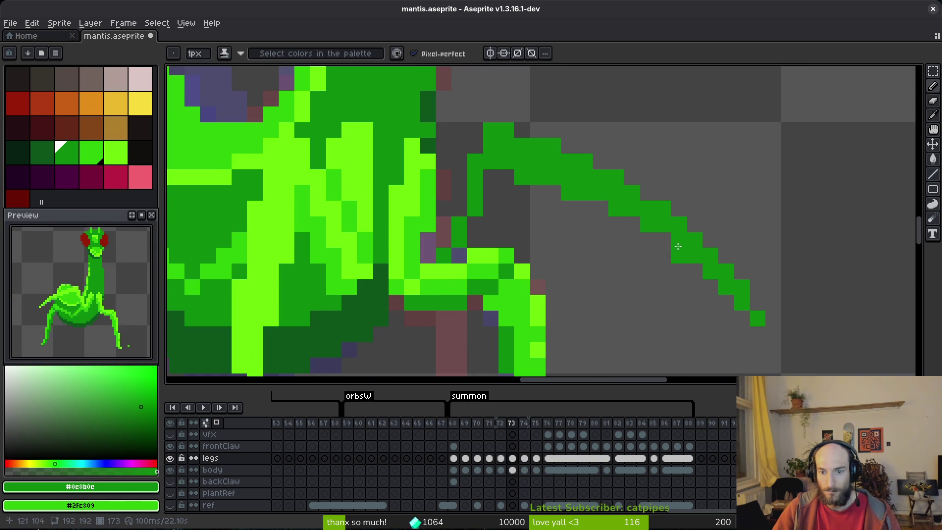
click(602, 208)
click(553, 192)
click(490, 178)
click(503, 183)
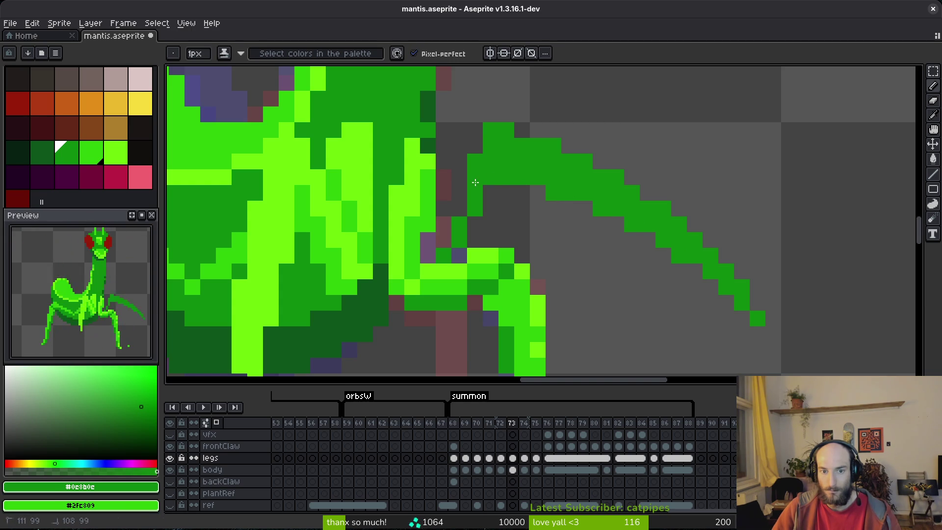
click(490, 193)
click(474, 230)
drag(459, 193, 457, 229)
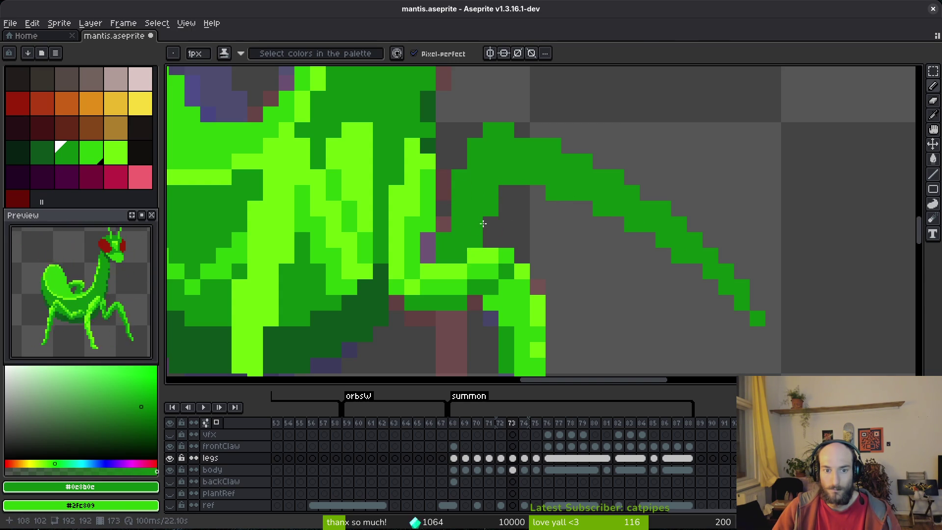
scroll(477, 231, down, 6)
Step: Save mantis.aseprite and compare frame 73 against the previous frame
key(ctrl+s)
scroll(449, 238, up, 4)
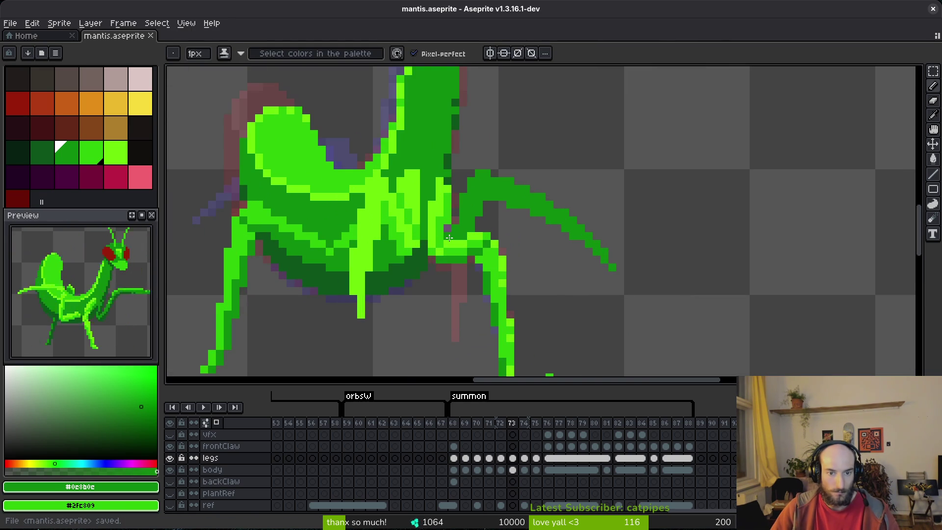
scroll(450, 238, down, 2)
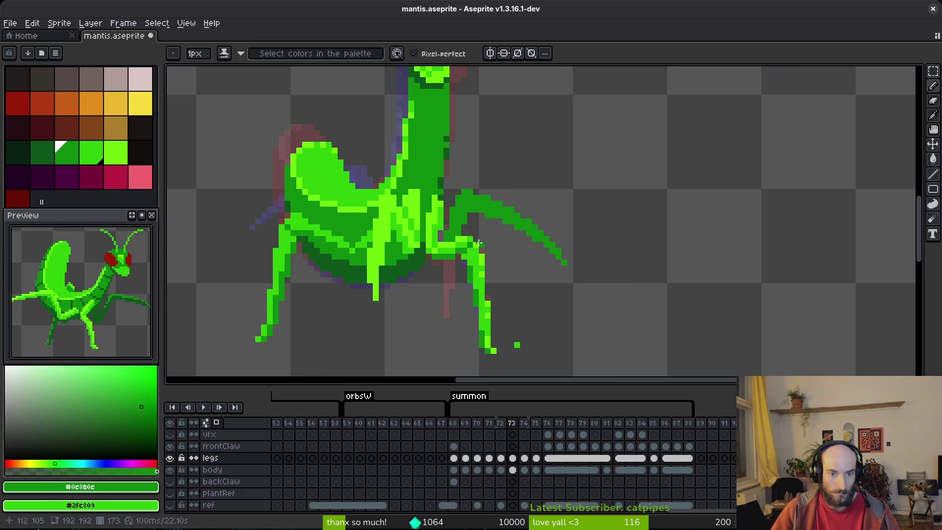
scroll(454, 233, up, 2)
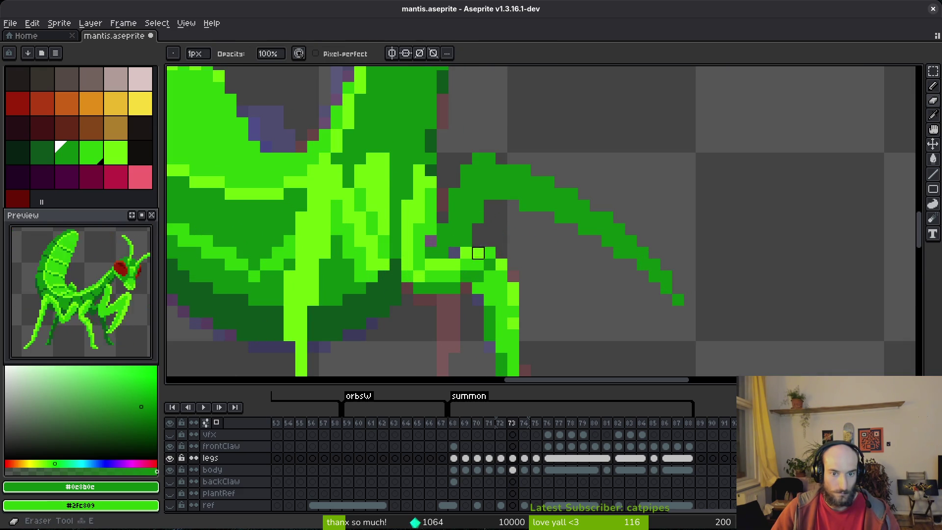
key(e)
key(ctrl+s)
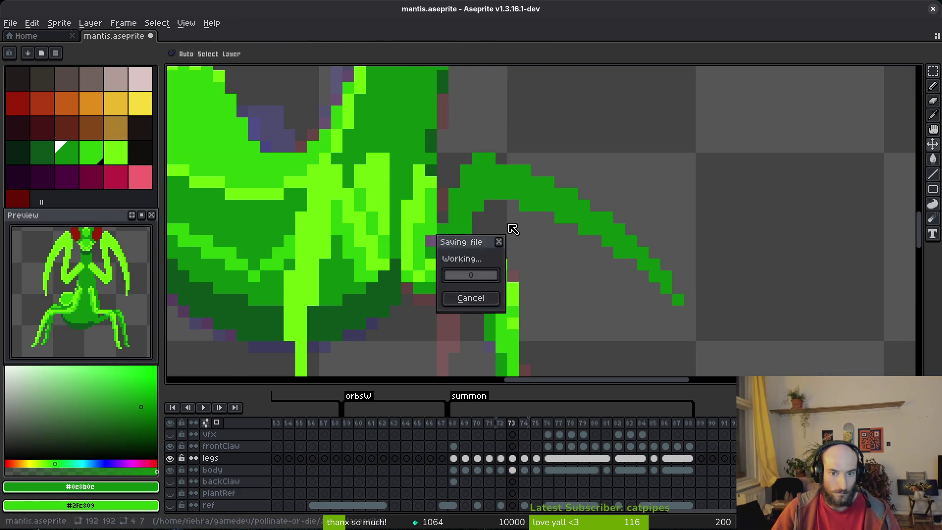
scroll(537, 264, down, 4)
key(i)
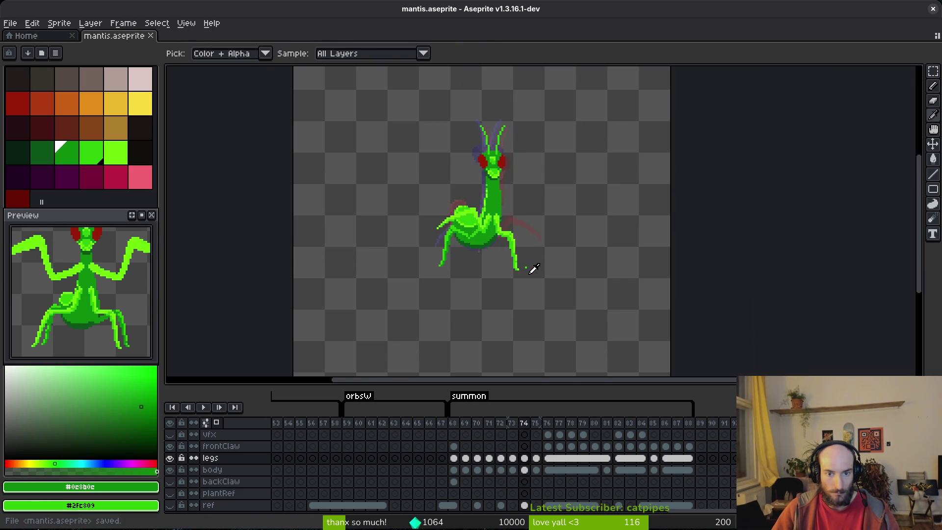
key(comma)
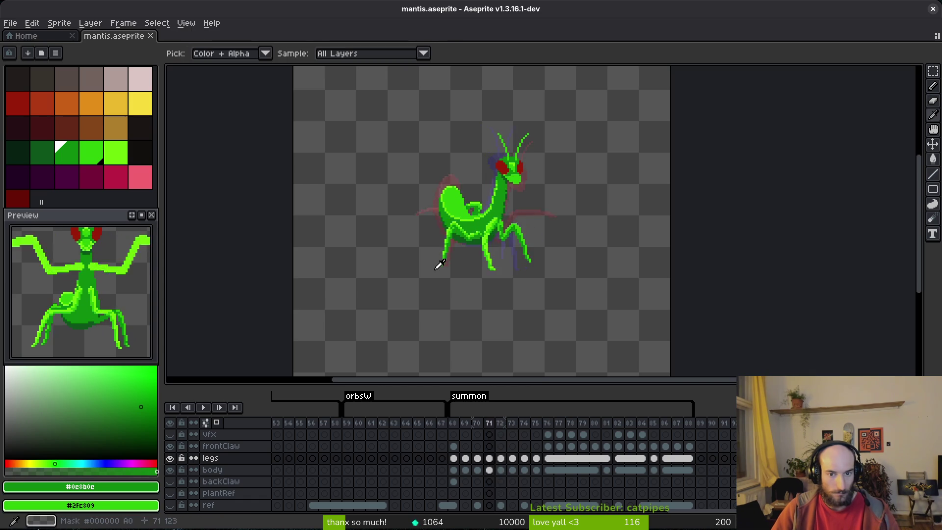
key(period)
key(m)
scroll(539, 216, up, 5)
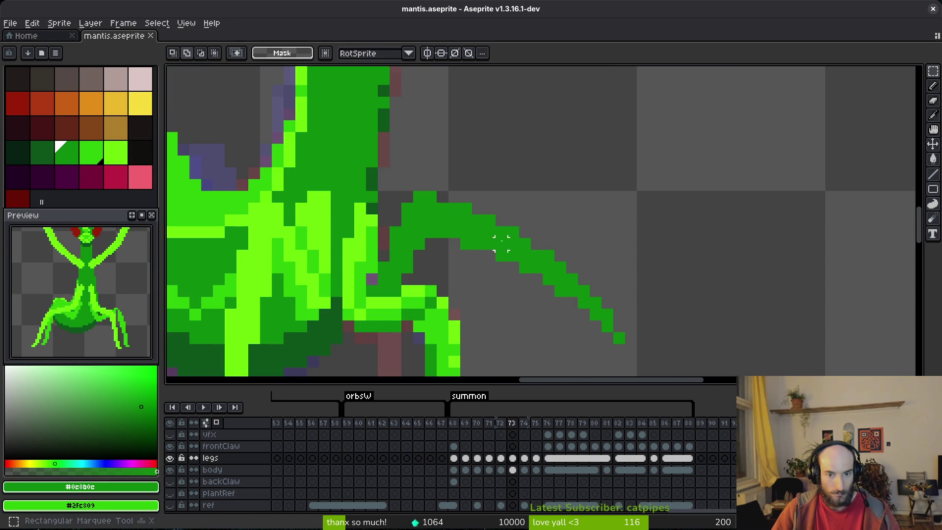
Step: Shift three outlined parts of the front leg one pixel left and reposition the lower leg
drag(465, 196, 669, 370)
key(ctrl+d)
key(b)
mouse_move(561, 185)
mouse_down()
mouse_move(545, 173)
mouse_move(454, 231)
mouse_move(593, 275)
mouse_up()
key(Left)
key(ctrl+d)
mouse_move(560, 219)
mouse_down()
mouse_move(498, 206)
mouse_move(513, 314)
mouse_move(617, 338)
mouse_up()
key(Left)
key(ctrl+d)
mouse_move(588, 240)
mouse_down()
mouse_move(512, 225)
mouse_move(646, 330)
mouse_up()
key(Left)
key(ctrl+d)
mouse_move(540, 231)
mouse_down()
mouse_move(508, 231)
mouse_move(567, 253)
mouse_up()
key(ctrl+d)
mouse_move(524, 208)
mouse_down()
mouse_move(559, 337)
mouse_move(572, 281)
mouse_move(559, 279)
mouse_up()
key(ctrl+d)
Step: Draw a new thick leg strand down from the joint and erase the outer strand
key(e)
key(b)
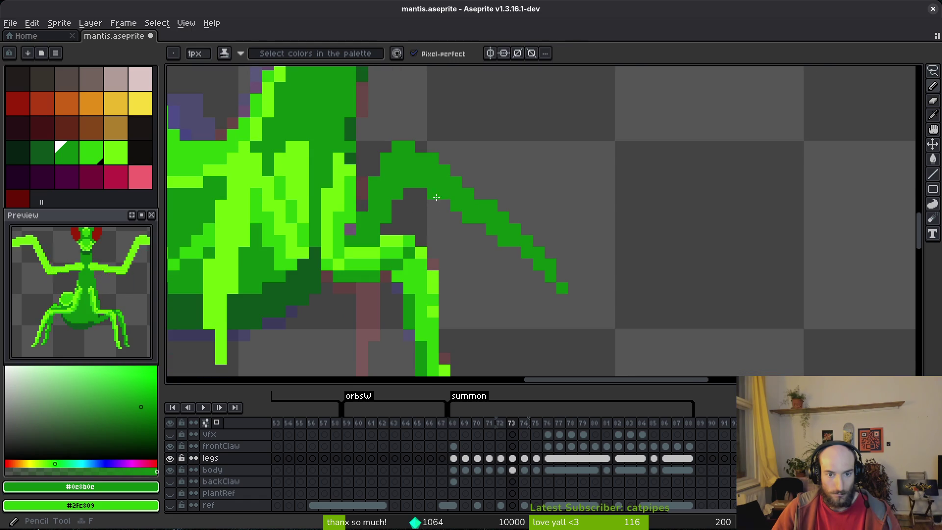
drag(475, 226, 501, 298)
drag(473, 257, 490, 319)
key(e)
click(515, 241)
mouse_move(503, 241)
mouse_down()
mouse_move(503, 218)
mouse_move(562, 288)
mouse_up()
click(515, 241)
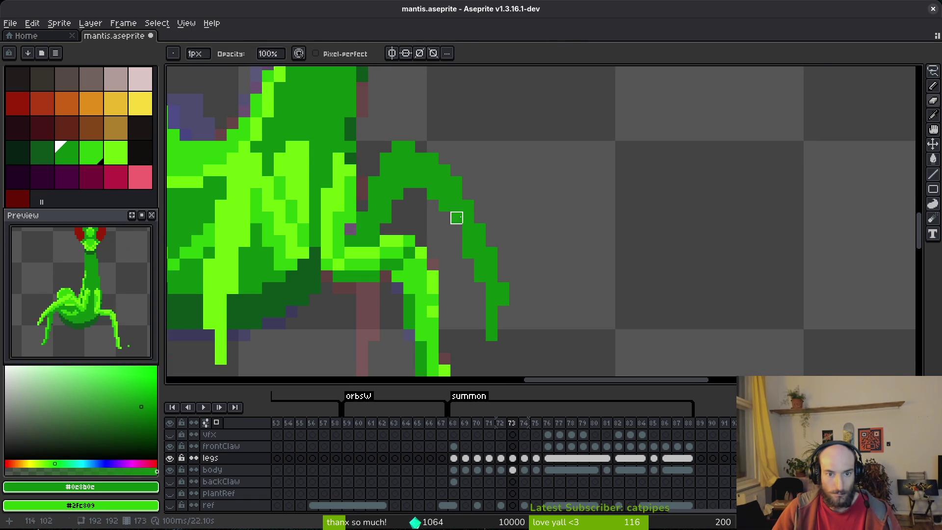
key(b)
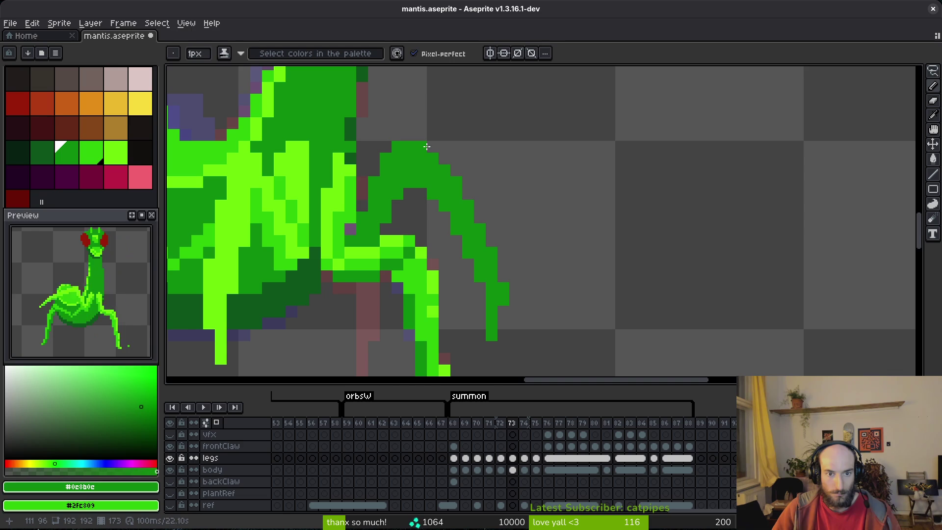
Step: Save the sprite, recentre the mantis, and step through earlier summon frames to check the pose
scroll(459, 206, down, 3)
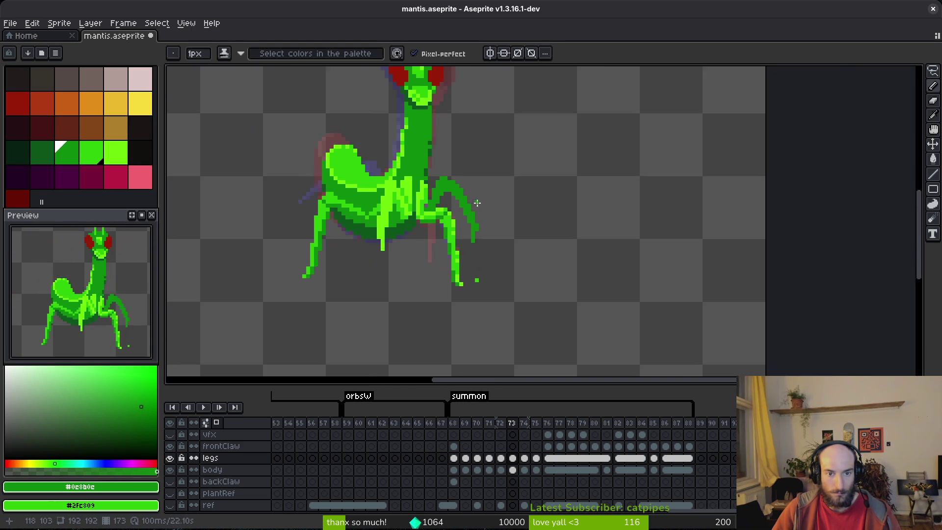
scroll(491, 236, up, 3)
key(e)
key(ctrl+s)
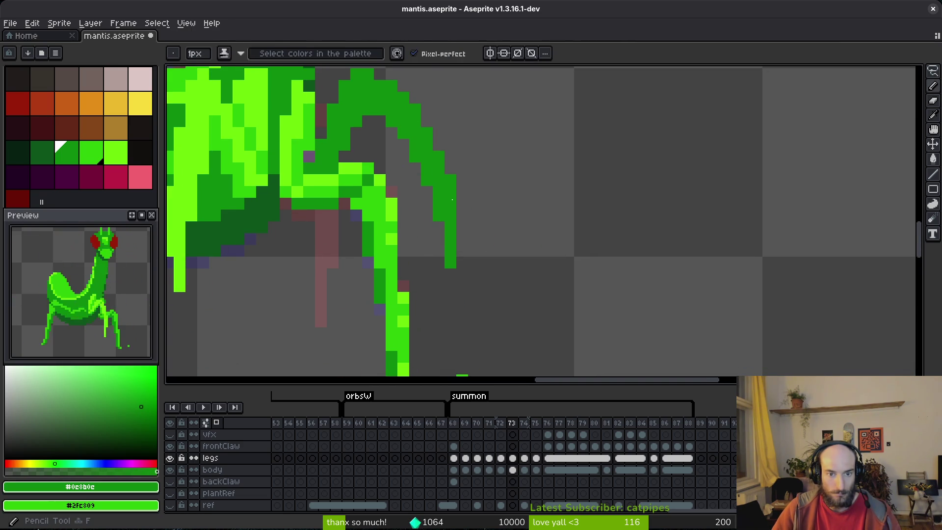
scroll(486, 181, down, 4)
drag(502, 195, 595, 273)
key(i)
key(Left)
key(Left)
key(Left)
key(Right)
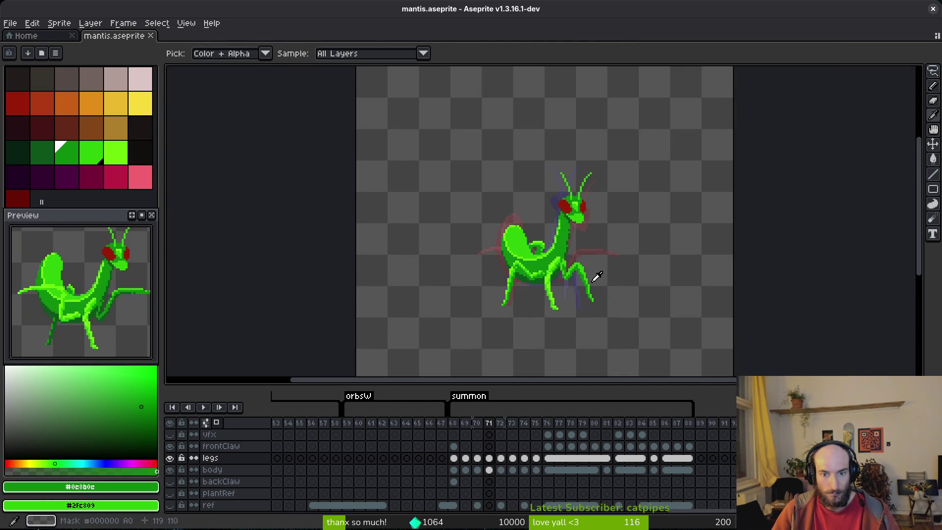
key(Right)
key(Right)
Step: Touch up the leg joint pixel, draw a diagonal strand along the front leg, and save
key(b)
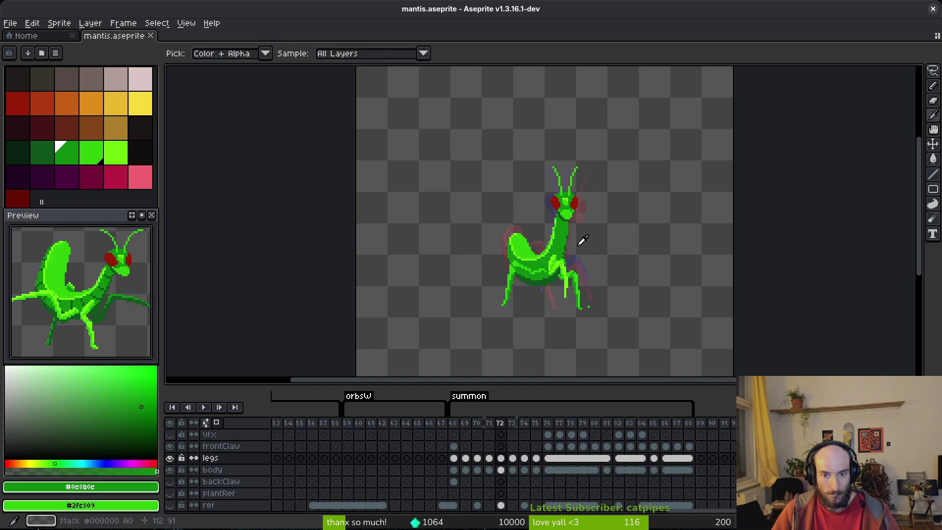
scroll(579, 247, up, 1)
scroll(579, 247, up, 4)
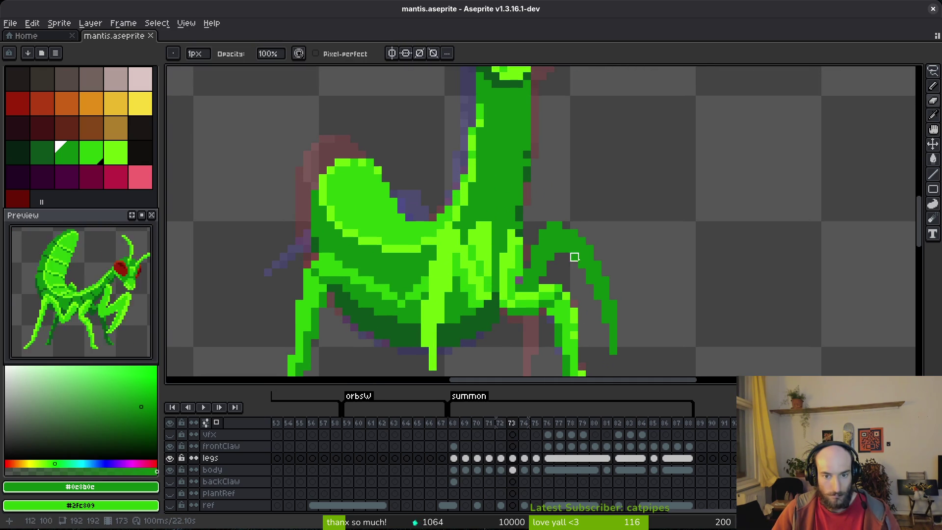
key(d)
click(534, 247)
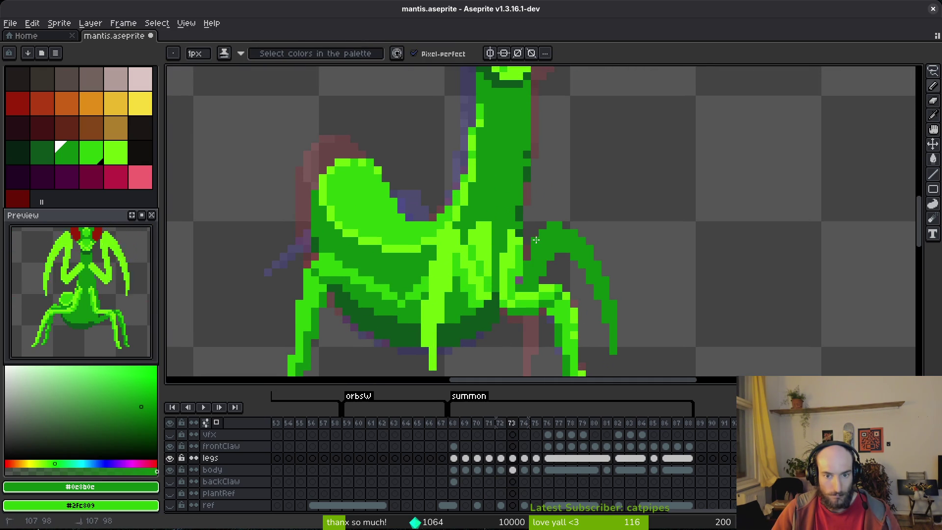
drag(558, 193, 583, 235)
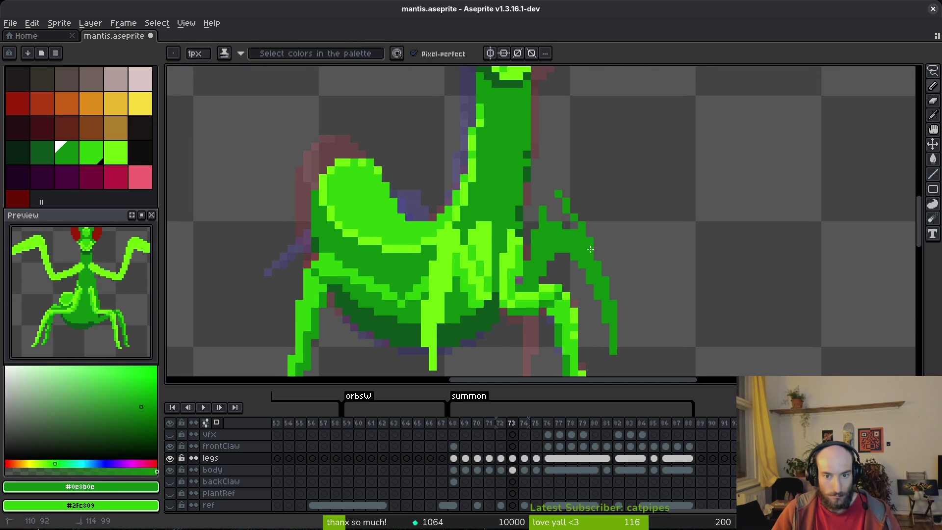
key(alt)
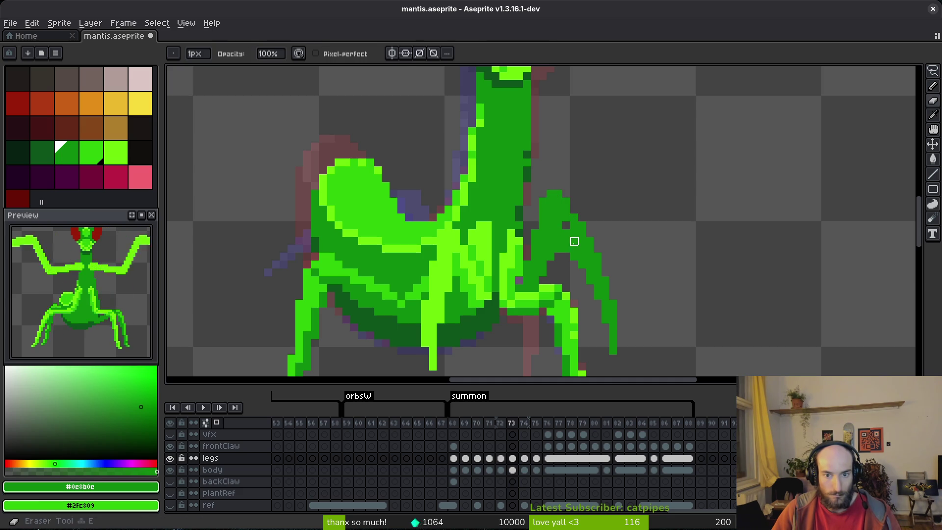
key(ctrl+s)
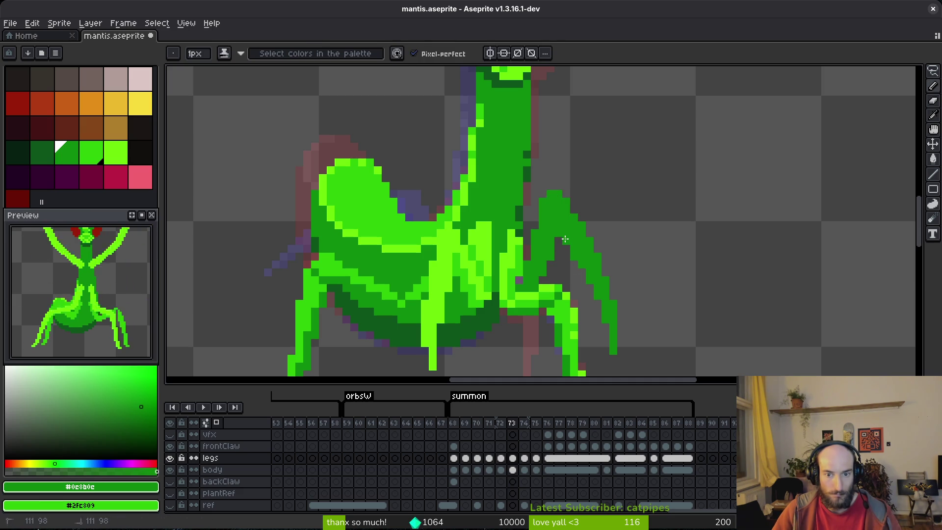
scroll(629, 242, down, 2)
scroll(629, 241, down, 2)
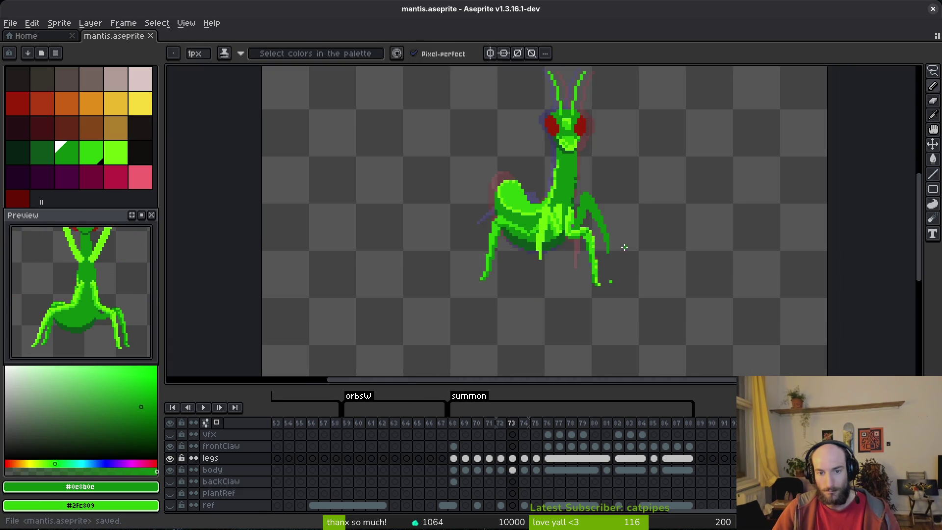
key(alt)
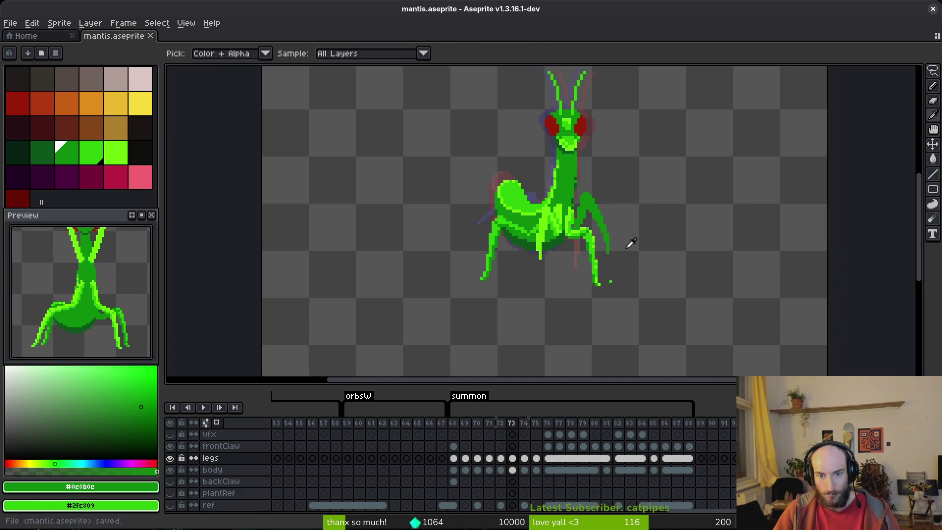
Step: Review summon frames 71–74 and return to frame 73
key(Right)
scroll(608, 242, up, 2)
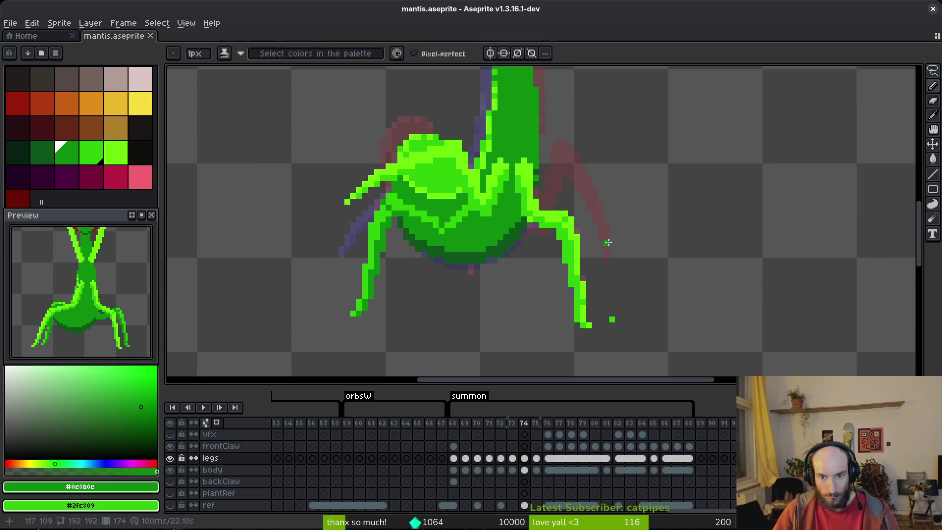
key(alt)
key(Left)
key(Left)
key(Left)
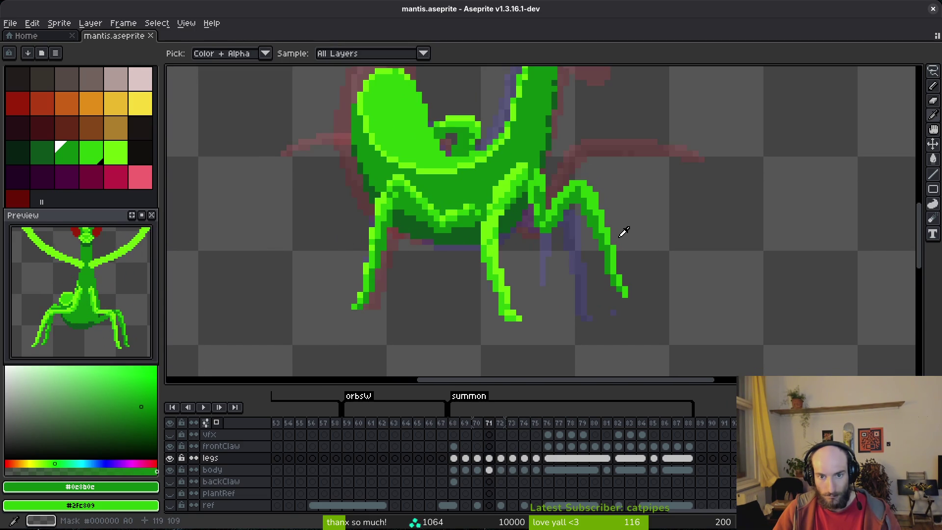
key(Right)
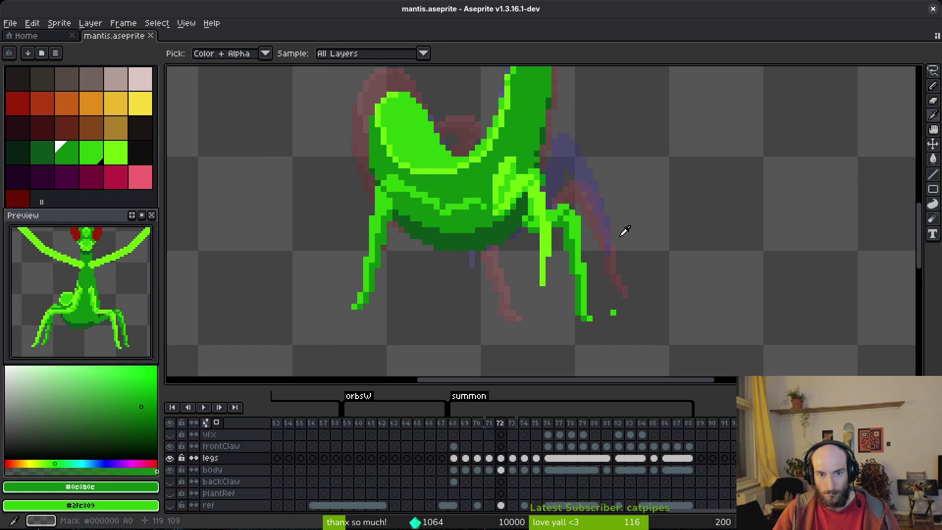
key(Right)
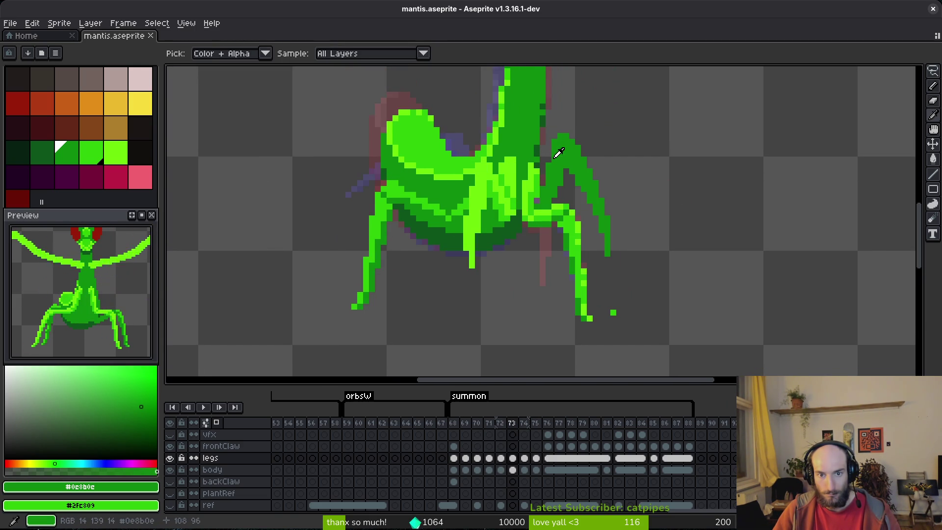
Step: Lasso the mantis's right leg and nudge it one pixel left
key(q)
drag(578, 121, 519, 199)
scroll(578, 157, up, 3)
click(555, 185)
key(b)
key(ctrl+d)
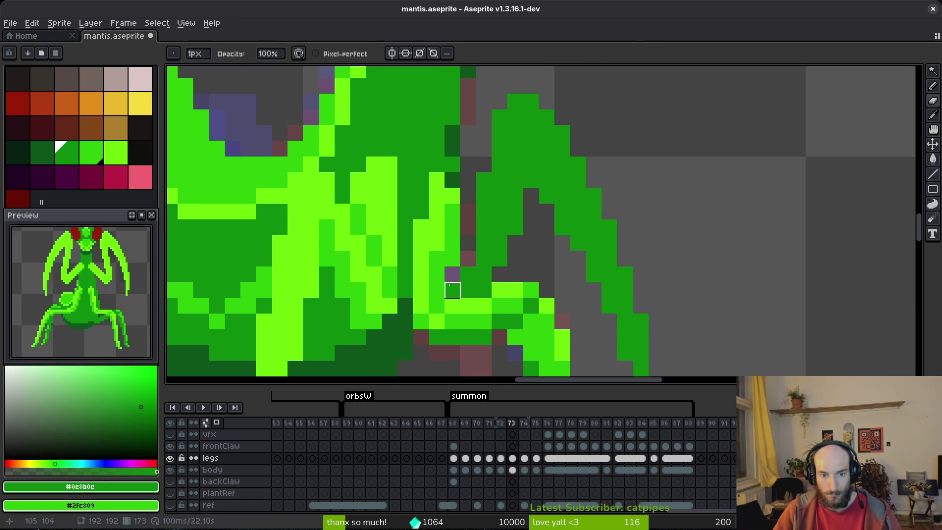
key(ctrl+z)
drag(558, 173, 543, 173)
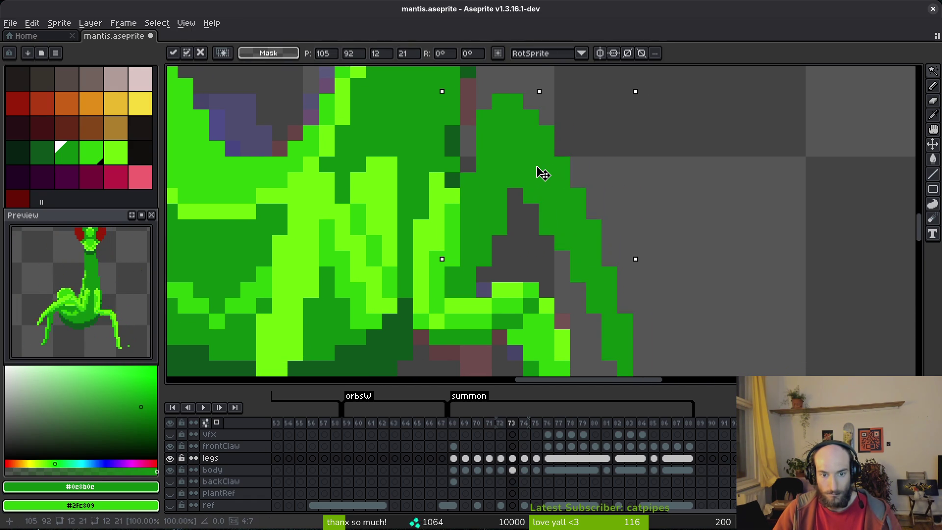
key(ctrl+d)
key(e)
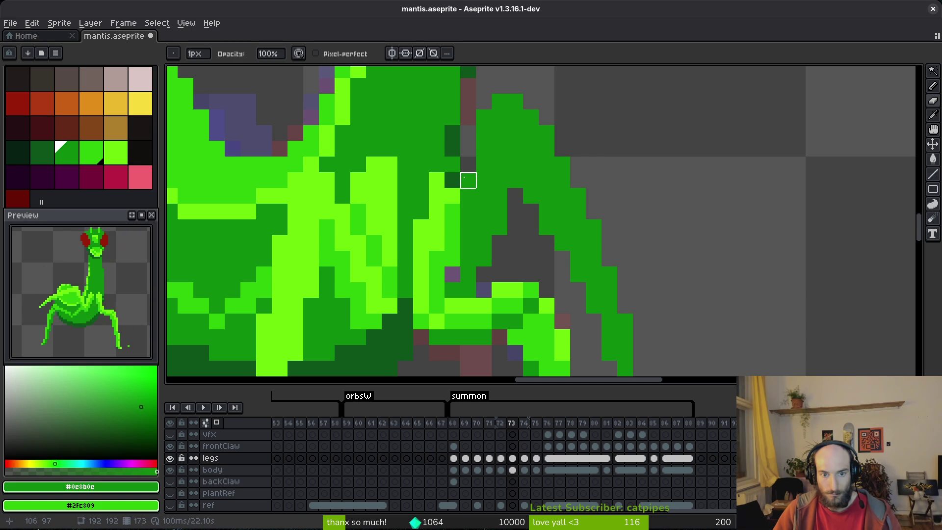
Step: Select the right leg by colour, move it up to meet the body, and save
key(w)
click(532, 177)
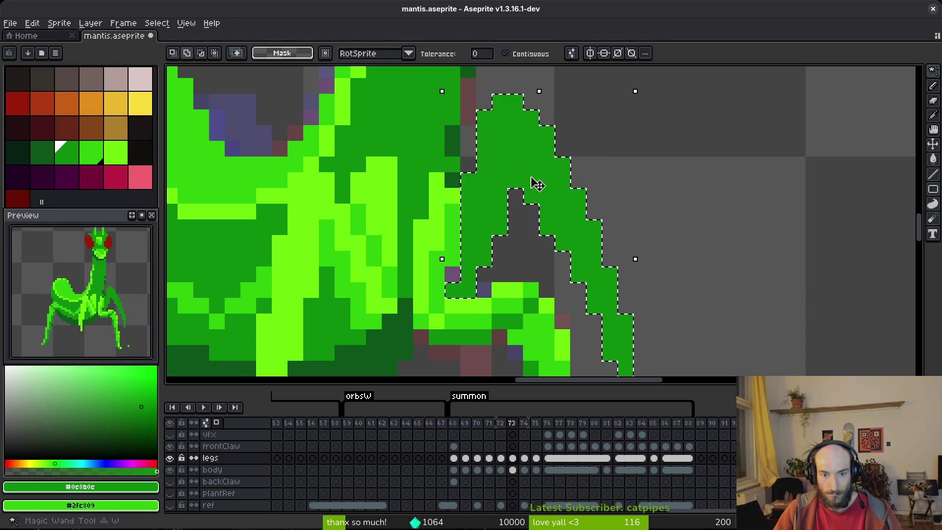
drag(536, 182, 536, 170)
key(ctrl+d)
key(b)
scroll(564, 244, down, 3)
key(ctrl+s)
Step: Draw a bright-green #2fc809 edge line along the right leg
scroll(564, 244, up, 2)
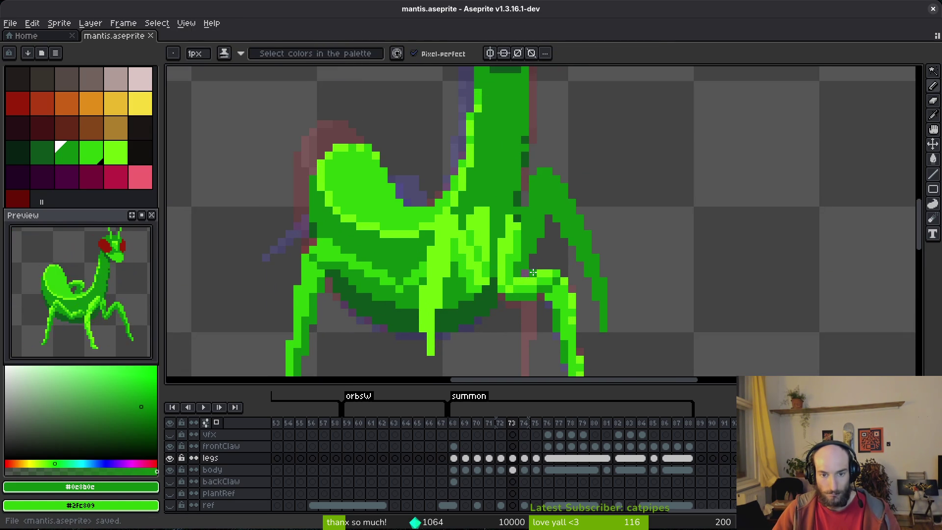
alt+click(529, 253)
scroll(528, 254, up, 1)
drag(506, 252, 506, 226)
mouse_move(523, 189)
mouse_down()
mouse_move(522, 173)
mouse_move(556, 139)
mouse_move(599, 174)
mouse_move(617, 237)
mouse_up()
drag(633, 273, 665, 313)
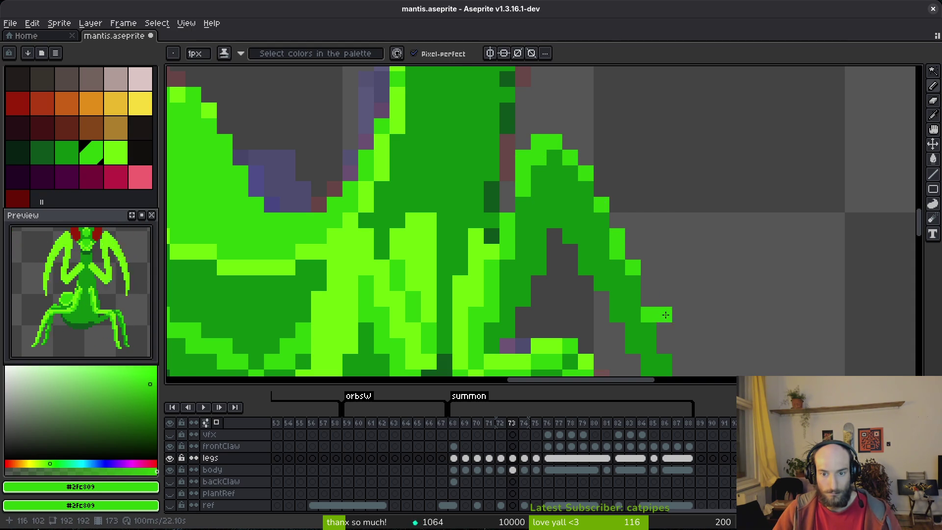
Step: Save the sprite and flip between summon frames 72 and 73 to review the pose
scroll(644, 218, down, 3)
key(ctrl+s)
scroll(644, 224, down, 3)
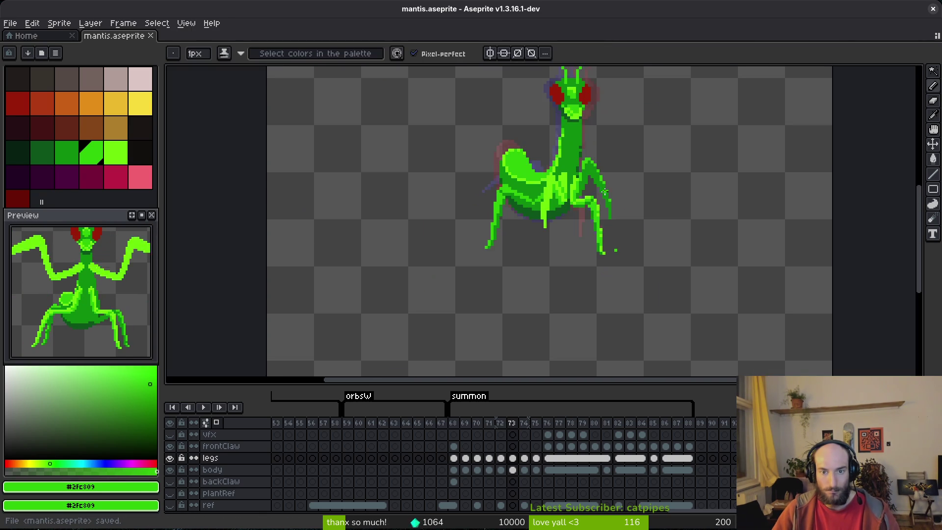
scroll(582, 172, up, 3)
scroll(597, 178, down, 3)
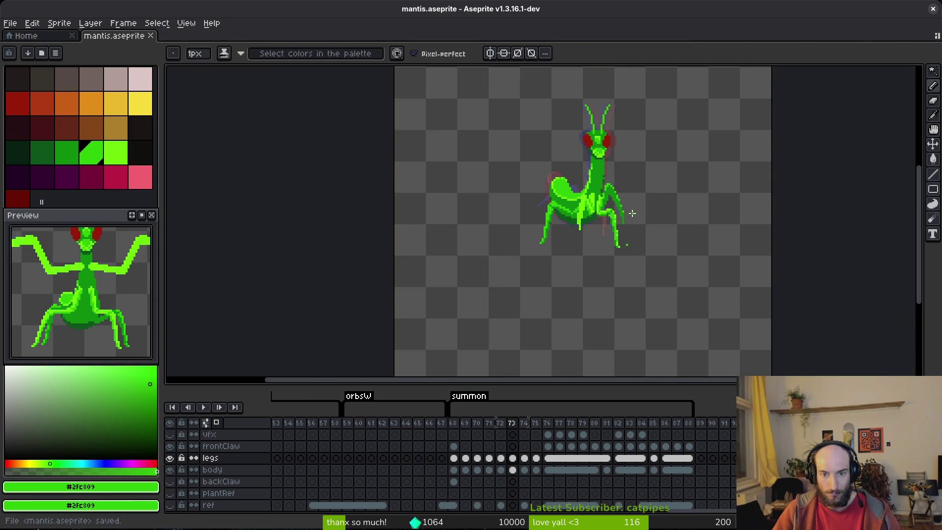
key(Left)
key(Return)
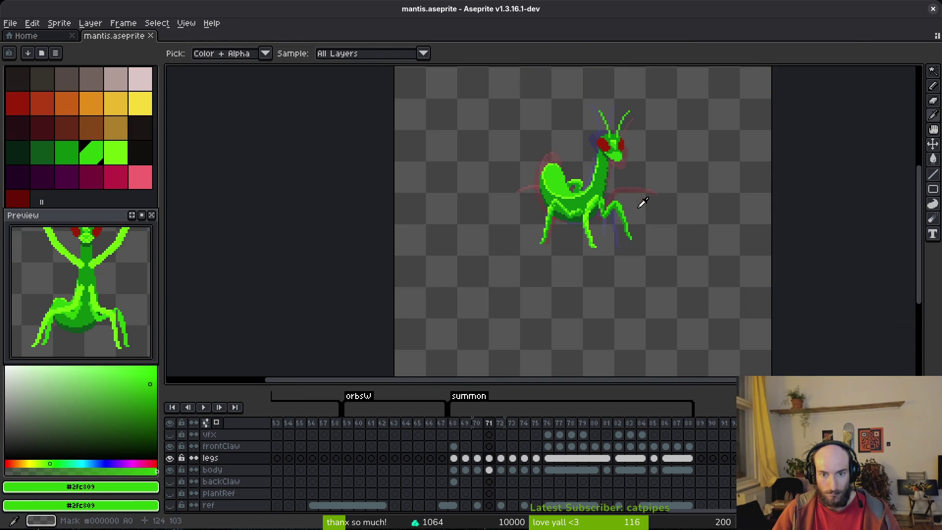
key(Return)
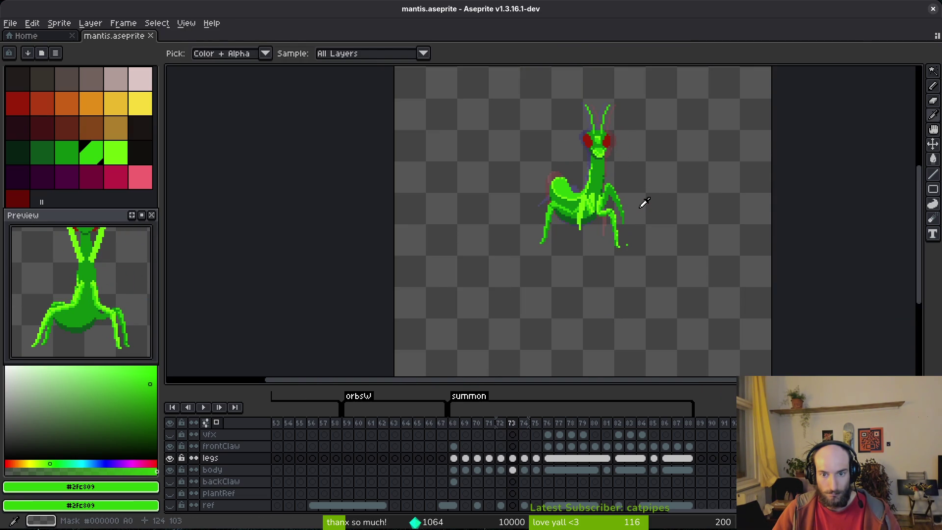
Step: Compare frames 72 and 73, then fill frame 73's right leg with dark green #0d541b
key(b)
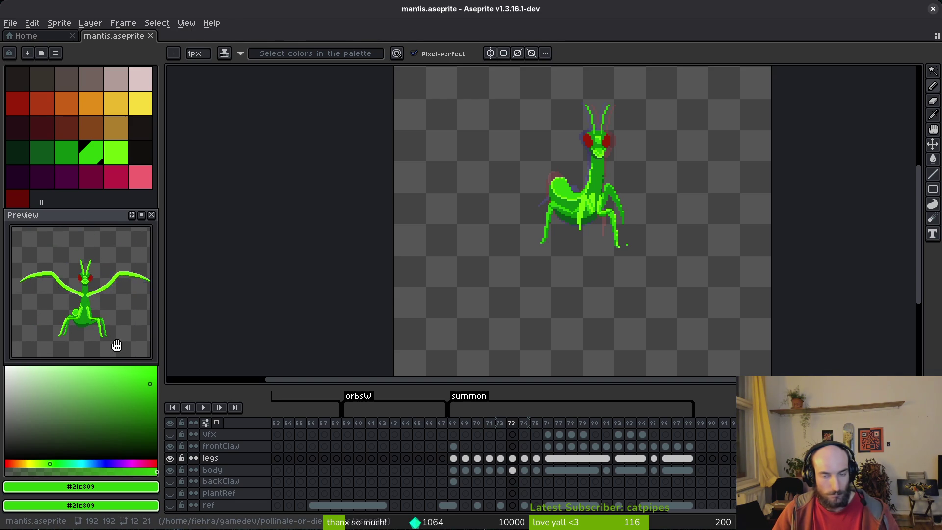
key(i)
key(Left)
key(Right)
key(Left)
key(Right)
key(b)
scroll(620, 193, up, 5)
key(i)
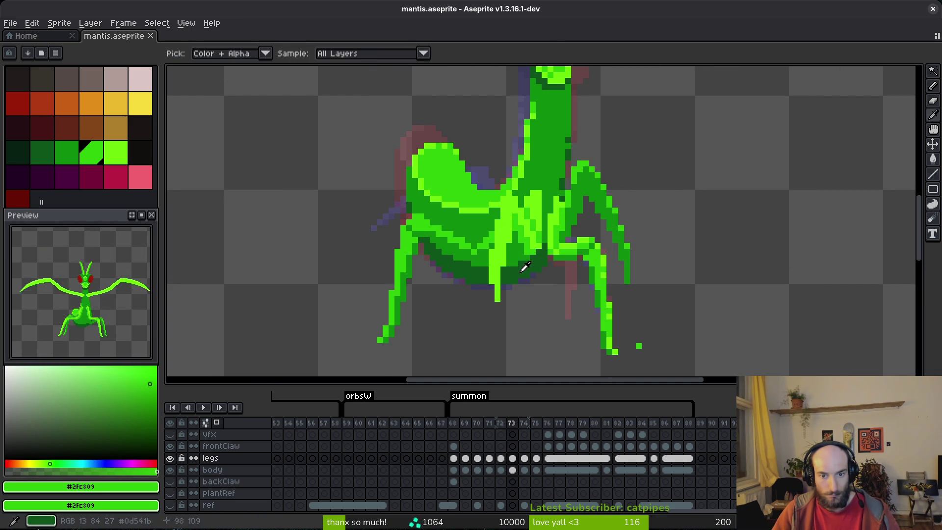
click(521, 267)
key(g)
click(585, 205)
Step: Sample mid green #0c8b0c and darken small leg areas and bright pixels down to the foot
key(i)
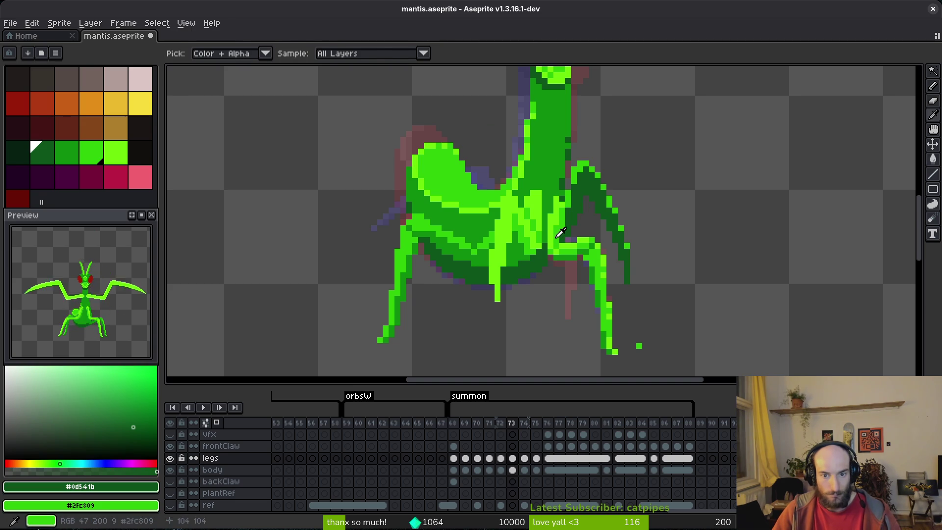
click(552, 251)
key(g)
key(i)
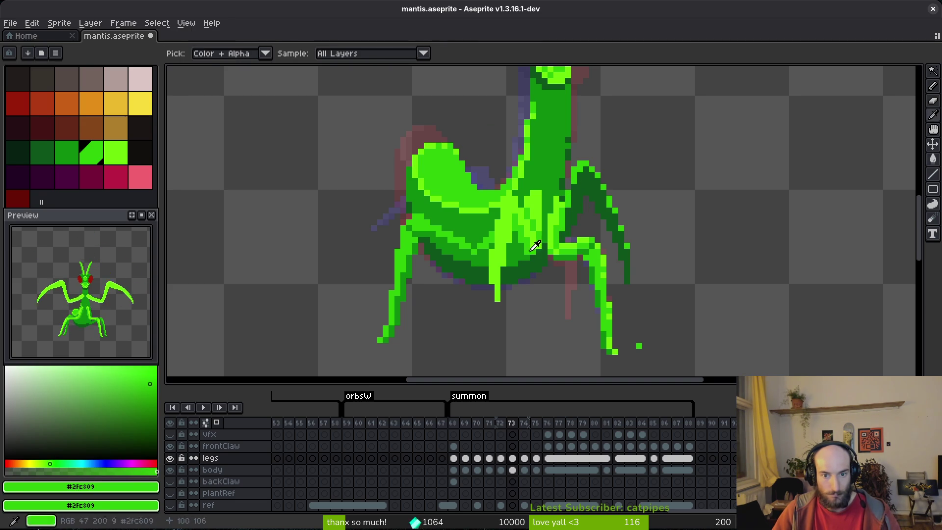
click(554, 250)
key(g)
scroll(577, 167, up, 5)
click(554, 223)
click(577, 153)
click(613, 147)
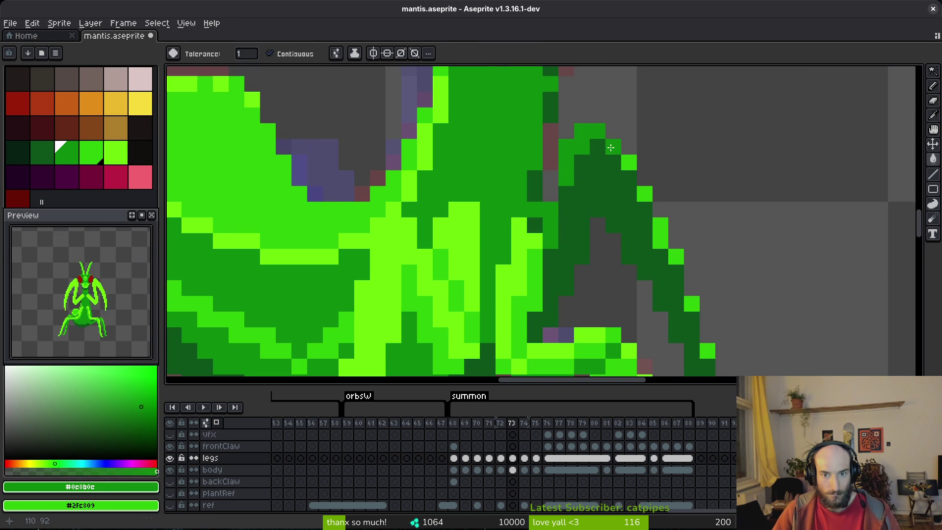
click(629, 162)
click(645, 198)
click(675, 256)
click(692, 304)
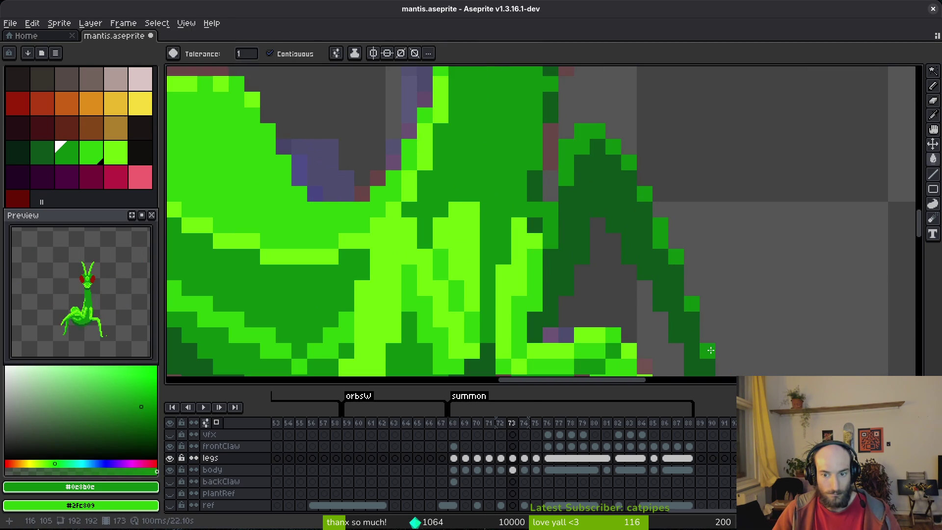
Step: Save mantis.aseprite and play the summon animation
scroll(706, 316, down, 5)
key(ctrl+s)
key(i)
key(Return)
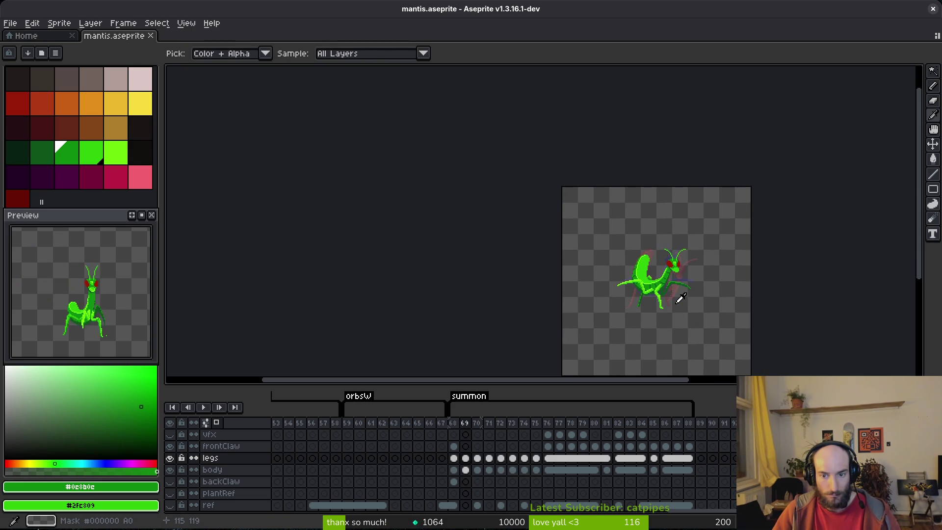
Step: Draw a short row of bright green #2fc809 pixels at the leg-body joint
key(w)
scroll(653, 276, up, 5)
alt+click(608, 216)
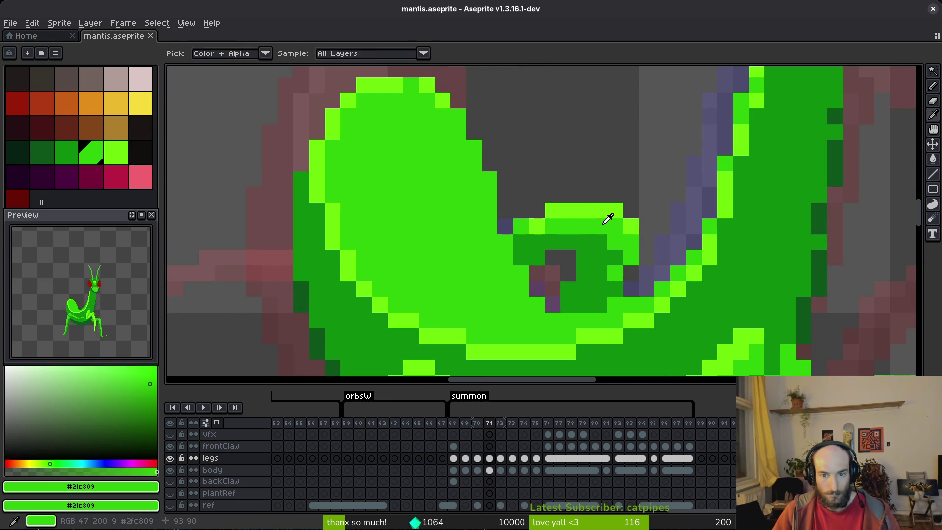
key(b)
drag(550, 211, 591, 216)
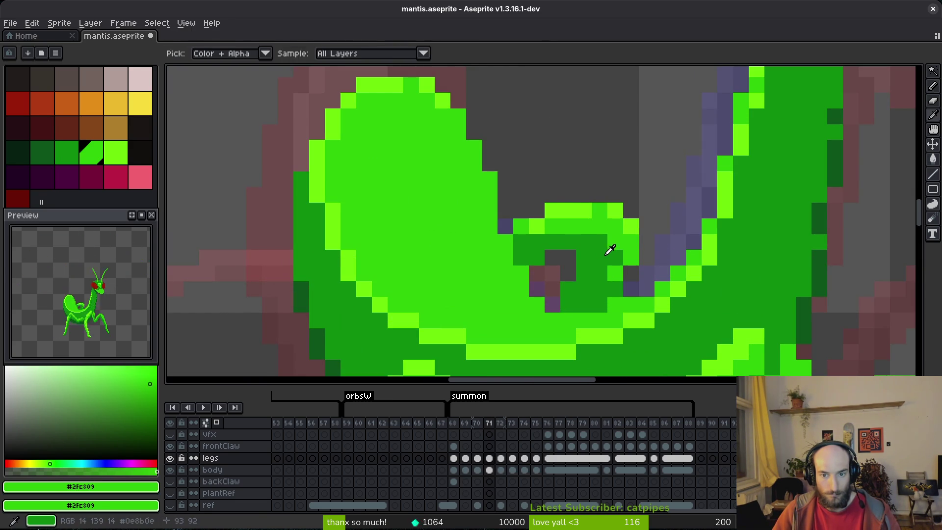
Step: Touch up the joint with dark green #0d541b and mid green #0c8b0c pixels
alt+click(609, 257)
scroll(746, 244, right, 2)
alt+click(805, 265)
click(550, 284)
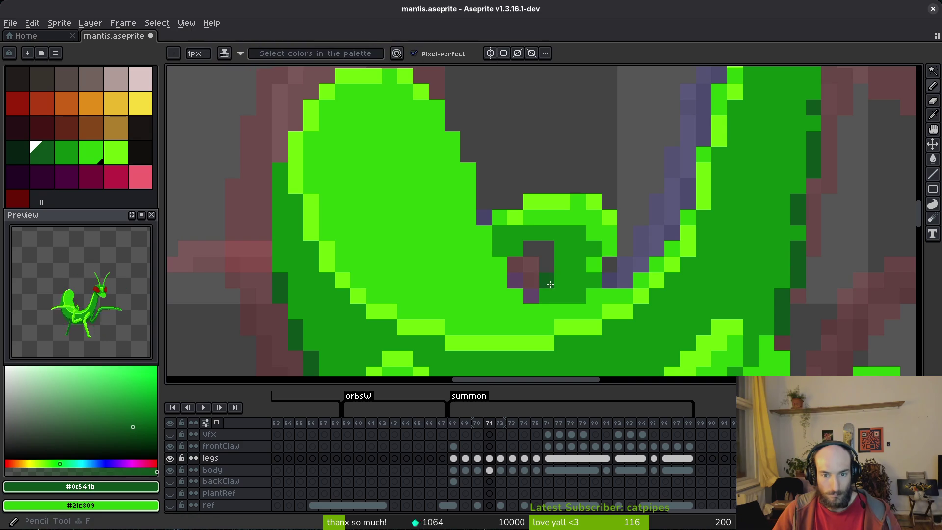
alt+click(553, 218)
click(579, 220)
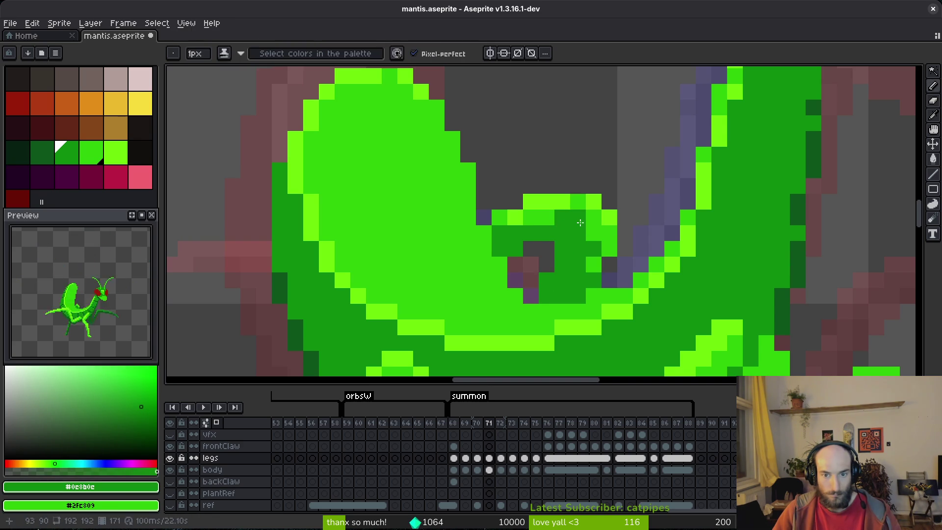
key(alt)
alt+click(577, 244)
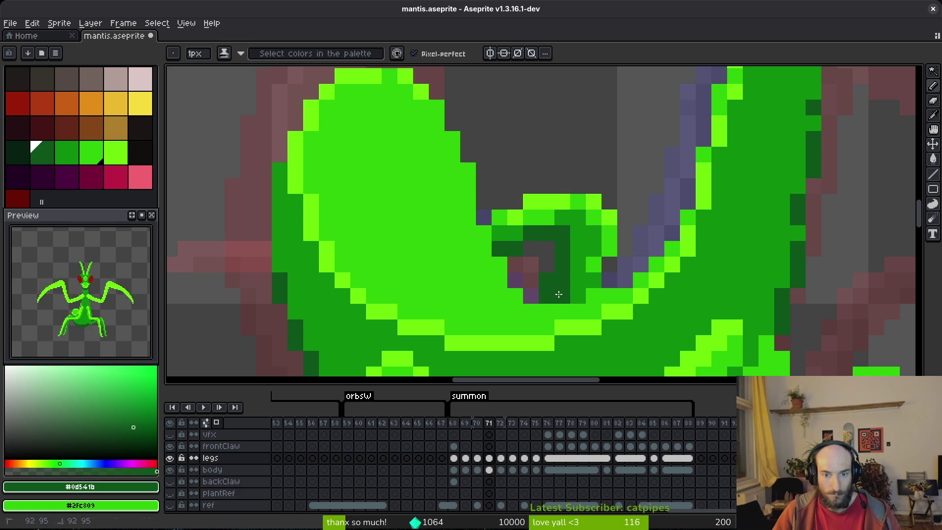
click(594, 248)
scroll(625, 284, down, 4)
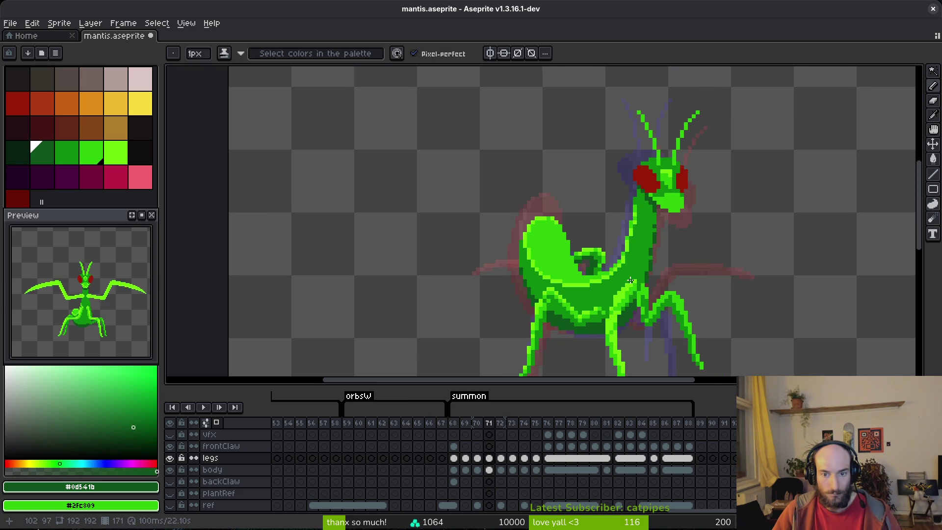
scroll(631, 280, down, 2)
Step: Step back through frames 70, 69 and 68 checking the joints, ending on empty frame 67
key(alt)
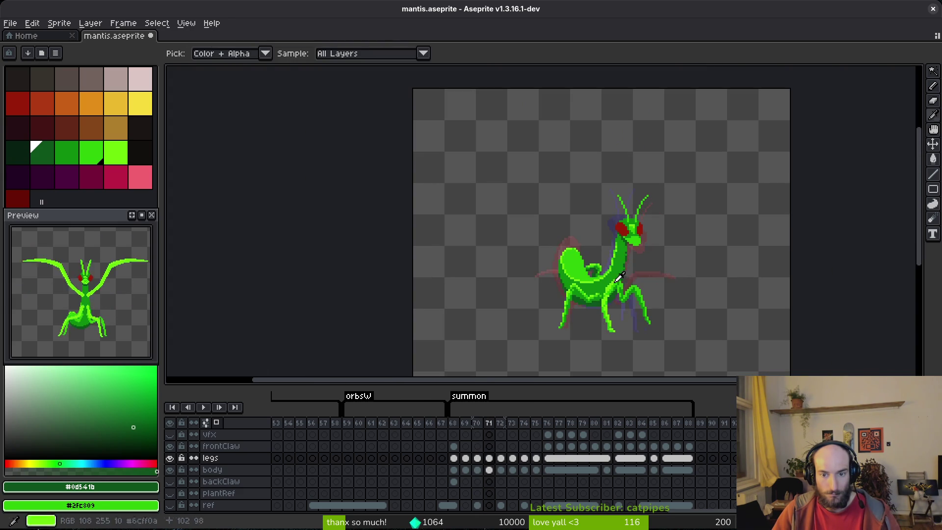
key(Left)
scroll(548, 274, up, 4)
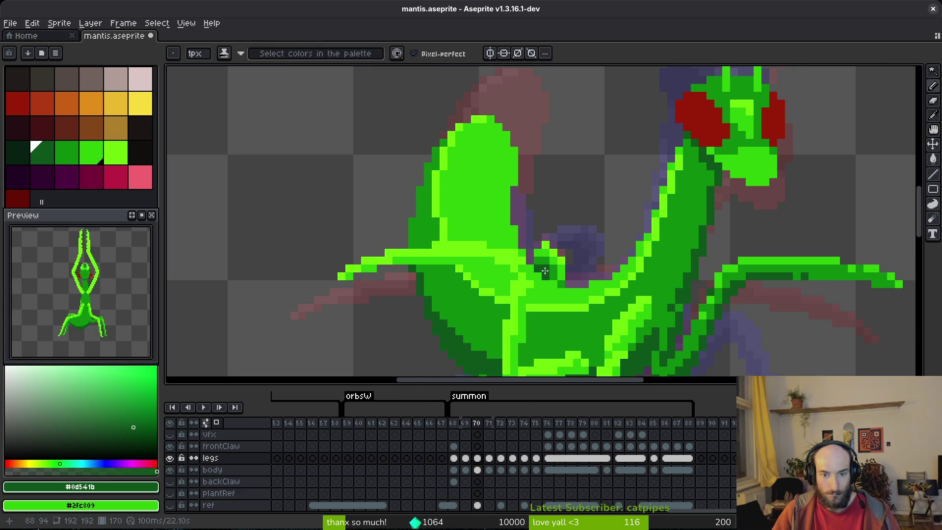
scroll(560, 278, down, 4)
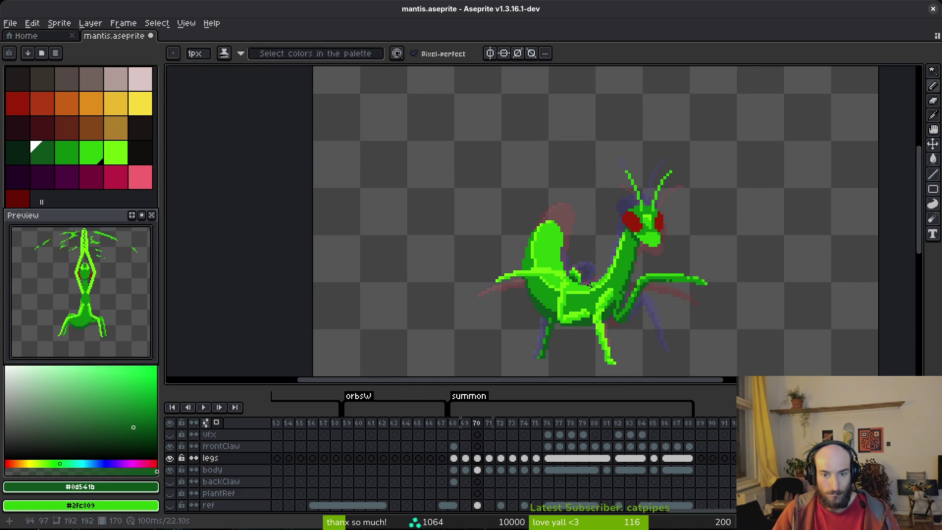
key(Left)
scroll(556, 268, up, 4)
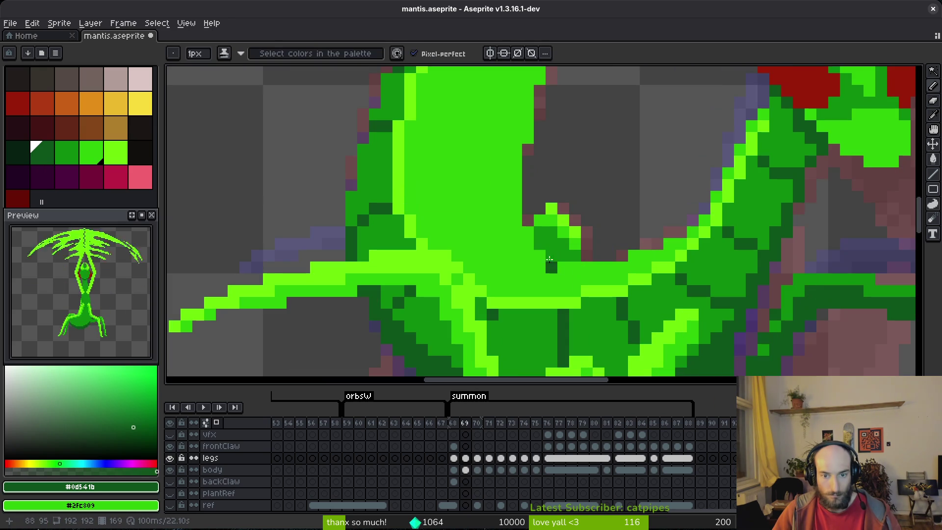
key(Left)
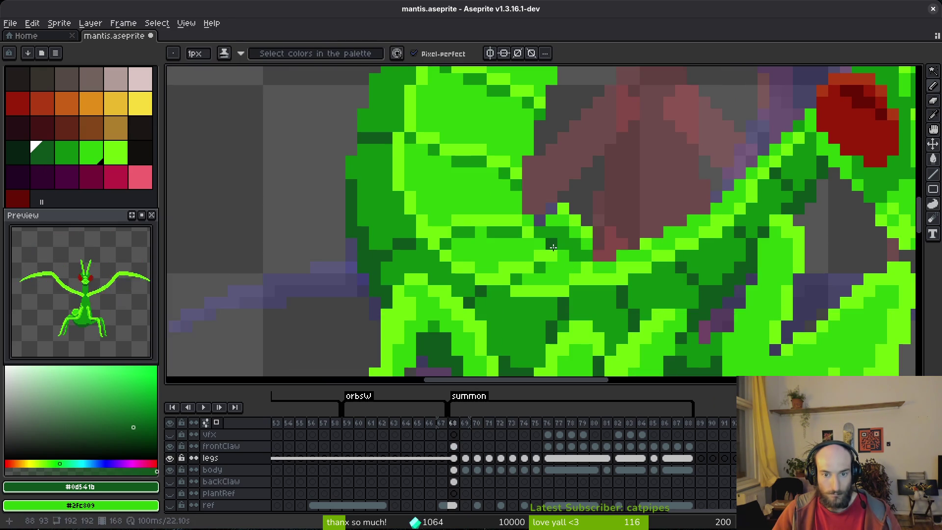
scroll(545, 233, down, 3)
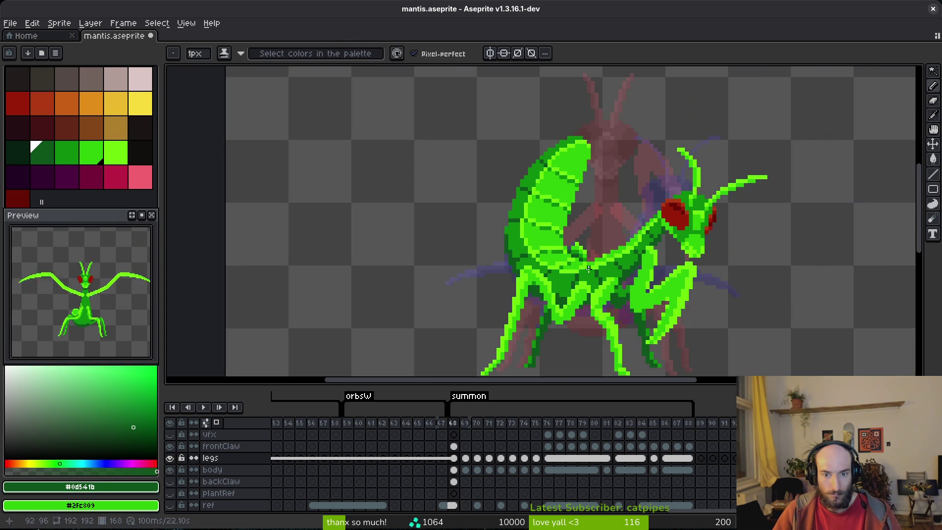
key(i)
key(Left)
key(Right)
key(Left)
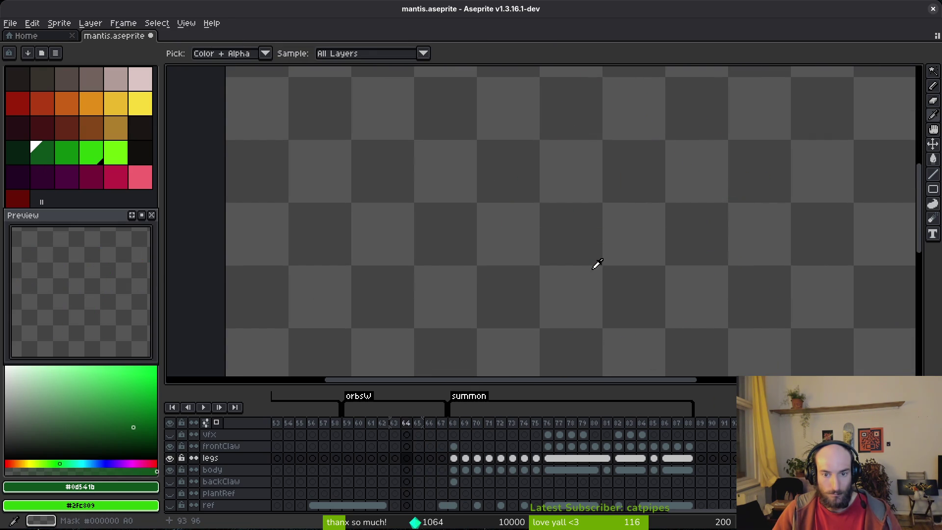
Step: Step back to frame 35 and pan the view over the mantis
key(Left)
key(Left)
key(Left)
key(Left)
key(Right)
key(Left)
key(Left)
key(Left)
key(Left)
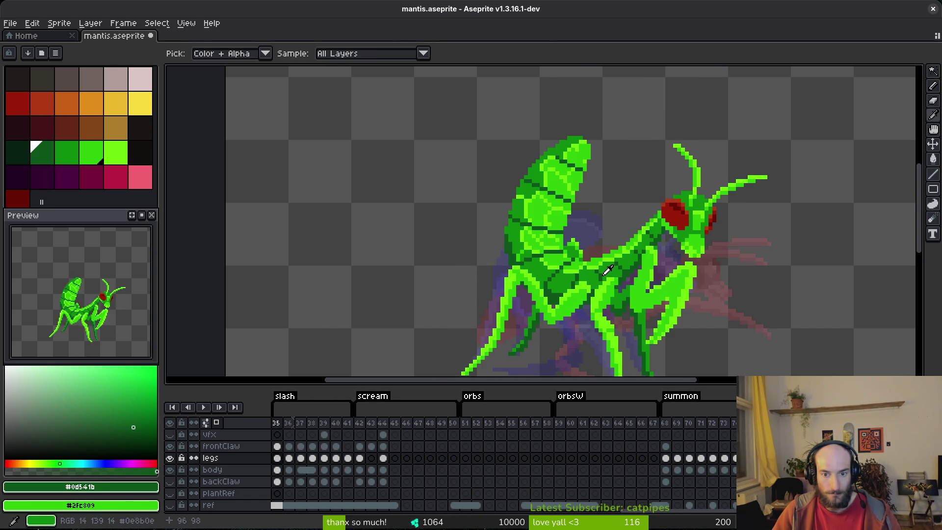
key(b)
scroll(589, 263, up, 3)
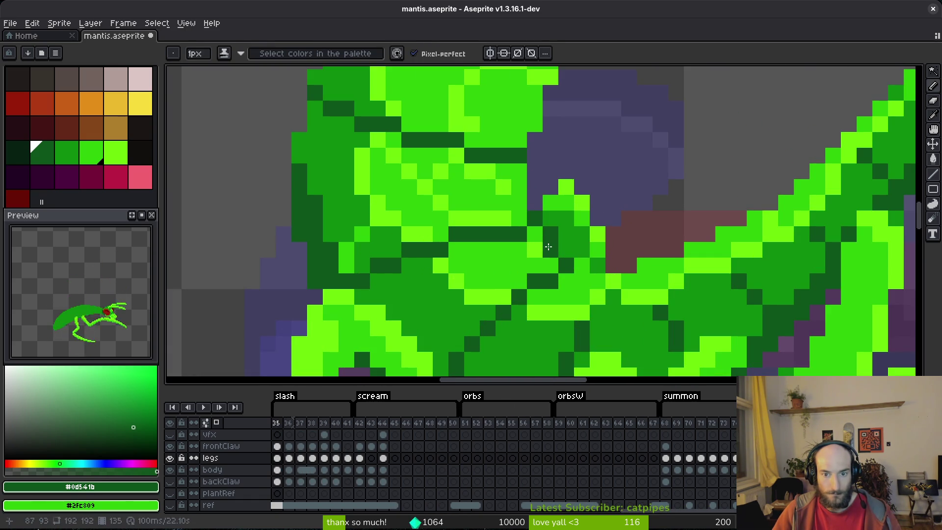
scroll(595, 263, down, 3)
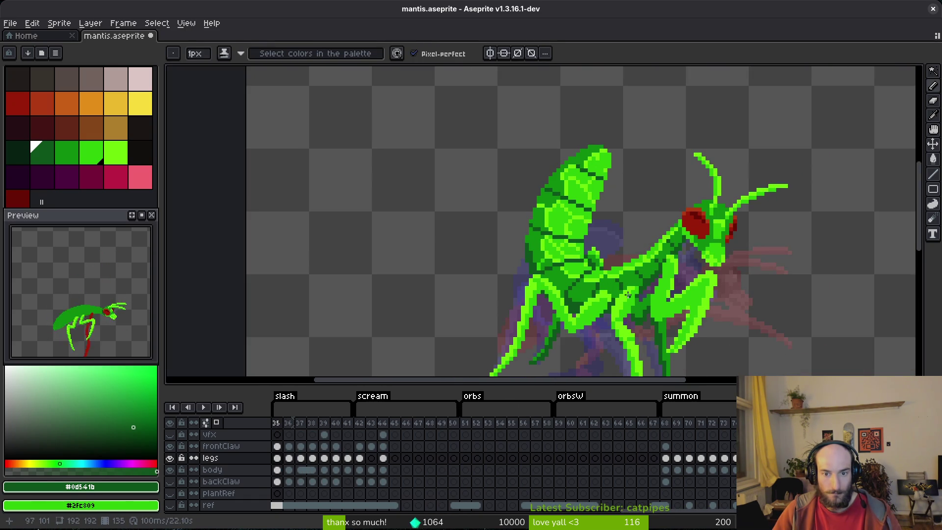
drag(633, 286, 628, 273)
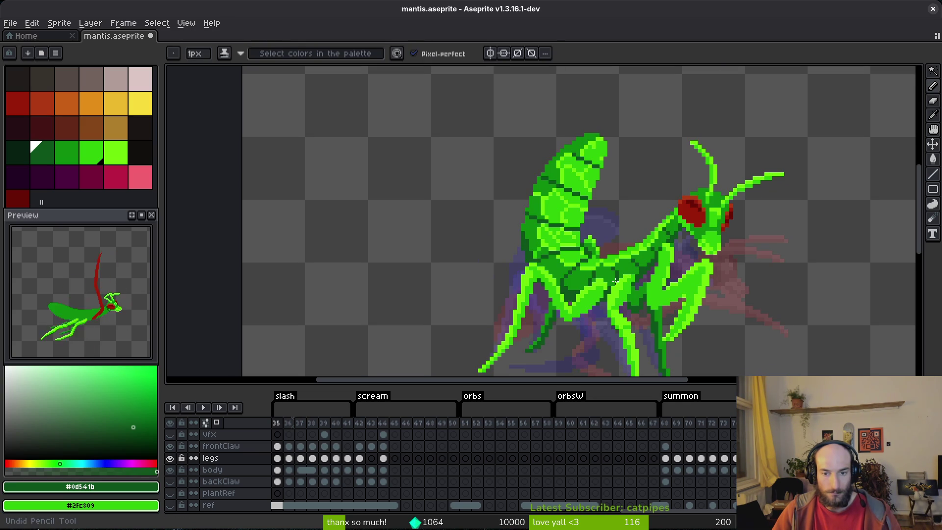
Step: On frame 57, repaint the dark joint pixel with the body's medium green
key(Home)
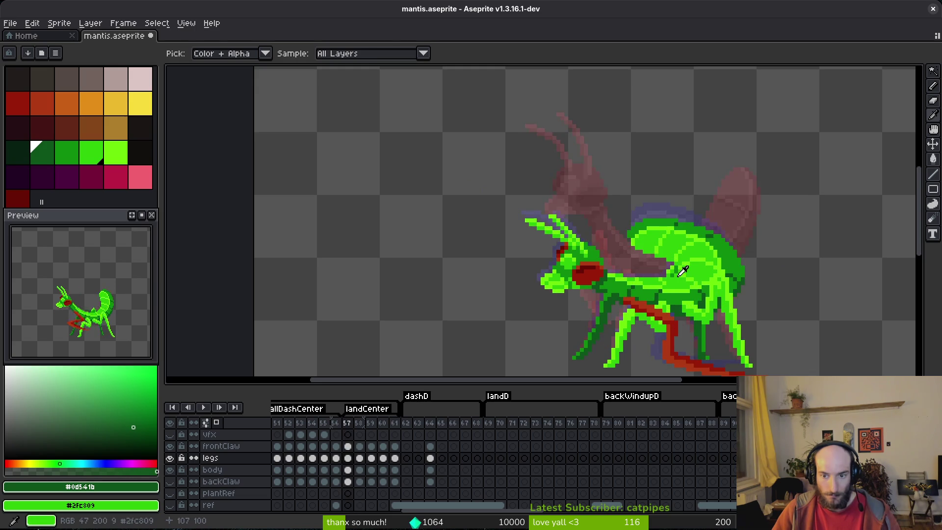
scroll(690, 266, up, 3)
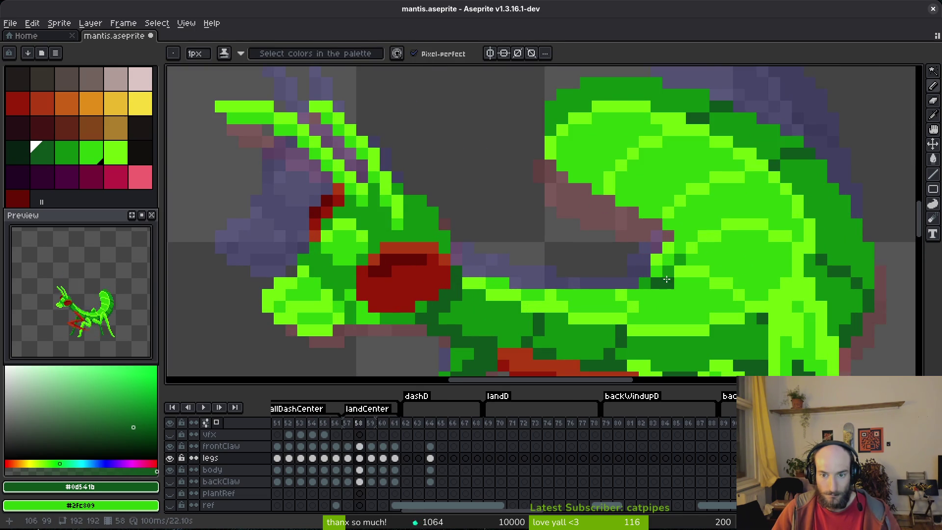
scroll(680, 261, down, 4)
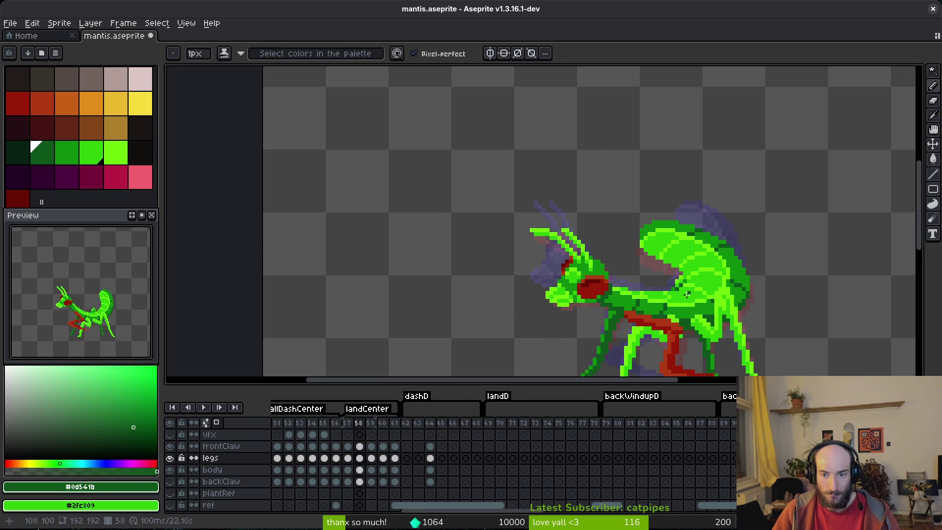
key(comma)
scroll(697, 296, up, 3)
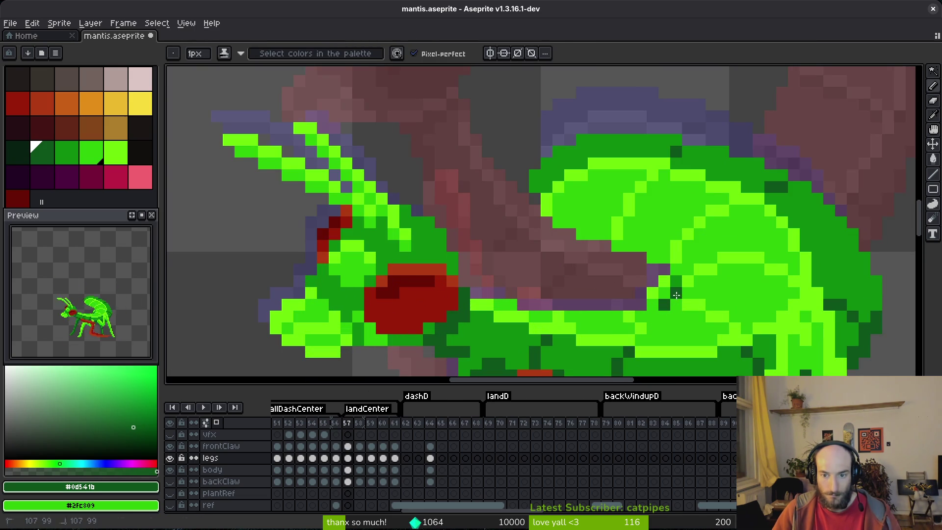
scroll(687, 304, down, 3)
scroll(692, 318, up, 3)
alt+click(685, 265)
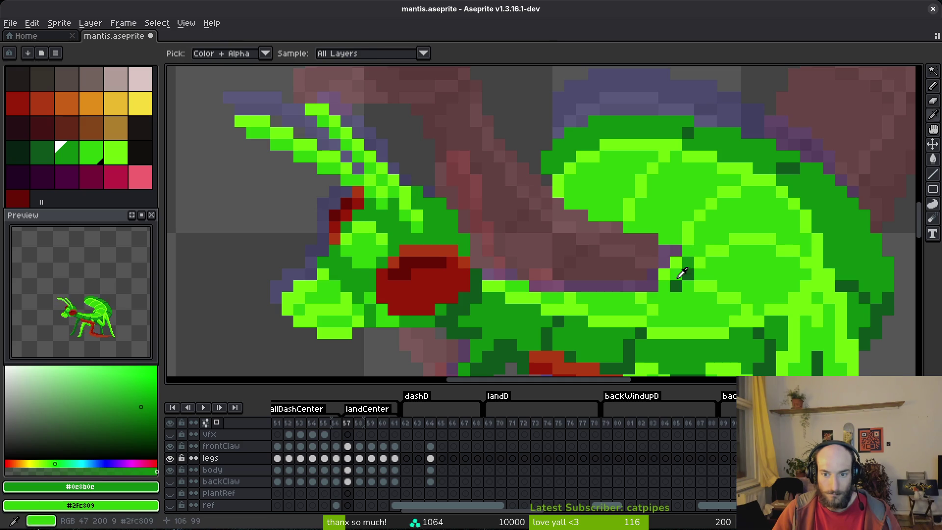
click(673, 280)
scroll(691, 284, down, 3)
Step: On frame 54, sample the dark green, then step back through frames 49 and 44
key(Left)
key(Left)
key(Left)
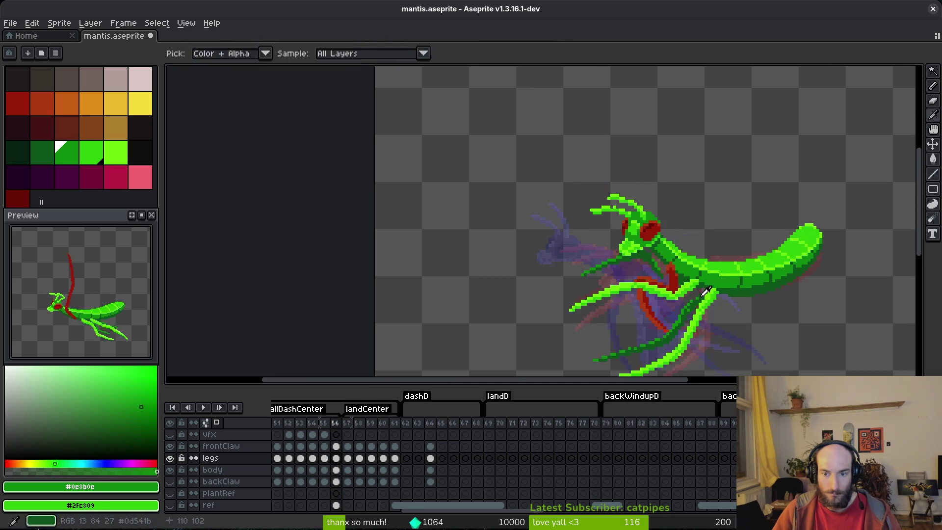
scroll(706, 275, up, 3)
scroll(726, 265, down, 3)
alt+click(728, 269)
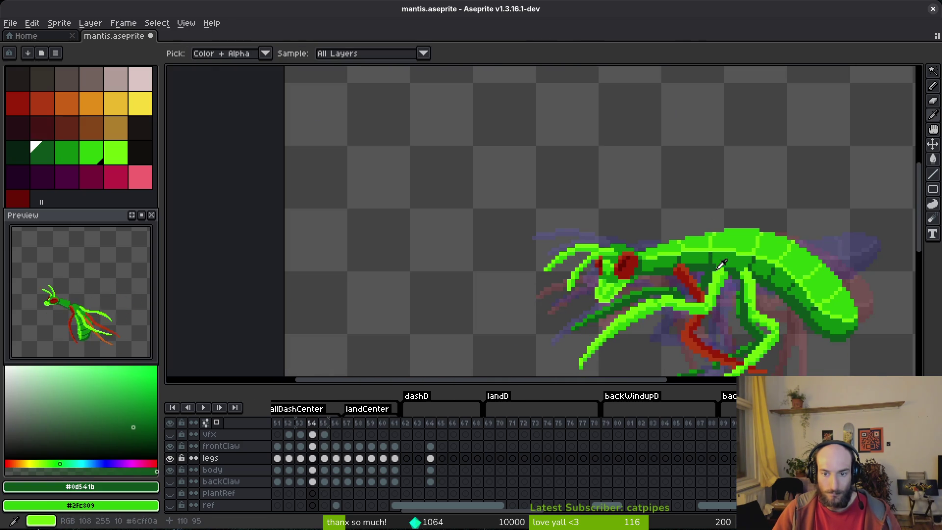
key(Left)
key(Left)
key(Left)
key(Left)
key(Left)
key(Left)
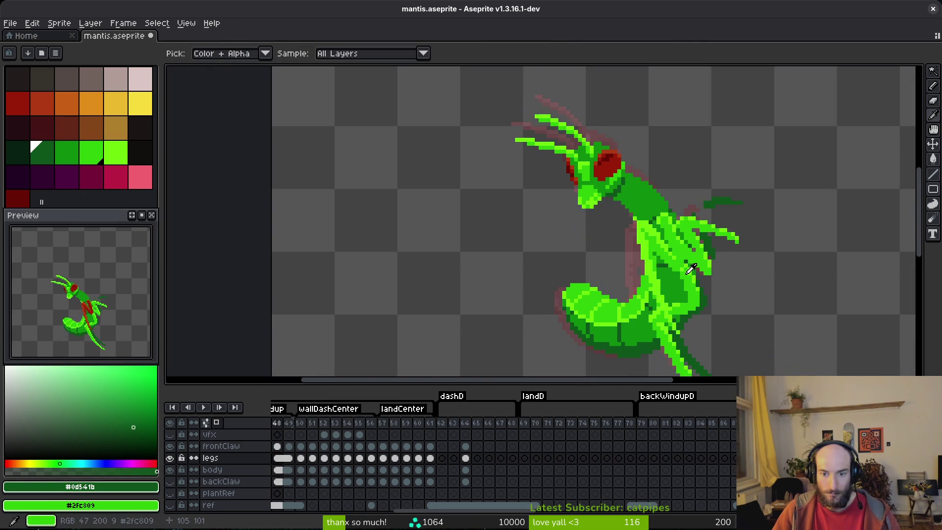
key(Left)
key(Left)
key(Left)
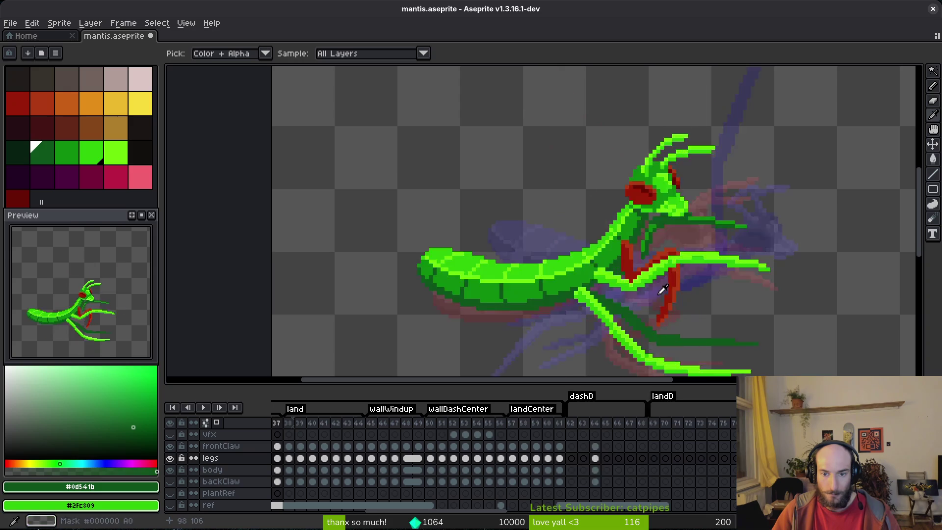
key(Left)
key(Left)
key(Left)
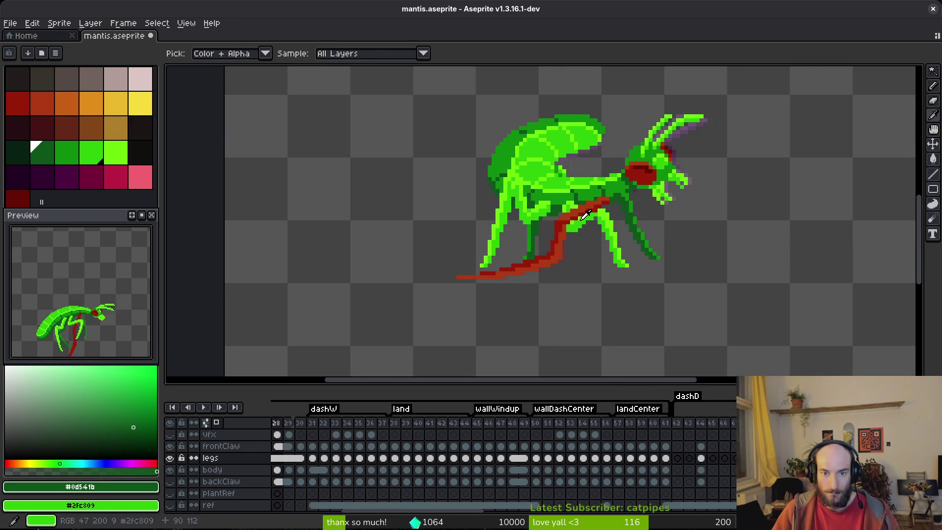
Step: On frame 29, sample the body's medium green and the sprite's dark green
key(w)
scroll(559, 166, up, 5)
key(b)
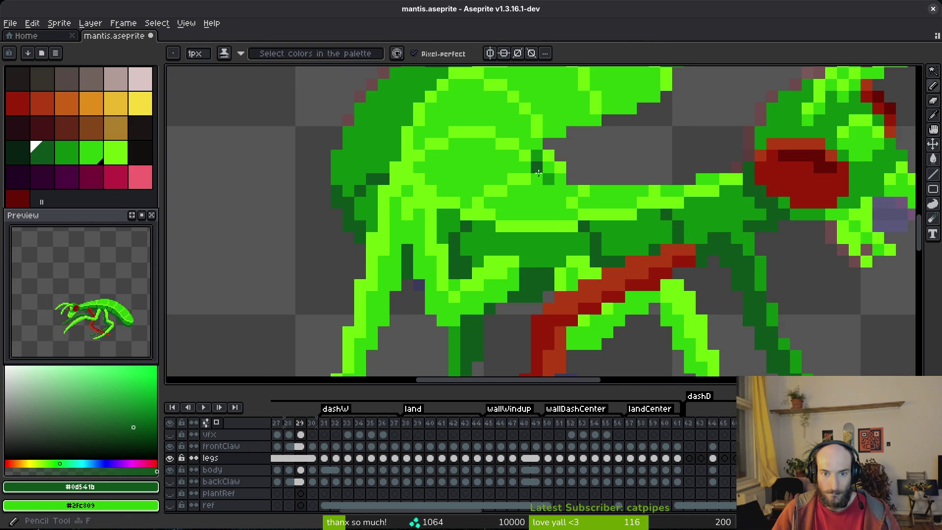
alt+click(546, 152)
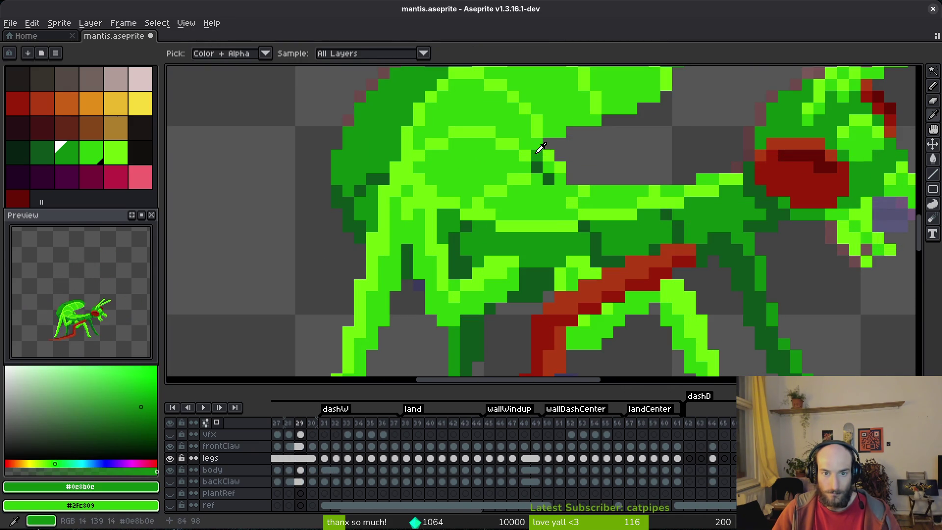
alt+click(549, 178)
Step: Step back through frames 27, 24, 23 and 22, zooming in on each joint
key(Left)
key(Left)
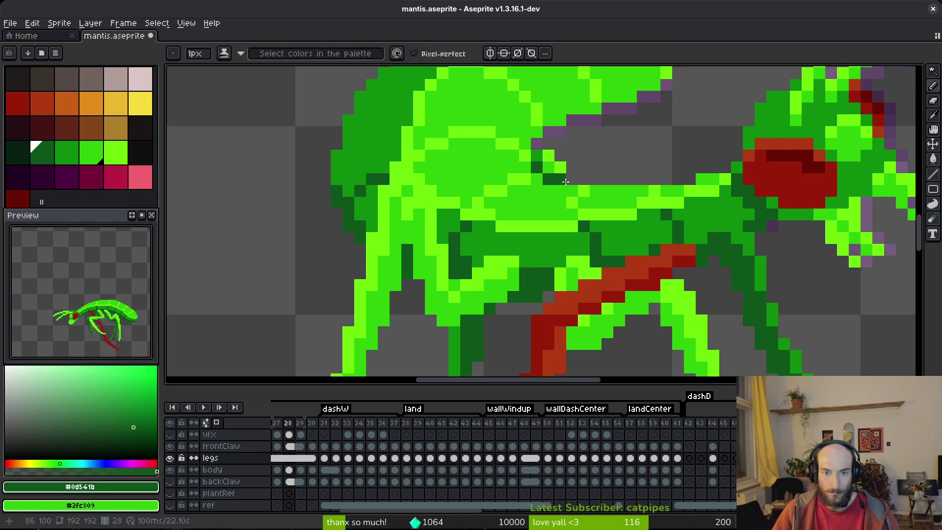
key(Left)
key(Left)
key(Left)
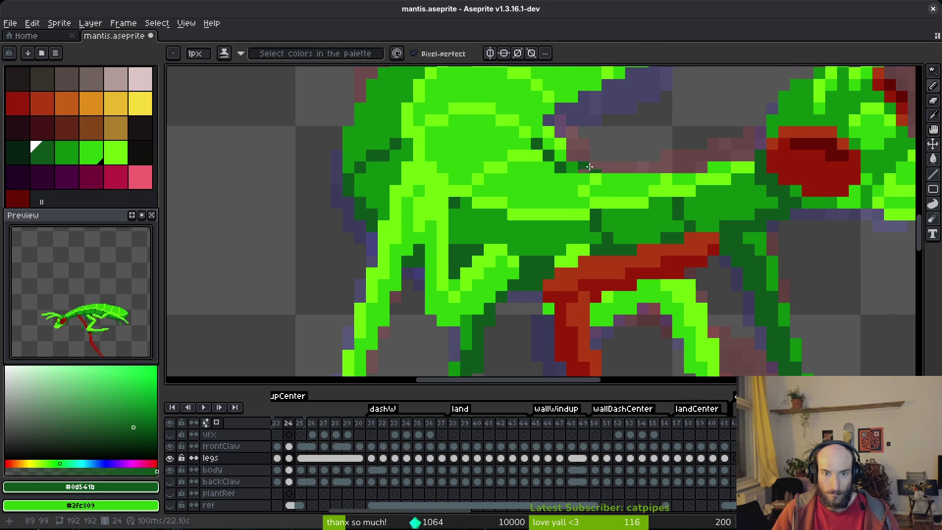
scroll(589, 167, down, 3)
key(Left)
scroll(564, 250, up, 3)
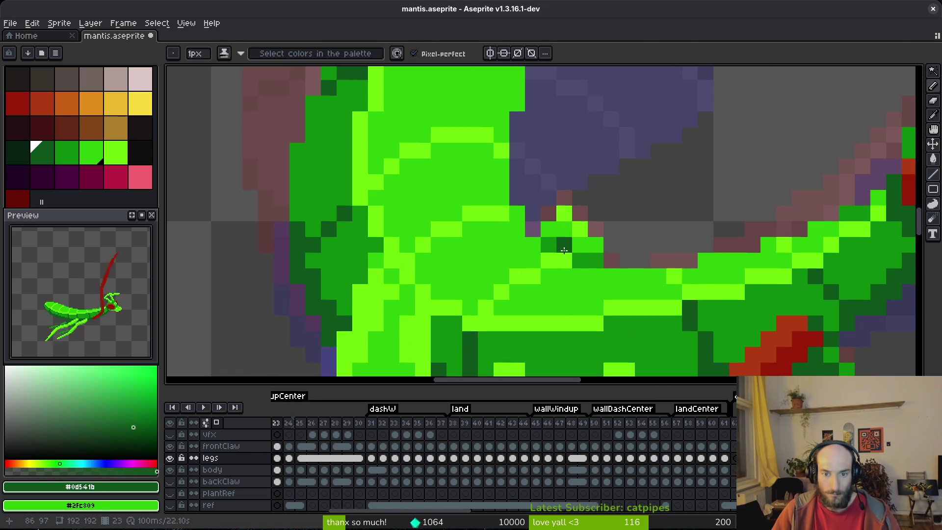
scroll(551, 243, down, 3)
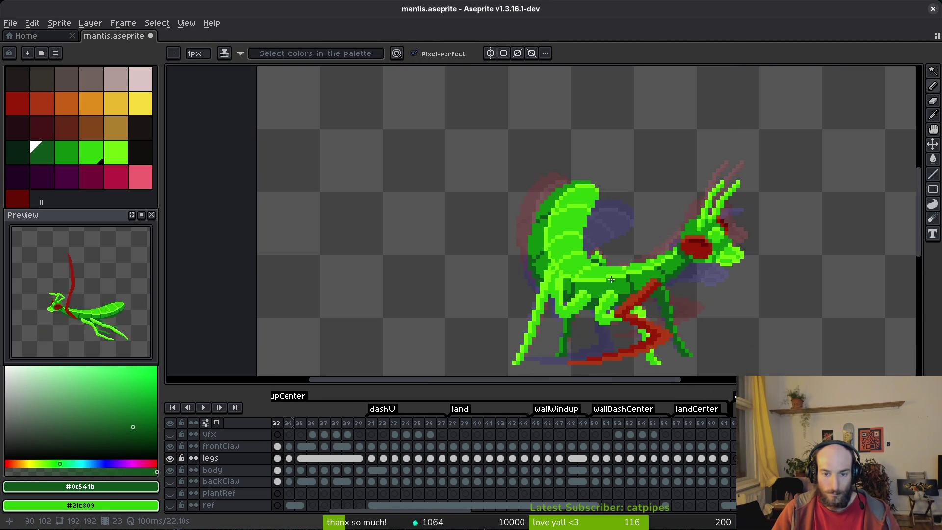
key(Left)
scroll(564, 239, up, 3)
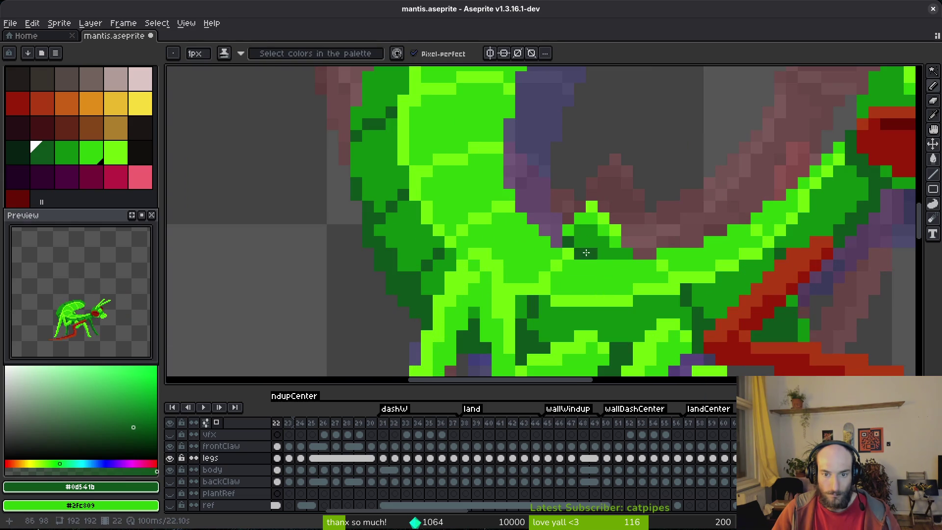
scroll(643, 271, down, 3)
Step: Inspect frame 21's joint up close, then keep stepping back through earlier frames
key(Left)
scroll(652, 269, up, 3)
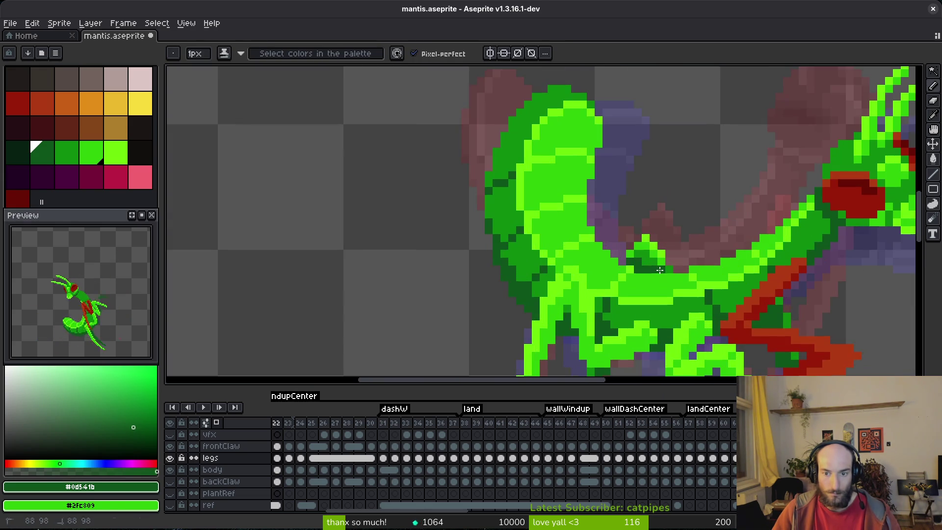
scroll(662, 269, down, 3)
scroll(668, 268, up, 2)
scroll(668, 268, up, 3)
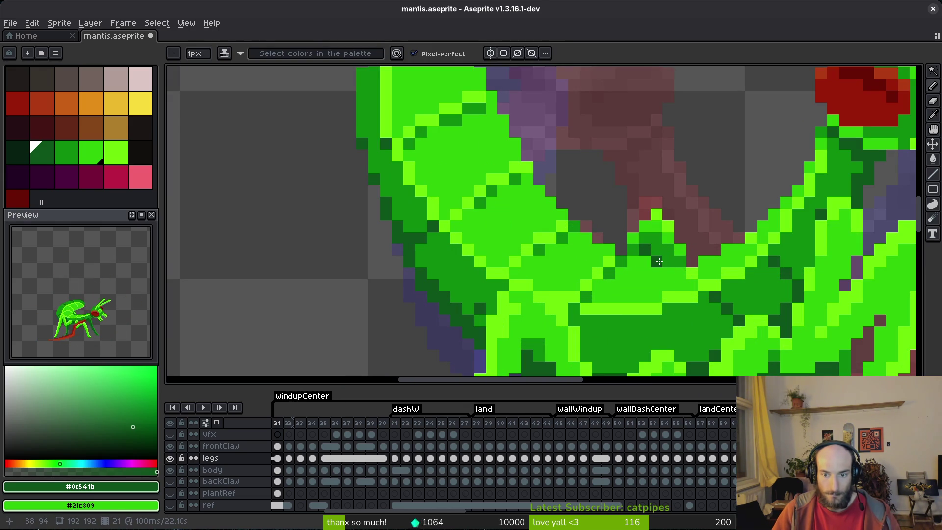
scroll(637, 252, down, 3)
scroll(657, 265, up, 2)
scroll(679, 286, up, 2)
key(alt)
scroll(686, 282, down, 2)
key(Left)
key(Left)
key(Left)
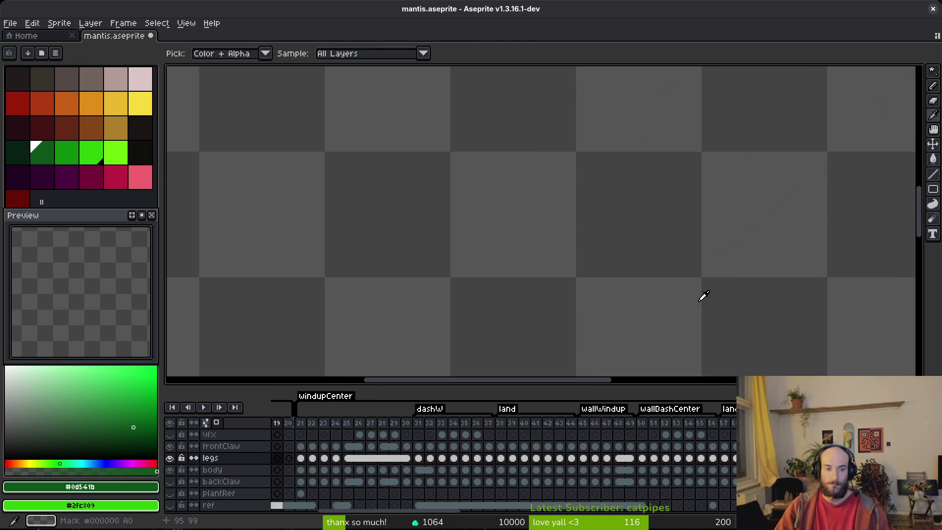
Step: Go back to frame 2, then forward to frame 5, comparing adjacent leg poses
key(Left)
key(Left)
key(Left)
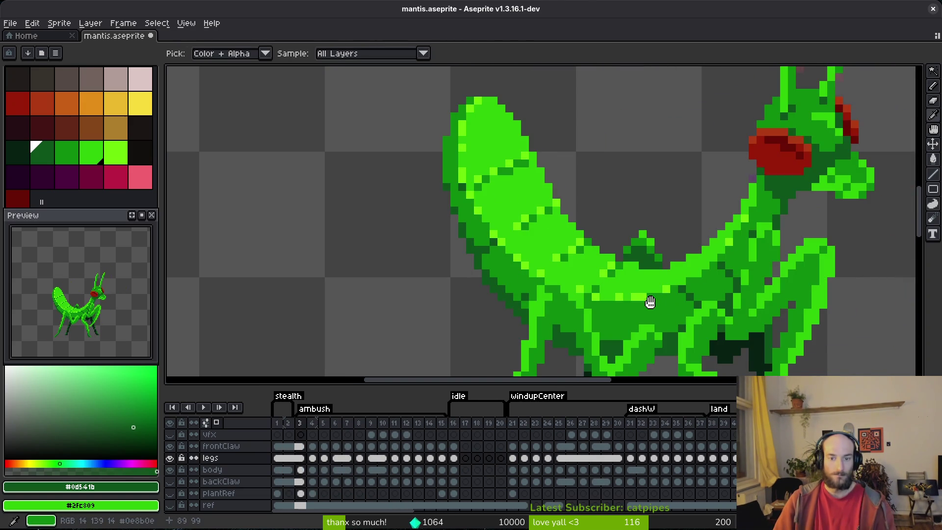
key(Right)
key(Right)
key(Right)
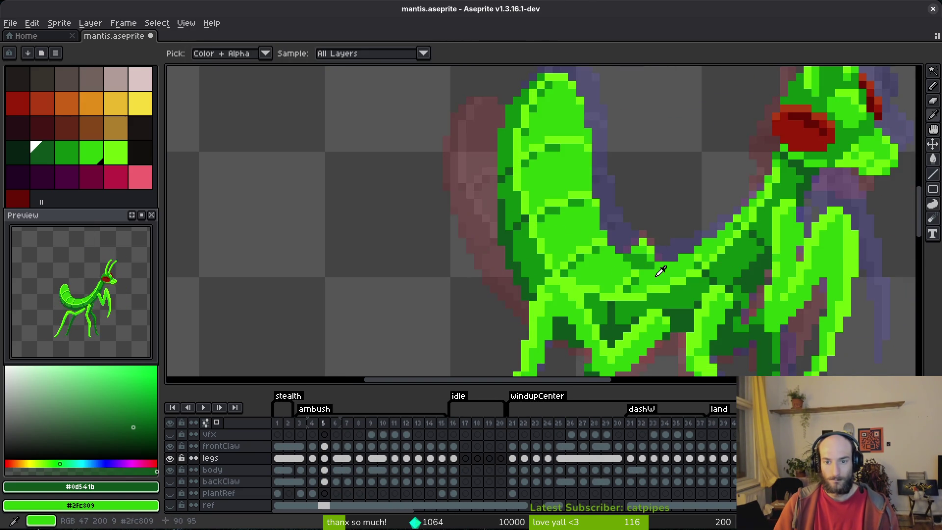
scroll(615, 242, up, 3)
scroll(647, 269, down, 4)
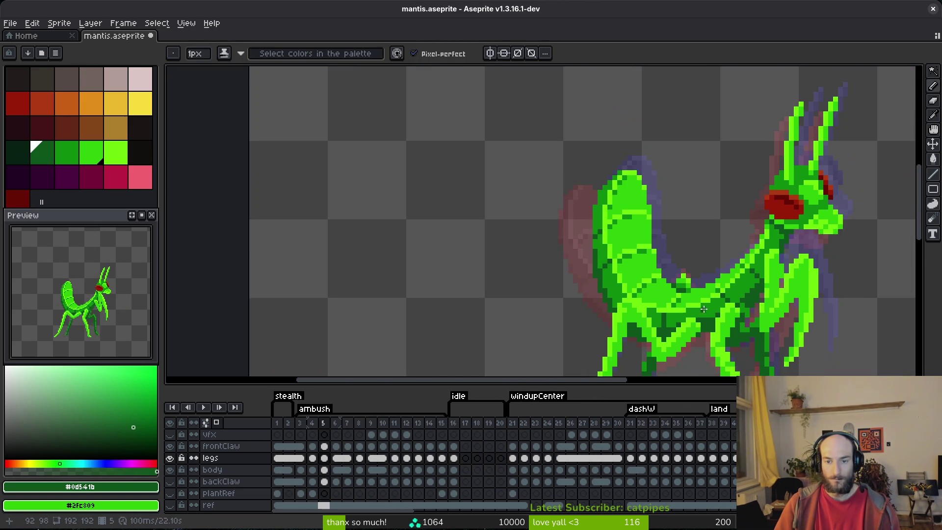
key(i)
key(Right)
key(Right)
key(Left)
key(Left)
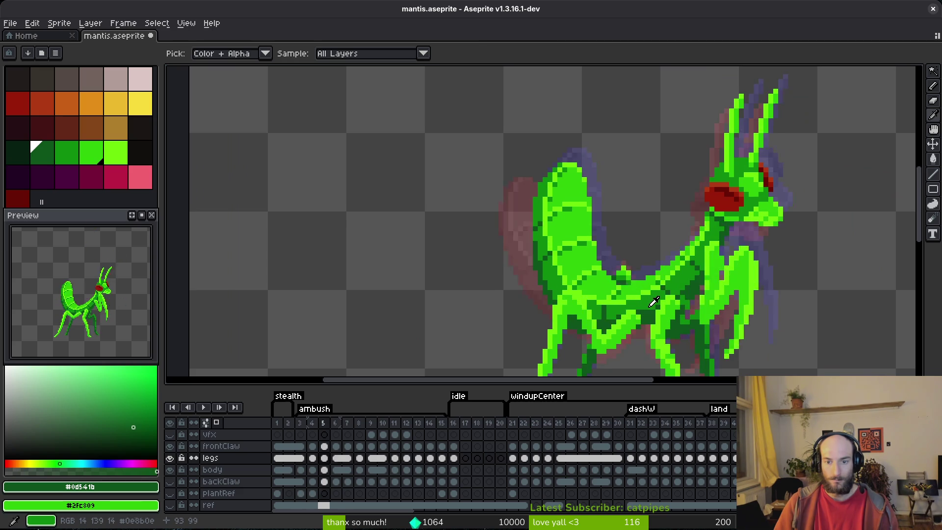
key(Right)
key(Right)
key(Right)
key(Right)
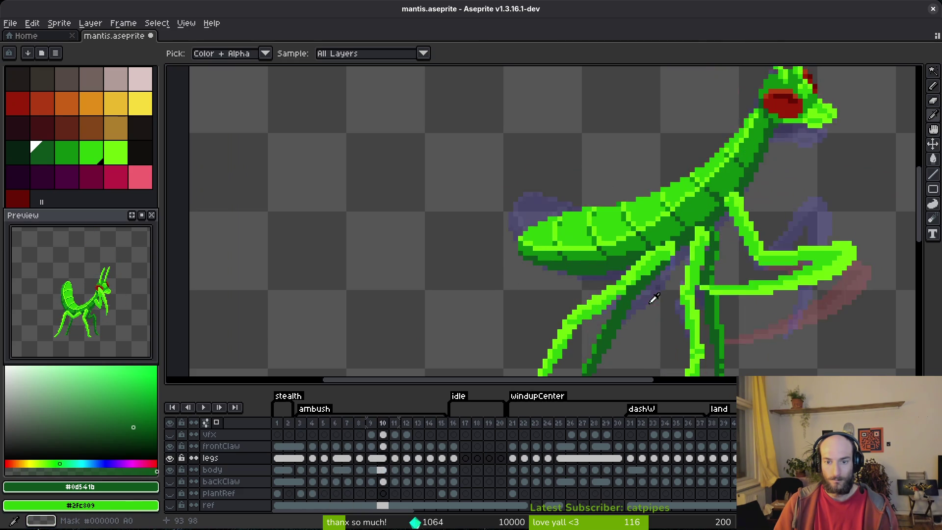
Step: Paint a pixel fixing the leg joint on the next frame, then save the sprite
key(b)
scroll(582, 252, up, 3)
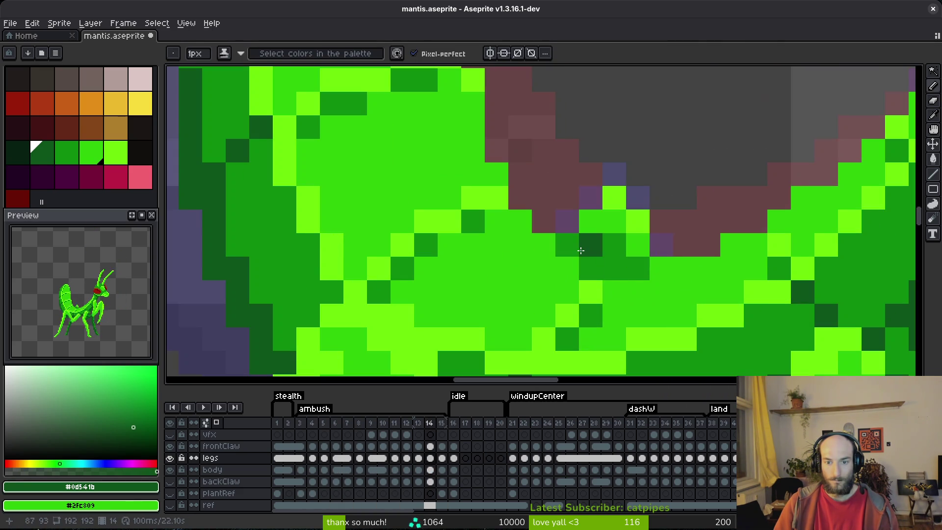
scroll(598, 263, down, 2)
key(Right)
scroll(601, 262, up, 2)
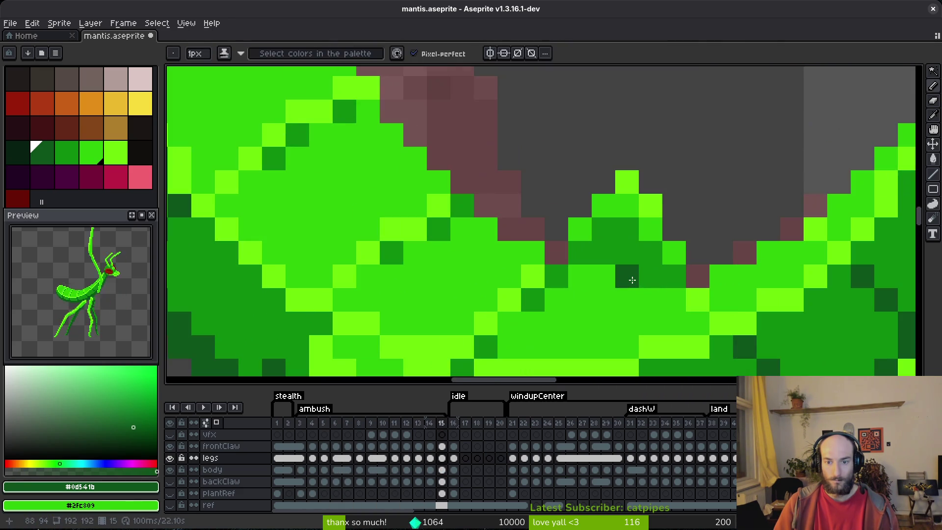
click(584, 252)
scroll(585, 252, down, 2)
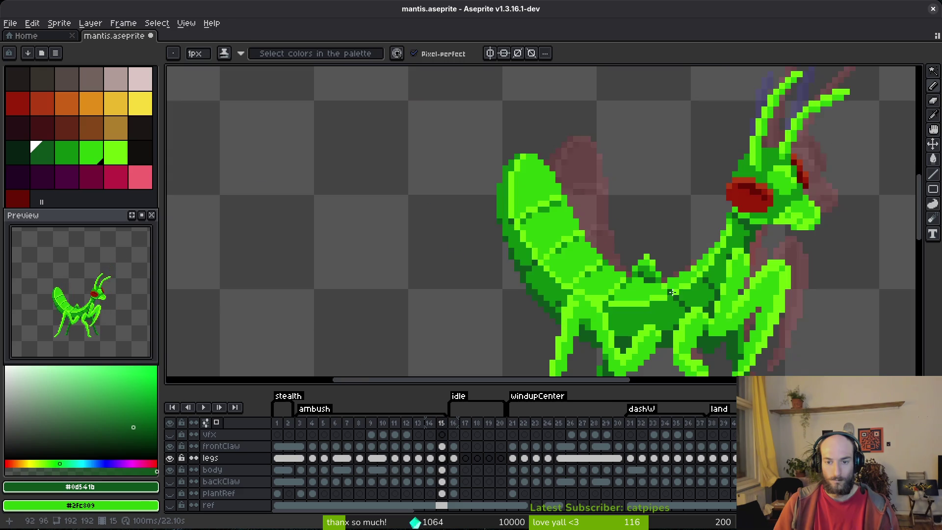
key(Right)
scroll(585, 252, up, 2)
key(ctrl+s)
scroll(639, 438, right, 10)
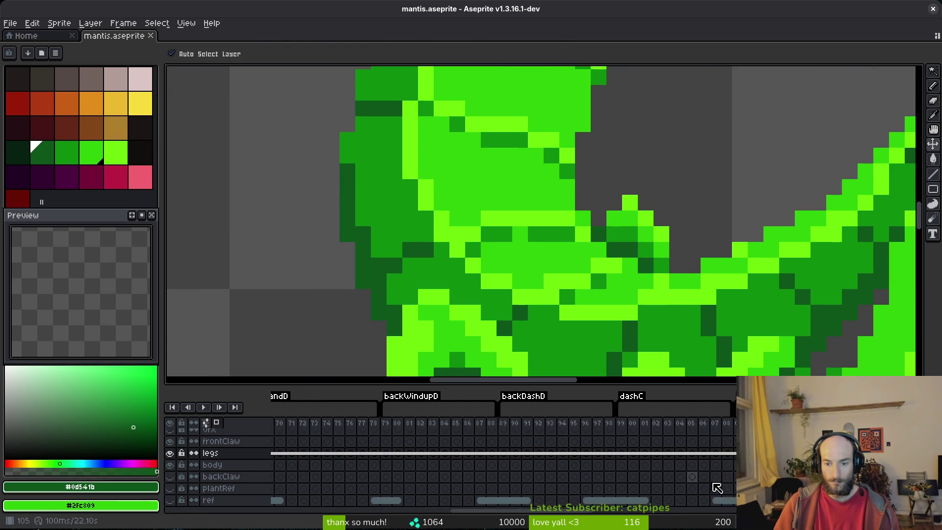
Step: Jump to the summon tag frames and flip between neighbouring frames to compare the mantis poses
click(433, 470)
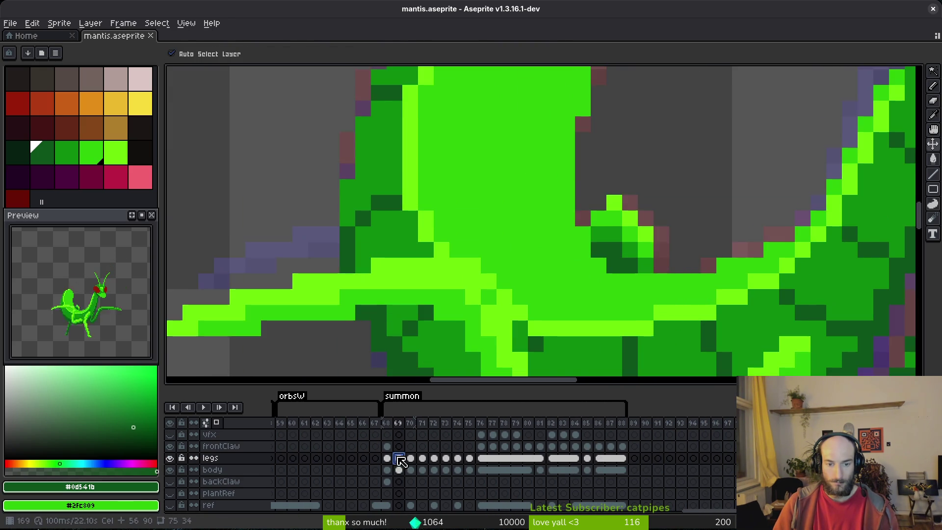
scroll(526, 239, down, 4)
key(i)
key(Right)
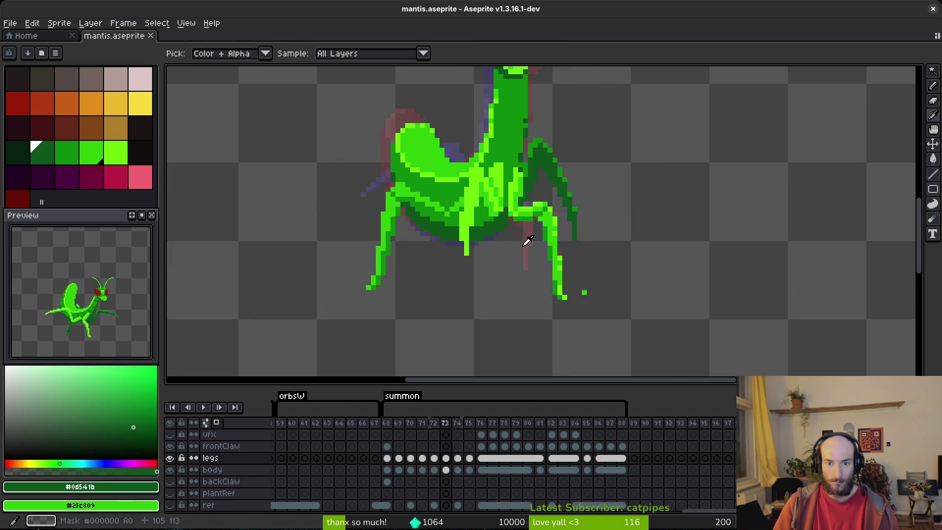
key(Left)
key(Right)
key(Left)
key(b)
key(Right)
scroll(577, 245, up, 2)
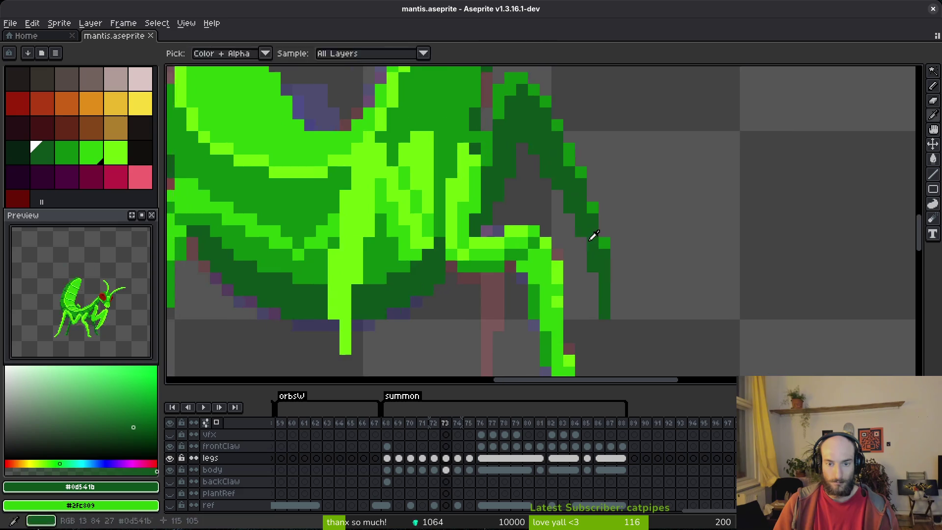
scroll(574, 231, down, 1)
key(Right)
key(Left)
key(i)
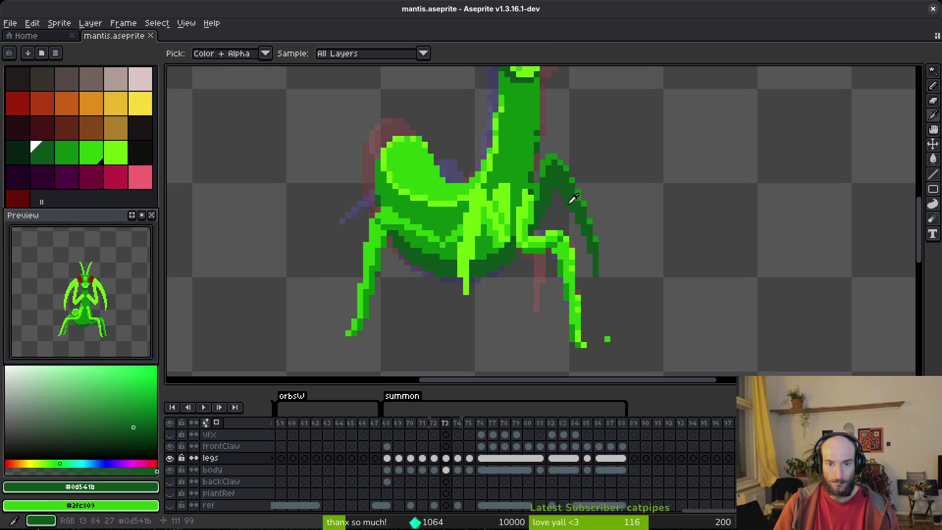
Step: Sample medium green from the body and dark green from the leg as drawing colours
click(556, 169)
right_click(559, 167)
key(Right)
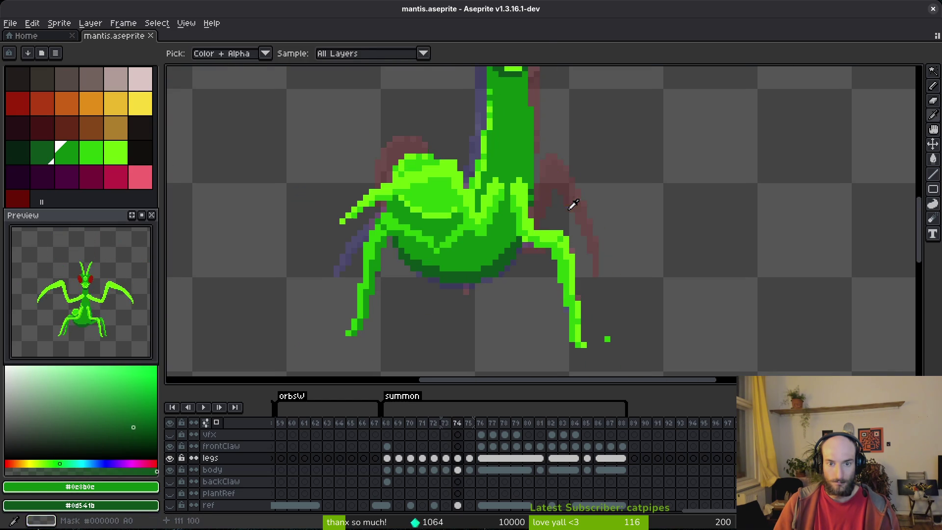
key(b)
scroll(541, 210, up, 3)
scroll(541, 210, down, 4)
key(Left)
key(i)
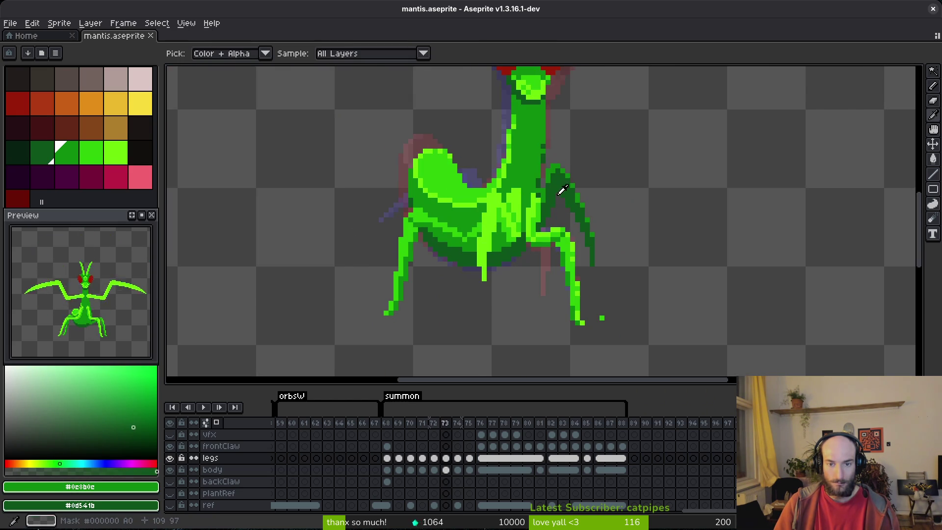
click(563, 206)
key(alt+f)
key(Escape)
key(Right)
key(Right)
key(Right)
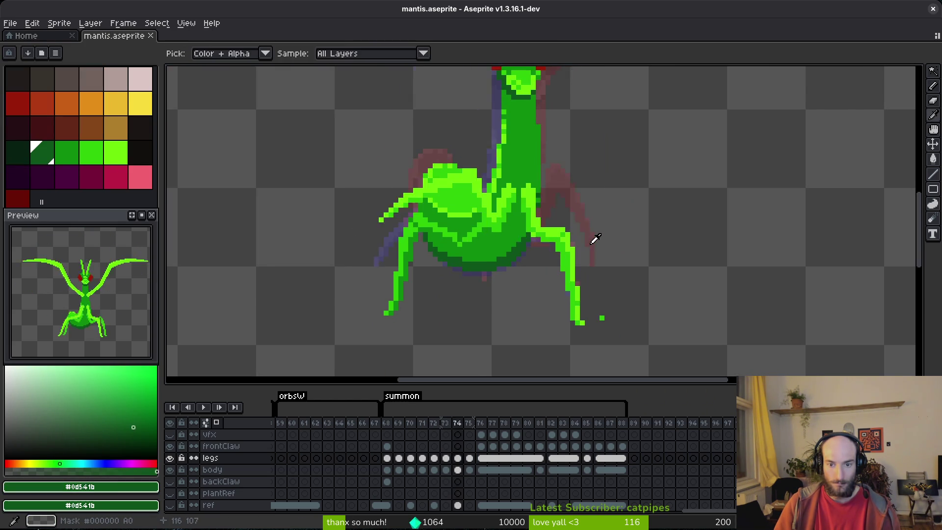
Step: Lasso-select the right leg on the raised-claws frame, then clear the selection
key(q)
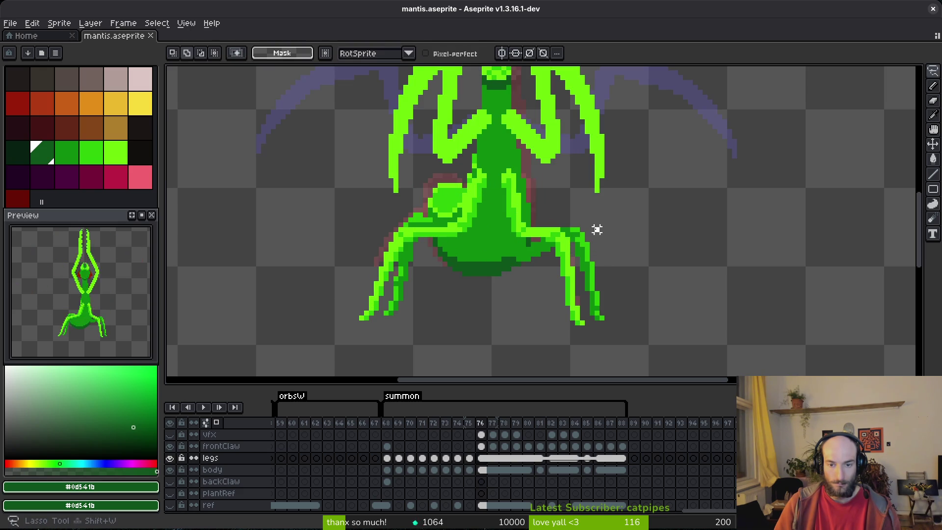
drag(612, 304, 610, 308)
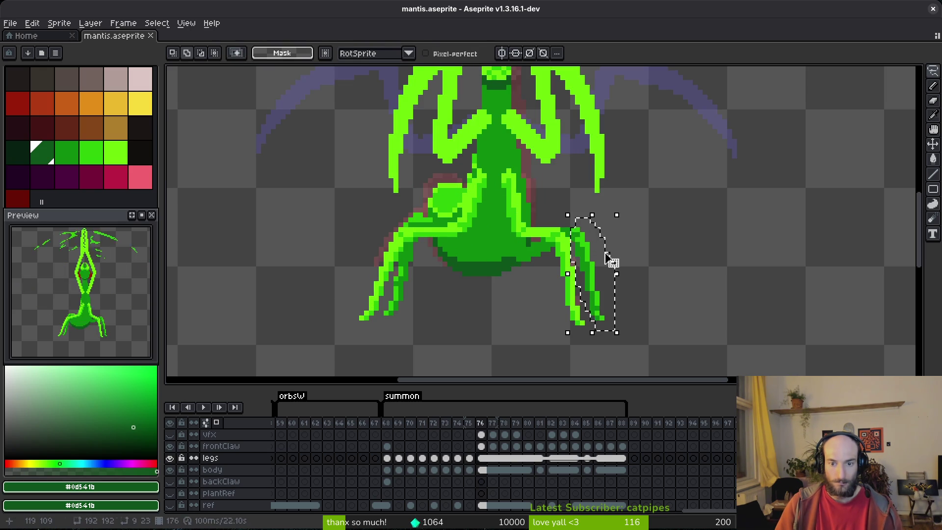
key(Left)
key(Left)
key(ctrl+d)
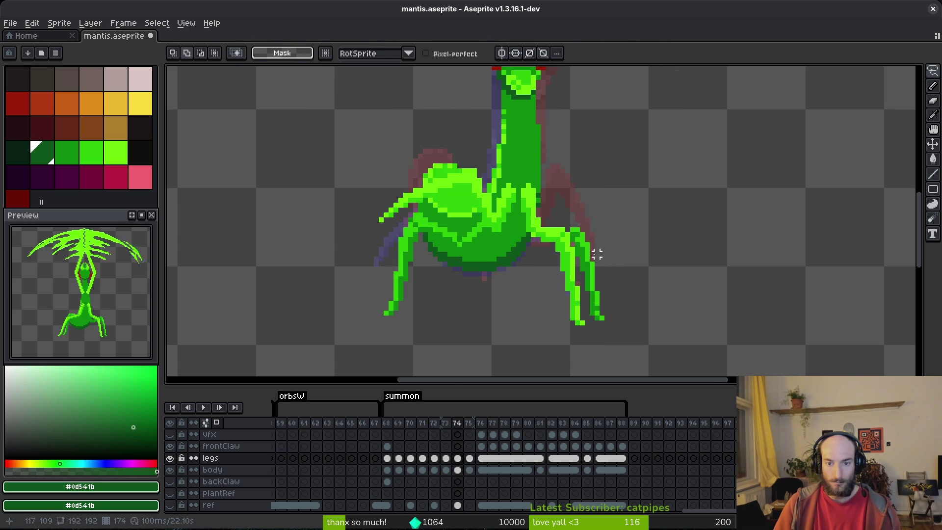
scroll(601, 258, up, 2)
key(e)
key(b)
Step: Hand-draw dark-green shading down the right leg after undoing two trial dark fills
alt+click(589, 258)
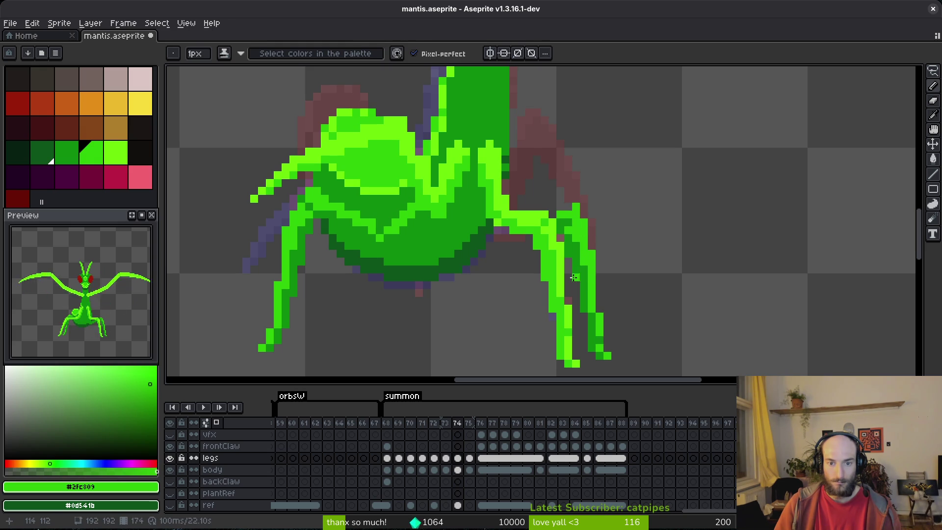
alt+click(583, 279)
key(g)
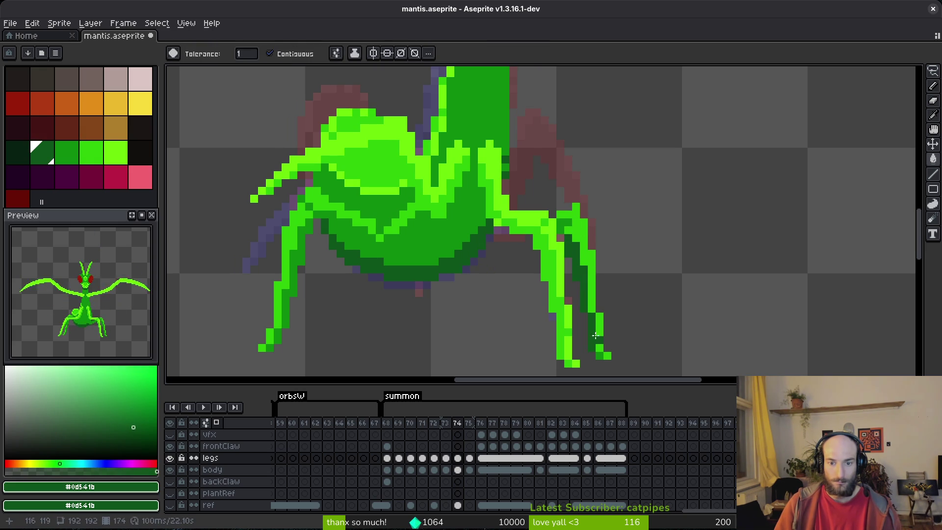
key(ctrl+z)
alt+click(426, 213)
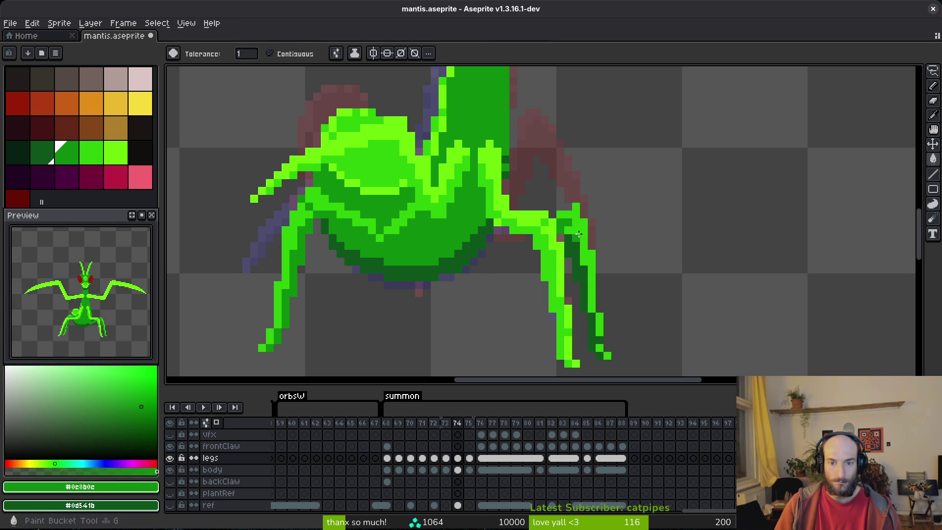
scroll(615, 314, down, 3)
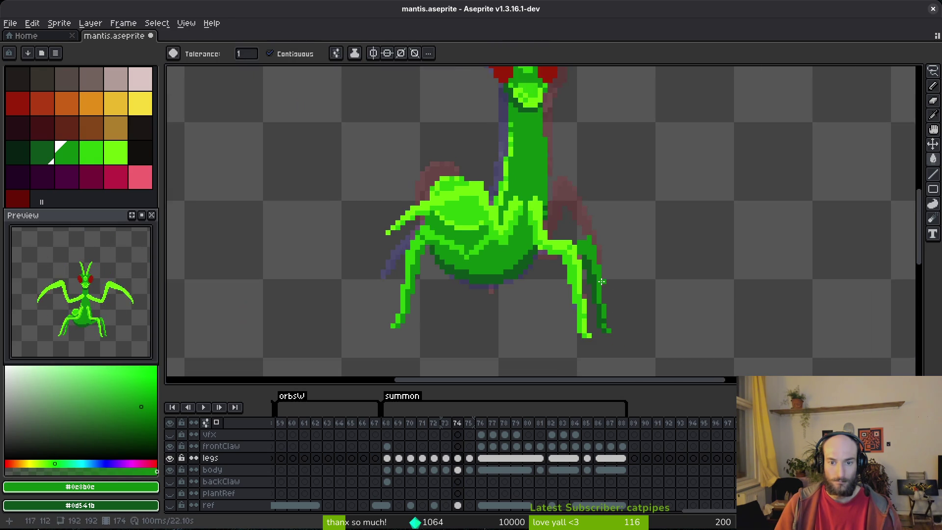
alt+click(584, 233)
scroll(584, 233, up, 4)
click(627, 254)
key(ctrl+z)
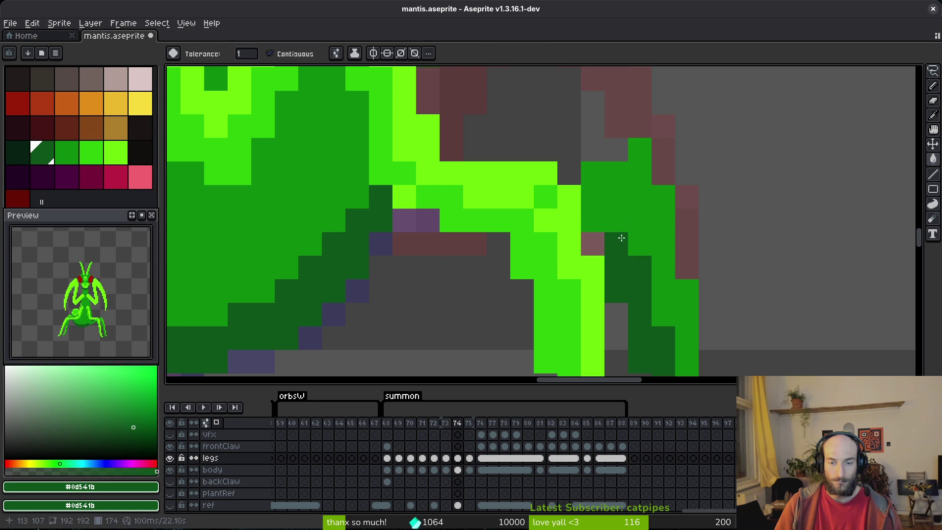
key(b)
drag(616, 191, 629, 258)
Step: On the raised-claws frame, erase the stray green pixels on the leg
scroll(608, 220, down, 5)
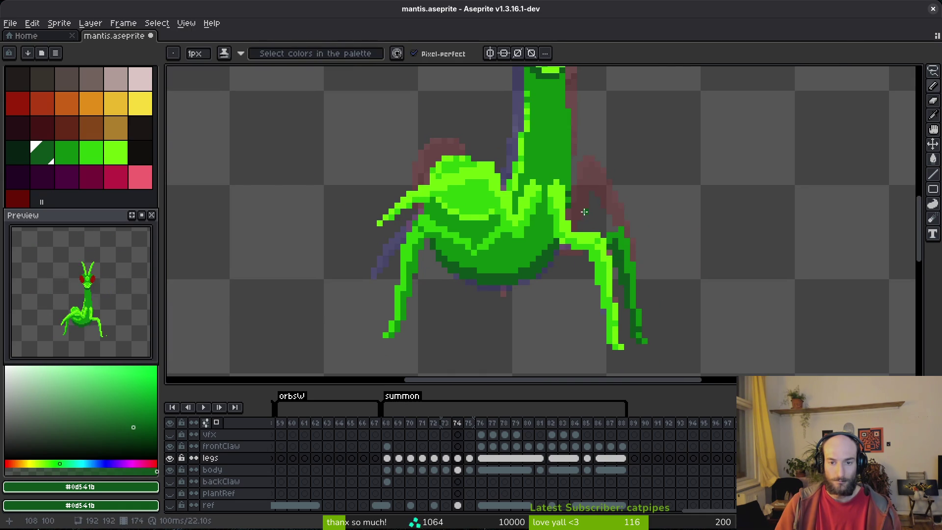
scroll(621, 237, down, 4)
key(Right)
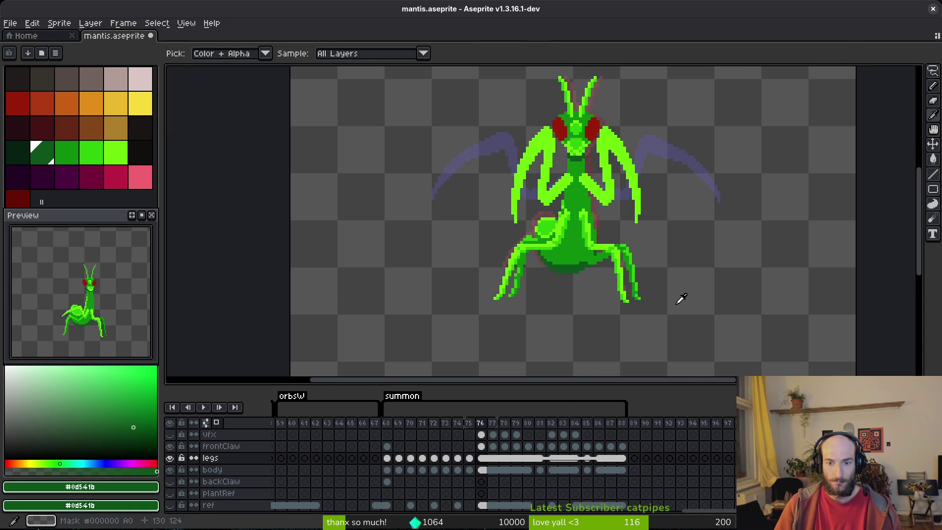
key(Right)
key(b)
scroll(633, 242, up, 5)
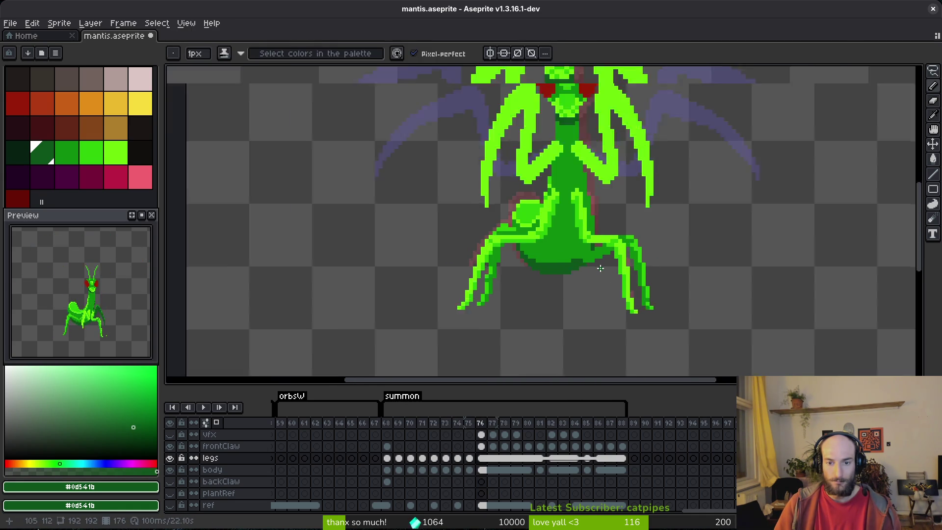
key(e)
drag(642, 222, 595, 238)
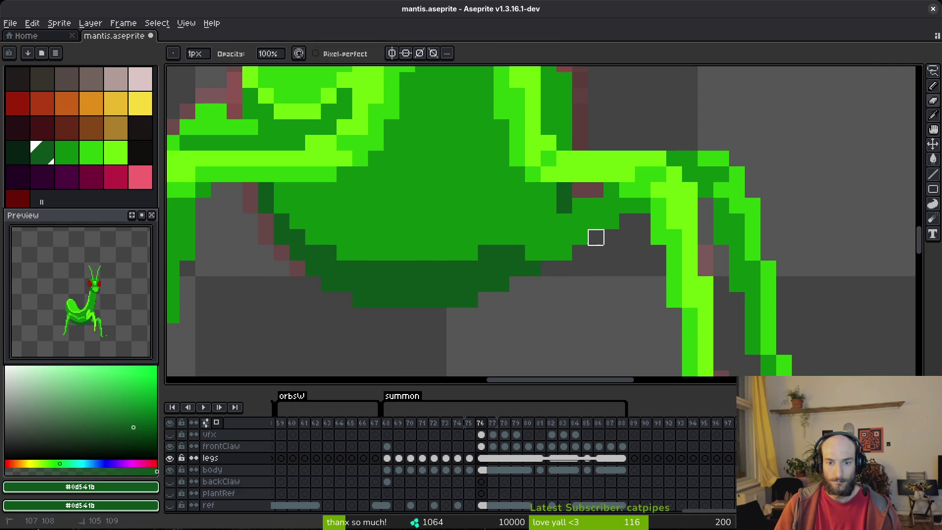
Step: Unlock the body layer, hide it, and add a dark-green pixel under the leg
click(170, 469)
alt+click(593, 199)
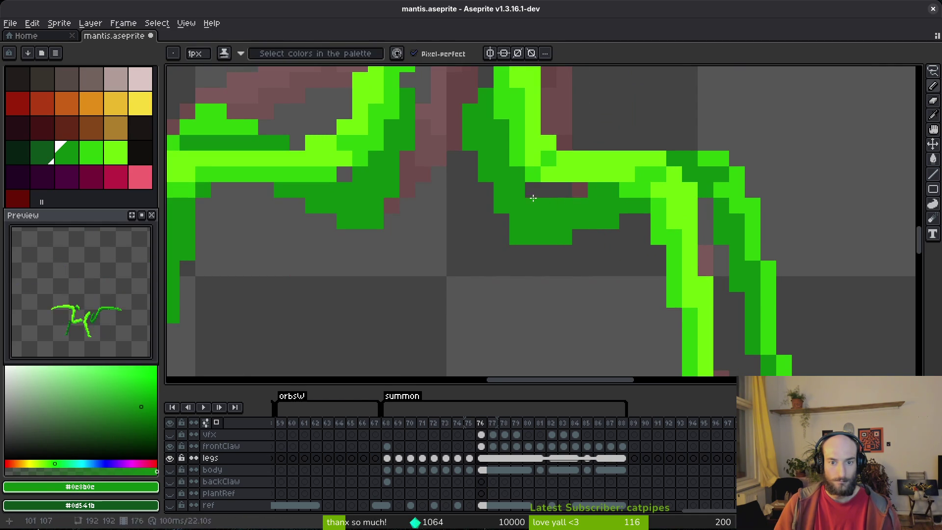
click(560, 259)
scroll(560, 260, down, 3)
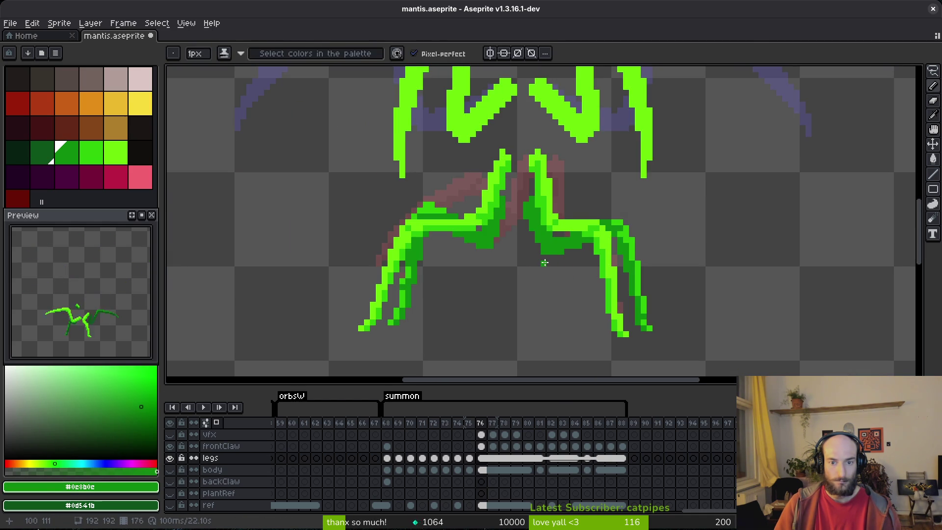
Step: Step between neighbouring summon frames and pan the leg joint into view
key(Right)
scroll(555, 267, down, 2)
key(Left)
key(Left)
key(Left)
key(Right)
key(Right)
key(Left)
key(Left)
scroll(635, 244, up, 3)
mouse_move(538, 235)
mouse_down()
mouse_move(616, 212)
mouse_move(676, 212)
mouse_up()
Step: Flip between frames to compare the legs, then show the body layer again
key(i)
key(Left)
key(Right)
key(Right)
key(Right)
key(Left)
key(Left)
key(b)
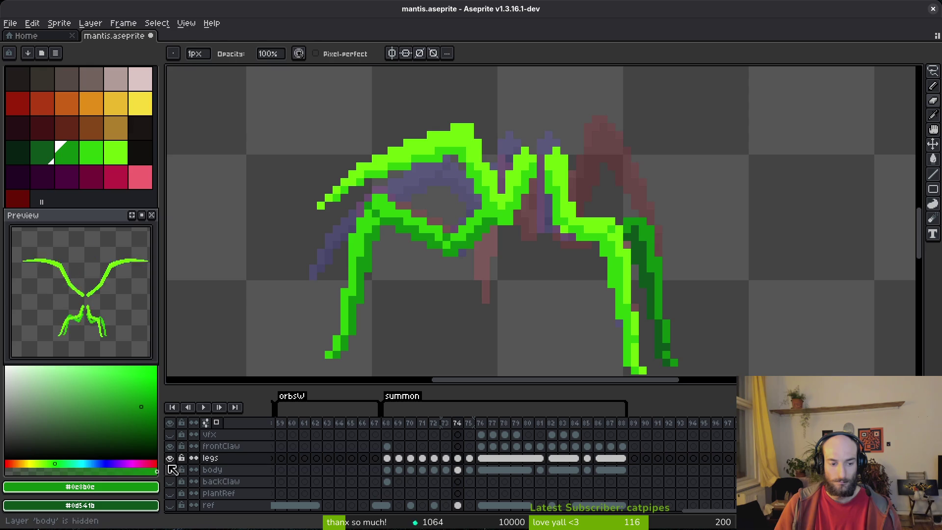
click(170, 469)
scroll(608, 325, down, 2)
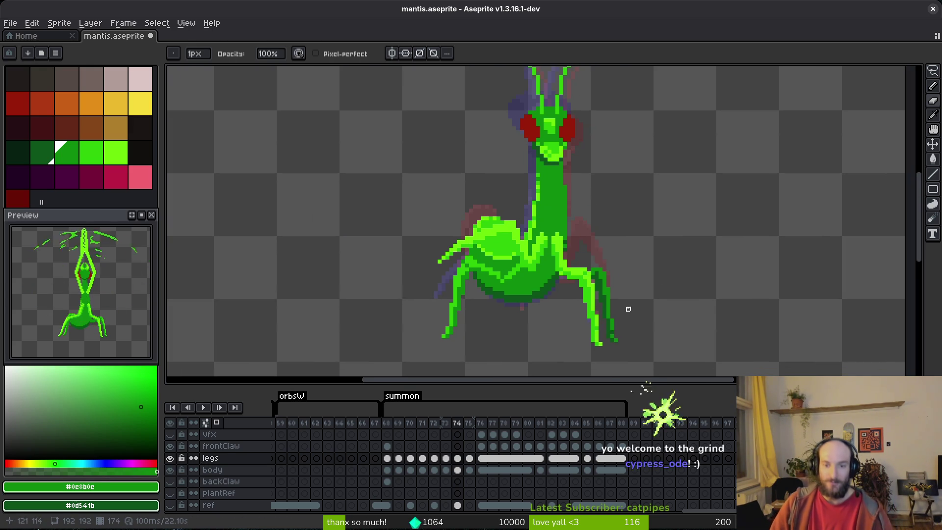
Step: Step back through the summon frames and flip between frames 72 and 73
key(i)
key(Left)
key(b)
scroll(624, 291, up, 1)
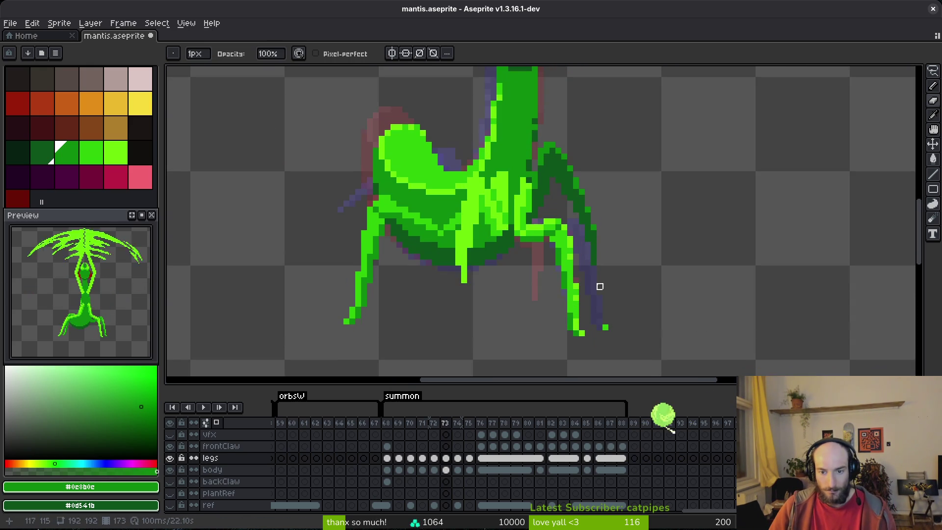
key(Right)
key(Left)
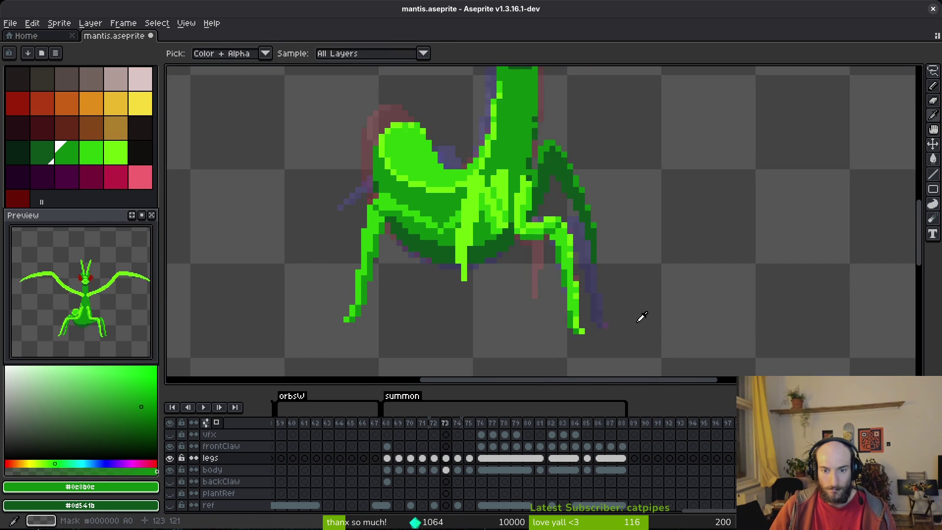
key(Left)
key(Right)
key(i)
key(Right)
key(Left)
key(Left)
key(Right)
Step: Compare the leg poses of frames 72 and 73, then advance to frame 76
key(Left)
scroll(579, 284, down, 2)
key(Right)
key(Left)
key(Right)
key(Right)
key(Right)
key(b)
key(i)
key(Left)
key(Left)
scroll(584, 245, up, 3)
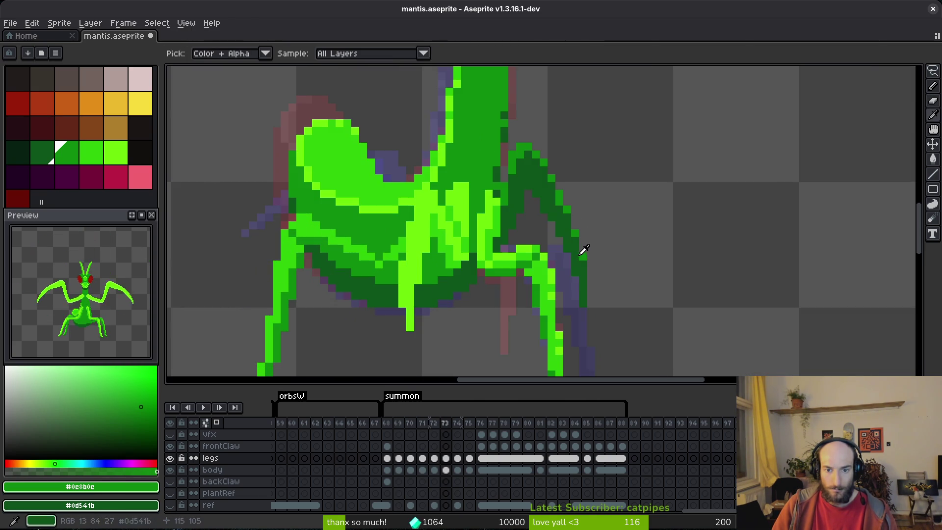
scroll(604, 261, down, 2)
key(Right)
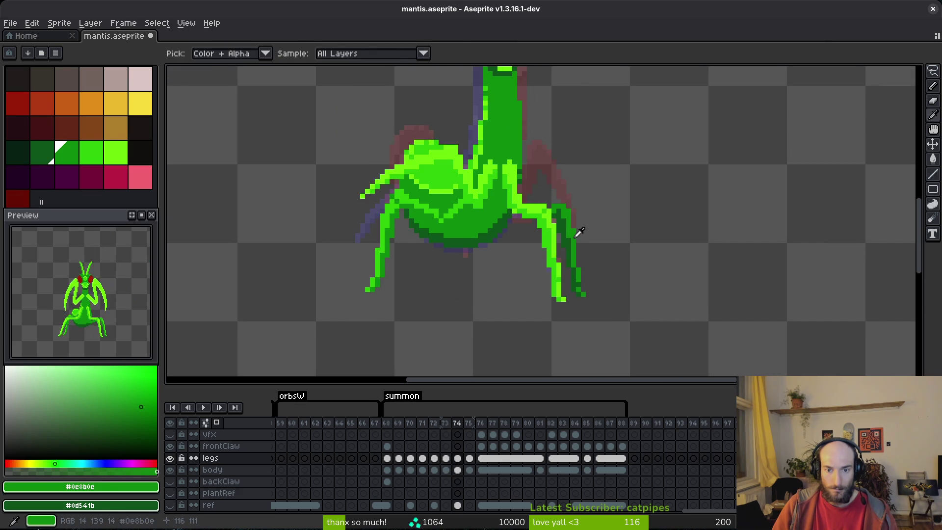
key(Right)
key(Right)
key(b)
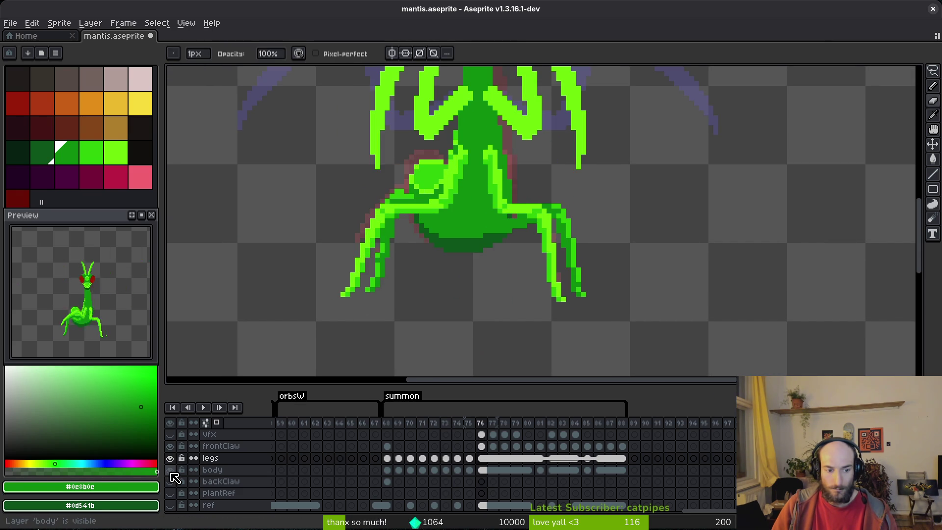
Step: With the body hidden, fill three inner right-leg areas with dark greens from the palette
click(170, 471)
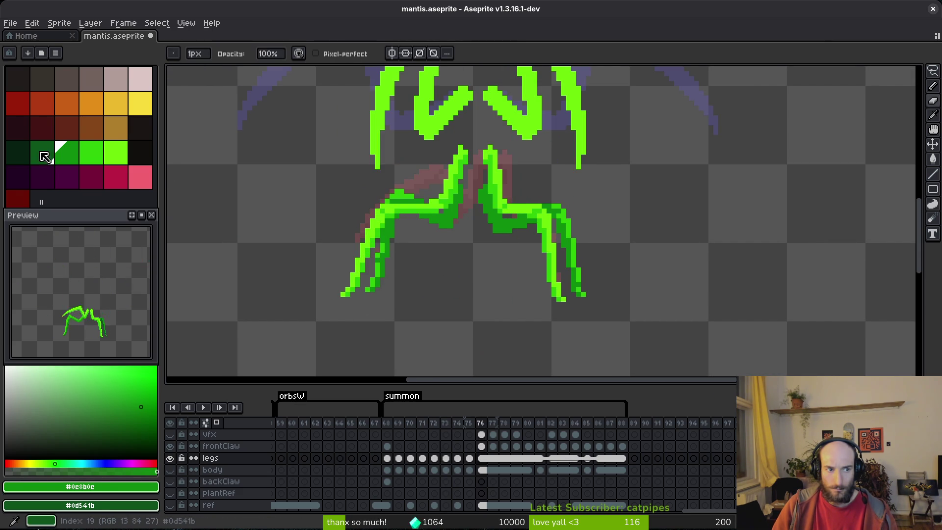
click(17, 153)
key(g)
scroll(504, 224, up, 1)
click(504, 224)
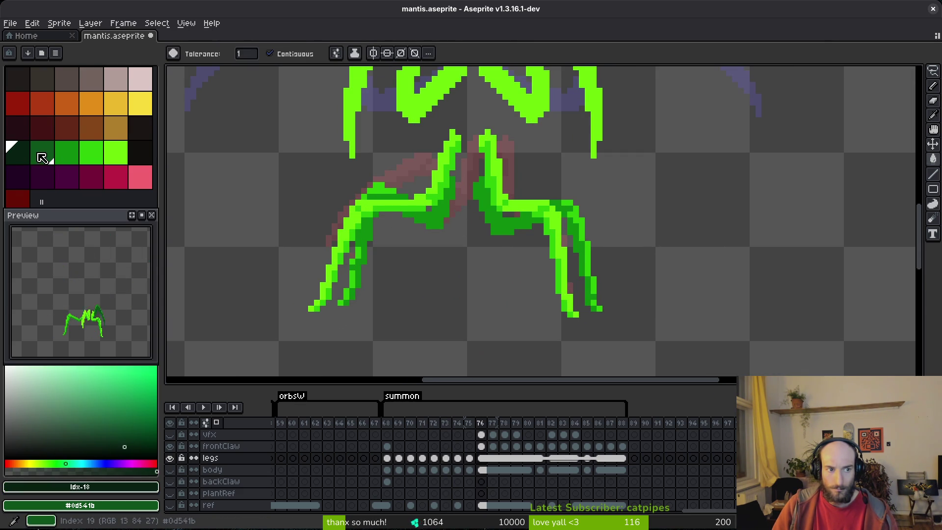
click(41, 156)
click(524, 228)
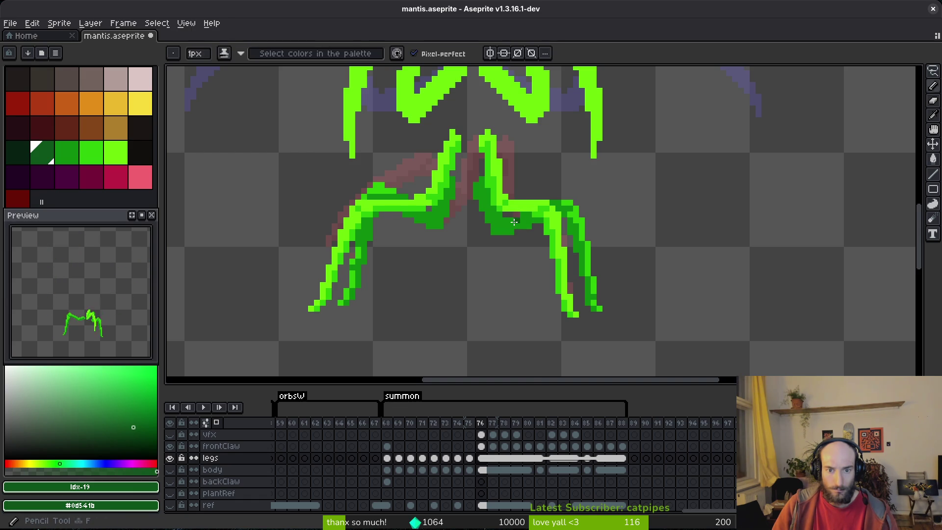
click(534, 221)
scroll(439, 216, down, 2)
Step: Re-show the body layer and check the legs on frames 74 through 76
key(comma)
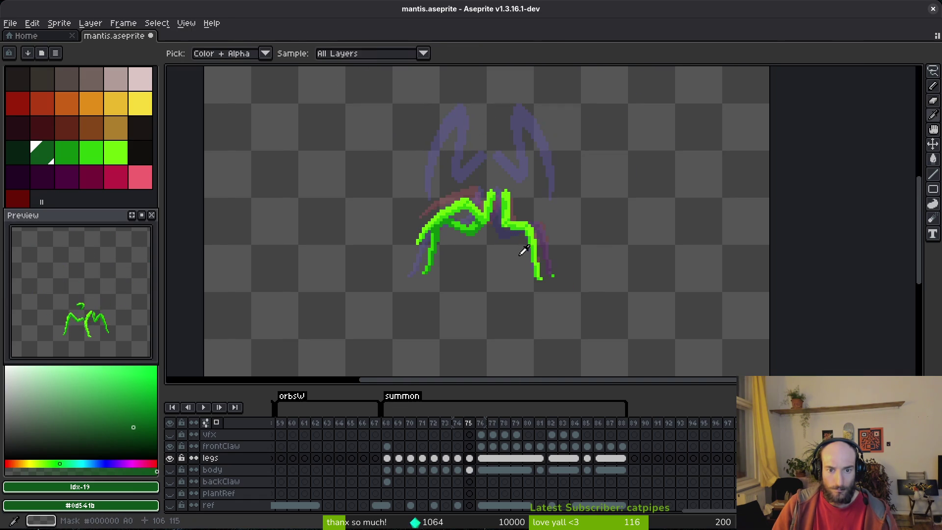
click(169, 470)
scroll(505, 262, down, 2)
scroll(505, 263, up, 5)
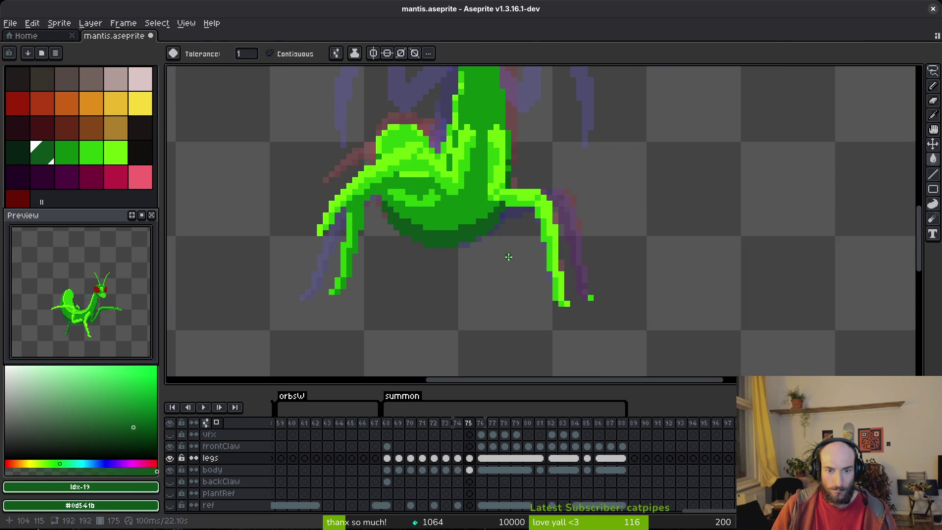
key(i)
key(comma)
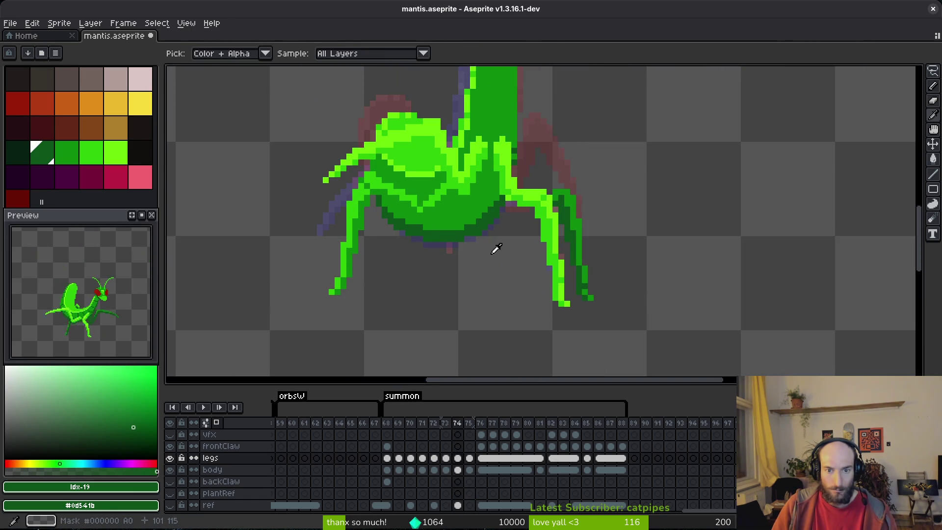
key(period)
key(period)
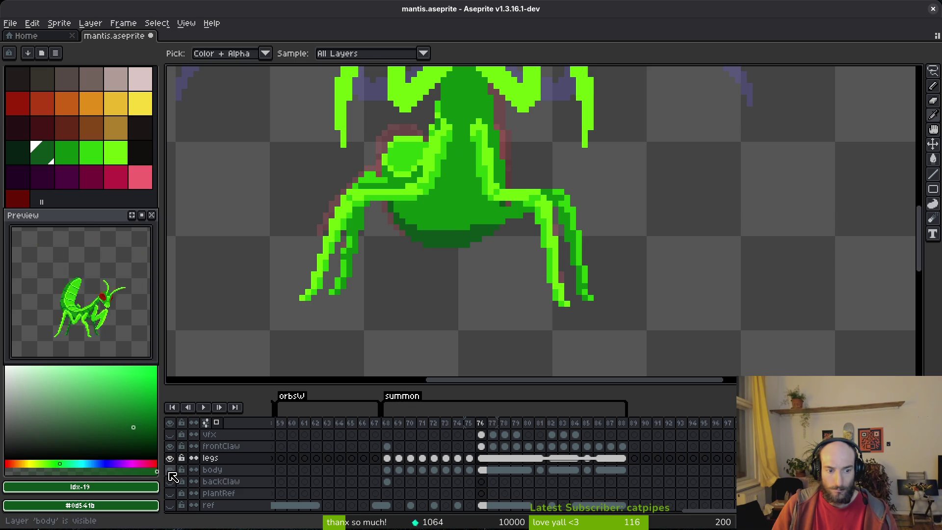
Step: Hide the body, flip through frames 74–76 to inspect the legs, then show it again
click(169, 469)
key(Left)
key(Left)
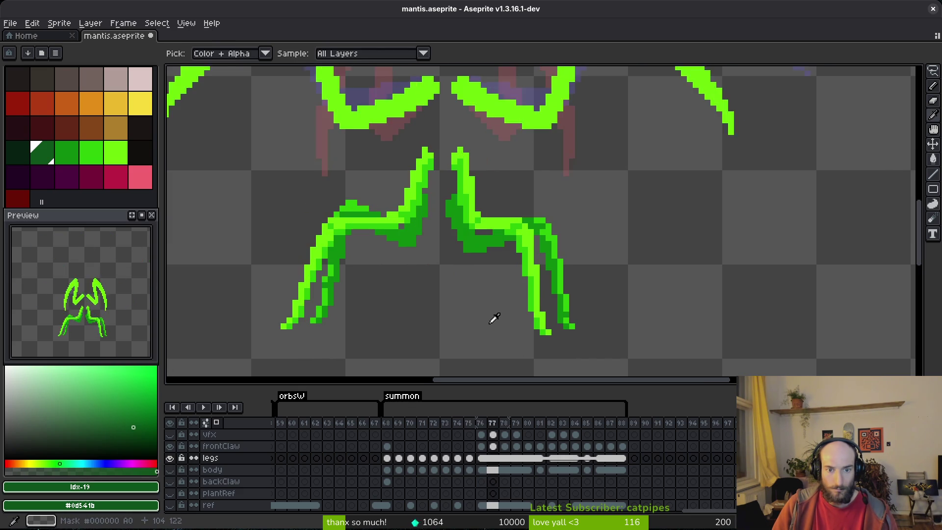
key(Right)
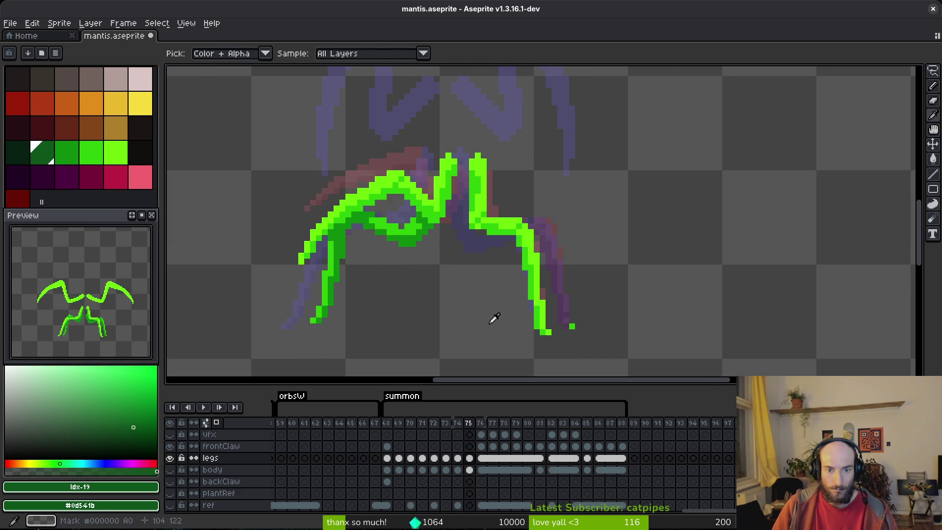
key(Left)
key(Right)
key(Right)
key(Left)
key(Right)
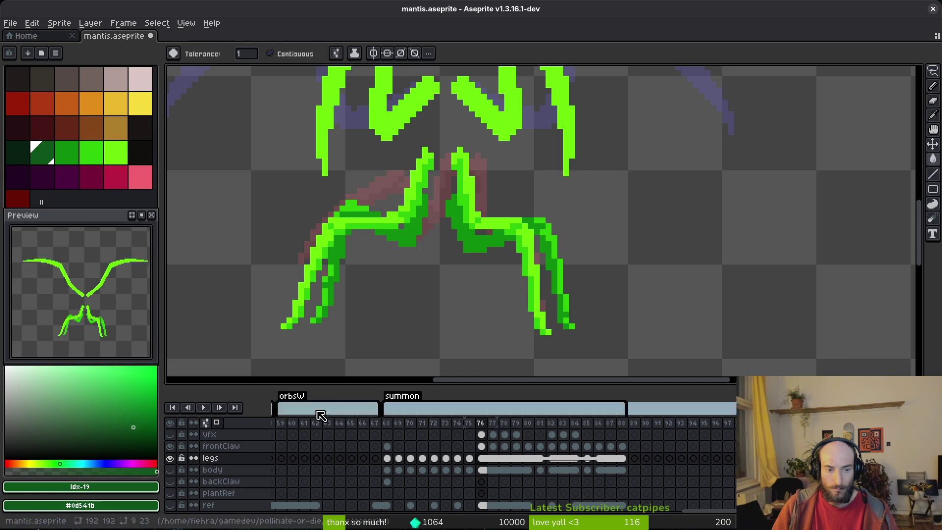
key(Left)
key(Left)
click(170, 471)
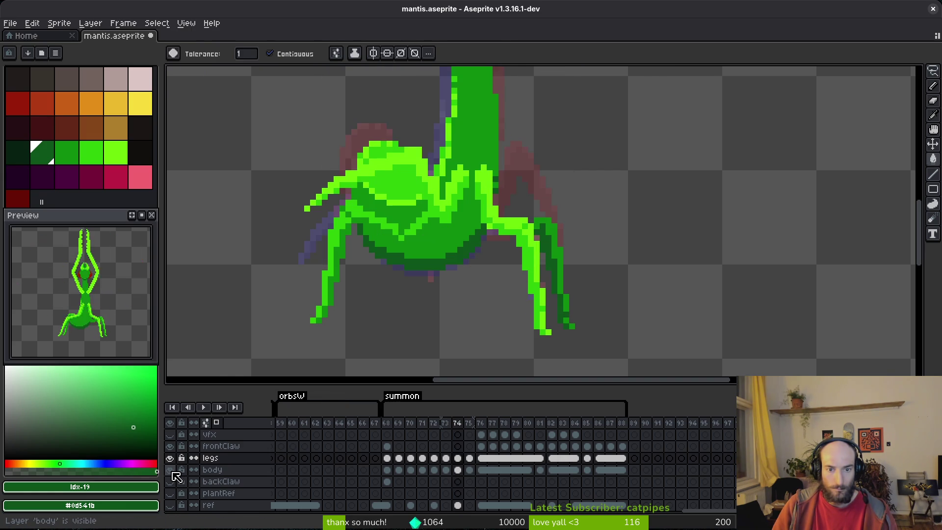
Step: Hide the body layer and redraw the right leg in dark green, recolouring a stray purple pixel
click(170, 470)
scroll(573, 250, up, 2)
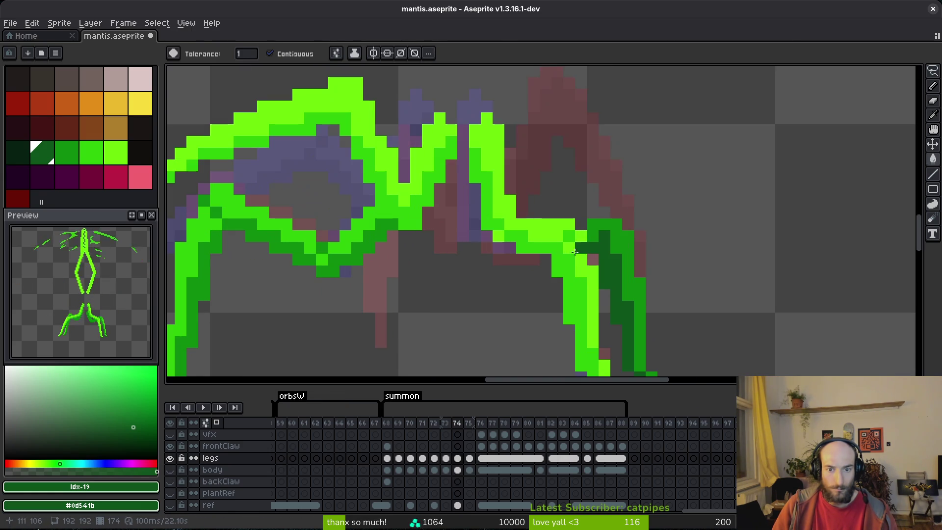
click(469, 214)
key(ctrl+z)
key(b)
drag(468, 207, 454, 245)
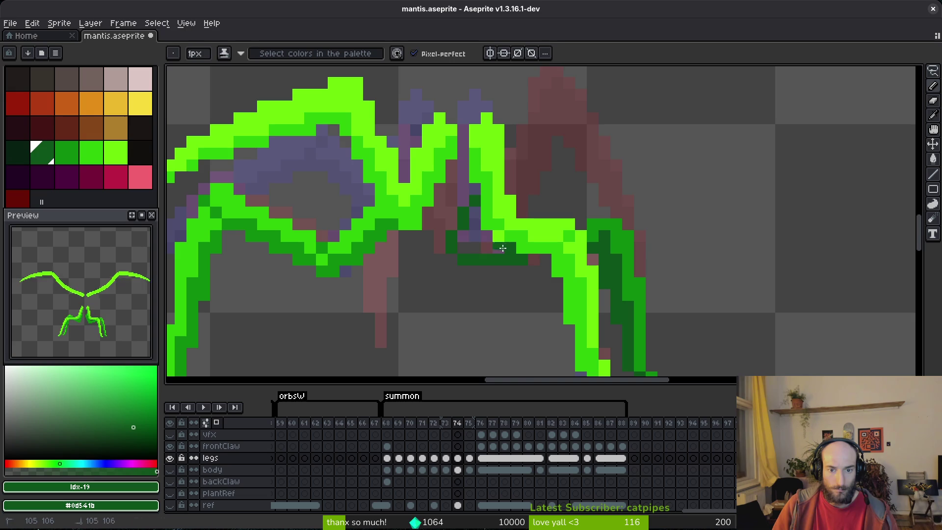
click(475, 237)
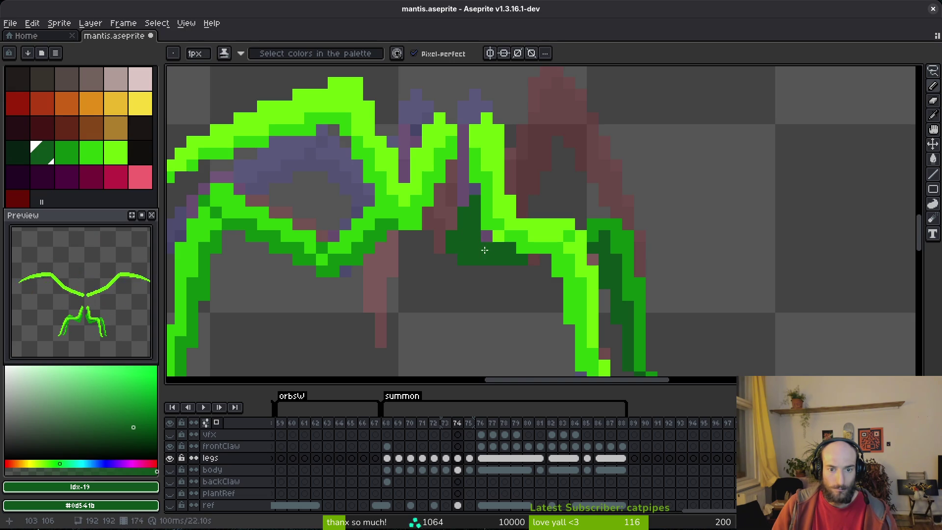
Step: Patch the right leg's joint with mid-green pixels picked from the leg
scroll(584, 223, down, 2)
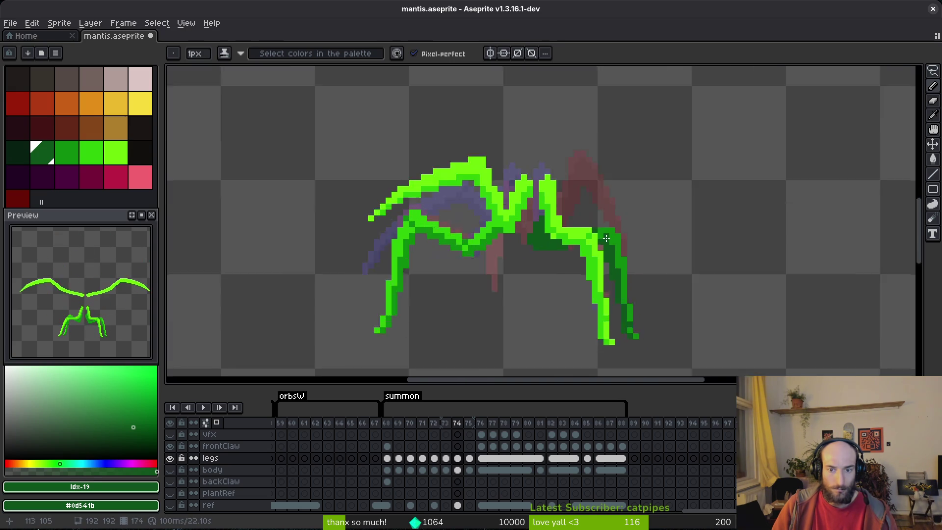
scroll(583, 223, up, 2)
alt+click(595, 218)
click(566, 214)
drag(567, 214, 545, 211)
scroll(534, 230, down, 1)
scroll(535, 230, up, 1)
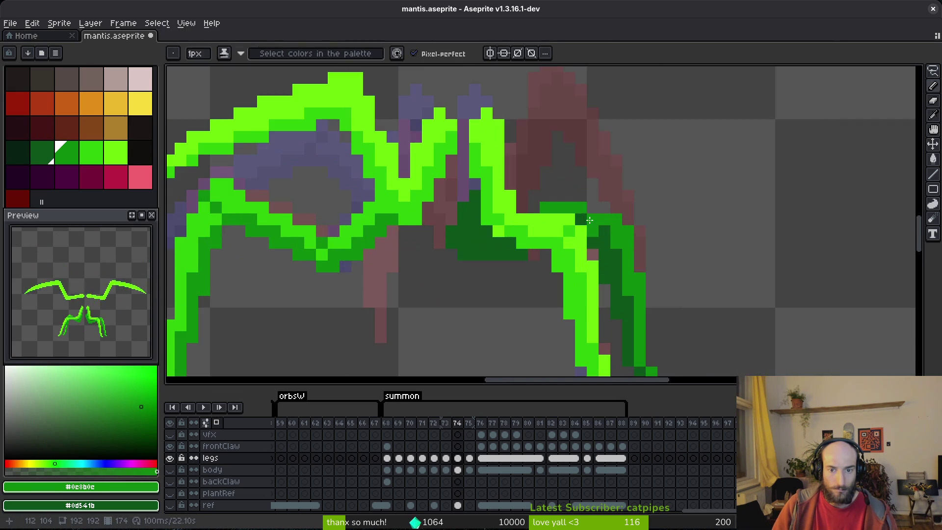
scroll(521, 235, down, 1)
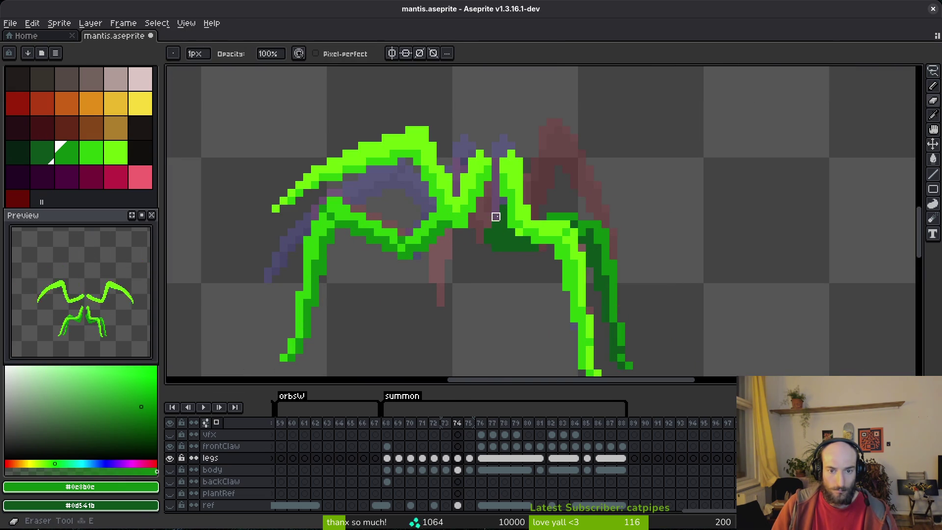
scroll(537, 269, down, 1)
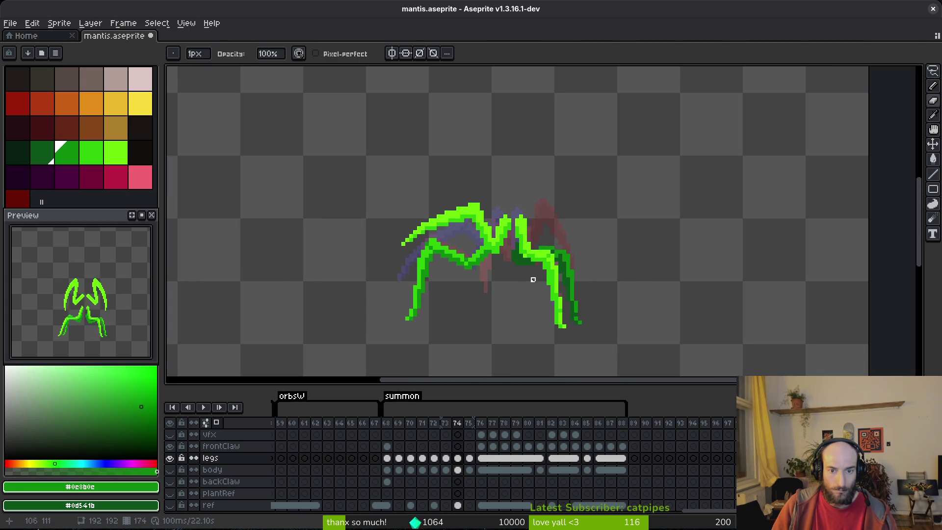
Step: Compare frames 74 and 75, ending back on frame 74
key(Right)
key(Left)
key(Right)
key(Right)
key(Left)
key(Left)
Step: Show the body layer again to check the joint and save mantis.aseprite
click(170, 470)
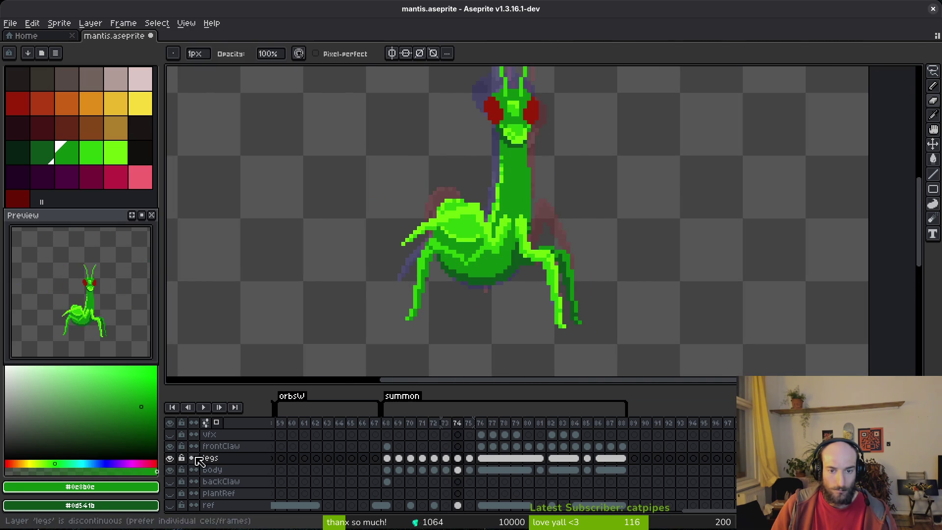
scroll(520, 264, up, 3)
scroll(523, 263, up, 1)
key(ctrl+s)
scroll(557, 257, down, 1)
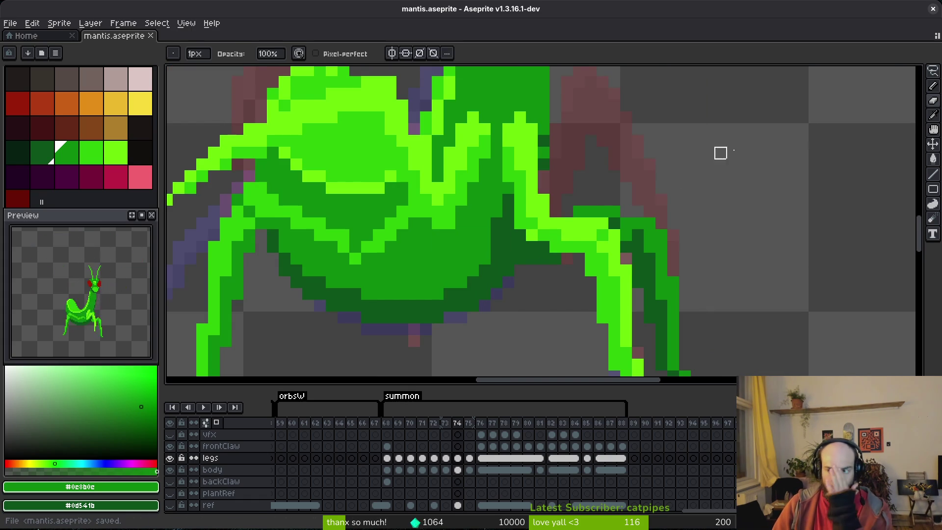
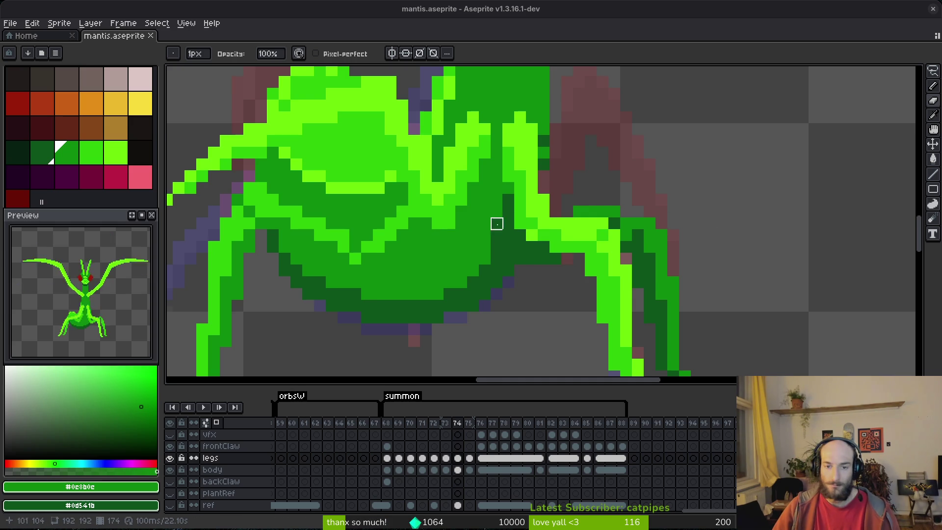
Step: Sample dark green #0d541b from the sprite and paint shading pixels along the leg
scroll(588, 248, down, 2)
scroll(587, 247, up, 2)
key(alt)
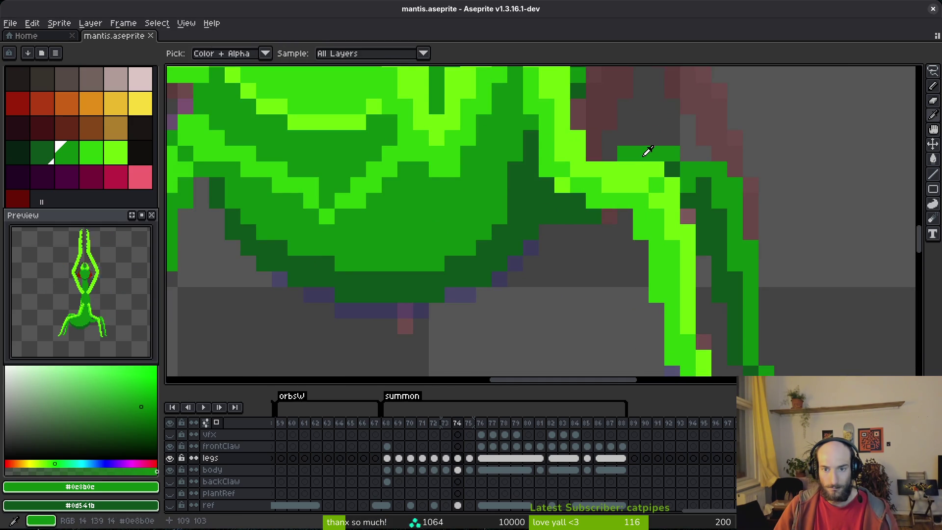
click(554, 196)
scroll(608, 241, down, 2)
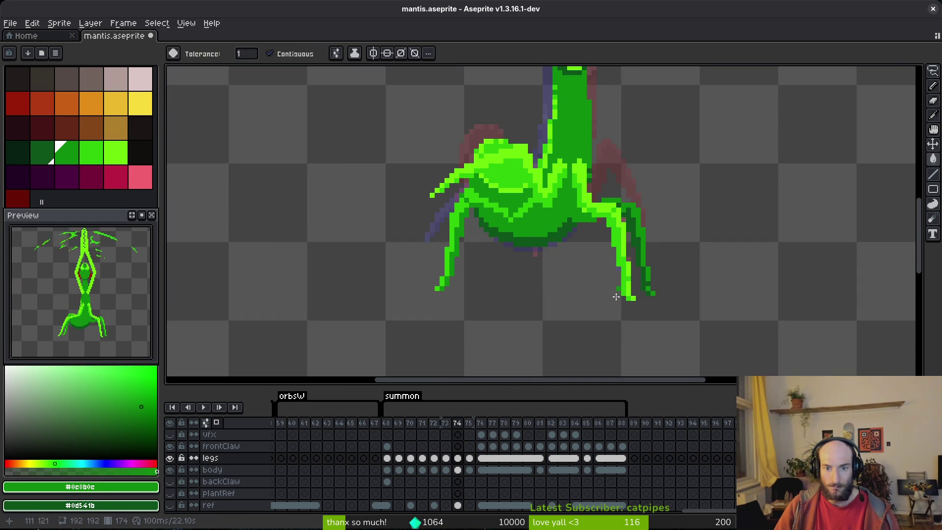
scroll(615, 248, up, 2)
alt+click(561, 221)
key(b)
mouse_move(579, 211)
mouse_down()
mouse_move(561, 206)
mouse_move(559, 186)
mouse_move(612, 224)
mouse_move(572, 184)
mouse_move(535, 176)
mouse_move(532, 162)
mouse_up()
Step: With the body layer hidden, draw dark-green leg shading, then unhide the body and save
scroll(605, 218, down, 4)
scroll(605, 218, up, 3)
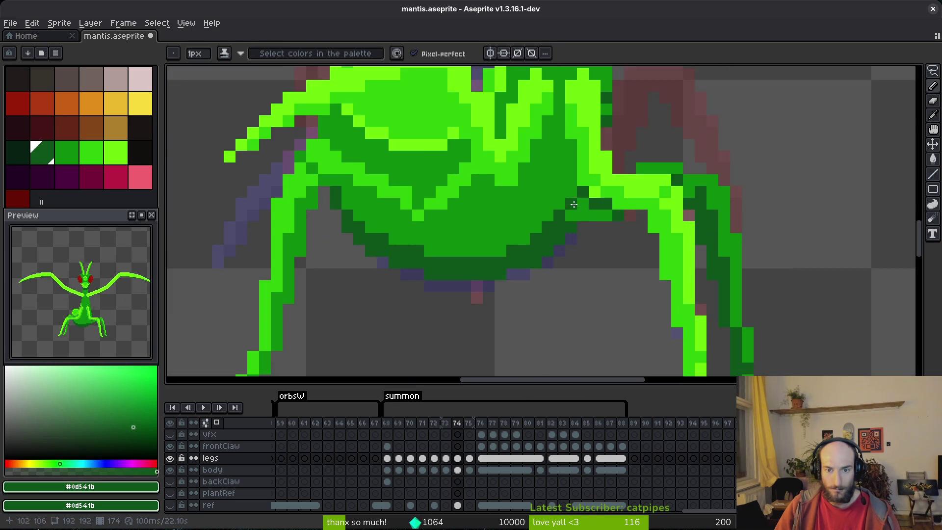
scroll(606, 218, down, 4)
click(170, 469)
scroll(567, 252, up, 5)
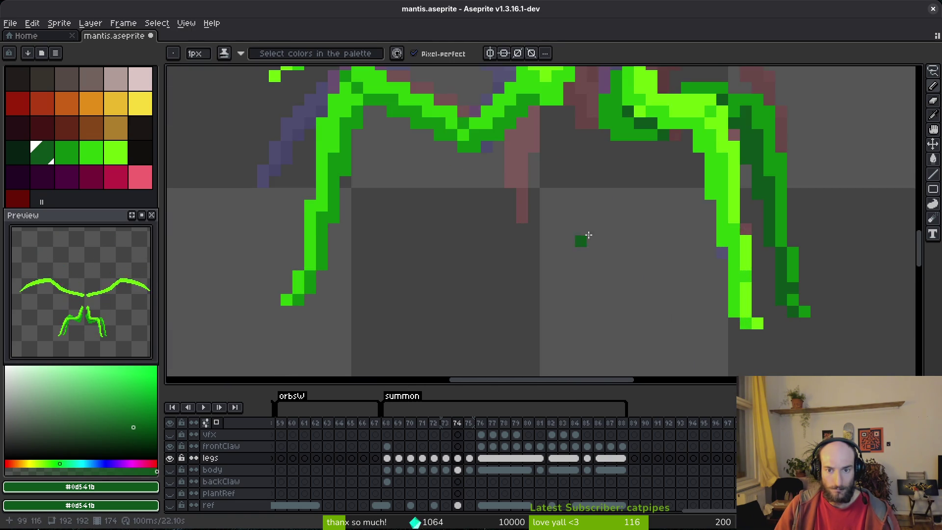
scroll(582, 177, up, 1)
scroll(616, 142, up, 4)
mouse_move(620, 108)
mouse_down()
mouse_move(595, 152)
mouse_move(641, 213)
mouse_move(598, 183)
mouse_move(627, 216)
mouse_move(734, 242)
mouse_move(723, 233)
mouse_up()
scroll(400, 360, down, 4)
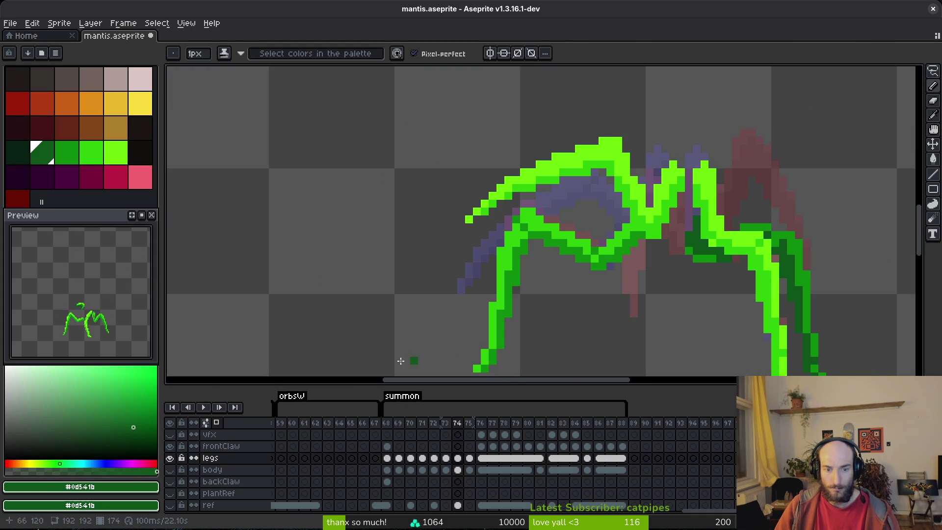
click(170, 469)
key(ctrl+s)
Step: Try Paint Bucket fills of darker green on a body area and the front leg
scroll(568, 291, down, 2)
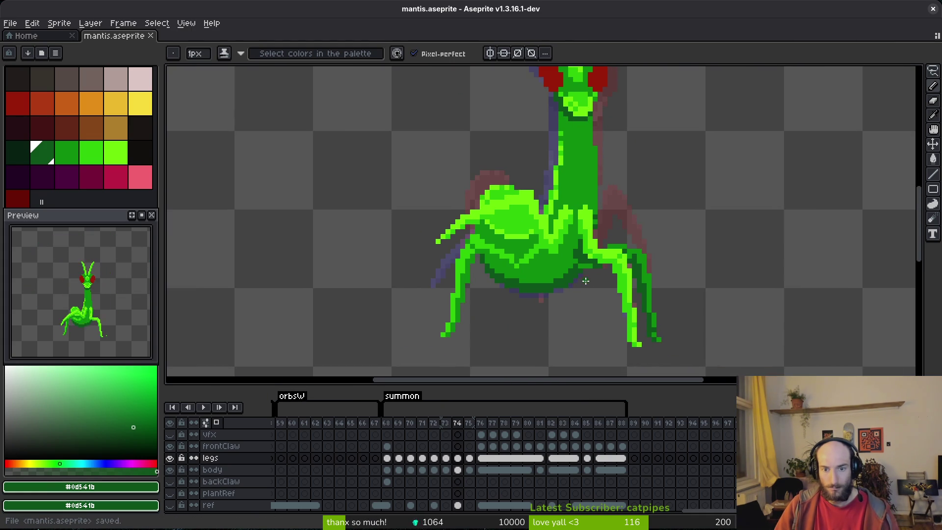
scroll(567, 292, down, 1)
scroll(572, 277, up, 3)
scroll(572, 278, left, 1)
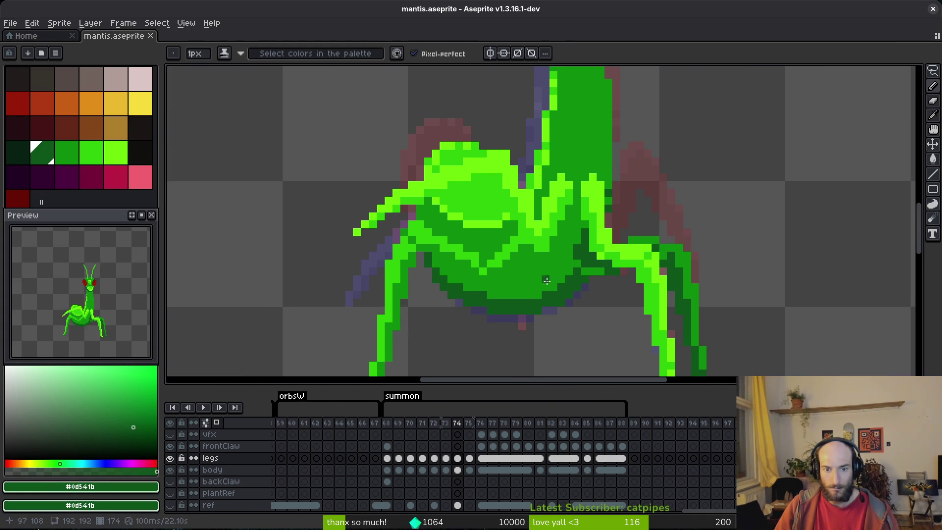
scroll(564, 274, down, 3)
scroll(601, 287, up, 1)
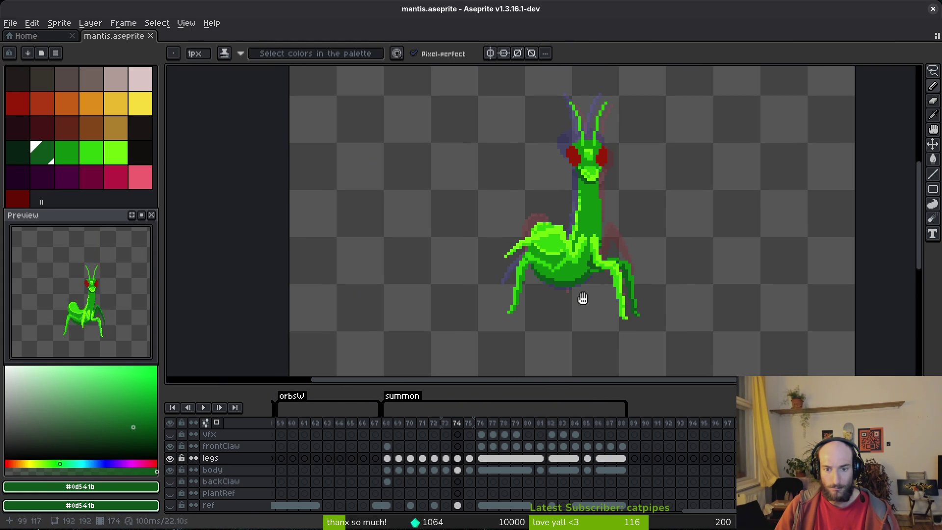
scroll(569, 289, up, 2)
scroll(557, 274, up, 1)
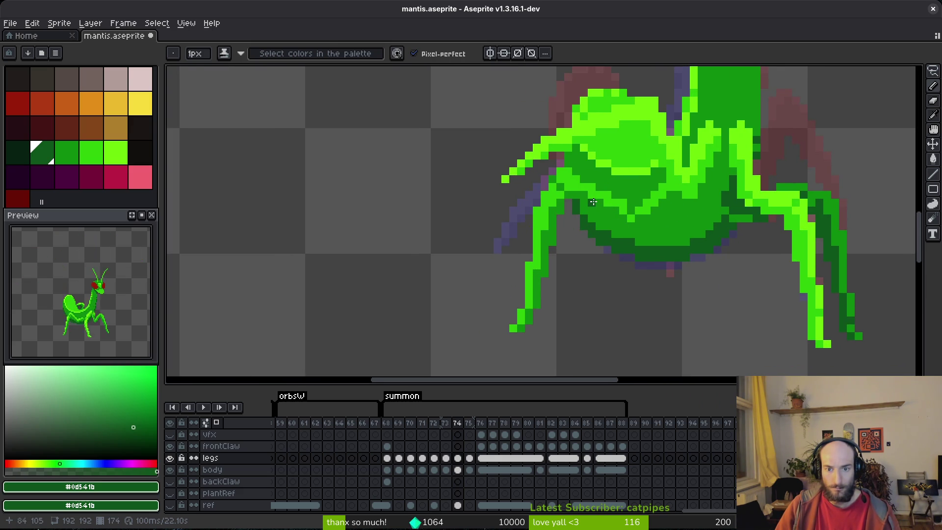
key(g)
click(590, 200)
click(550, 210)
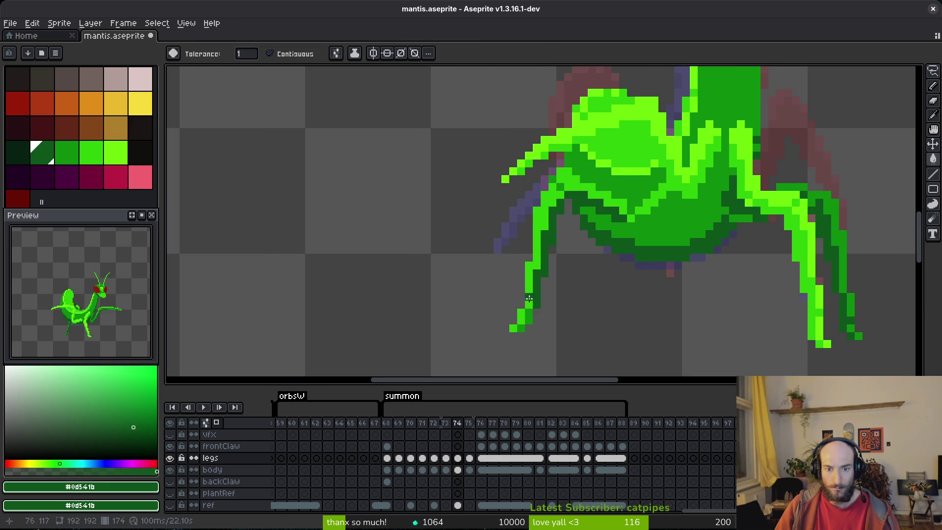
Step: Try filling a body area with mid green #0c8b0c, then undo that fill
key(i)
key(g)
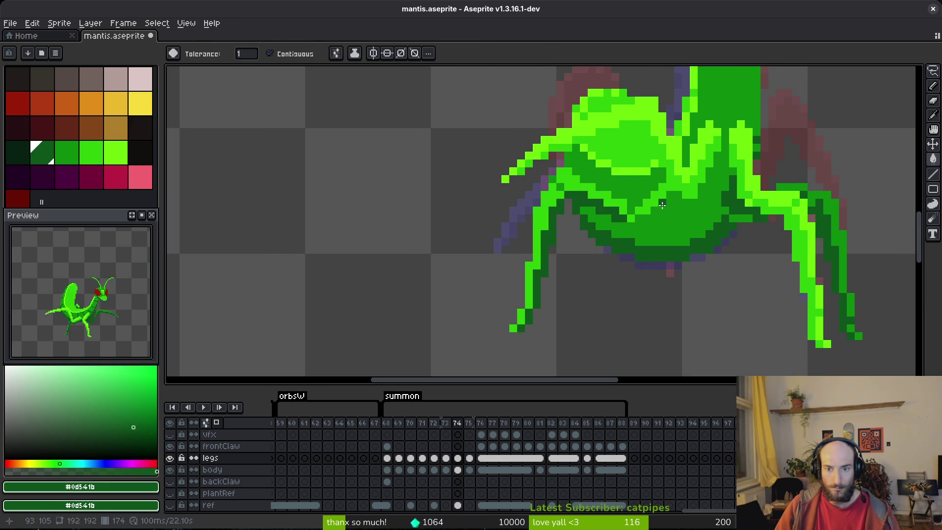
click(659, 212)
alt+click(652, 208)
click(647, 206)
key(ctrl+z)
Step: Try more fills on the lighter body area and upper-left leg, then undo them
key(b)
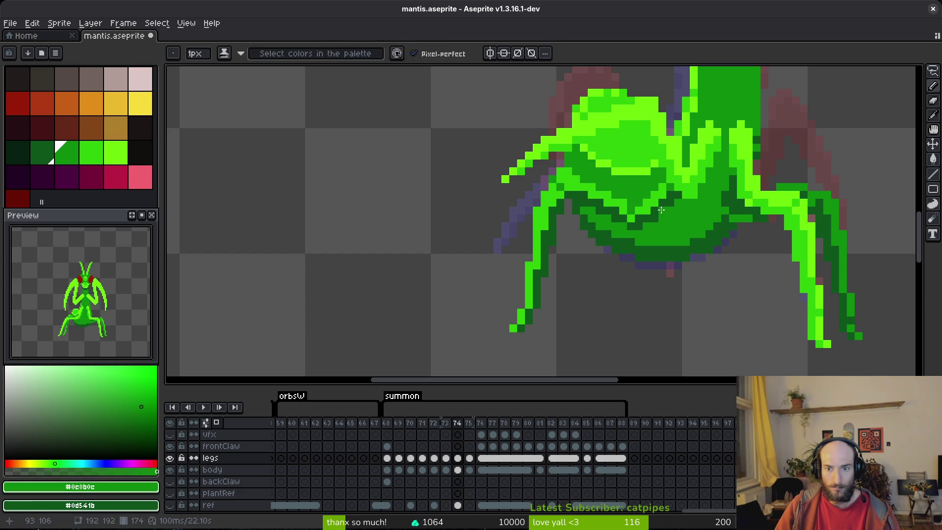
key(g)
click(607, 212)
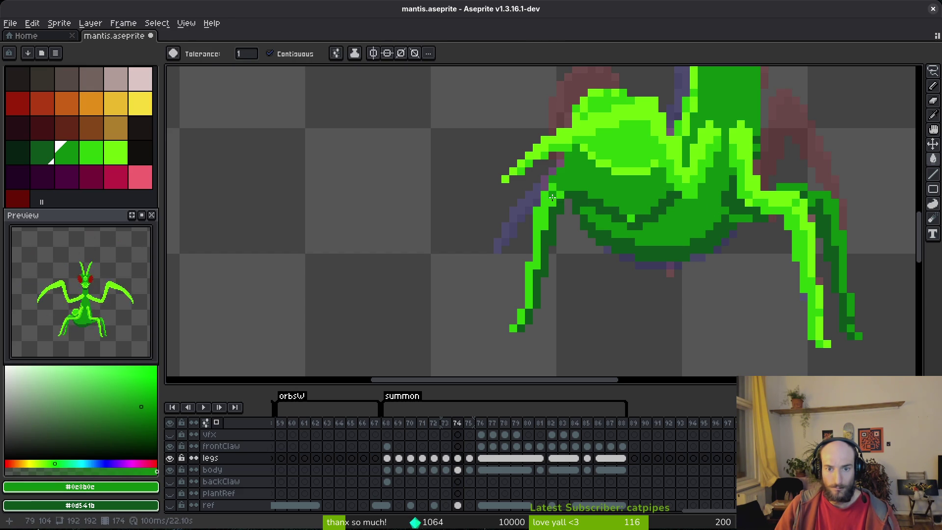
click(552, 197)
click(519, 317)
key(ctrl+z)
key(ctrl+z)
key(ctrl+z)
key(ctrl+z)
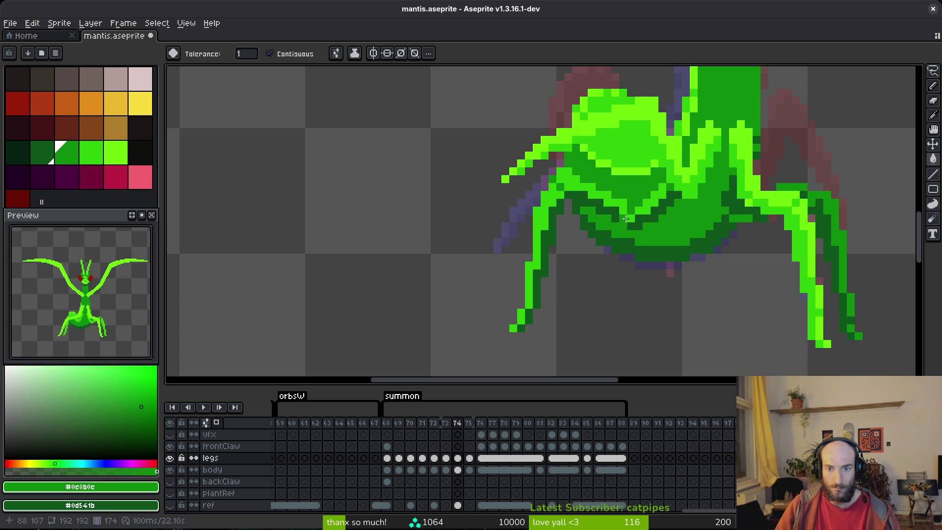
Step: Brighten pixels along the body's diagonal edge with the pencil
key(b)
scroll(655, 194, up, 2)
mouse_move(623, 230)
mouse_down()
mouse_move(682, 193)
mouse_move(624, 236)
mouse_up()
Step: Repaint individual shading pixels on the body and leg to refine the shading
click(624, 237)
click(579, 236)
click(579, 236)
click(553, 213)
click(528, 196)
click(476, 194)
click(444, 224)
click(440, 234)
Step: Undo the last five pencil touch-ups on the body and leg
scroll(428, 274, down, 5)
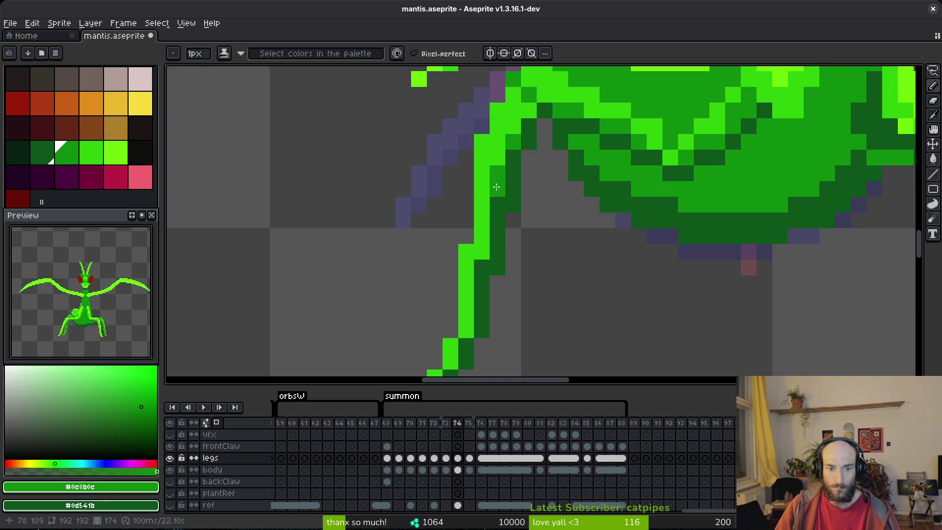
scroll(501, 203, down, 4)
scroll(498, 242, up, 3)
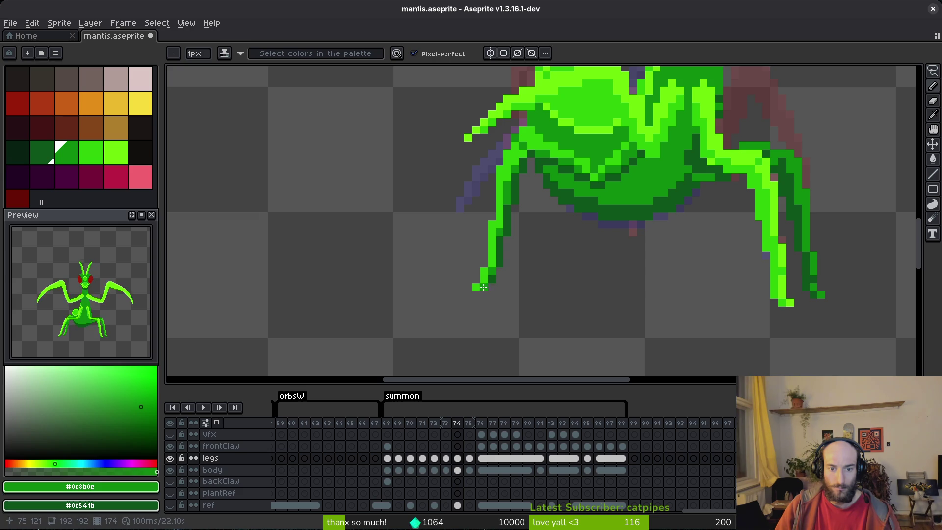
scroll(508, 266, up, 2)
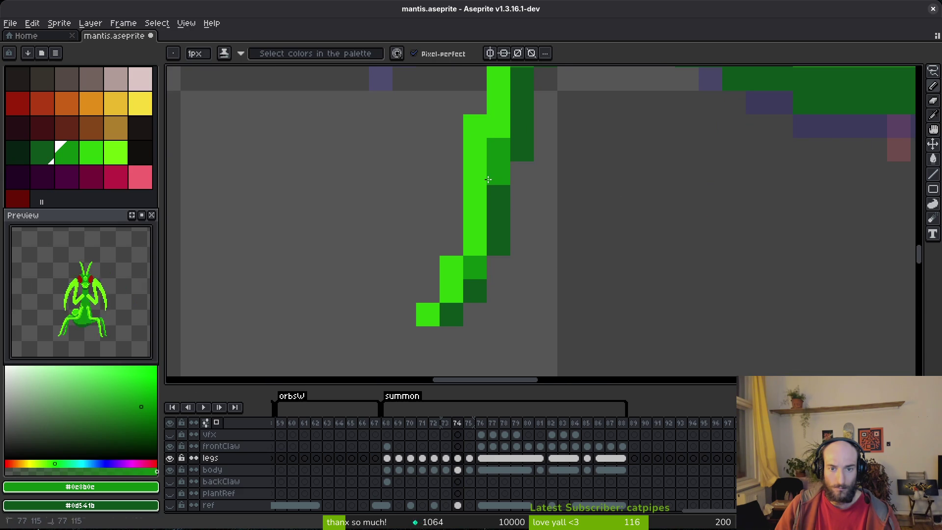
scroll(520, 157, down, 3)
scroll(530, 263, up, 4)
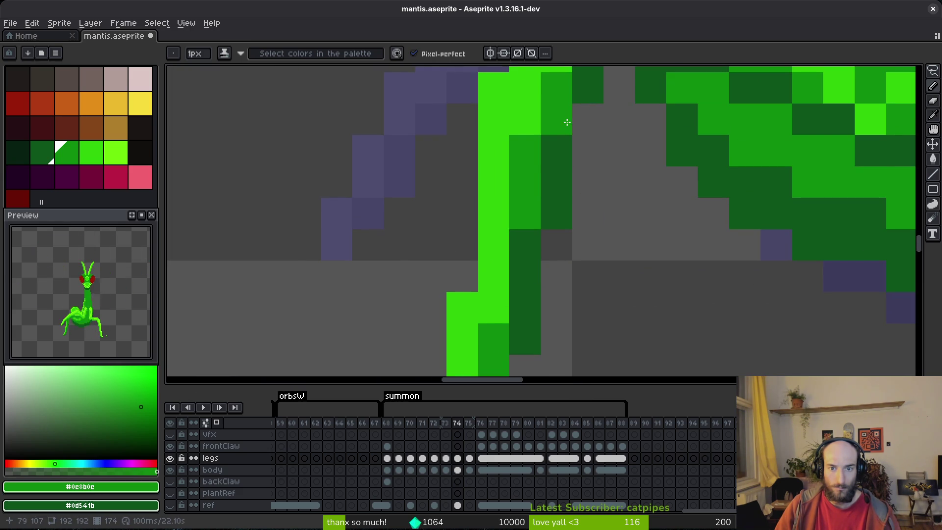
scroll(578, 219, down, 5)
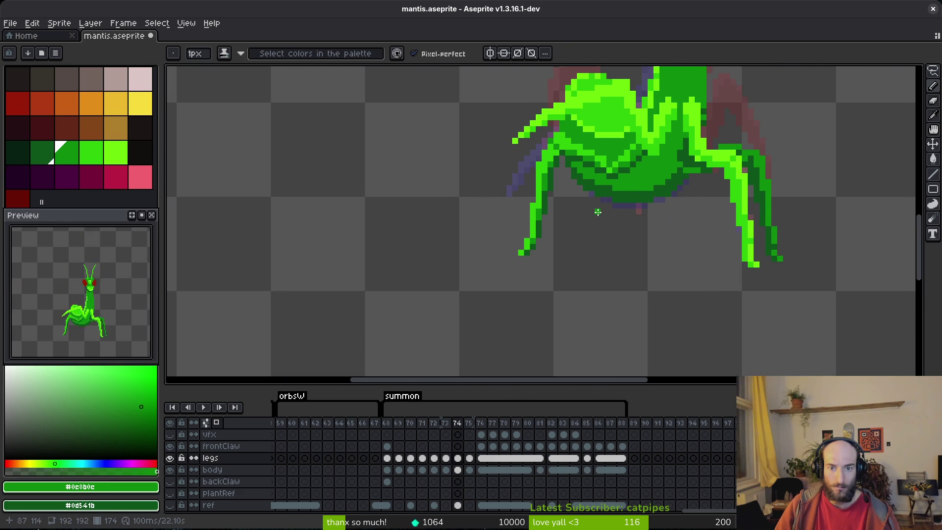
scroll(626, 195, up, 3)
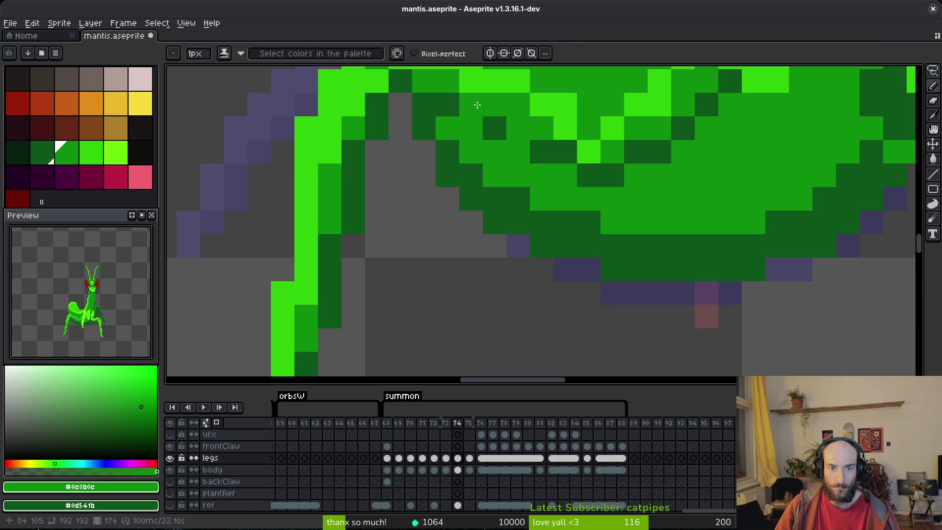
scroll(490, 123, down, 3)
scroll(579, 216, up, 1)
scroll(579, 217, down, 2)
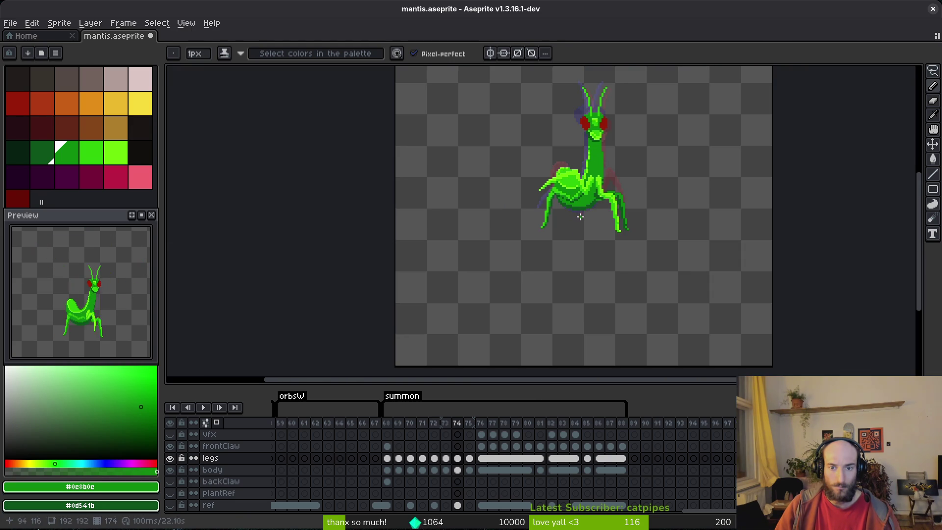
scroll(583, 217, up, 2)
scroll(585, 205, up, 3)
key(ctrl+z)
key(ctrl+z)
key(ctrl+z)
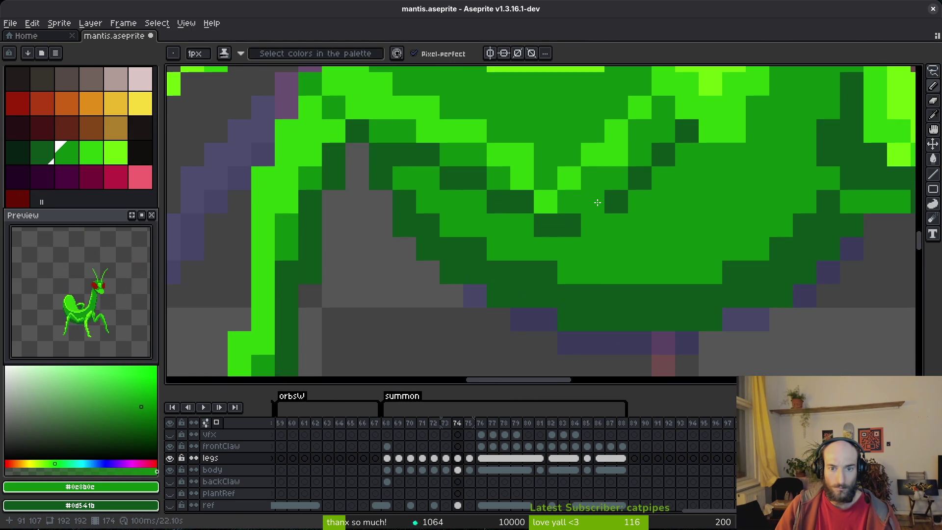
key(ctrl+z)
key(ctrl+z)
key(ctrl+z)
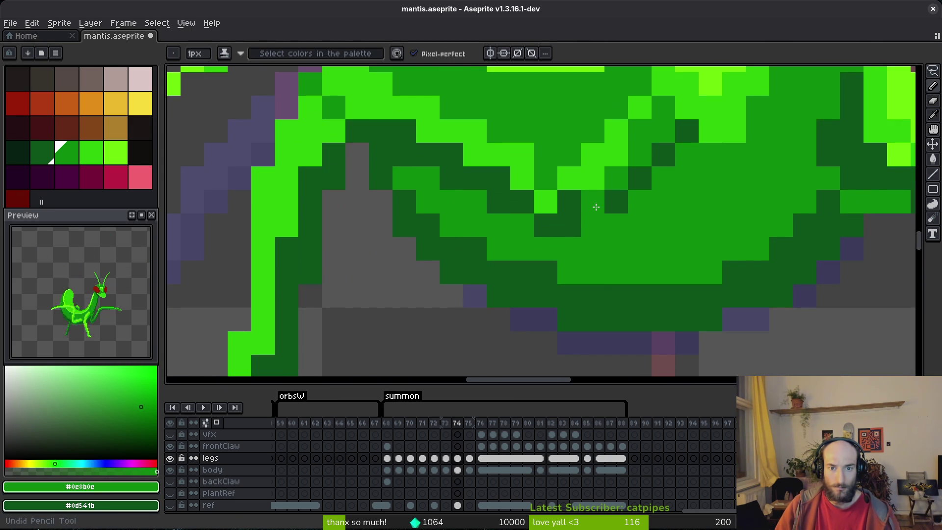
key(ctrl+z)
key(ctrl+z)
key(ctrl+z)
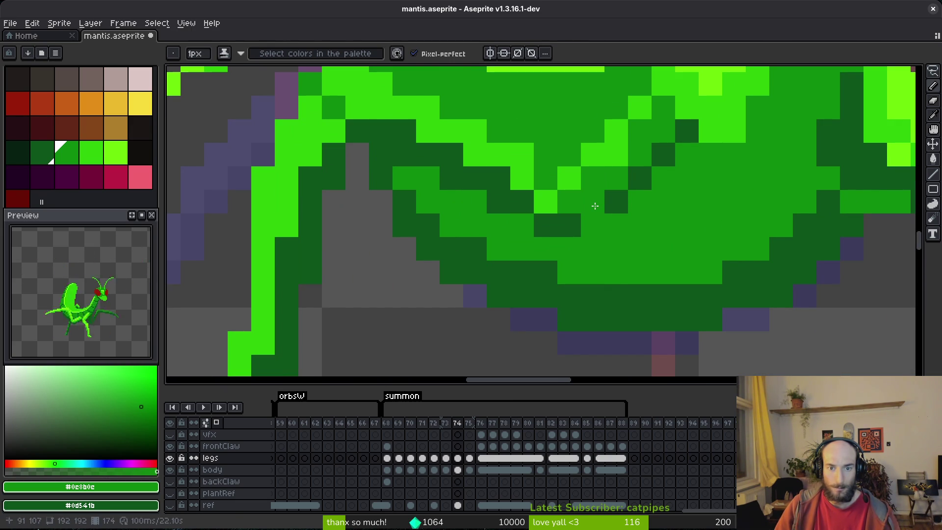
key(ctrl+z)
key(ctrl+z)
key(ctrl+z)
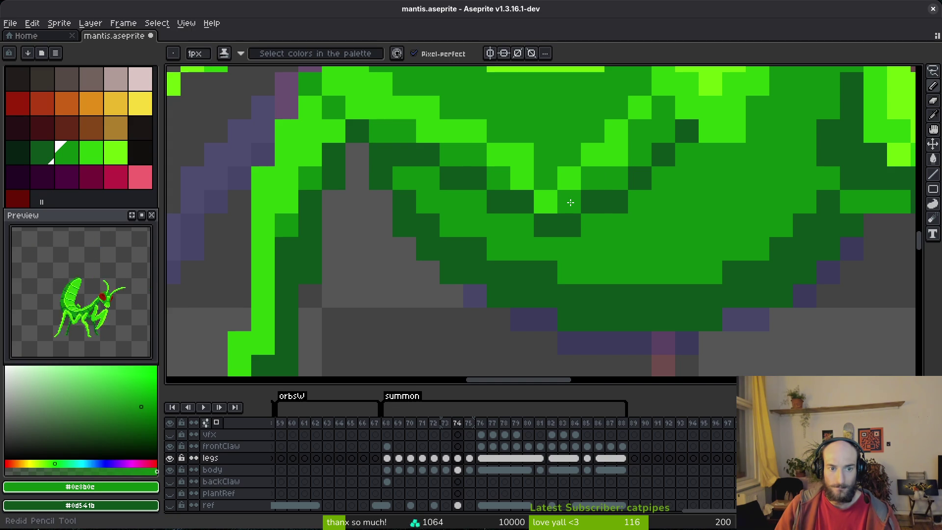
key(ctrl+z)
key(ctrl+z)
key(ctrl+z)
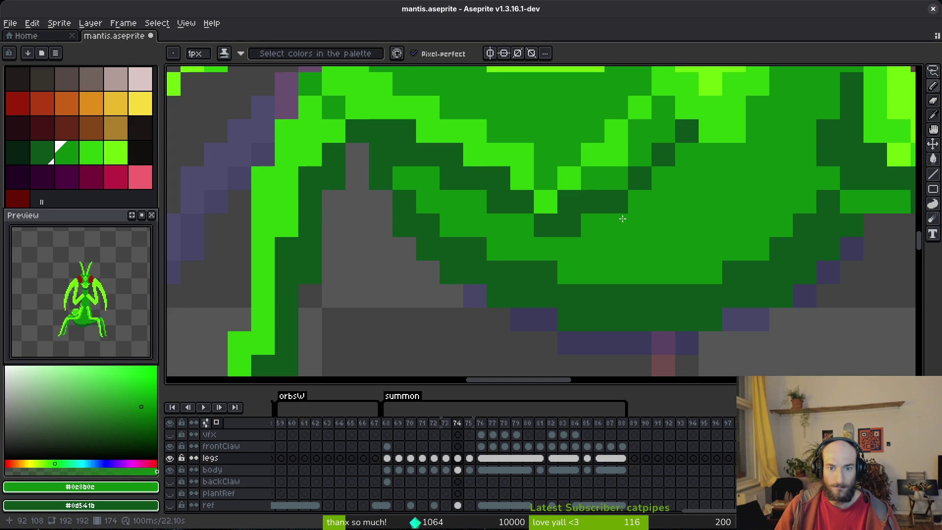
Step: Pick bright green #2fc809, then mid green #0c8b0c from the body, saving the sprite
scroll(622, 221, down, 8)
scroll(605, 196, up, 6)
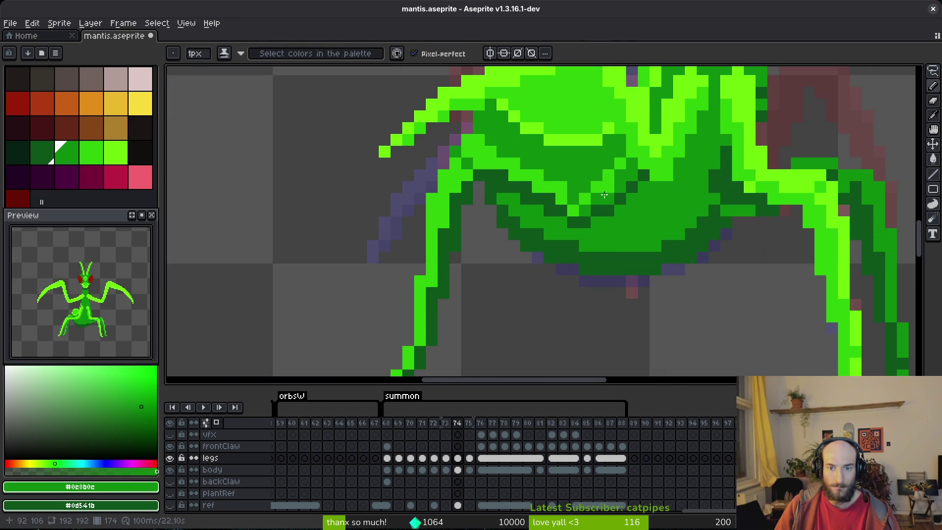
alt+click(605, 196)
key(ctrl+s)
scroll(642, 200, down, 2)
scroll(642, 200, up, 1)
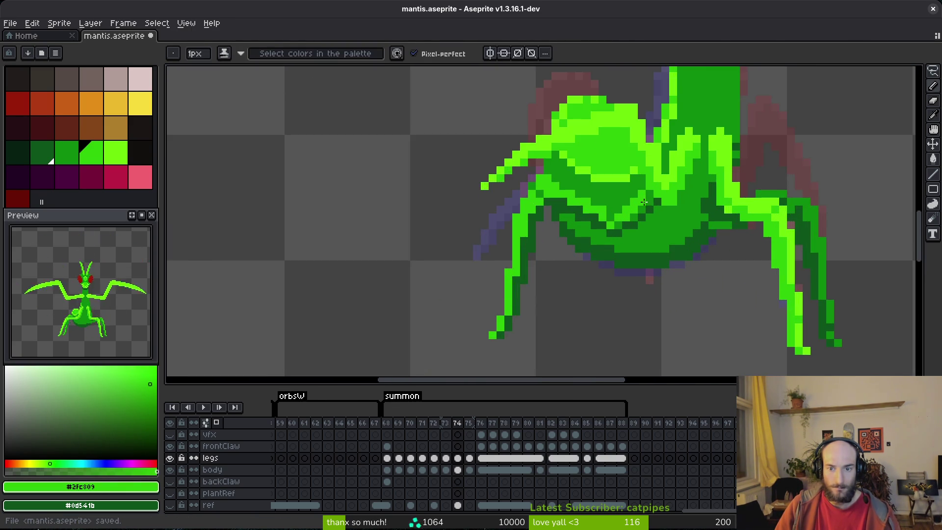
scroll(642, 200, down, 3)
scroll(637, 201, up, 4)
alt+click(634, 203)
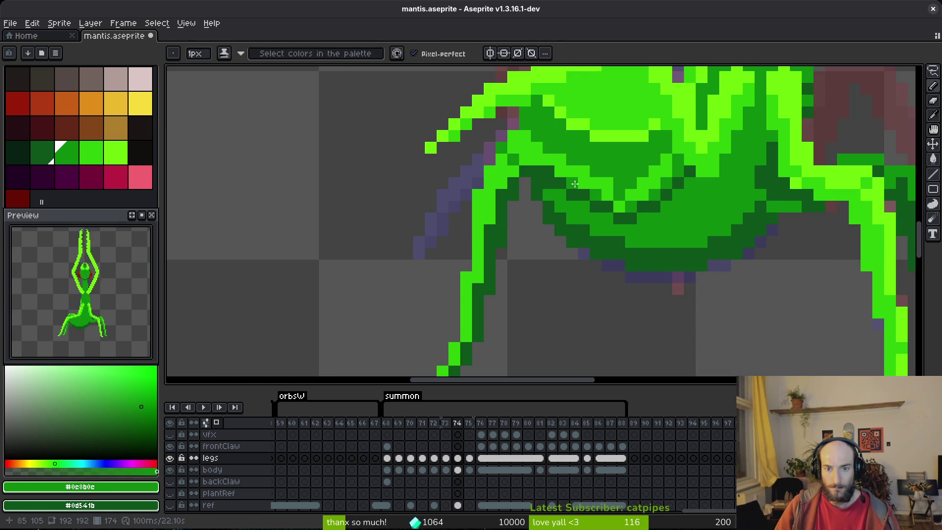
scroll(632, 214, down, 3)
key(ctrl+s)
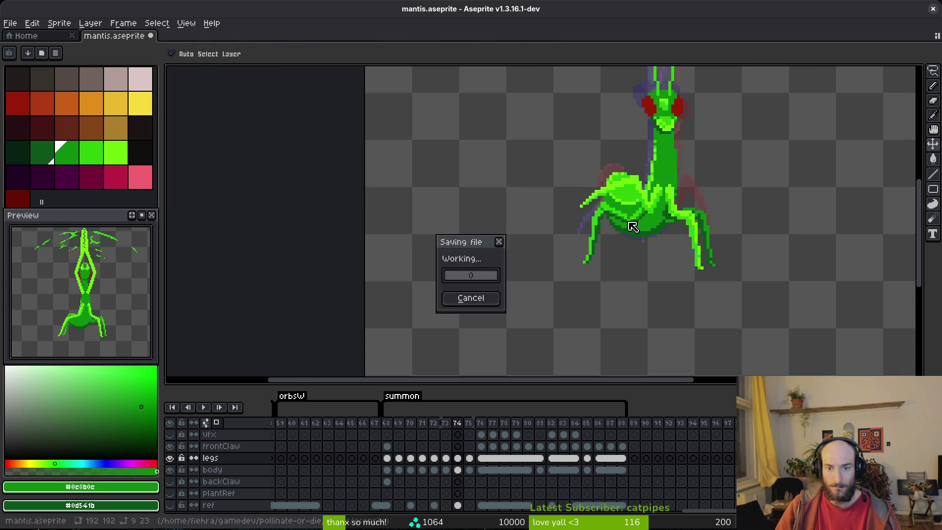
Step: Save the file and recolour a pixel on the abdomen
scroll(584, 211, up, 3)
scroll(593, 219, down, 4)
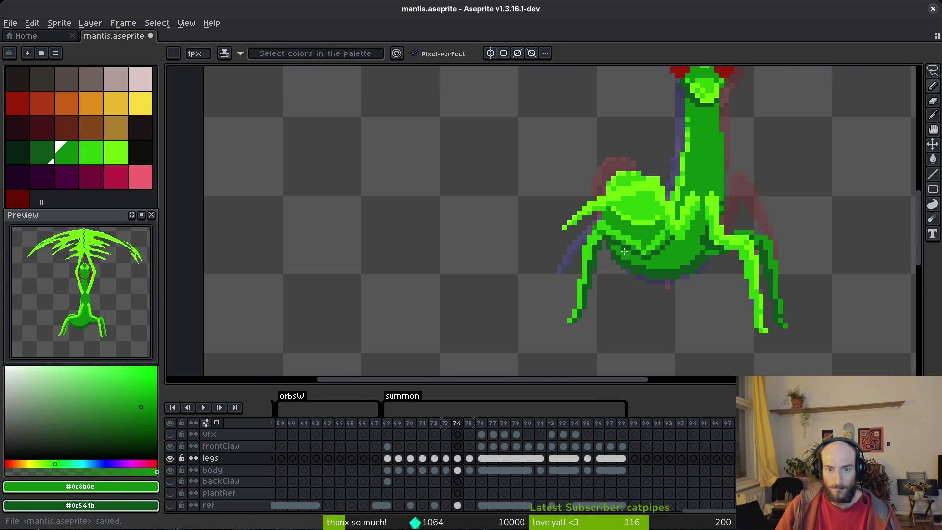
key(ctrl+s)
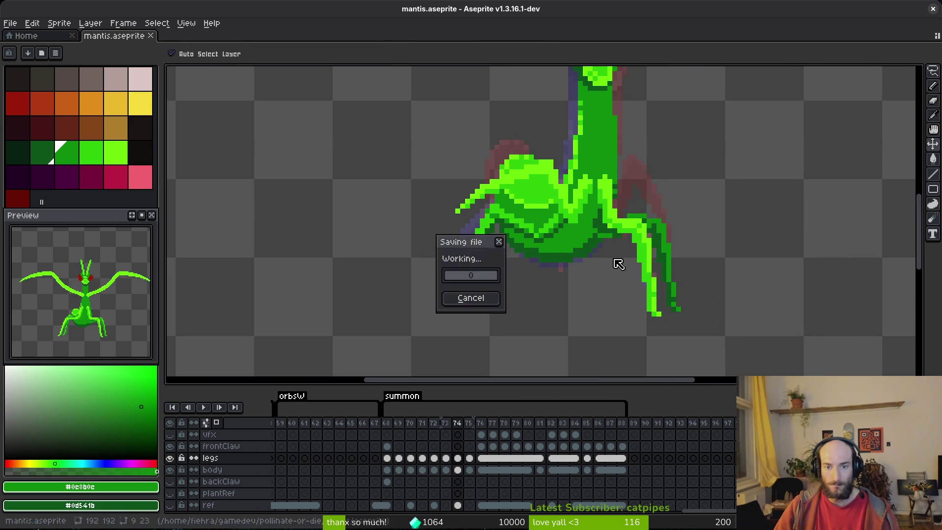
scroll(616, 262, down, 3)
scroll(575, 234, up, 5)
click(554, 227)
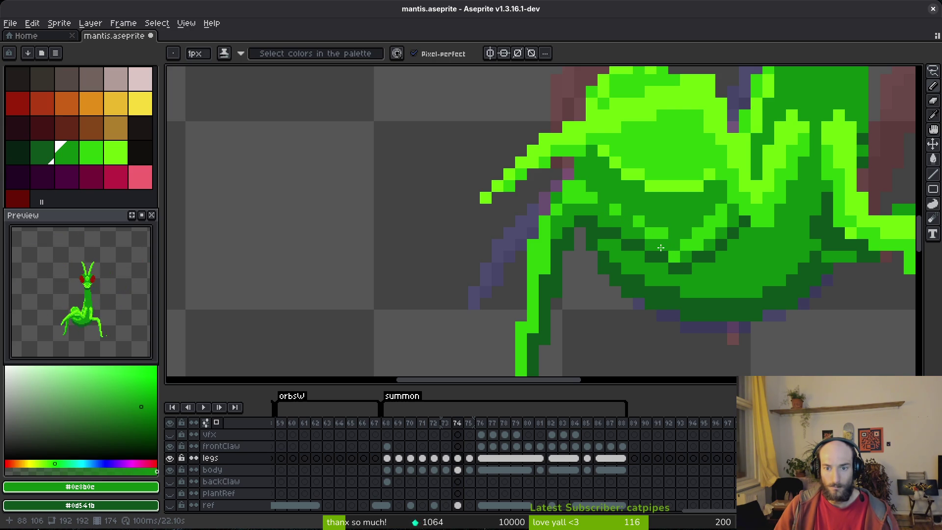
Step: Pick medium green #0c8b0c and extend the front leg's tip by two pixels, then save
key(alt)
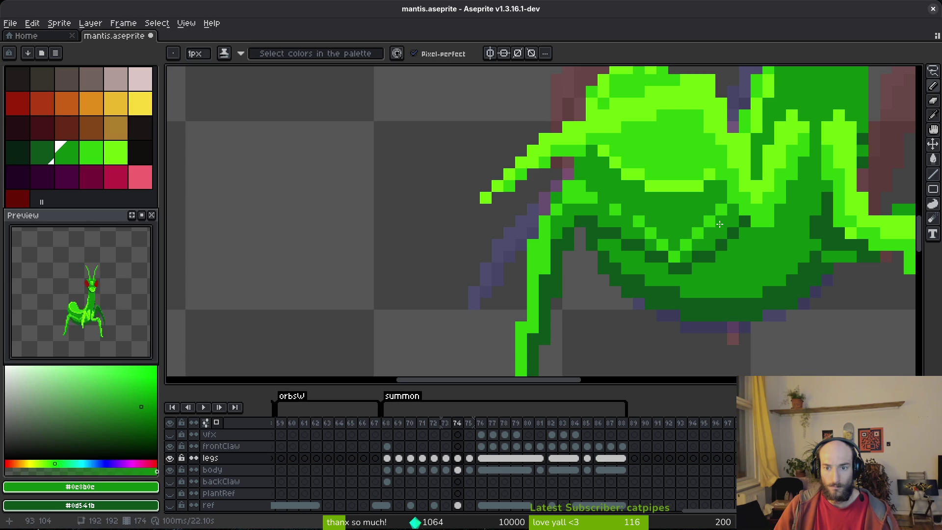
scroll(719, 223, down, 4)
scroll(716, 256, up, 4)
alt+click(619, 203)
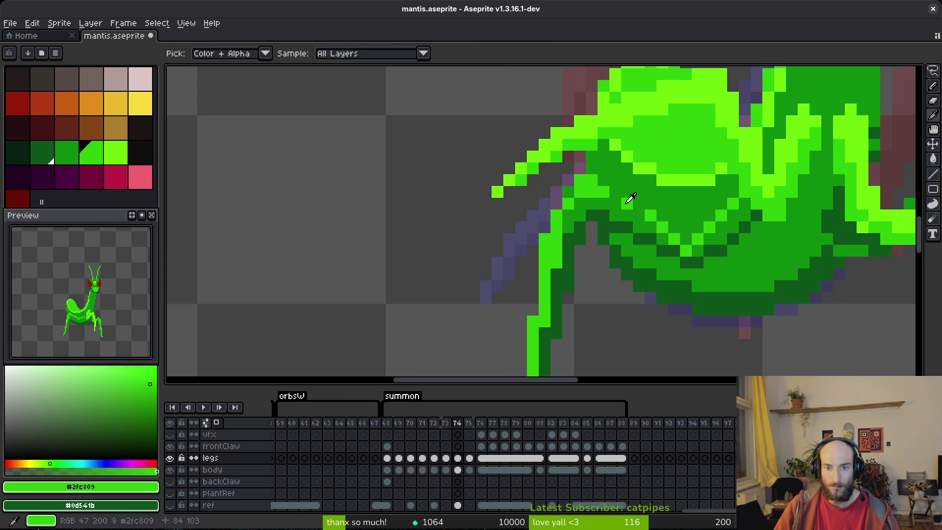
scroll(613, 231, down, 3)
scroll(611, 250, up, 3)
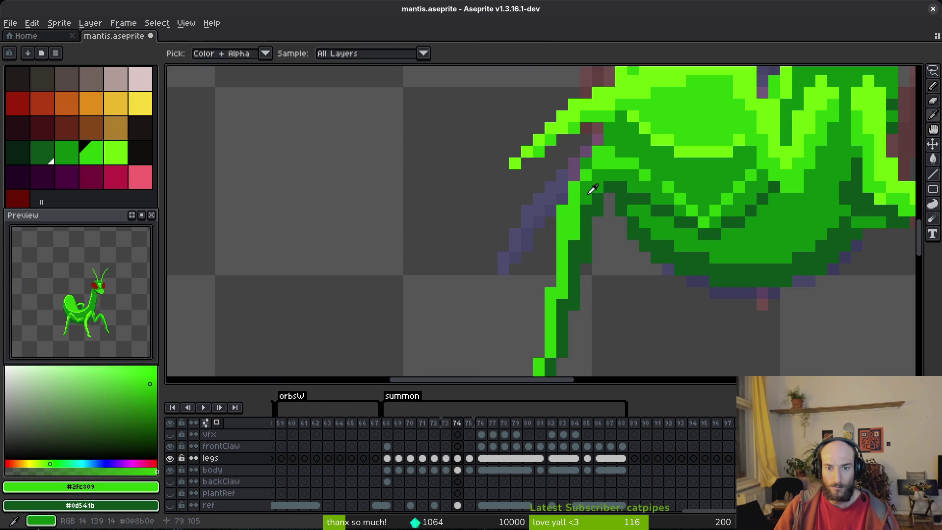
alt+click(594, 189)
mouse_move(573, 237)
mouse_down()
mouse_move(506, 210)
mouse_move(470, 329)
mouse_up()
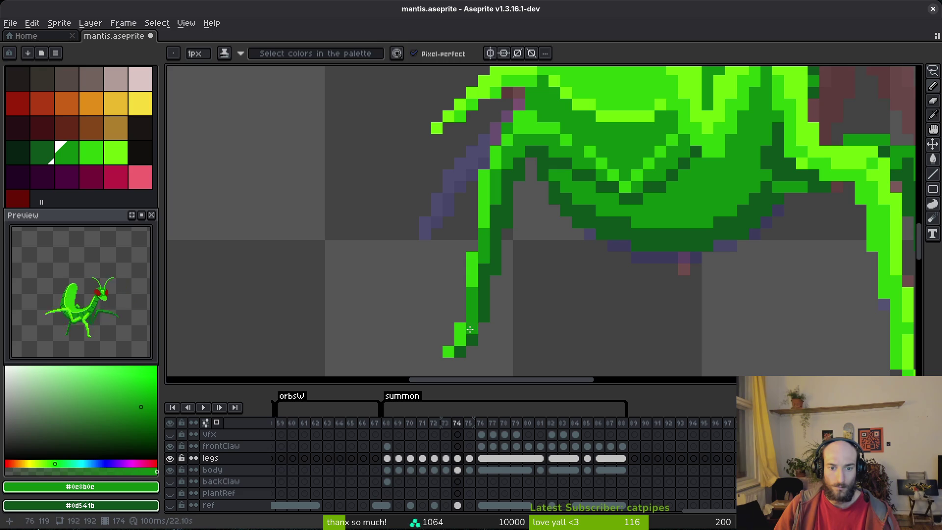
alt+click(474, 305)
alt+click(472, 311)
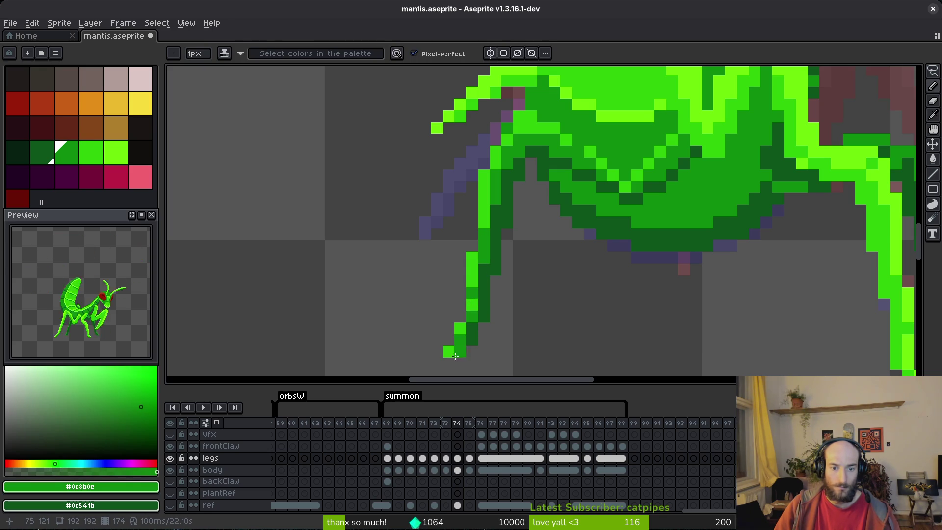
scroll(498, 327, down, 4)
key(ctrl+s)
Step: Step between frames 71 and 74 to compare the poses
scroll(550, 307, down, 2)
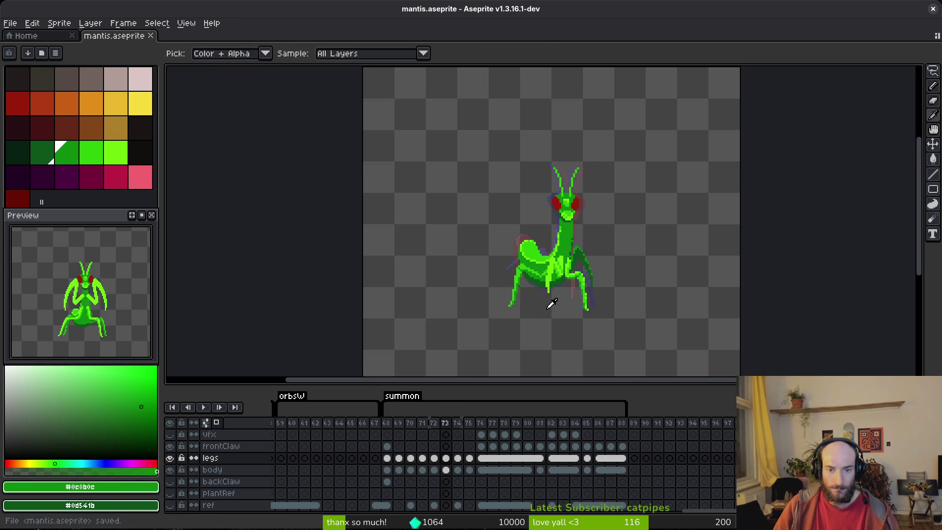
key(Left)
key(Left)
key(Right)
key(Right)
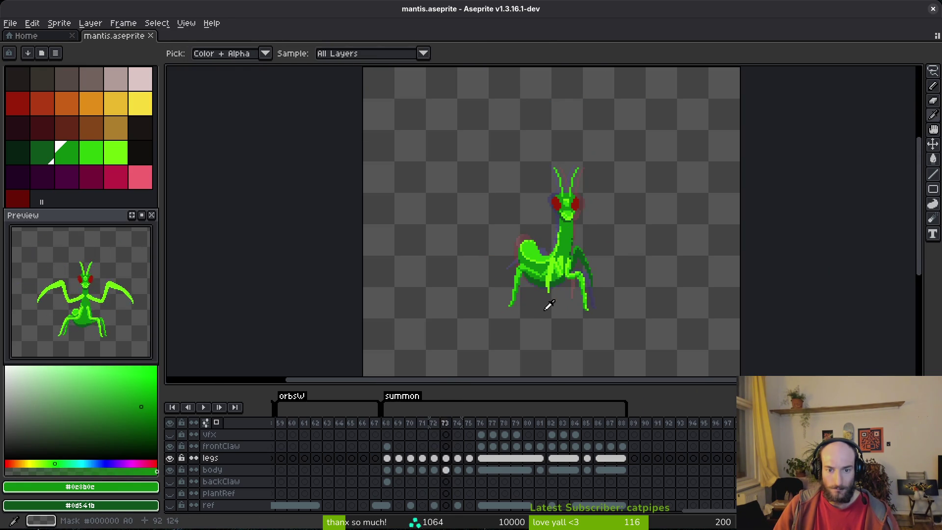
key(Left)
key(Left)
key(Left)
key(Right)
key(Right)
key(Right)
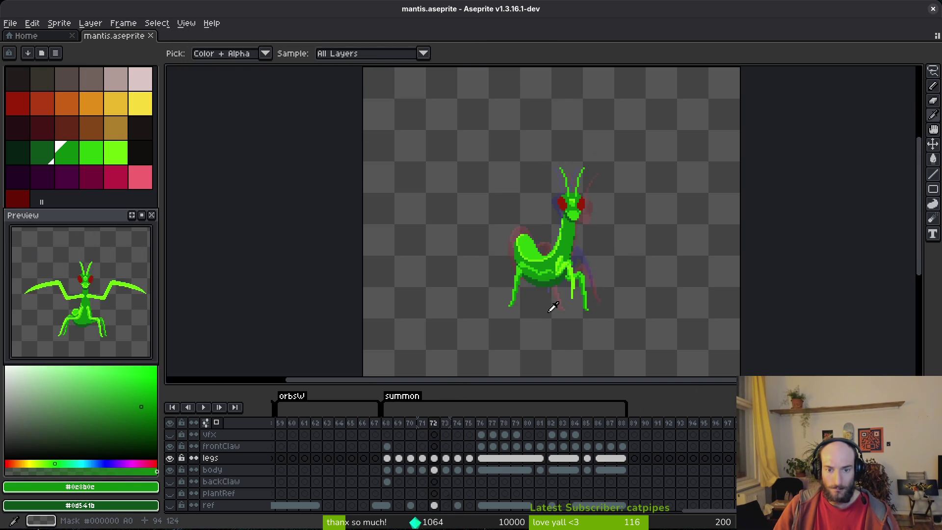
Step: Flood-fill the abdomen's dark-green patches with medium green and save
key(b)
scroll(538, 297, down, 2)
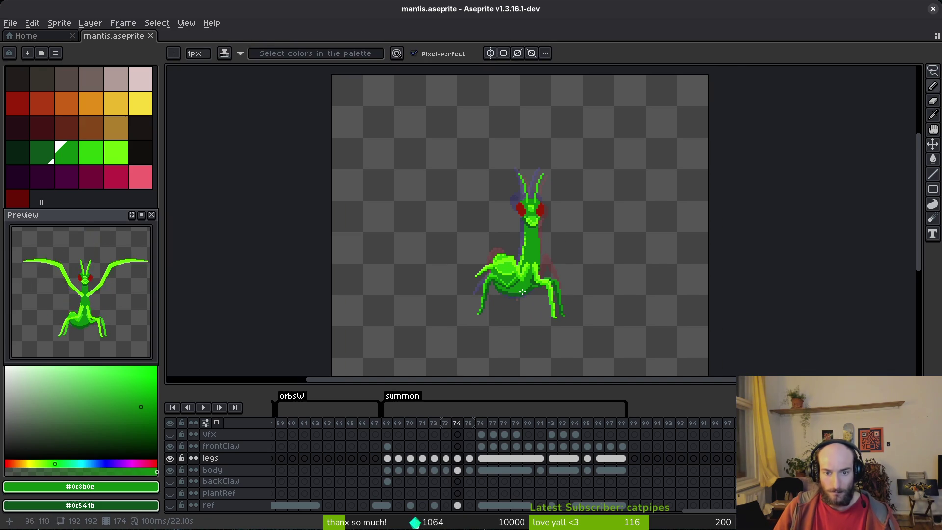
scroll(533, 303, up, 8)
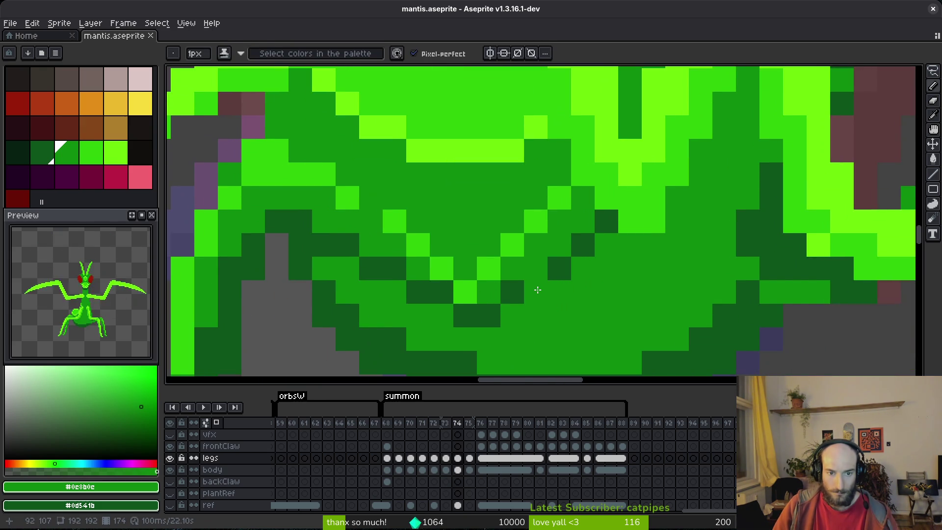
right_click(538, 290)
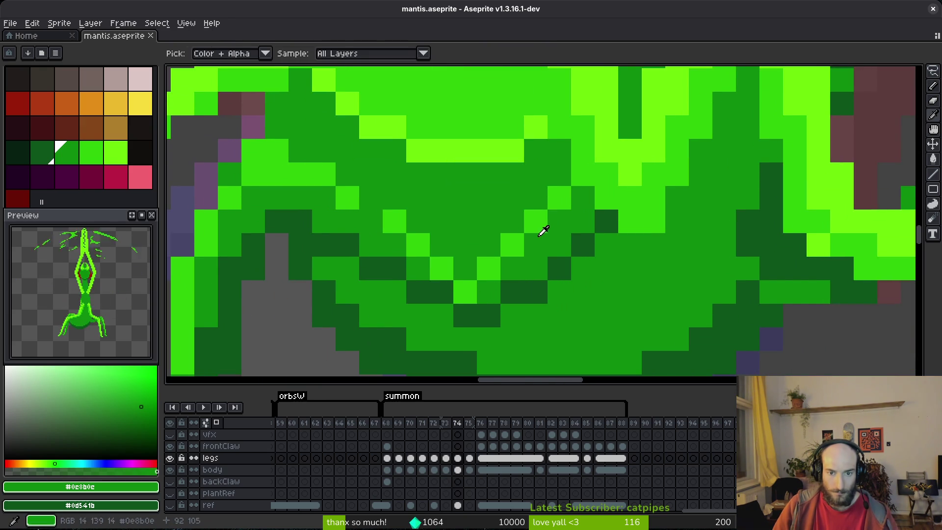
key(g)
click(584, 245)
mouse_move(587, 245)
mouse_down()
mouse_move(537, 292)
mouse_move(434, 293)
mouse_move(336, 236)
mouse_move(320, 216)
mouse_up()
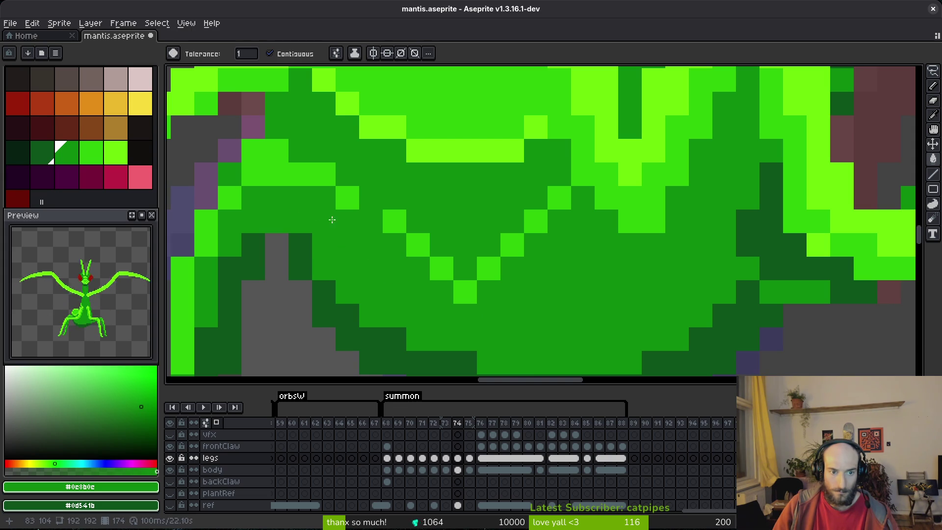
scroll(362, 231, down, 4)
scroll(331, 223, up, 3)
key(b)
key(ctrl+s)
Step: With the body layer hidden, add green pixels to the leg outline, pick #2fc809, and save
click(170, 469)
scroll(419, 295, down, 3)
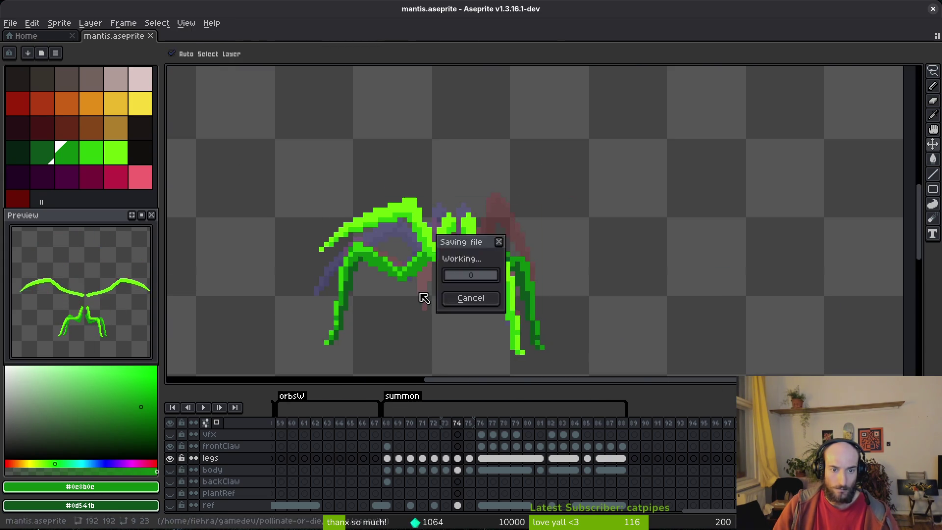
scroll(416, 289, up, 3)
click(368, 272)
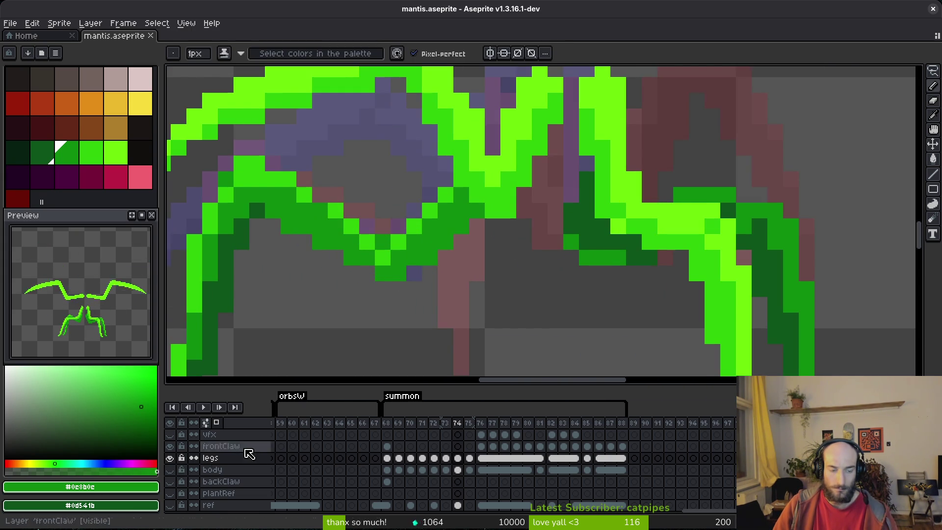
key(e)
click(382, 243)
key(b)
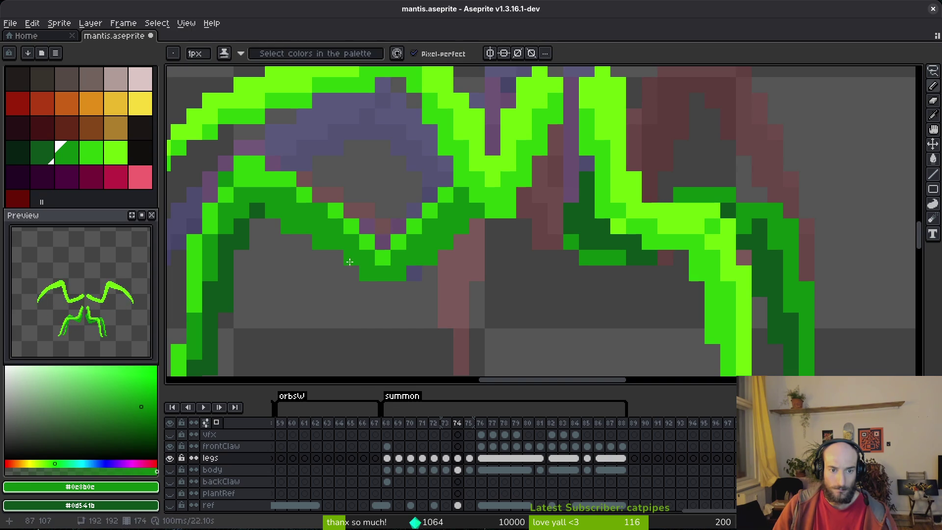
key(ctrl+s)
alt+click(322, 201)
key(ctrl+s)
scroll(432, 275, down, 4)
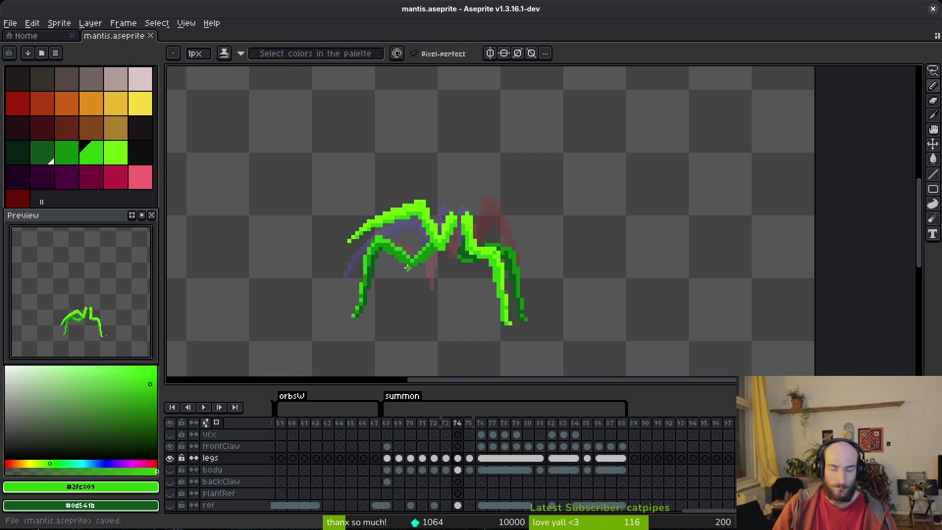
Step: Show the body layer again and compare frames 72 through 75, ending on frame 74
key(Left)
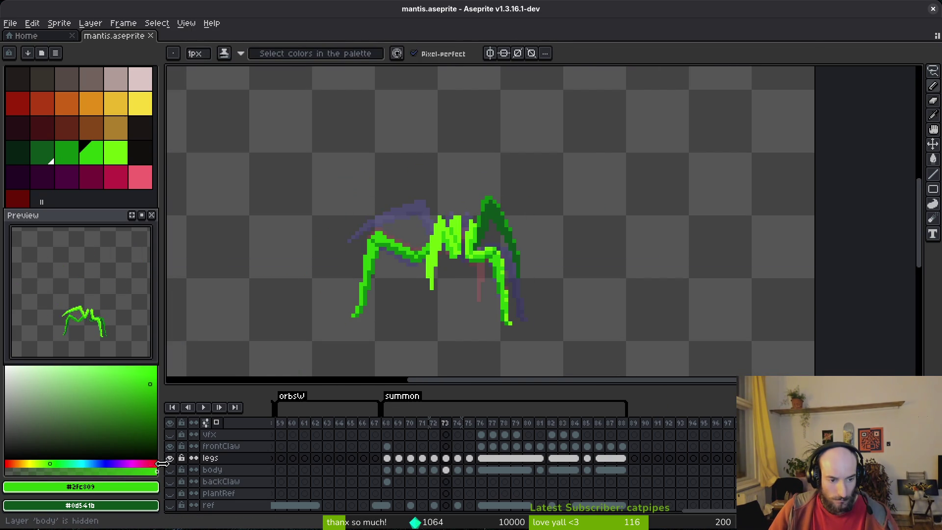
click(169, 469)
key(Left)
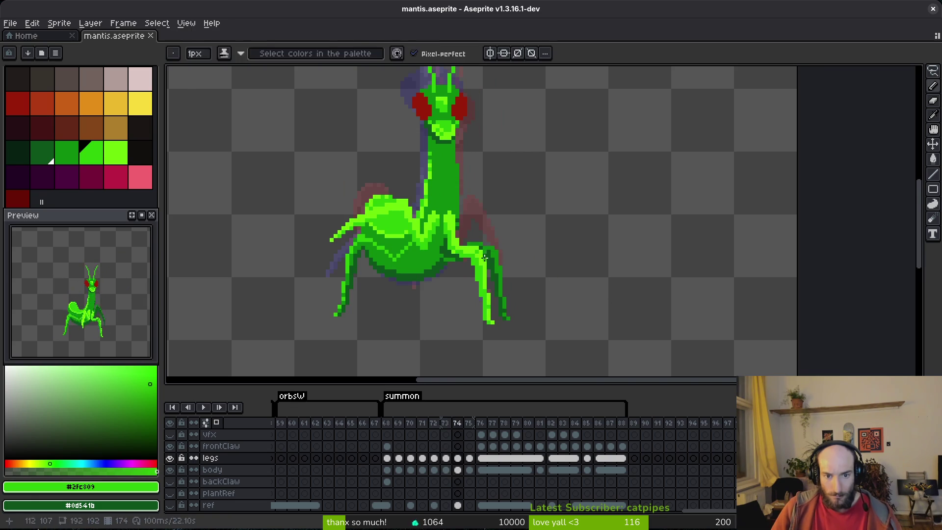
key(period)
scroll(496, 267, up, 3)
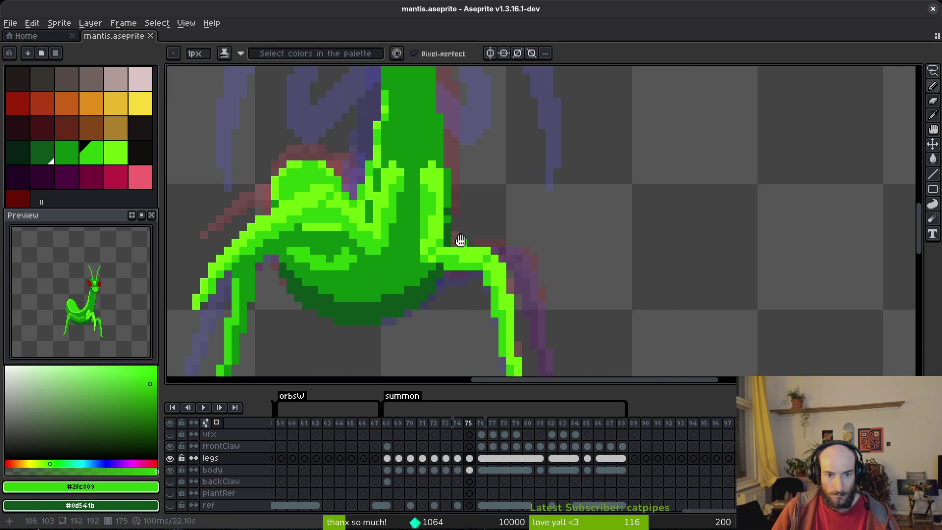
key(comma)
key(period)
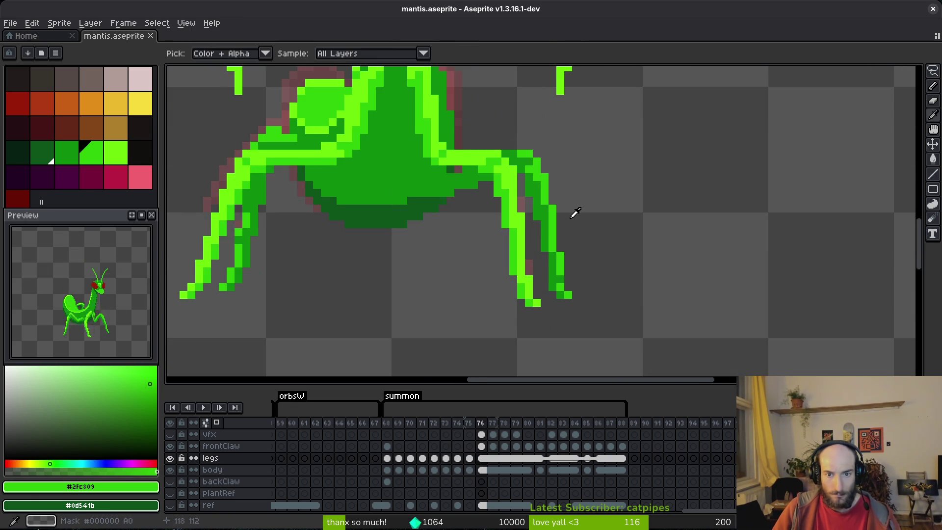
key(comma)
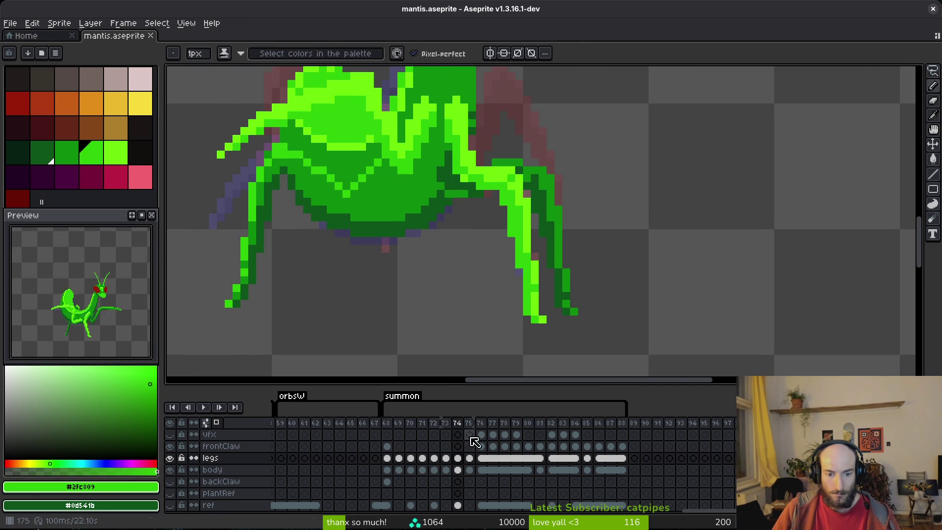
key(shift+q)
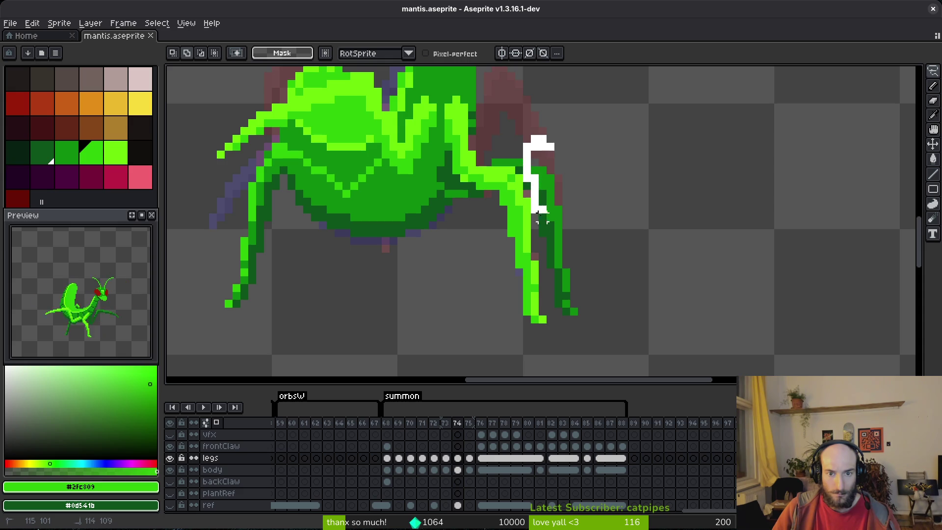
Step: On frame 75, select the lower right leg and paint a first dark green #0d541b pixel
drag(557, 296, 603, 147)
key(period)
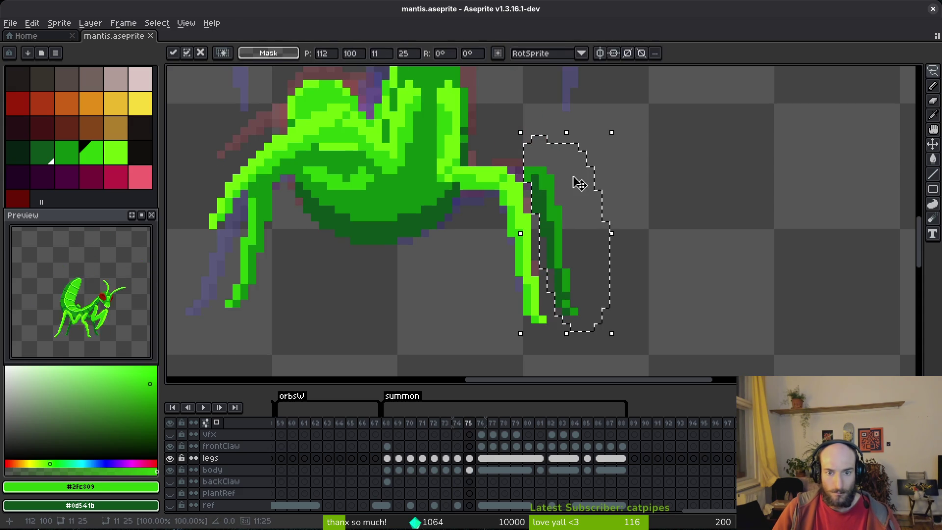
scroll(559, 180, up, 3)
key(b)
key(comma)
key(period)
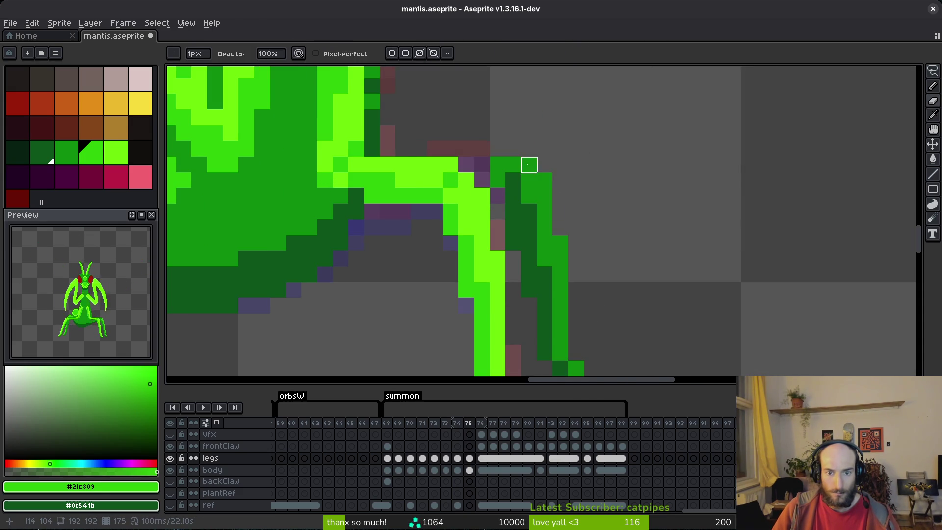
alt+click(522, 170)
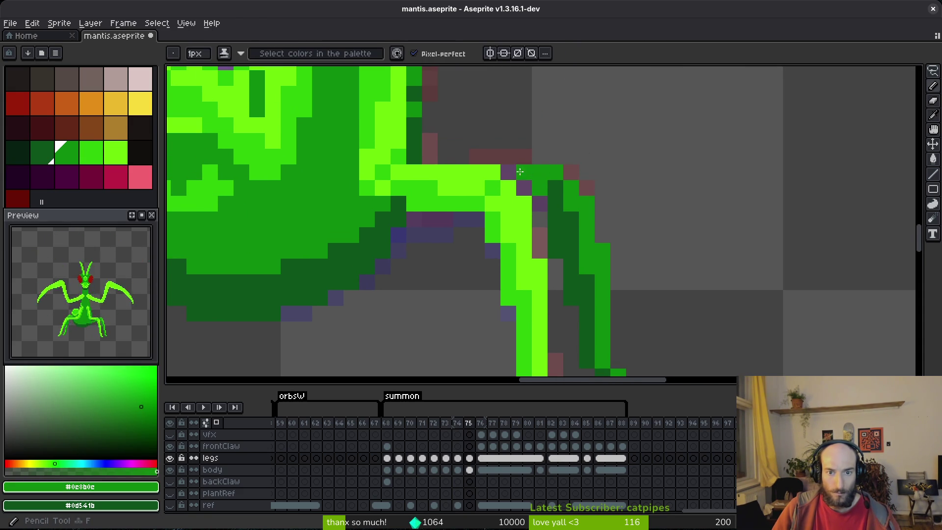
alt+click(540, 202)
scroll(529, 192, left, 3)
click(553, 234)
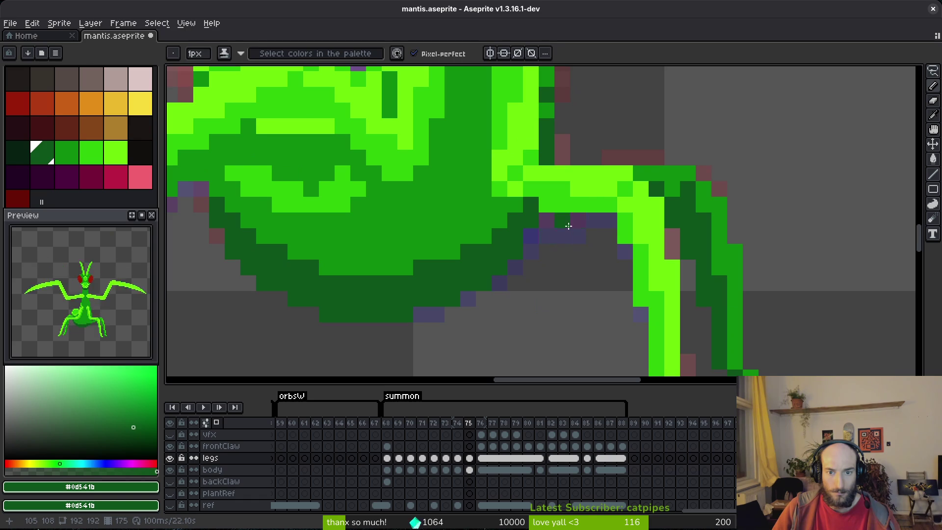
alt+click(564, 220)
Step: Hide the body layer and compare frames 74–76 to view only the legs
scroll(569, 221, down, 3)
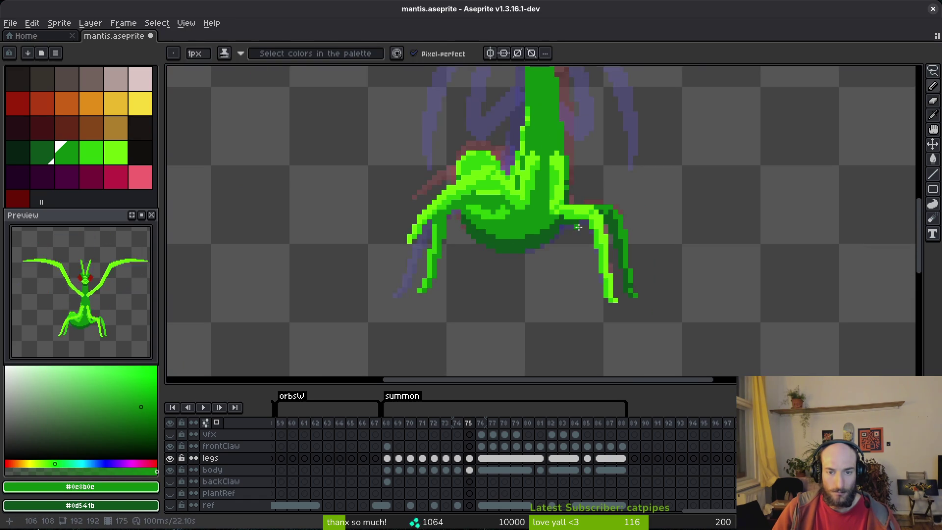
key(comma)
key(period)
key(comma)
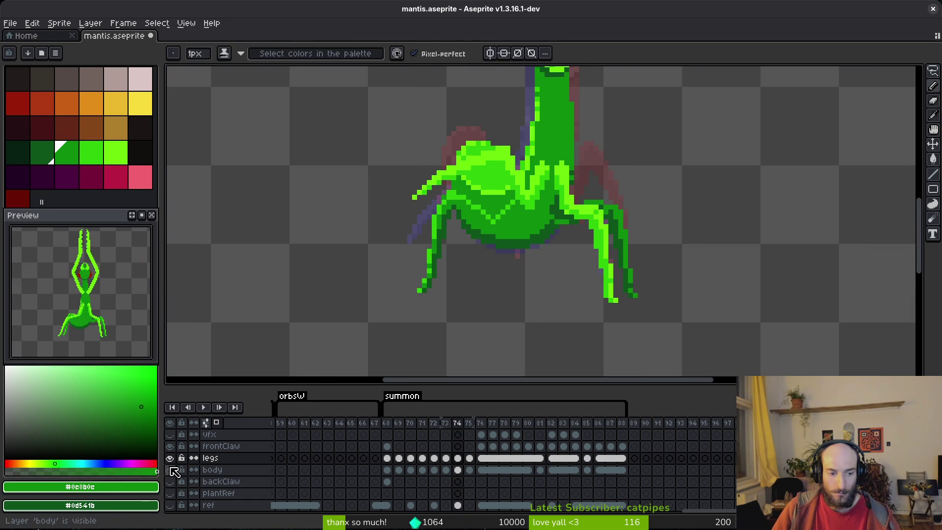
click(169, 469)
key(period)
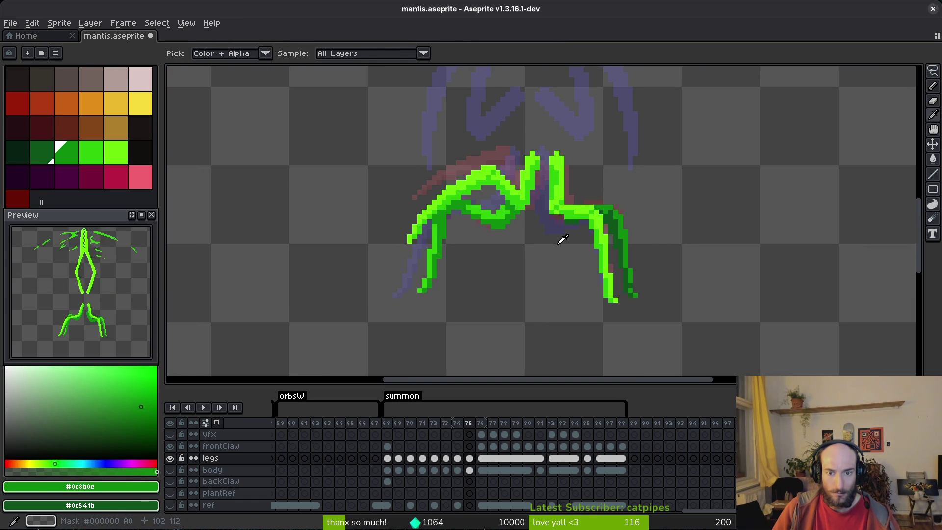
key(period)
key(comma)
key(comma)
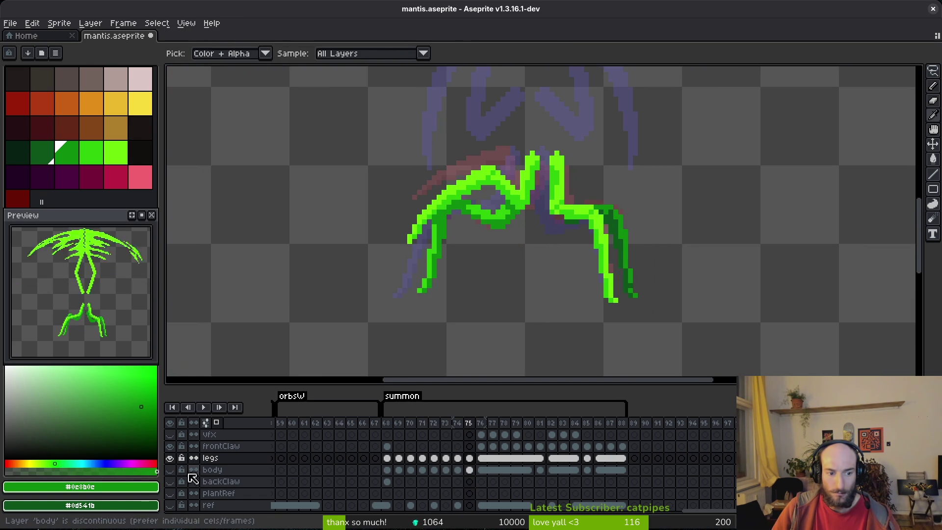
click(169, 470)
key(period)
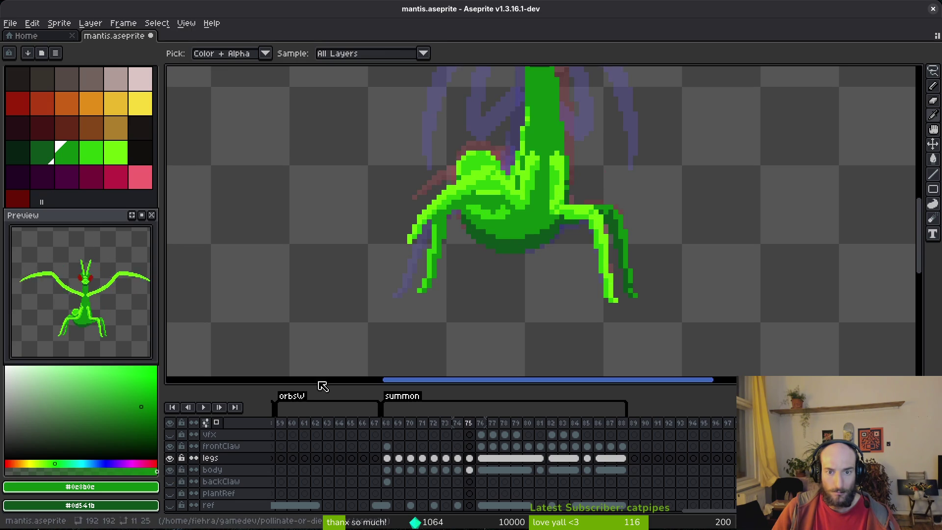
click(171, 469)
Step: Paint dark green #0d541b shading down the inner right leg on frame 75
scroll(554, 205, up, 3)
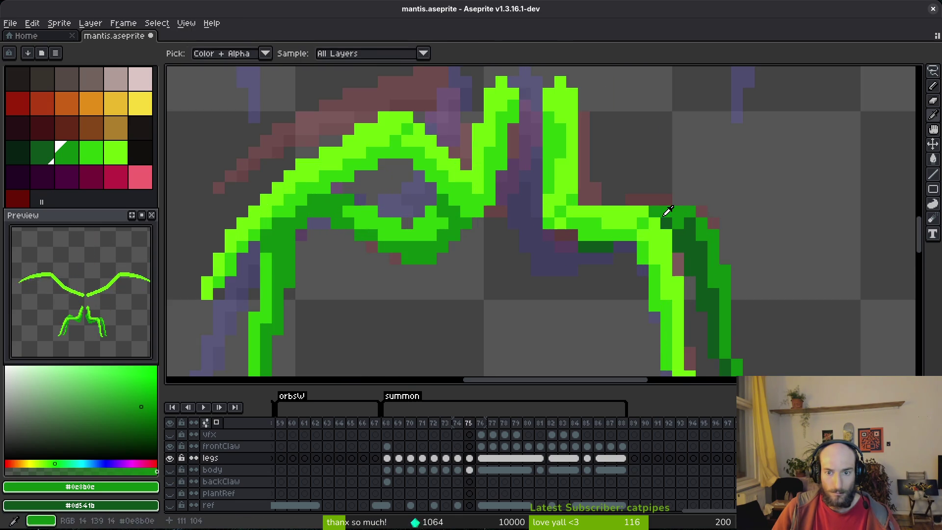
alt+click(610, 238)
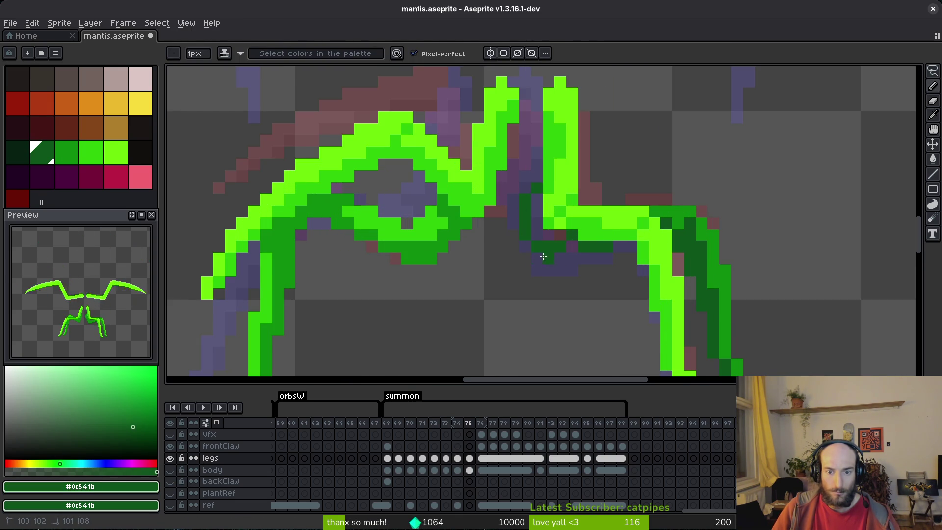
drag(537, 198, 541, 270)
scroll(552, 254, down, 3)
key(i)
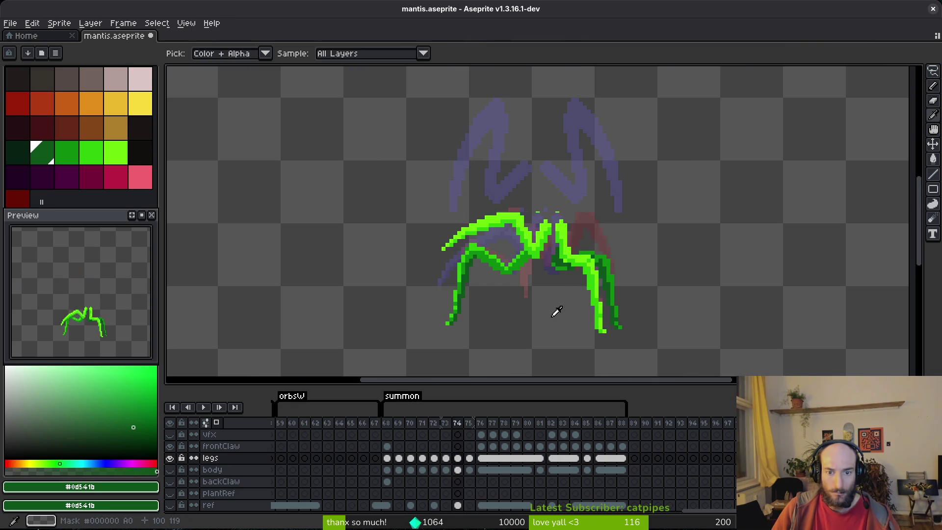
key(b)
scroll(546, 231, up, 3)
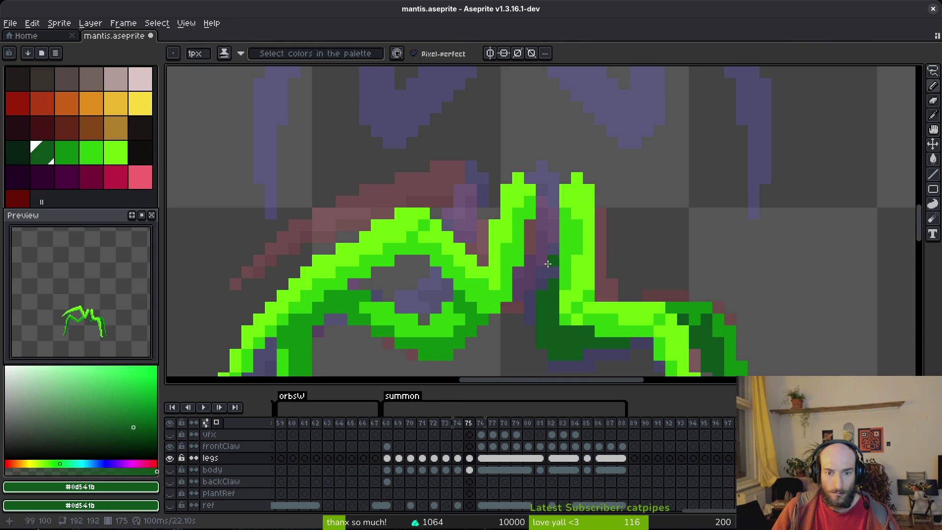
Step: Erase stray pixels and save mantis.aseprite
key(e)
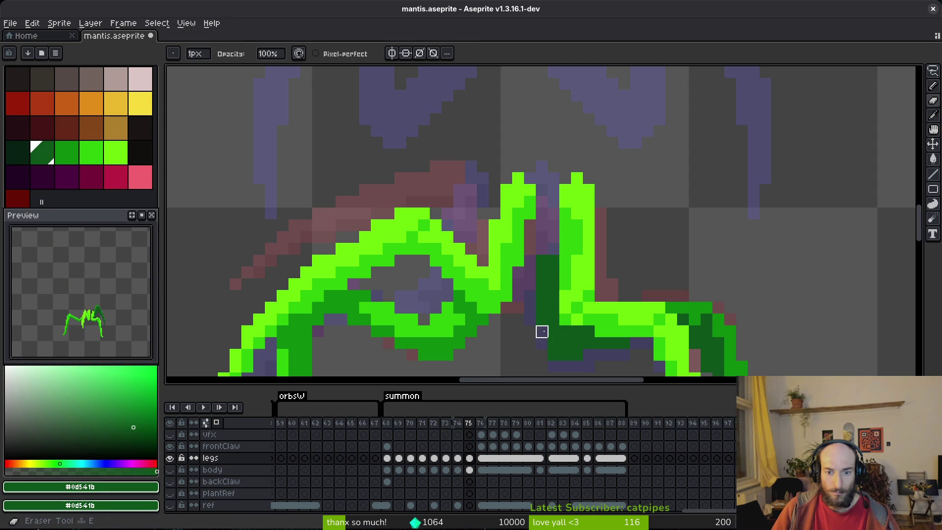
key(b)
scroll(553, 255, down, 4)
key(ctrl+s)
scroll(569, 289, up, 2)
scroll(569, 289, down, 2)
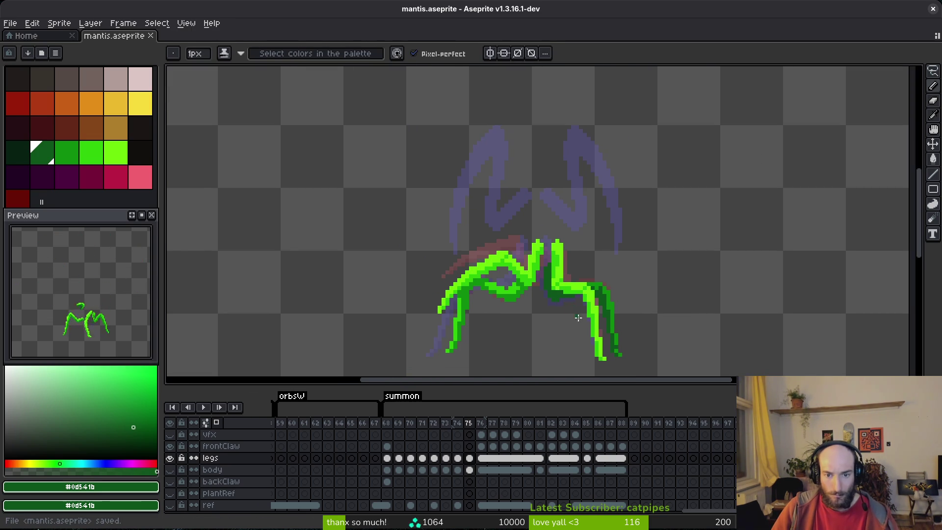
Step: Erase a few stray pixels near the leg on frame 74
scroll(556, 268, up, 3)
key(e)
click(529, 245)
scroll(558, 263, down, 4)
key(Left)
key(Right)
key(Right)
key(Left)
key(Left)
Step: Flip between frames 73, 74 and 75 to compare the leg poses
scroll(590, 281, up, 4)
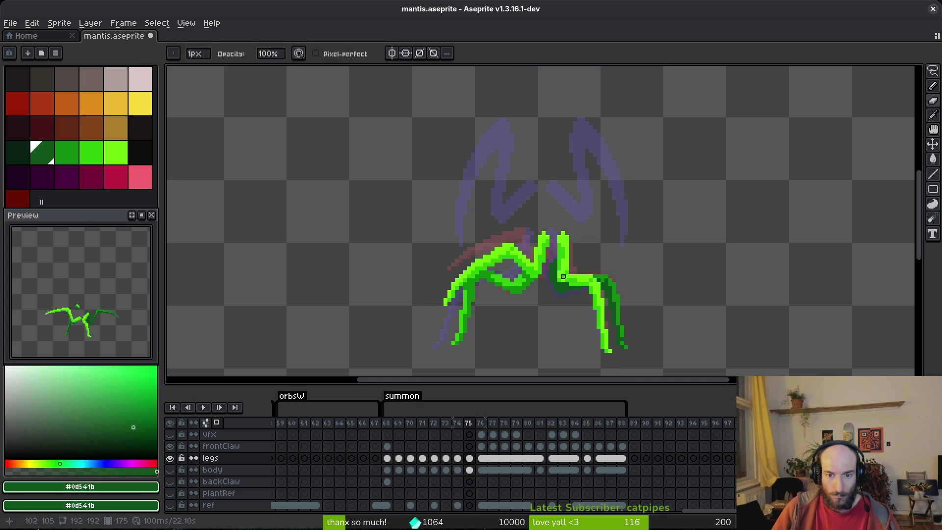
key(b)
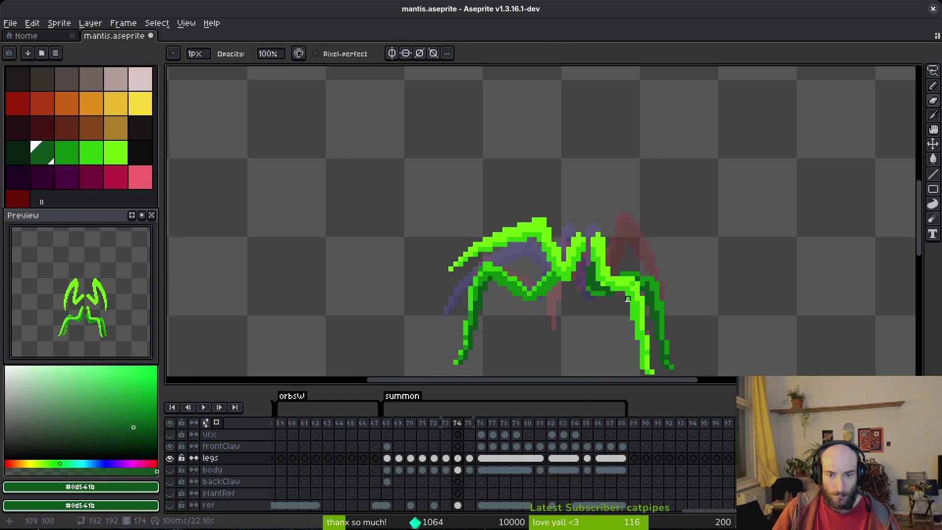
scroll(564, 255, down, 3)
key(Left)
key(alt)
key(Right)
key(Right)
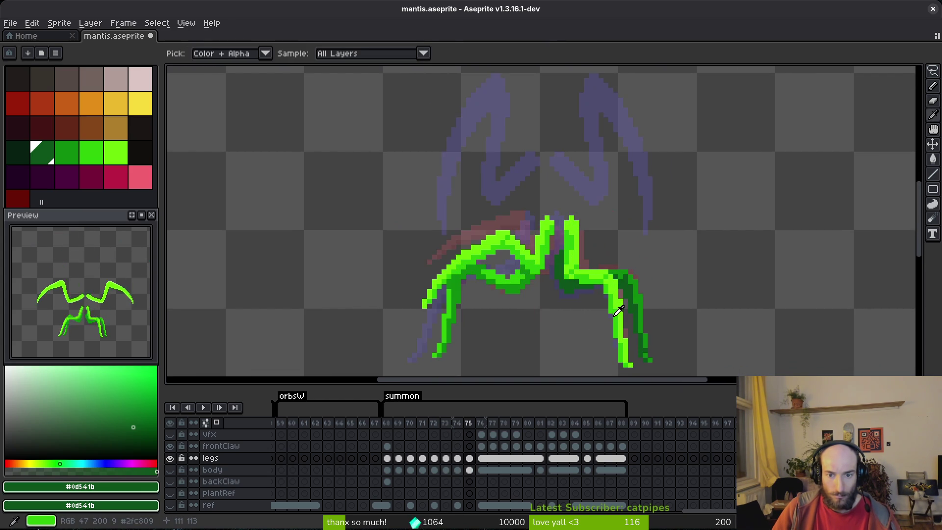
key(Left)
key(Right)
key(Left)
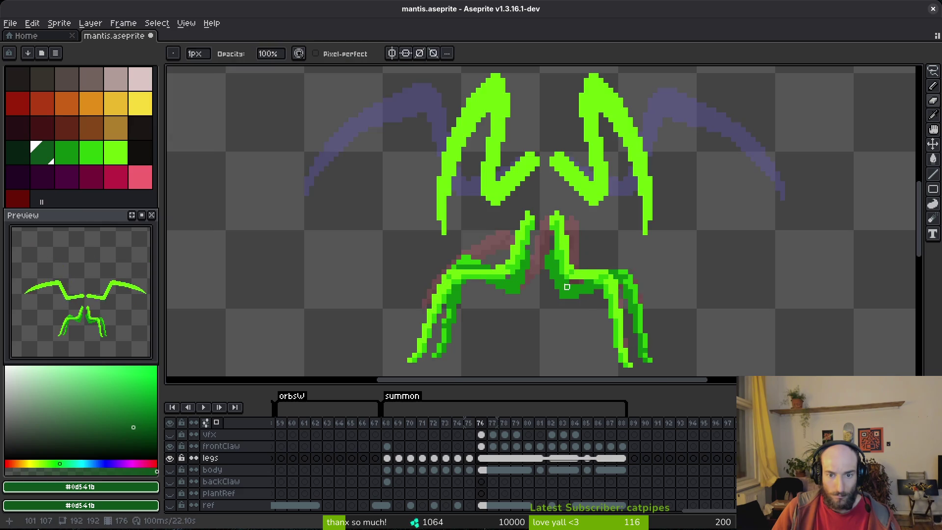
Step: Return to frame 75 and save the mantis file
key(Right)
scroll(608, 304, up, 3)
key(Right)
key(Left)
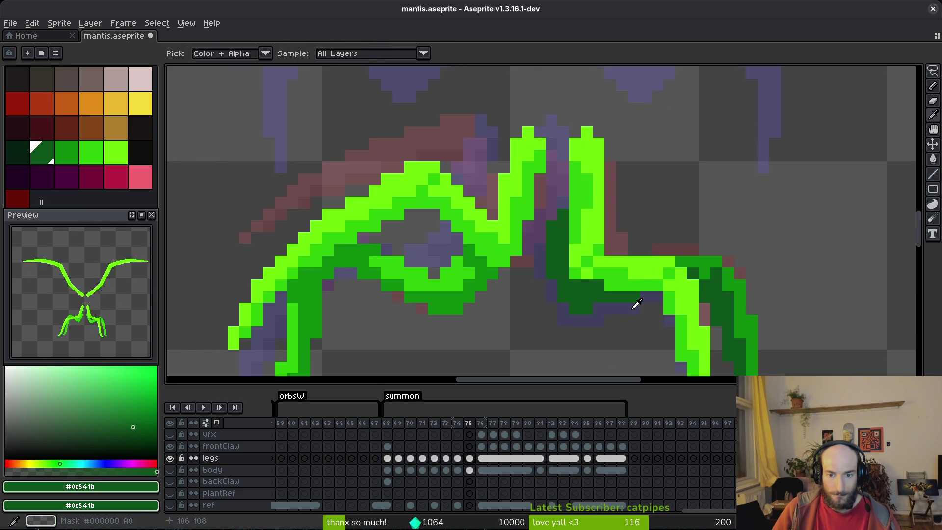
scroll(623, 289, down, 3)
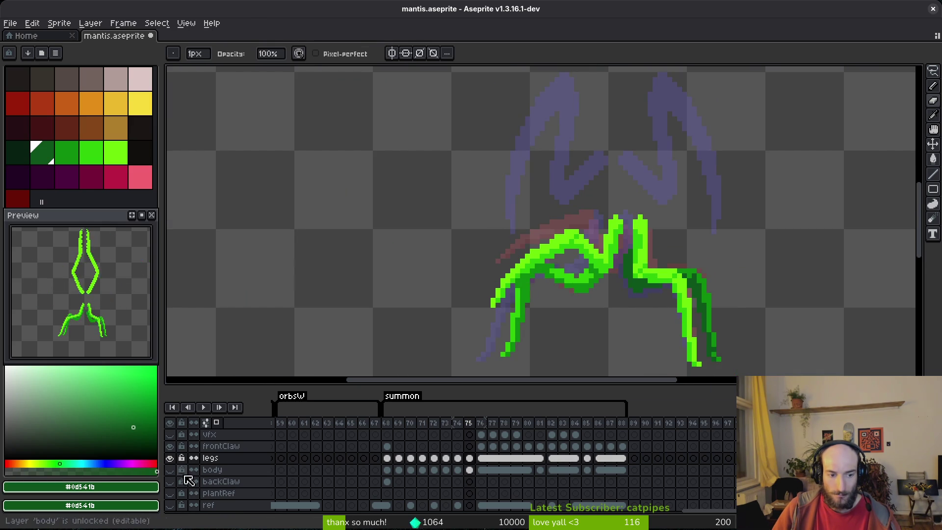
key(ctrl+s)
scroll(594, 322, down, 1)
Step: Recolour the leftover dark leg pixels with mid green #0c8b0c and save
key(alt)
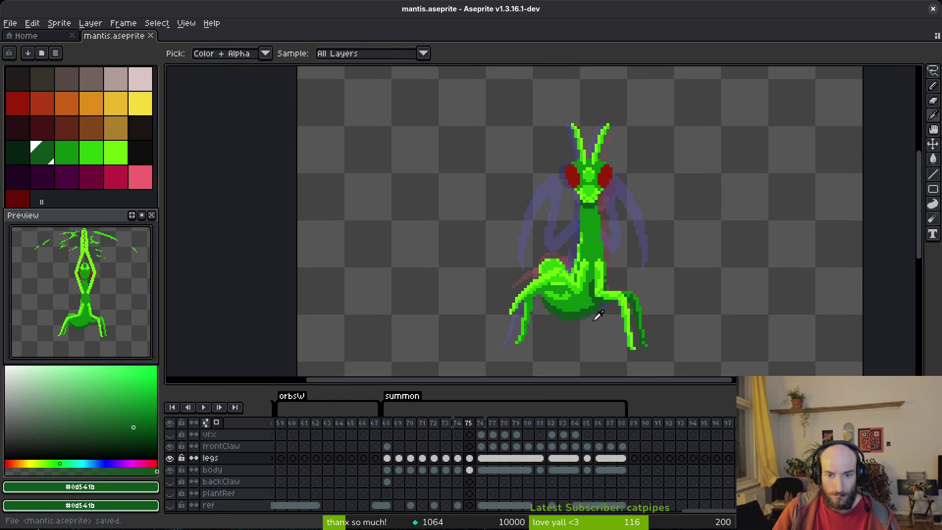
scroll(591, 275, up, 3)
alt+click(597, 278)
scroll(597, 282, up, 1)
drag(594, 292, 595, 343)
scroll(595, 304, up, 1)
drag(609, 303, 637, 312)
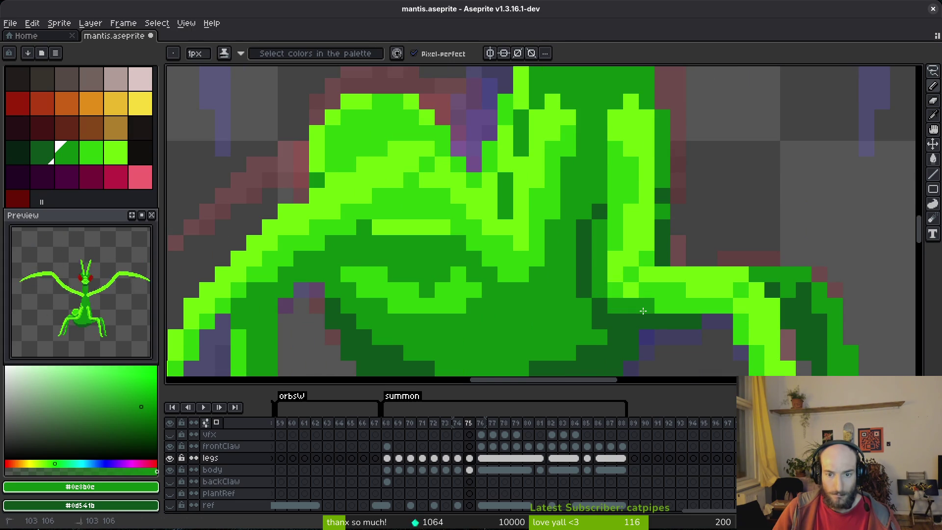
scroll(642, 311, down, 3)
key(ctrl+s)
key(Left)
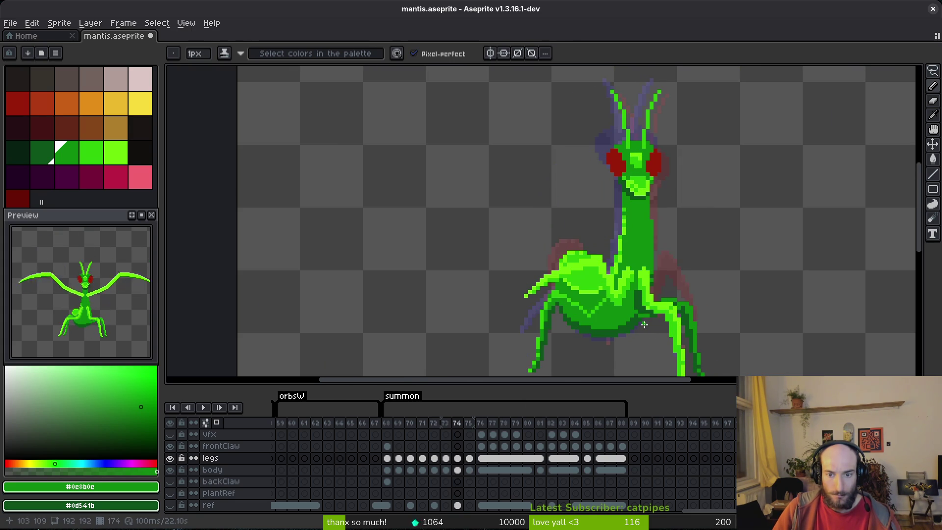
key(Right)
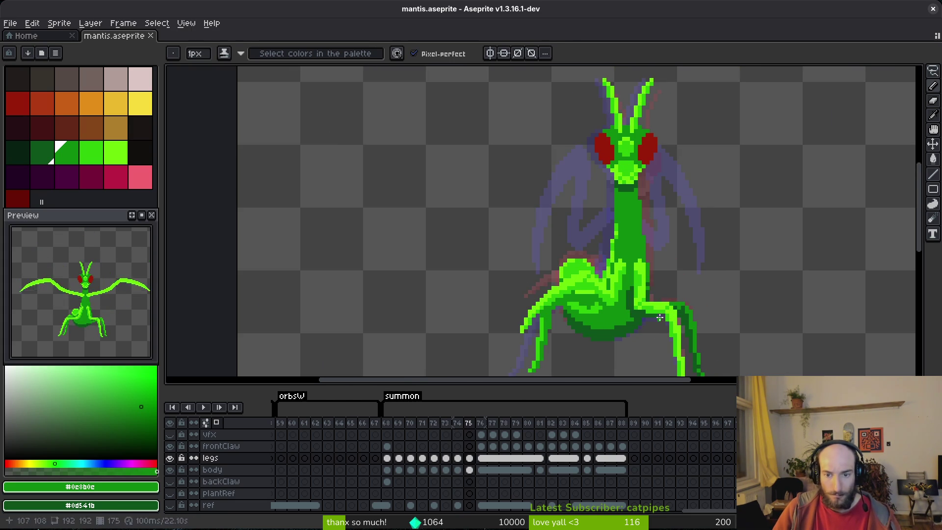
key(ctrl+s)
Step: Pan up to the mantis's head and compare frames 74 and 75
drag(660, 318, 619, 273)
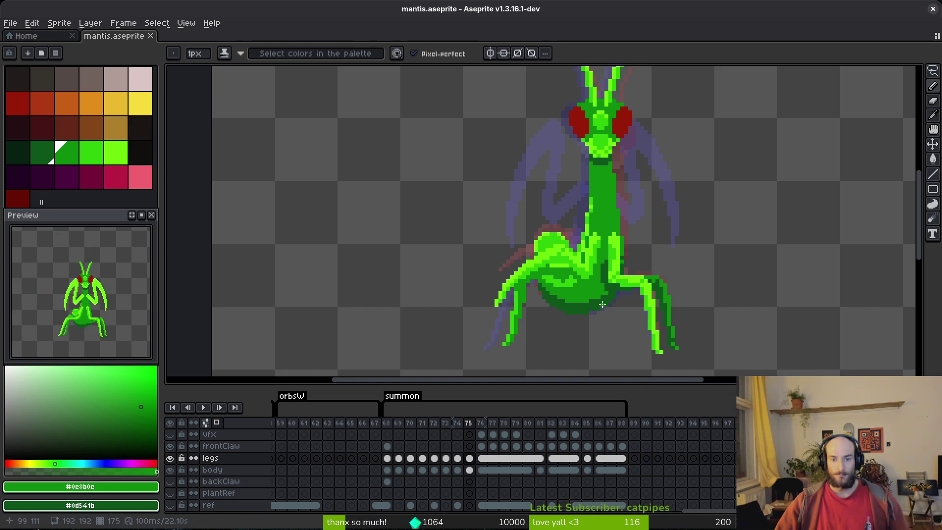
scroll(579, 293, up, 1)
scroll(576, 294, down, 2)
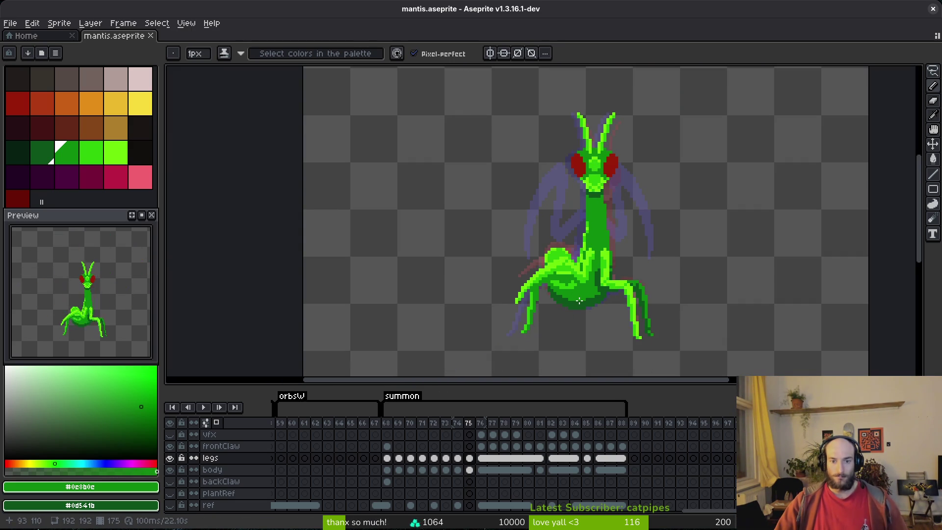
scroll(574, 300, up, 3)
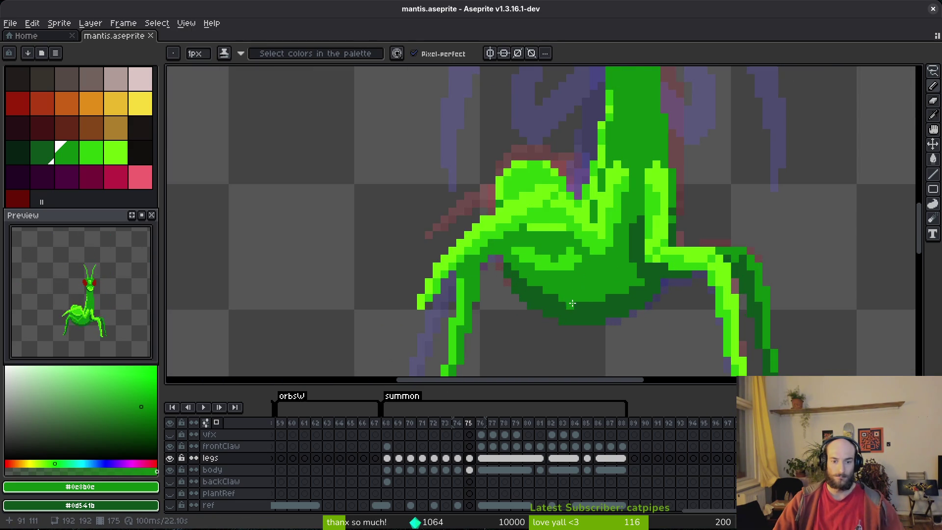
scroll(572, 299, down, 2)
key(i)
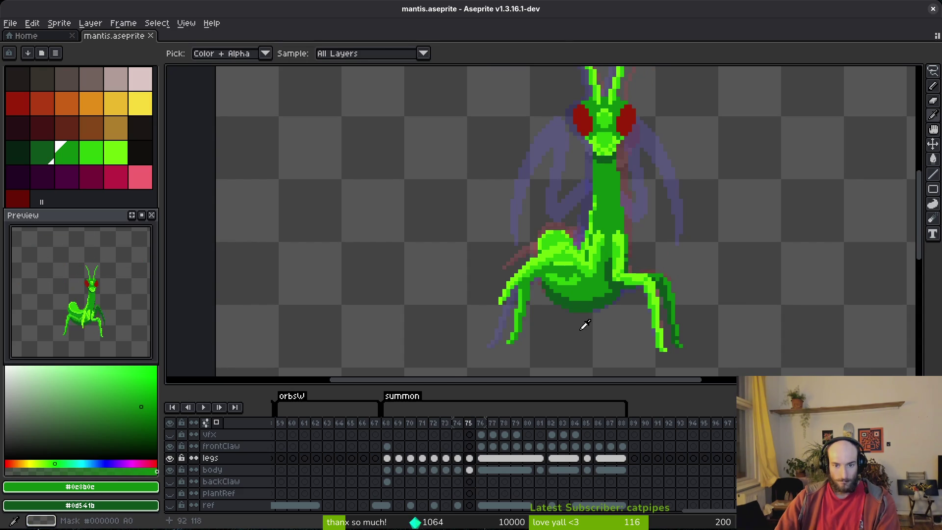
key(Left)
key(Left)
key(Right)
key(b)
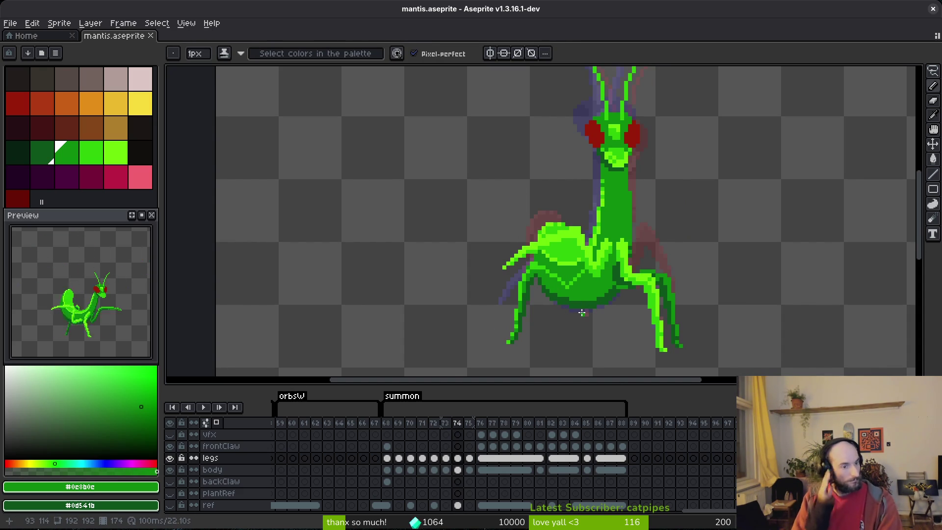
Step: Sample dark green and medium green as the two colours, then open Replace Color
key(i)
key(Return)
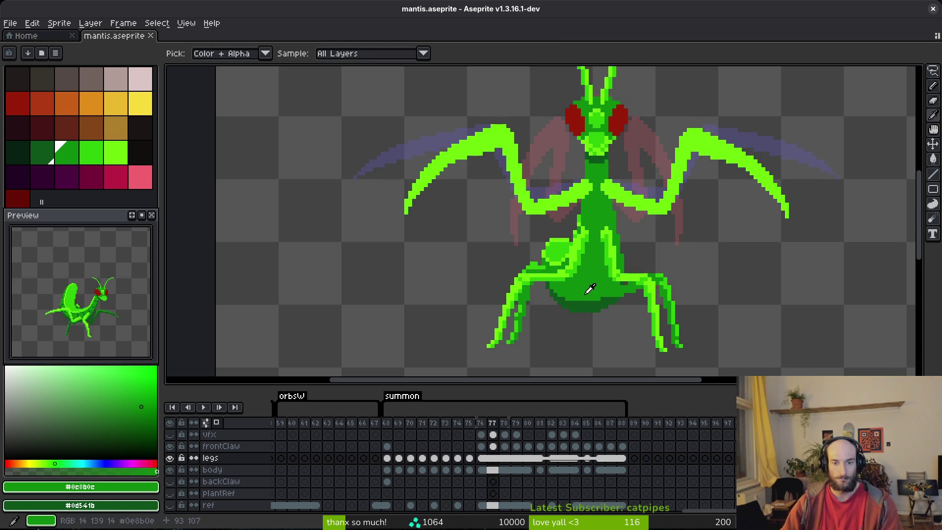
key(Return)
scroll(560, 319, up, 2)
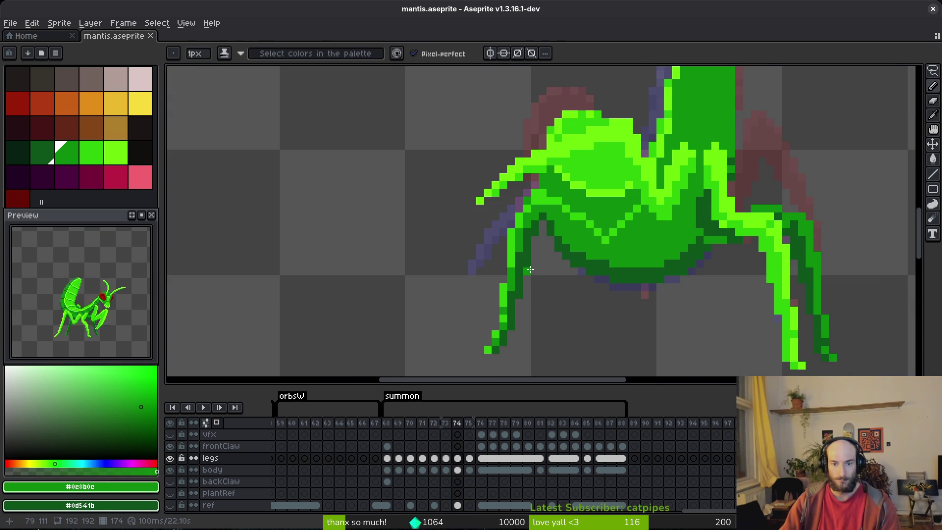
alt+click(523, 248)
right_click(527, 246)
key(shift+r)
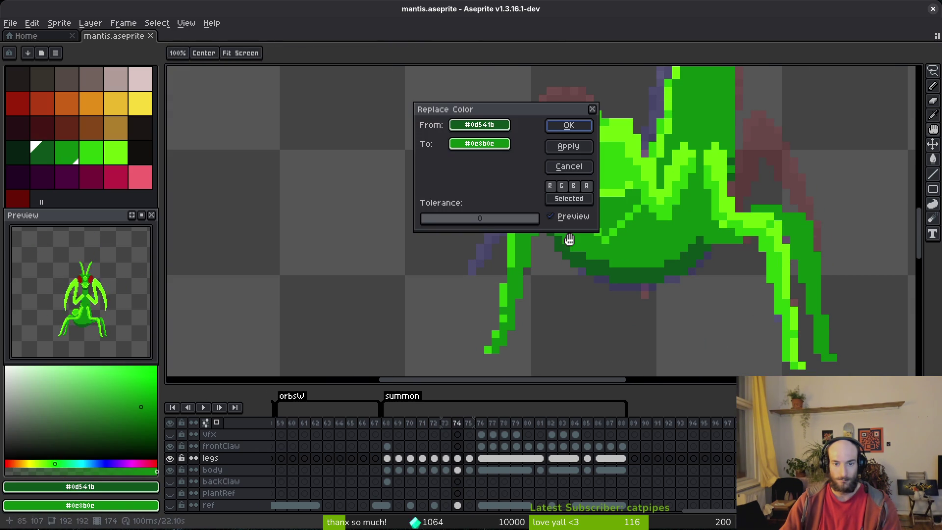
Step: Close Replace Color without applying it and move to frame 73 with the Pencil
key(Return)
scroll(735, 270, down, 3)
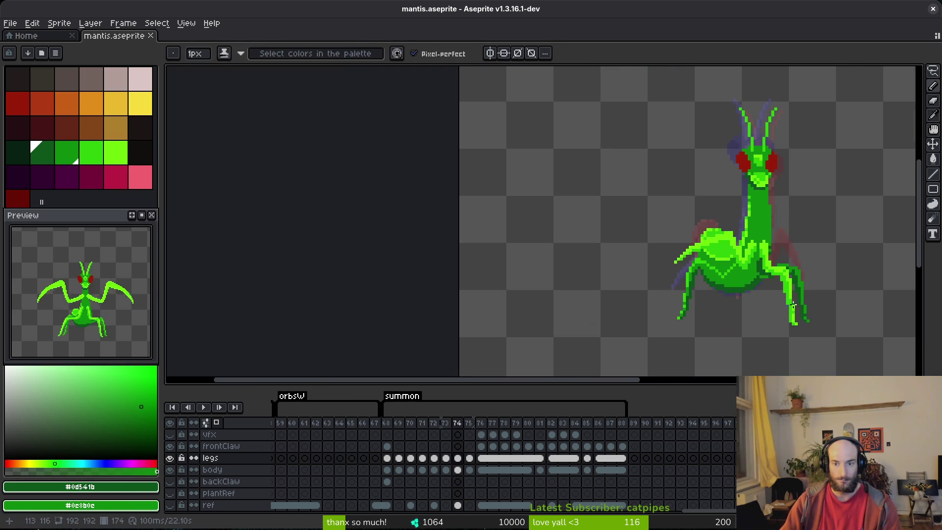
key(Left)
key(Left)
key(Right)
key(Right)
key(Left)
key(Right)
key(Left)
key(b)
scroll(704, 236, up, 2)
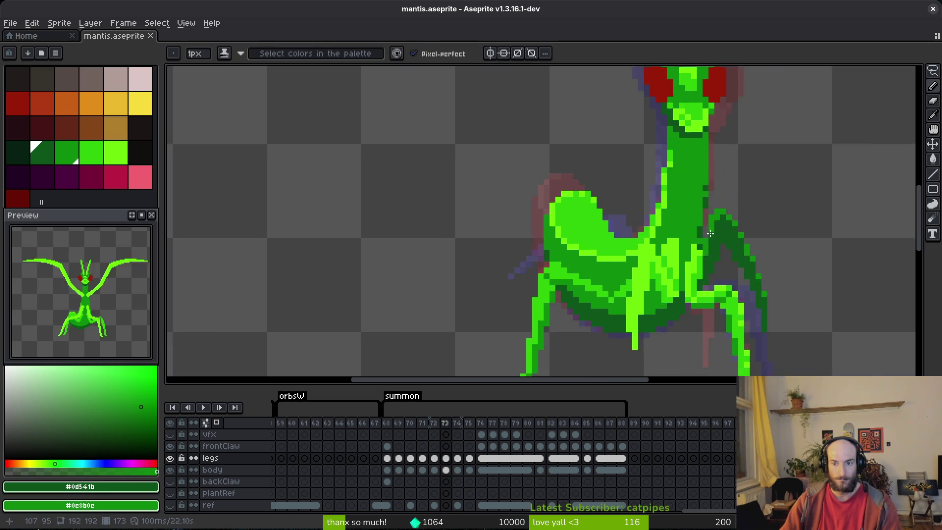
scroll(704, 236, up, 1)
Step: Paint medium green strokes into the right leg, filling its inner column
alt+click(730, 147)
click(733, 204)
drag(803, 238, 684, 163)
drag(655, 124, 697, 202)
drag(637, 128, 562, 67)
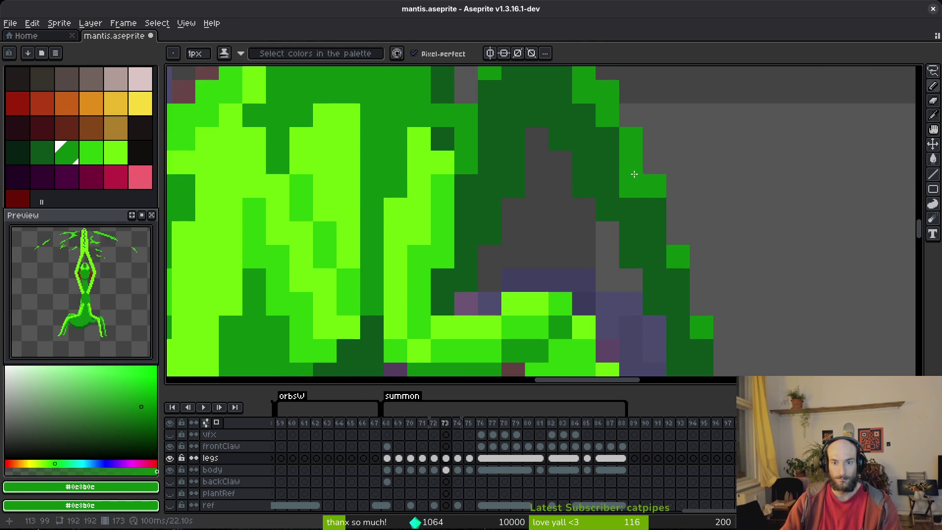
drag(654, 220, 550, 122)
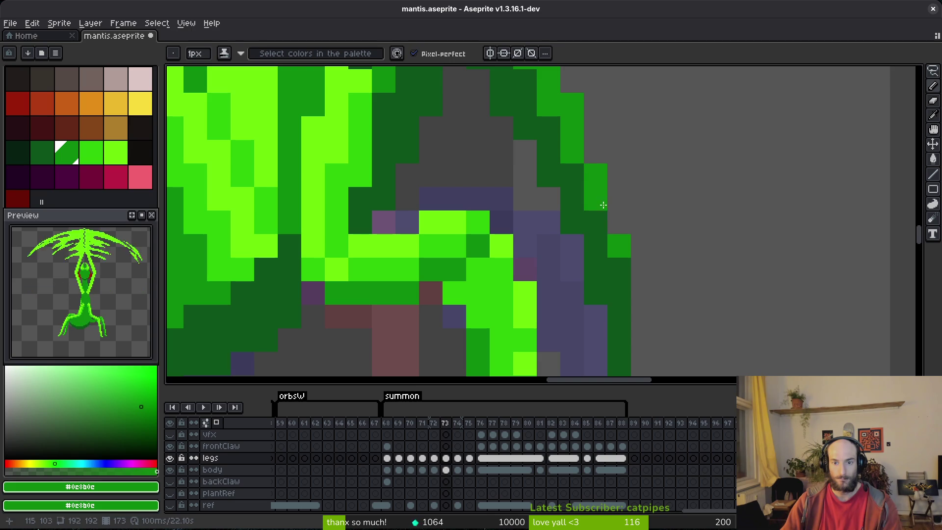
drag(619, 269, 623, 316)
scroll(594, 220, down, 3)
scroll(613, 216, up, 2)
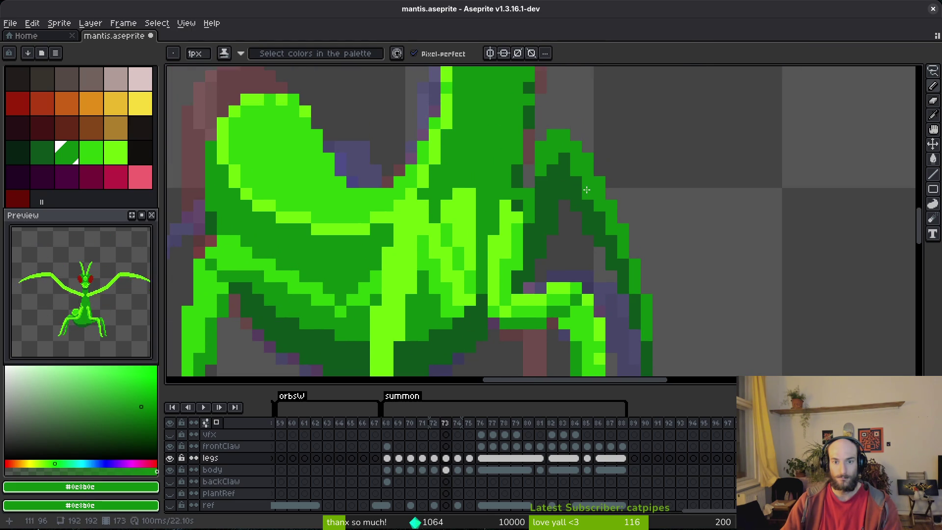
scroll(650, 246, down, 3)
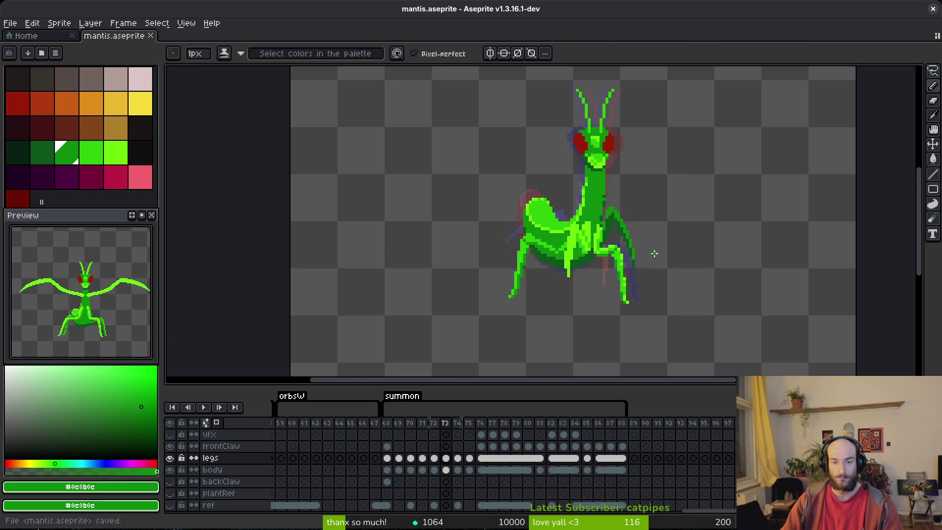
scroll(670, 255, down, 2)
Step: Add a diagonal of bright green highlight pixels to the right leg on frame 73 and save
key(ctrl+s)
key(Right)
scroll(660, 254, up, 4)
key(Left)
scroll(660, 254, up, 3)
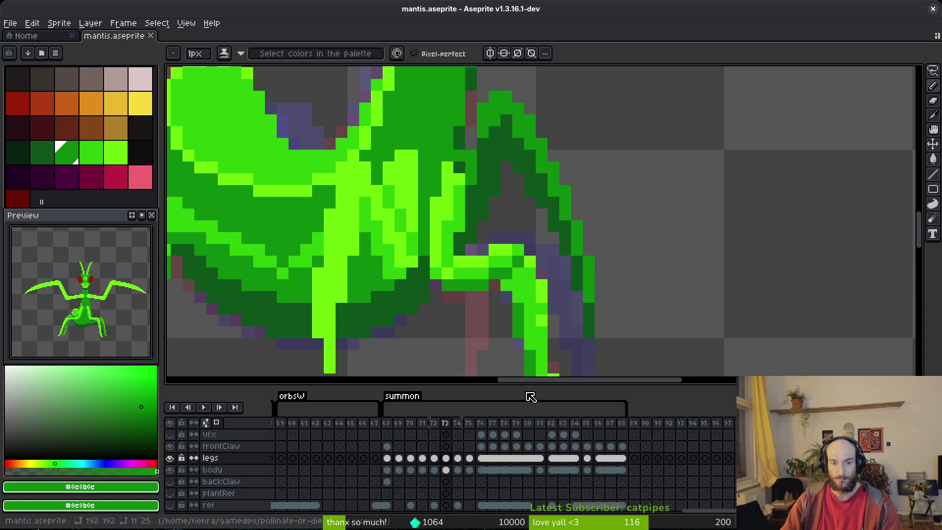
alt+click(516, 129)
scroll(517, 129, up, 2)
mouse_move(517, 162)
mouse_down()
mouse_move(536, 213)
mouse_move(473, 178)
mouse_move(424, 127)
mouse_up()
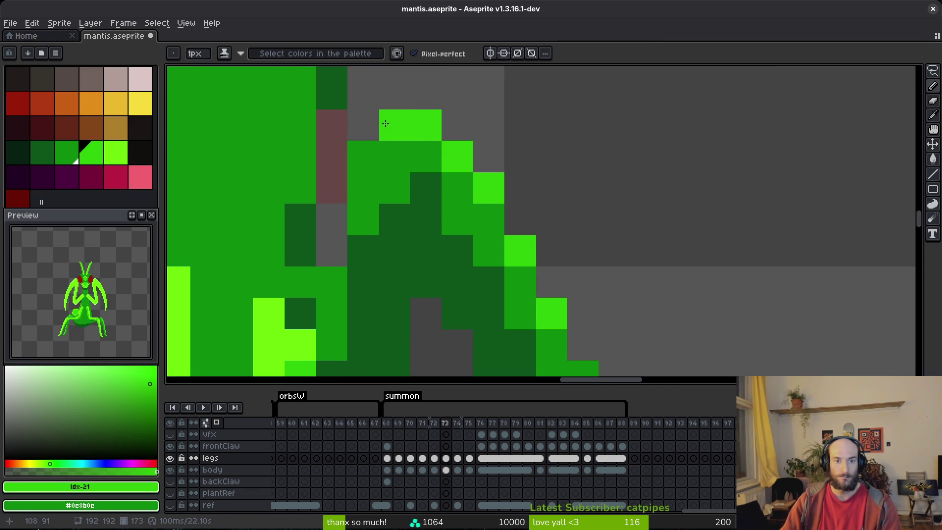
scroll(603, 264, down, 3)
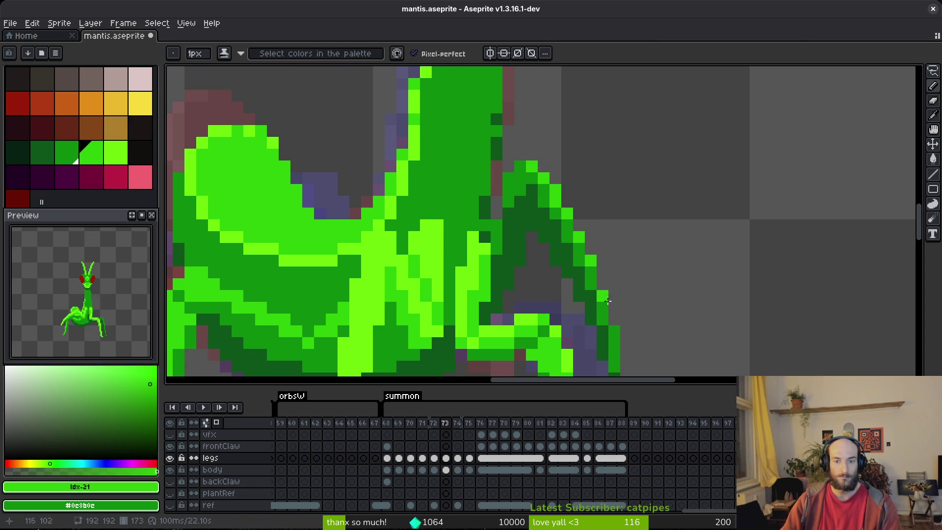
scroll(637, 267, down, 3)
key(ctrl+s)
Step: Save mantis.aseprite again and step forward to frame 74
scroll(584, 219, up, 3)
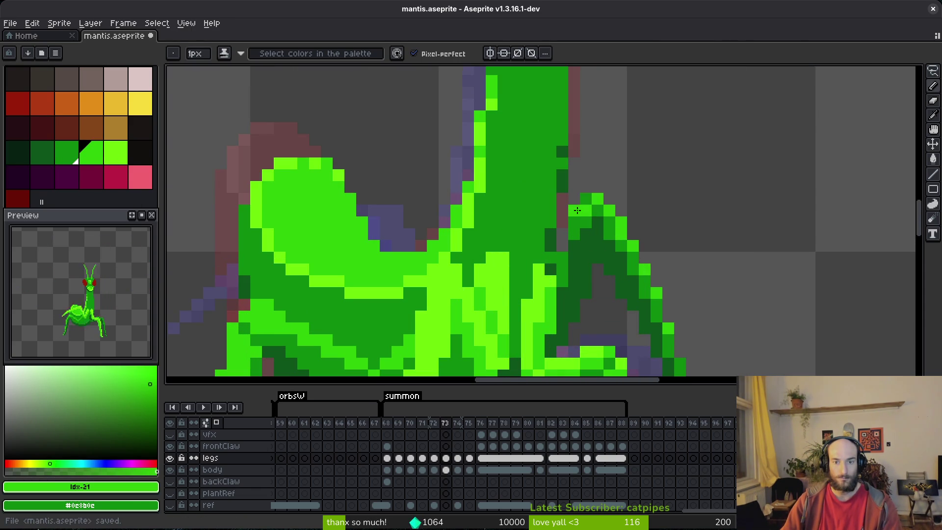
scroll(670, 251, down, 3)
scroll(620, 195, up, 2)
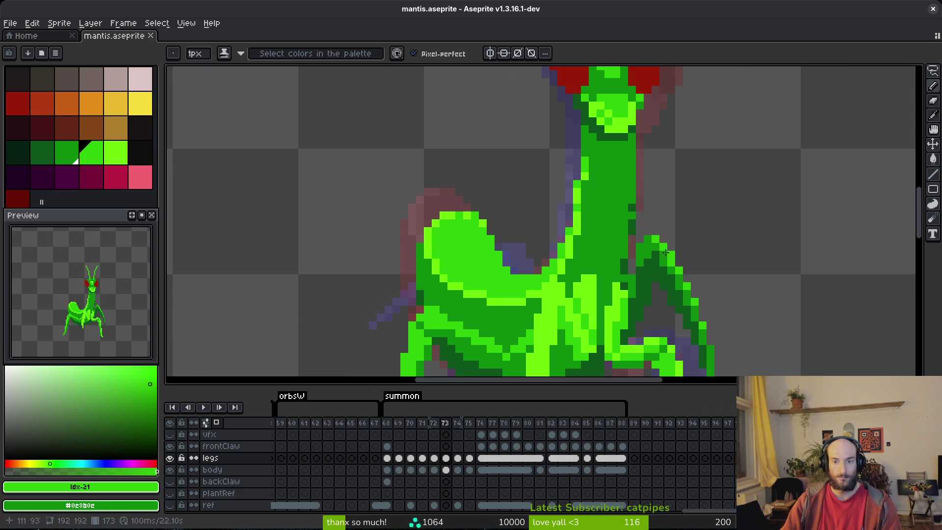
scroll(748, 272, down, 4)
key(ctrl+s)
scroll(748, 272, up, 4)
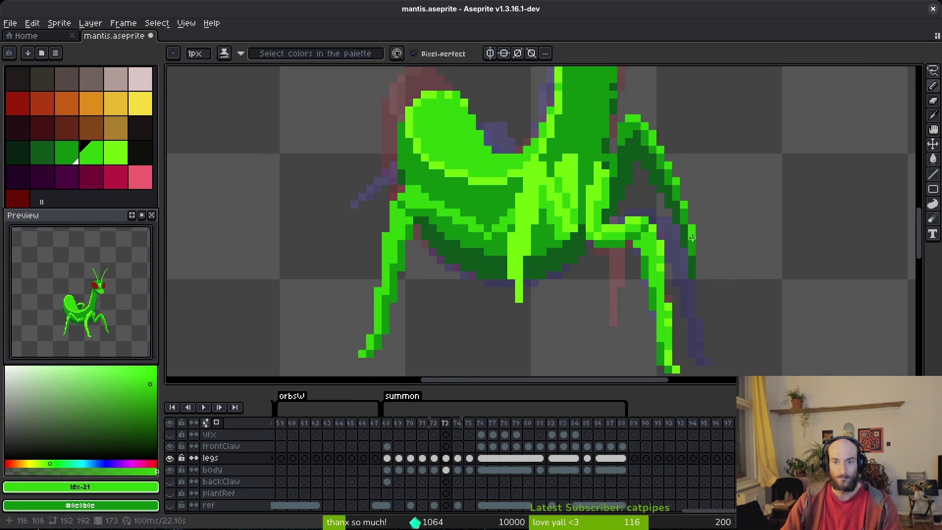
scroll(711, 234, down, 3)
key(ctrl+s)
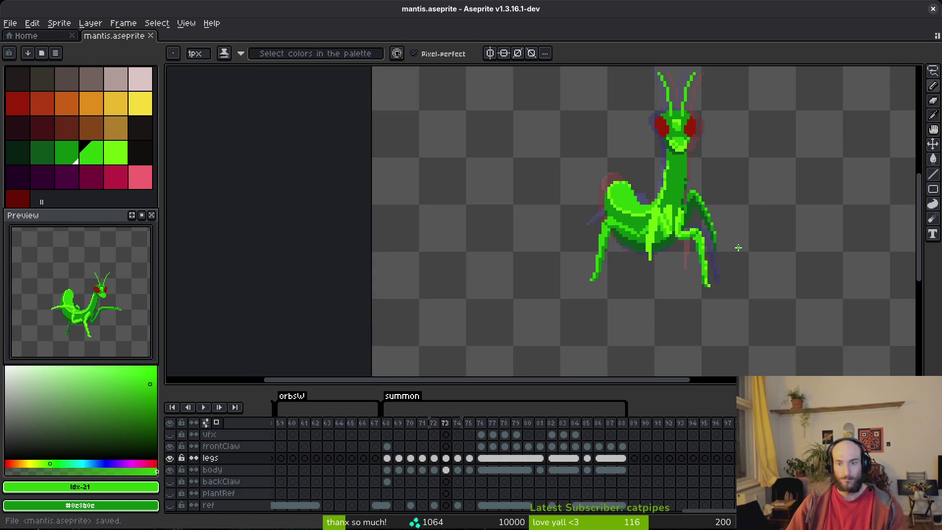
key(Right)
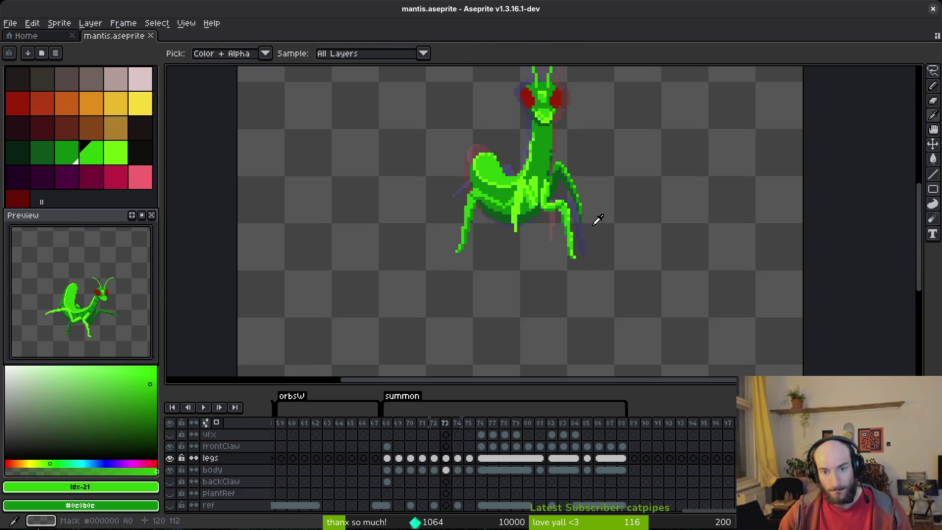
Step: Flip back and forth through frames 71 to 76 to compare the mantis poses
scroll(577, 212, up, 3)
key(Right)
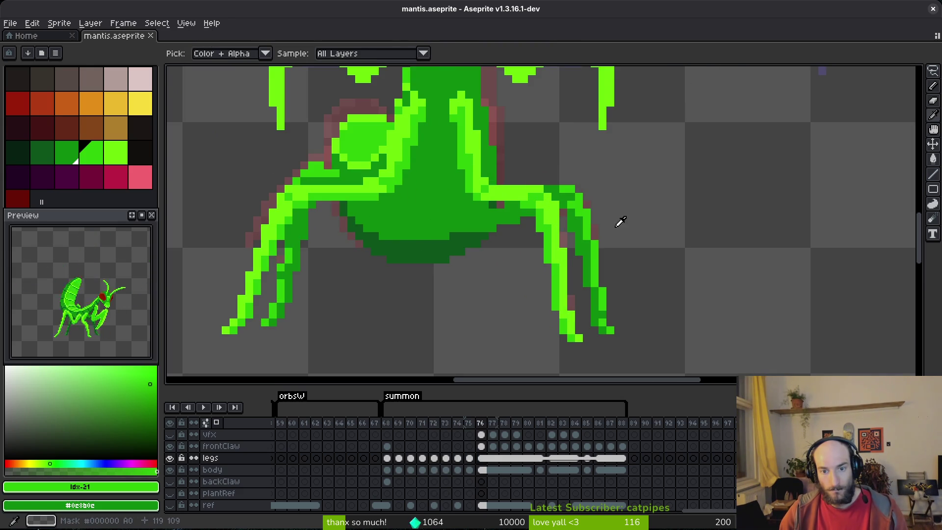
scroll(638, 234, down, 3)
key(Left)
key(Right)
key(Left)
key(Left)
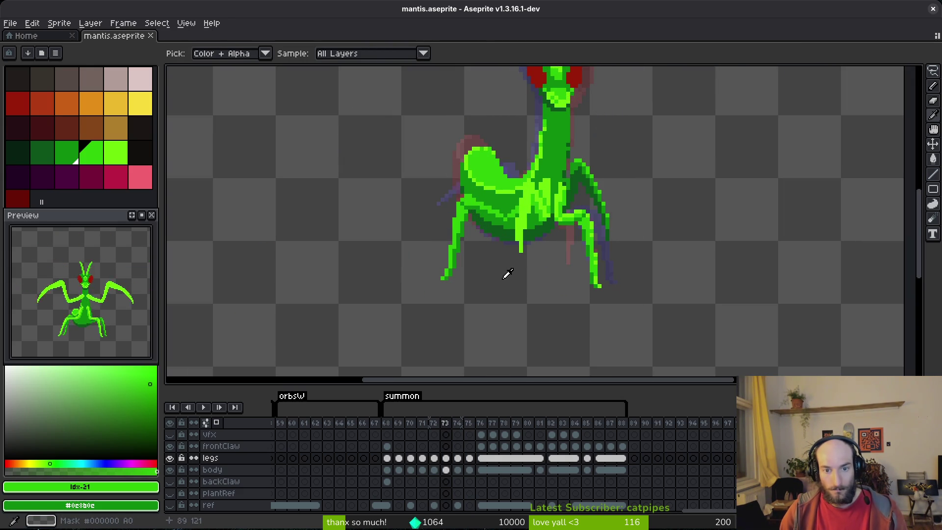
key(Left)
key(Left)
key(Right)
key(Right)
key(Right)
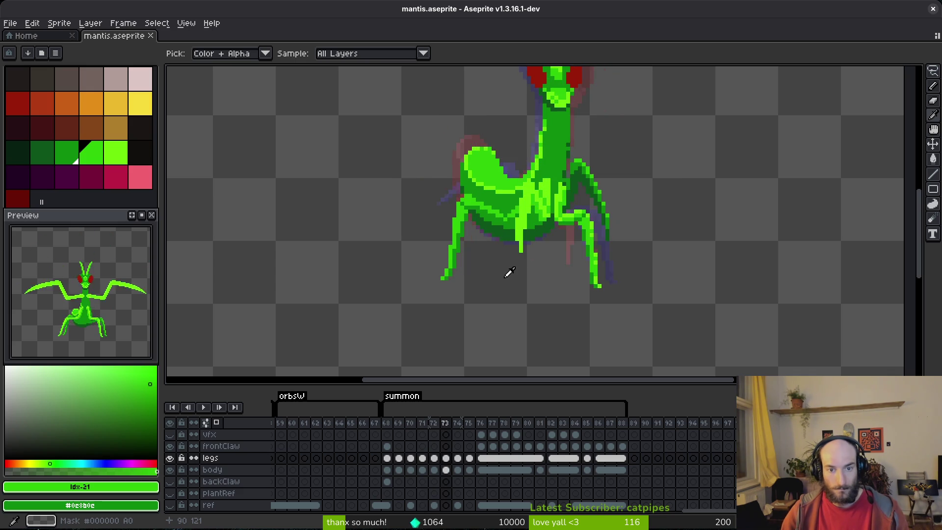
key(Right)
key(Left)
key(Right)
key(Right)
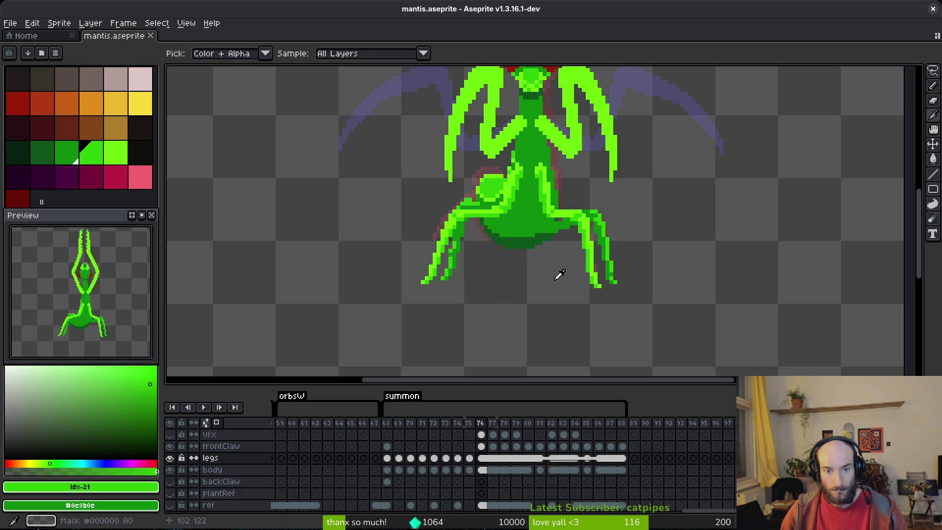
key(b)
key(i)
key(Left)
key(Left)
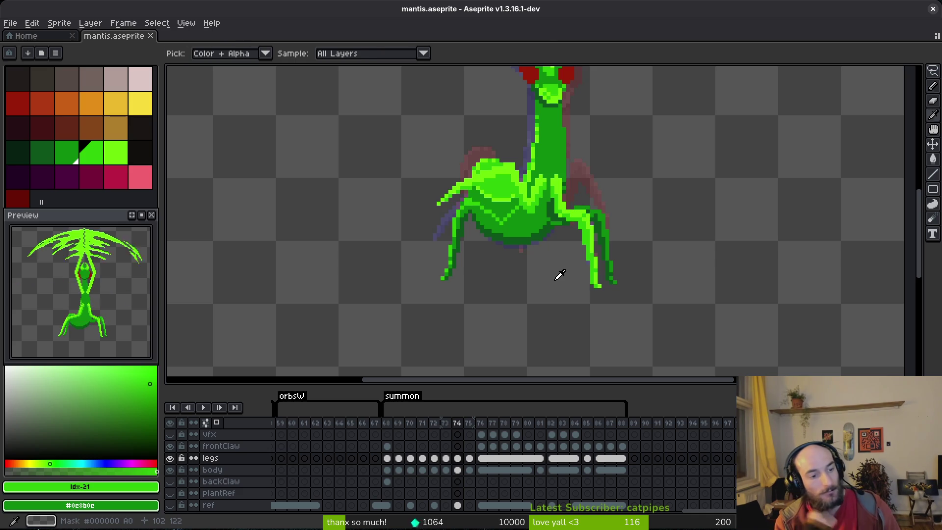
Step: On frame 74, sample the medium green from the mantis body
key(b)
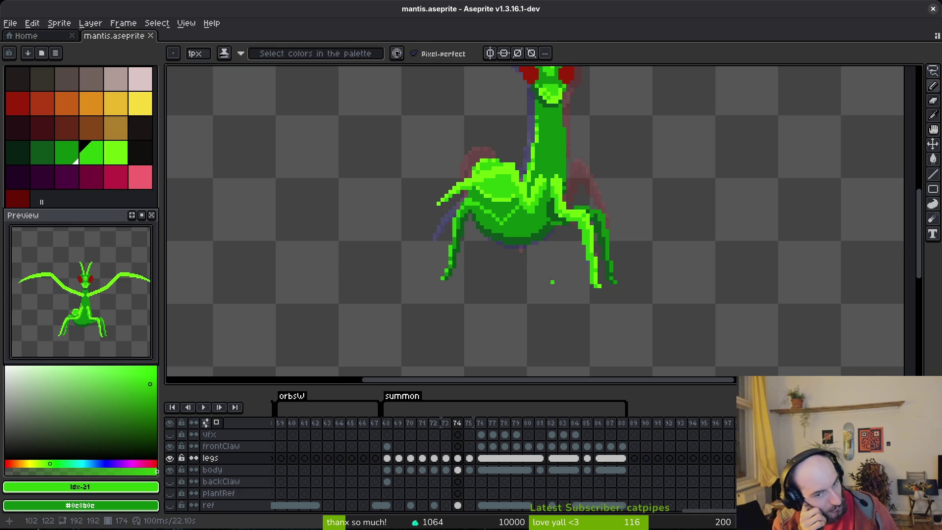
key(i)
key(Right)
key(Right)
key(Left)
key(Left)
key(b)
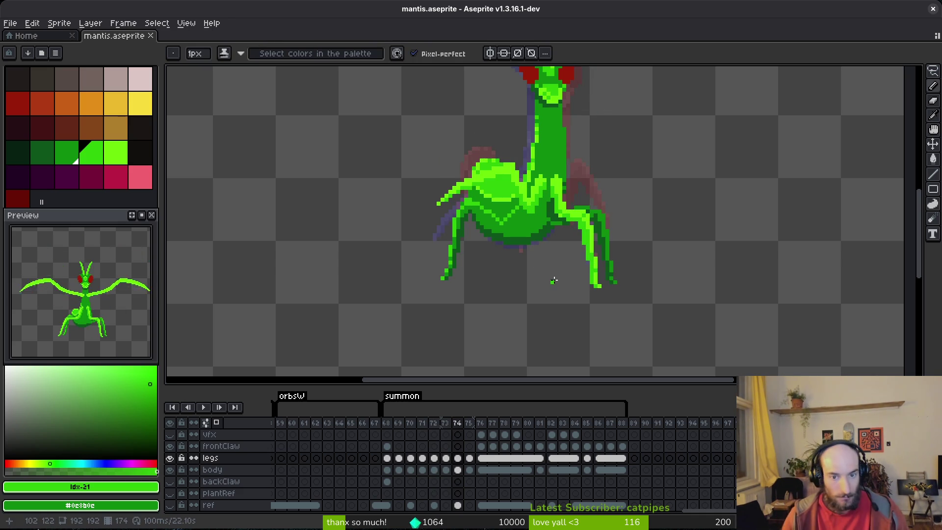
scroll(431, 273, up, 2)
key(i)
click(485, 211)
Step: Bucket-fill the left leg's dark area and foot with medium green
key(g)
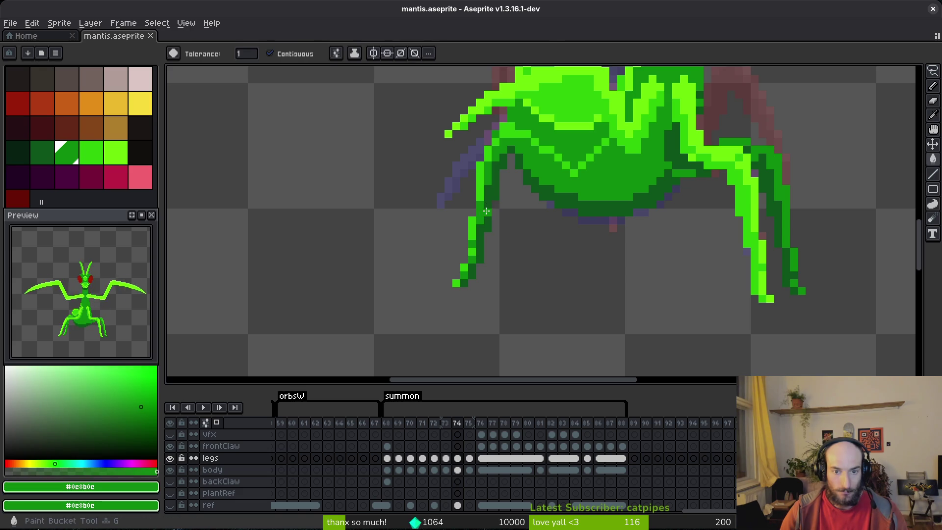
click(485, 211)
click(470, 271)
key(i)
click(472, 251)
key(g)
click(482, 198)
key(ctrl+z)
key(b)
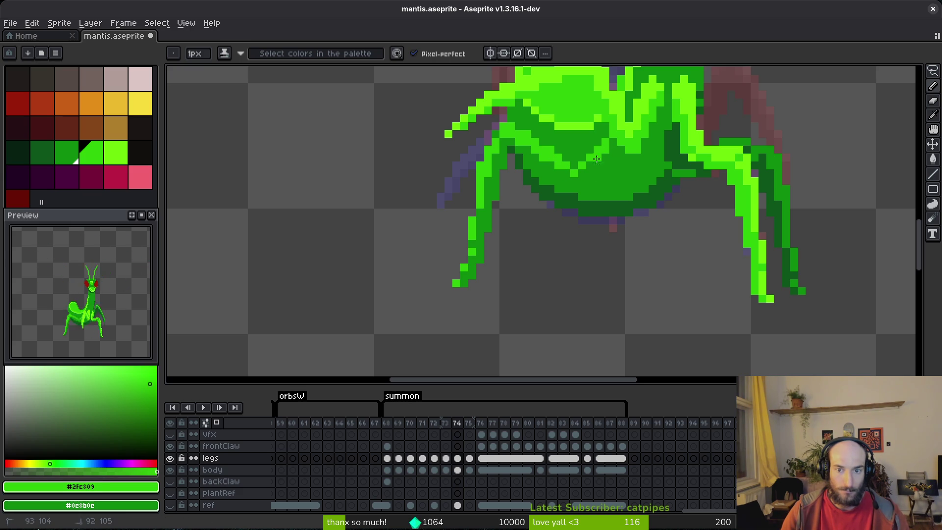
Step: Hide the body layer and sample the darkest leg green
click(169, 469)
click(526, 267)
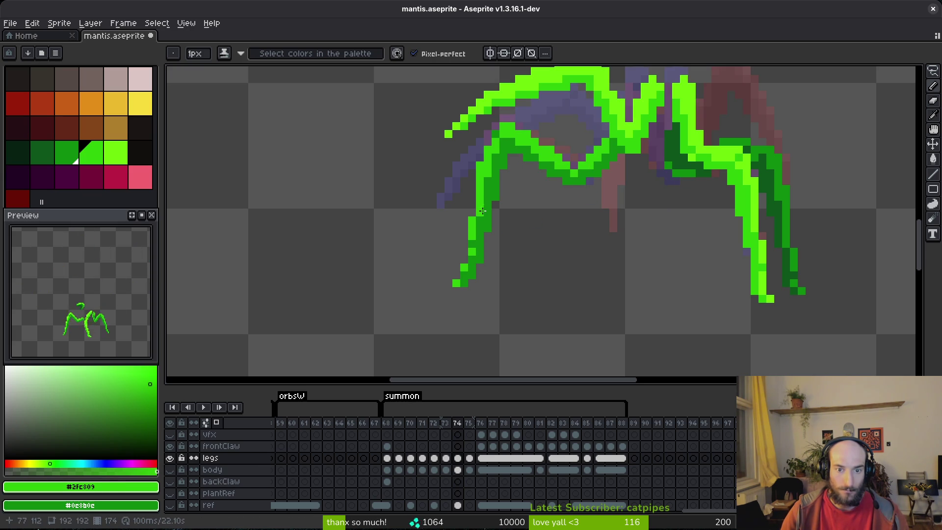
scroll(550, 238, down, 2)
scroll(558, 250, up, 2)
alt+click(485, 168)
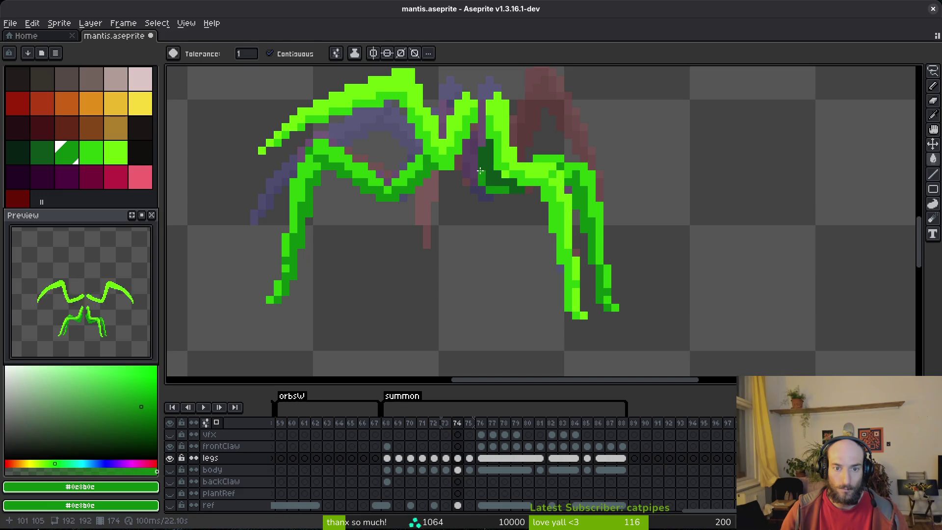
scroll(491, 176, up, 2)
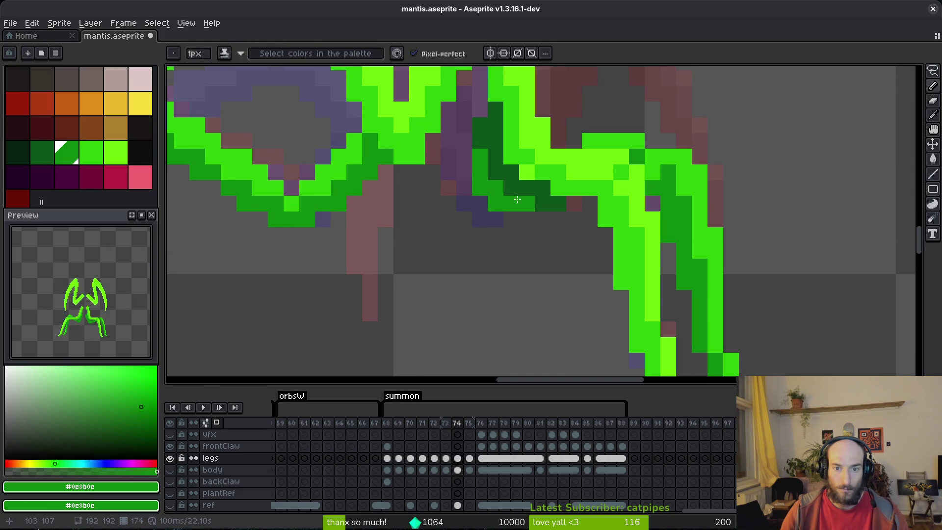
scroll(541, 206, down, 3)
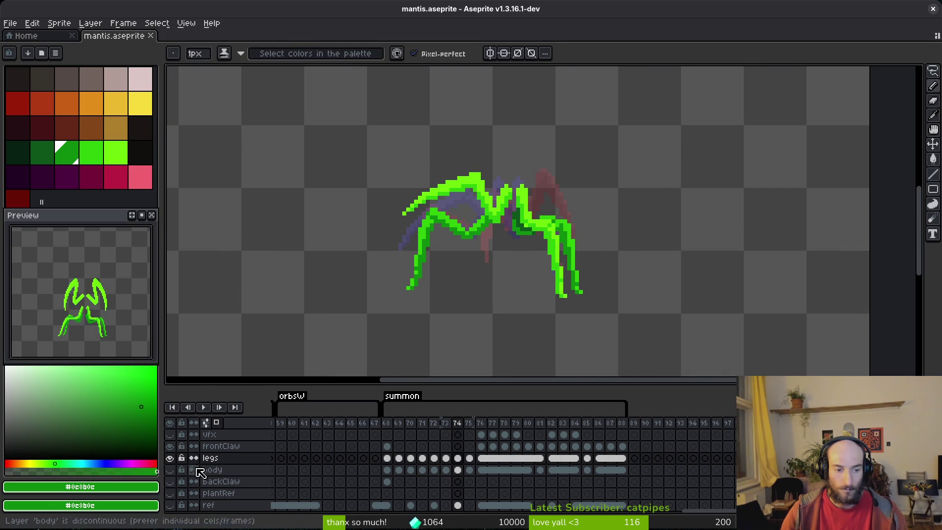
Step: With the body layer visible, paint dark green shading onto the mantis body
click(170, 470)
scroll(558, 245, down, 3)
scroll(551, 244, up, 4)
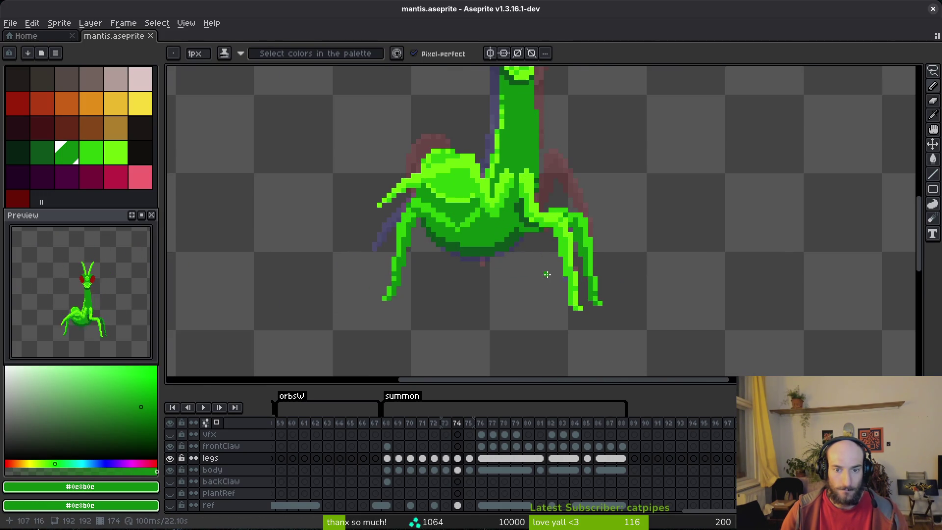
scroll(537, 233, down, 3)
scroll(525, 231, up, 6)
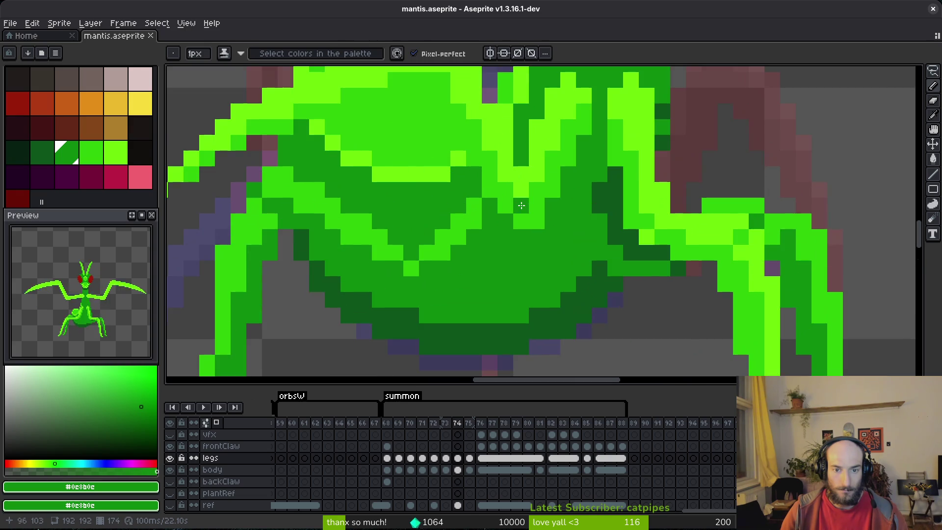
alt+click(614, 195)
click(491, 218)
mouse_move(500, 225)
mouse_down()
mouse_move(475, 231)
mouse_move(496, 252)
mouse_move(505, 240)
mouse_up()
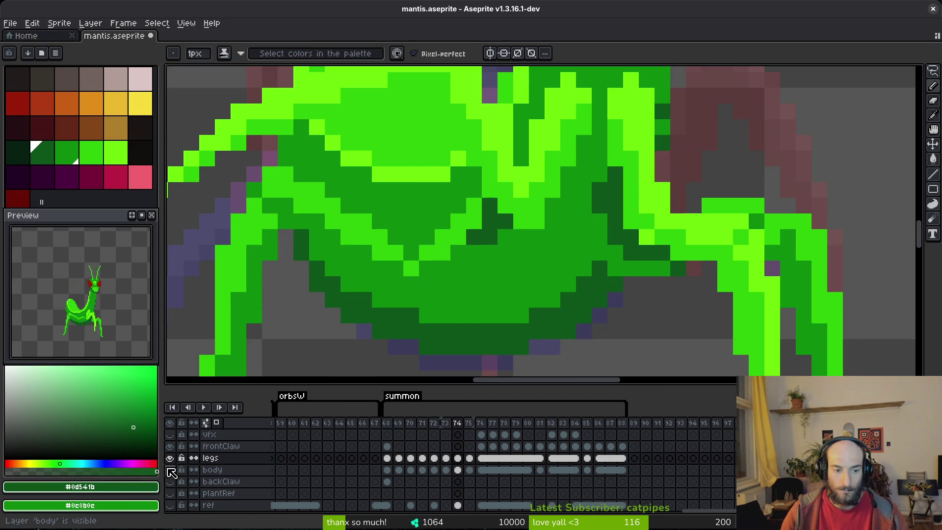
Step: Repaint two leg pixels medium green with the body layer hidden
click(172, 469)
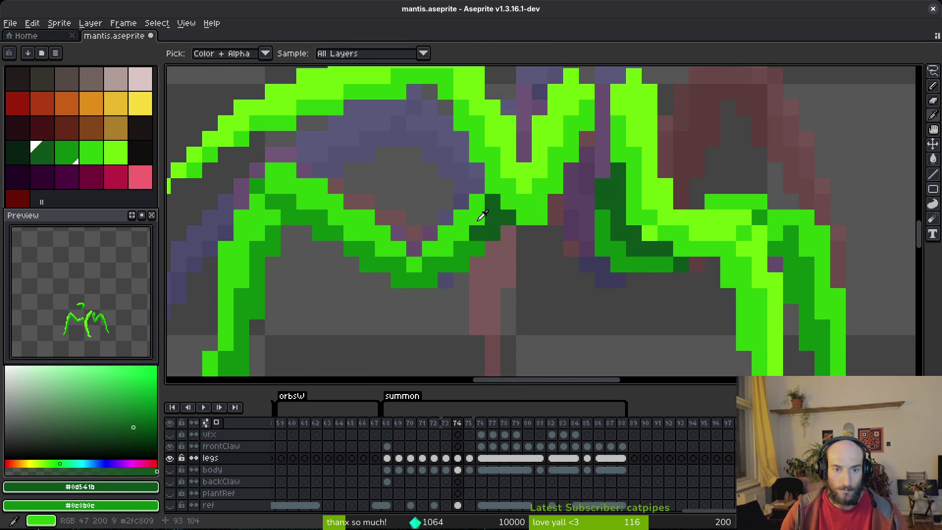
alt+click(479, 215)
drag(478, 201, 480, 215)
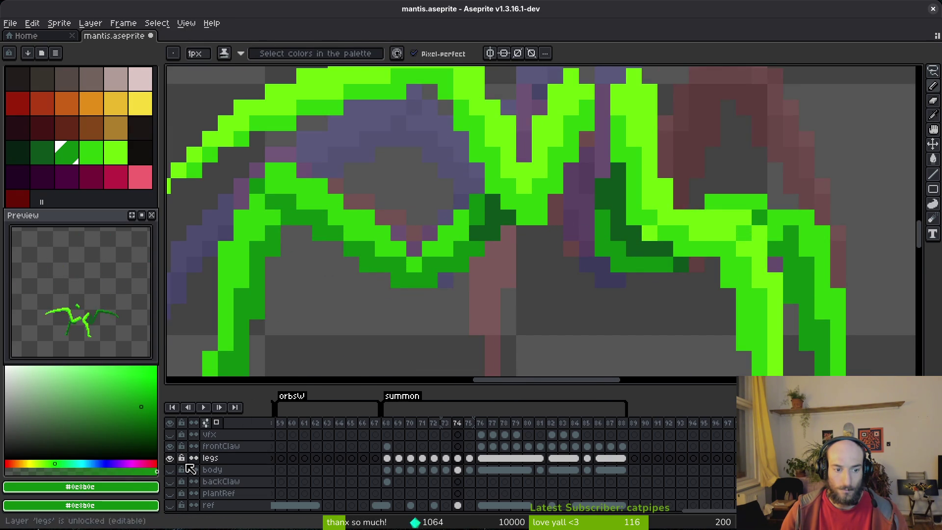
click(170, 470)
scroll(562, 272, down, 2)
scroll(562, 272, down, 1)
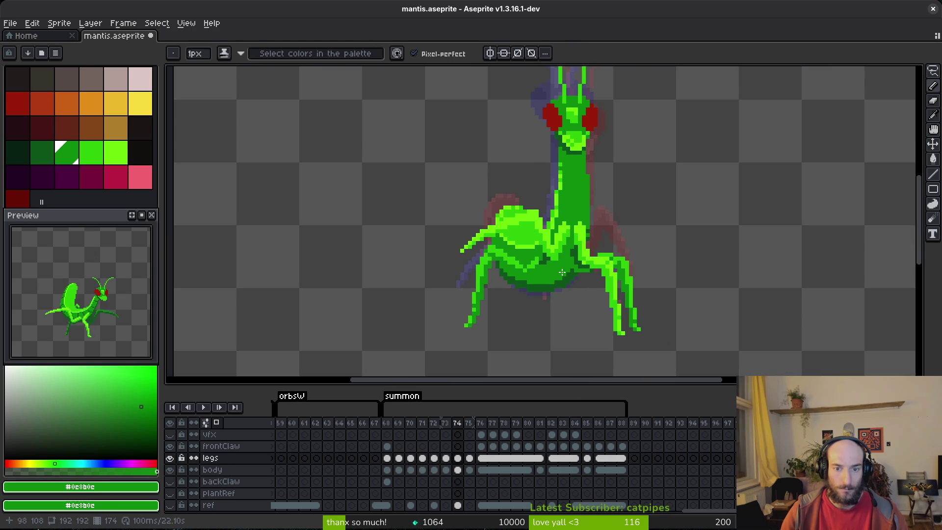
scroll(561, 273, up, 3)
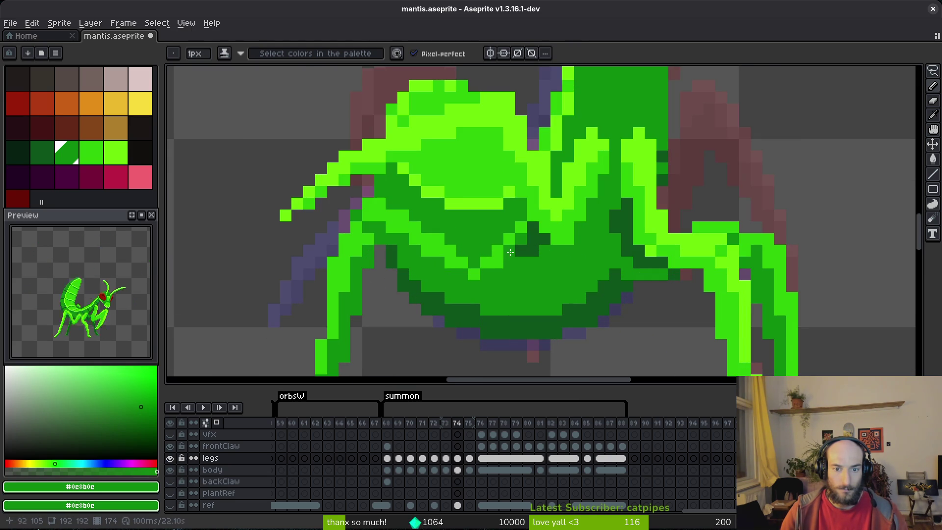
Step: Sample the medium green from the legs and save mantis.aseprite
click(169, 470)
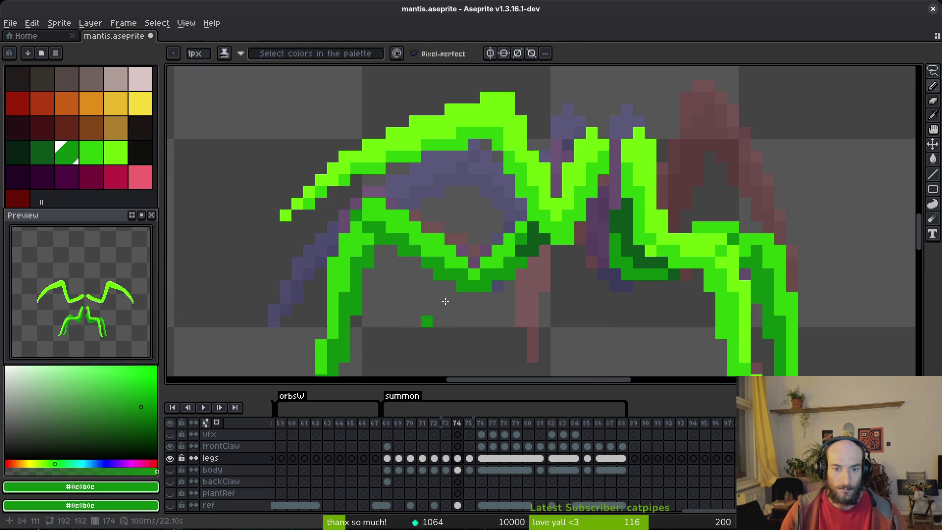
key(e)
key(b)
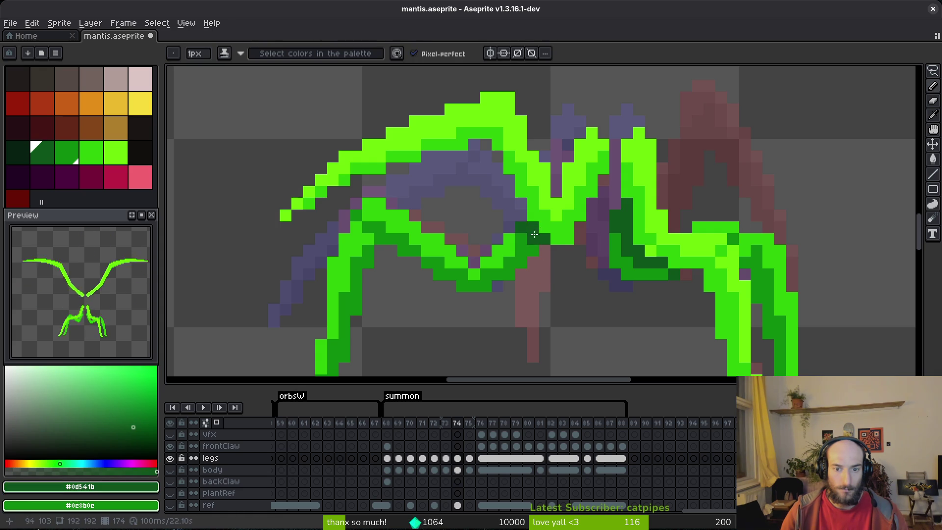
scroll(529, 226, down, 2)
scroll(527, 233, up, 1)
alt+click(526, 241)
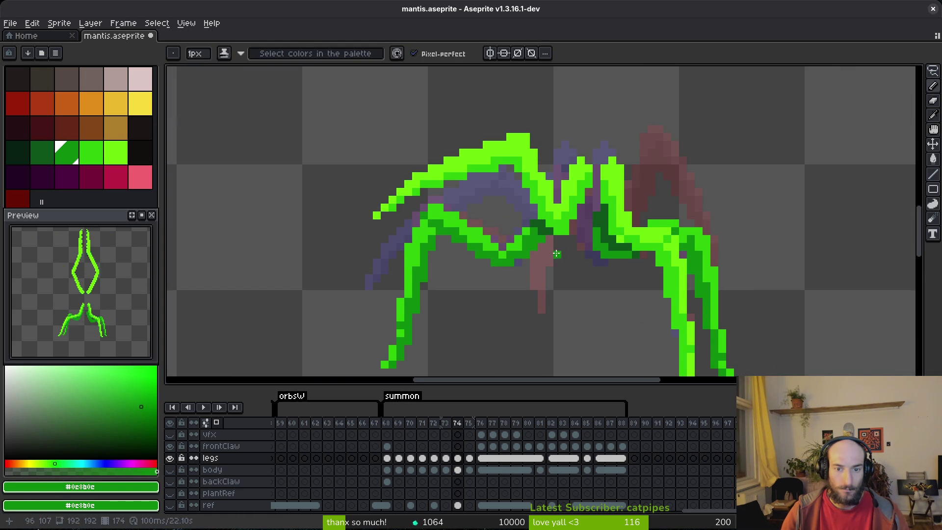
scroll(558, 248, down, 3)
key(ctrl+s)
Step: Sample the dark green from the body and save the file again
click(170, 470)
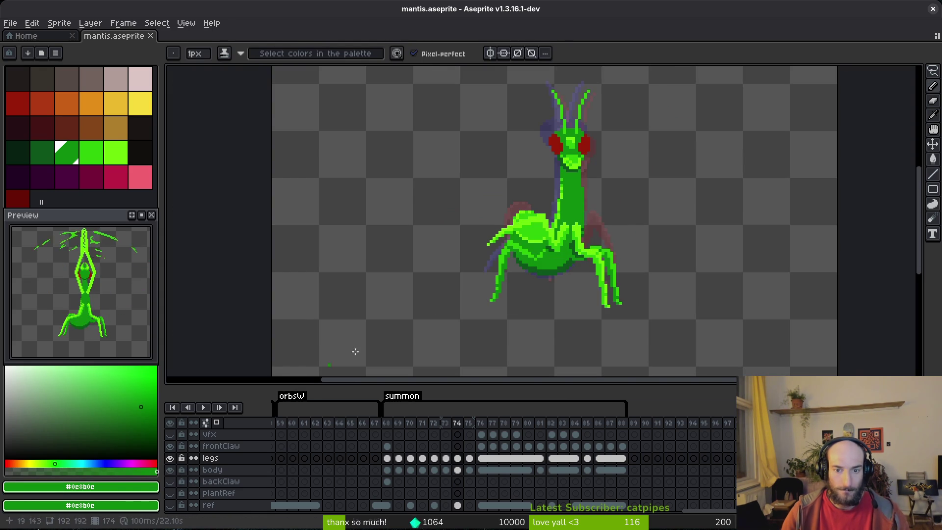
scroll(564, 216, up, 5)
key(alt)
alt+click(564, 216)
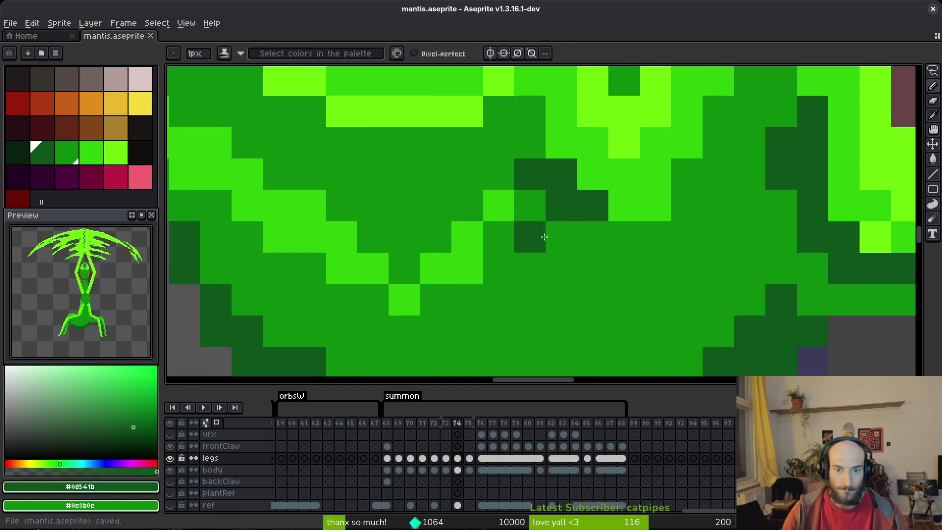
click(170, 470)
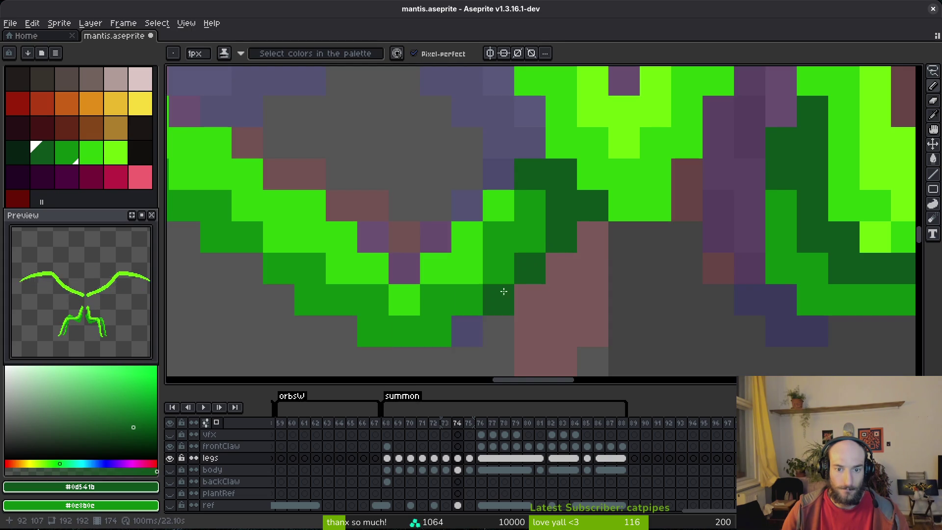
scroll(471, 300, down, 5)
click(170, 470)
key(ctrl+s)
Step: Hide the body layer, centre the legs, and compare frames 73 and 74
scroll(593, 265, down, 5)
scroll(593, 266, up, 4)
scroll(608, 251, up, 2)
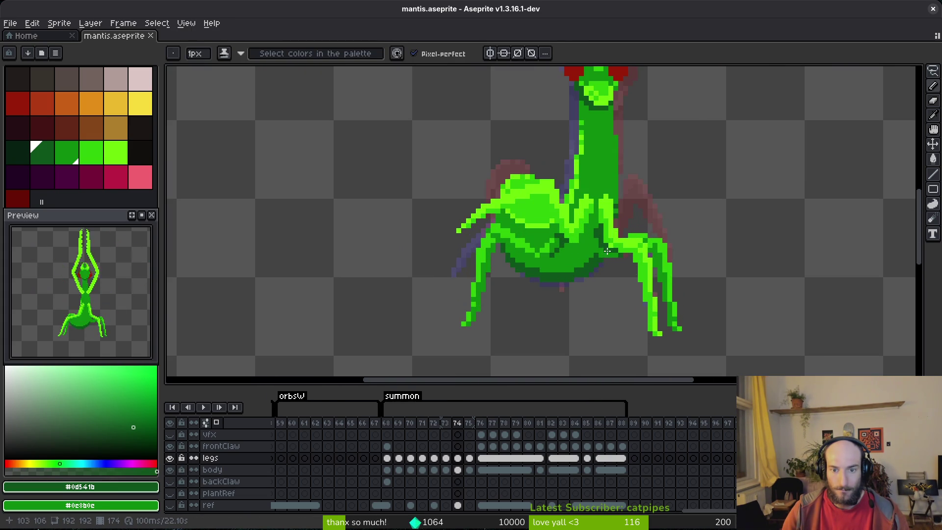
click(170, 470)
drag(653, 270, 614, 275)
key(comma)
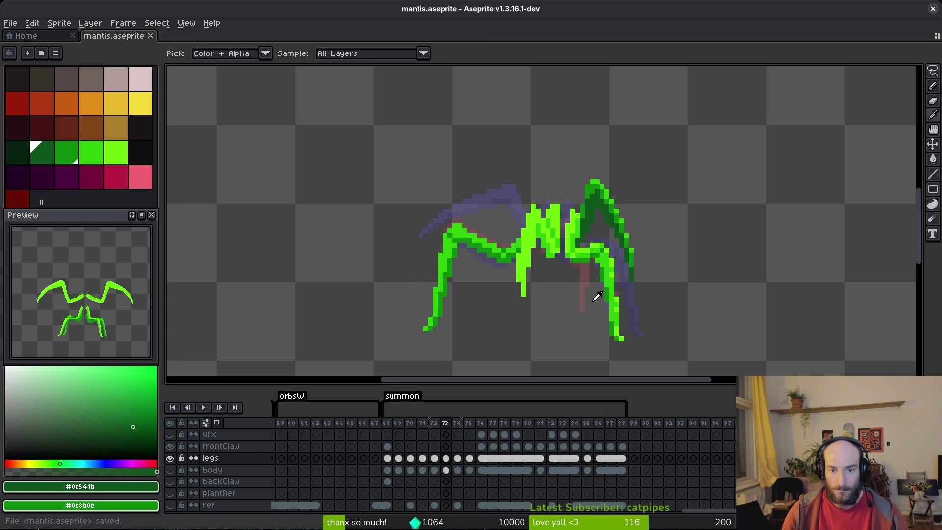
key(period)
scroll(608, 279, up, 3)
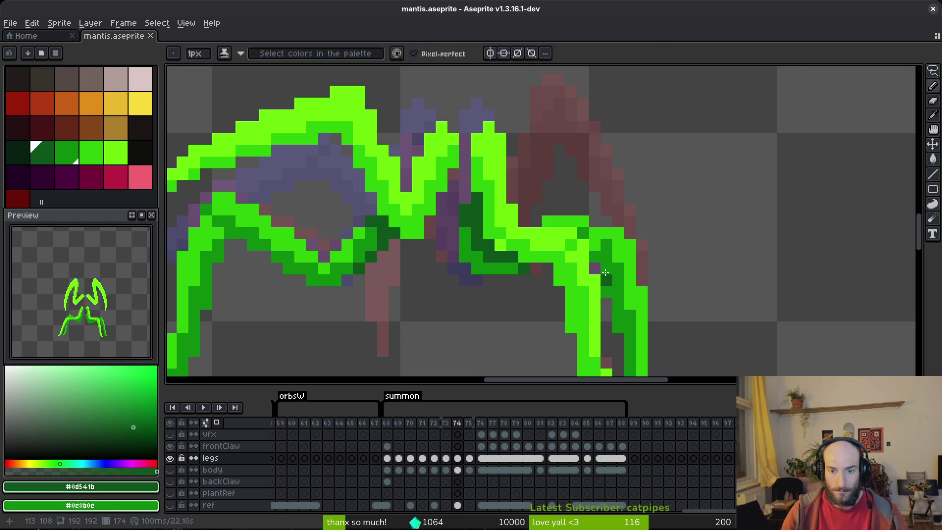
scroll(607, 283, down, 2)
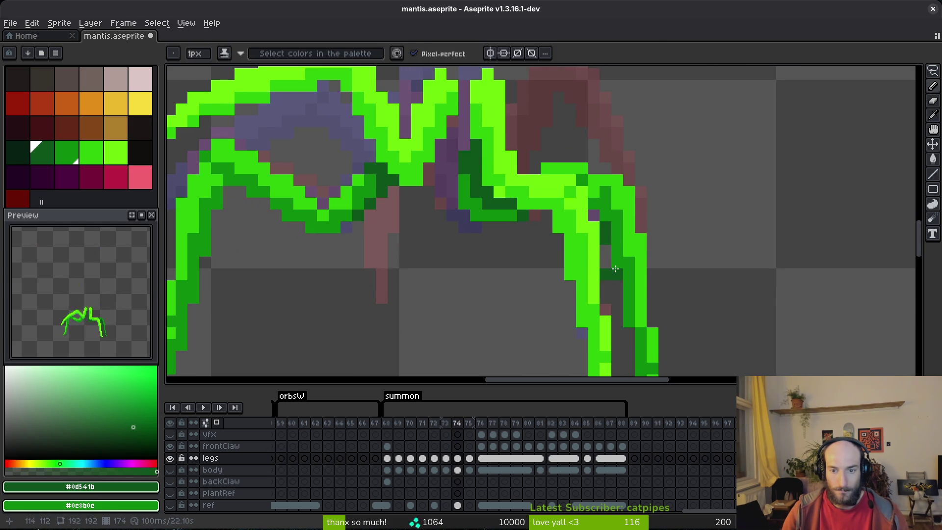
scroll(632, 278, down, 1)
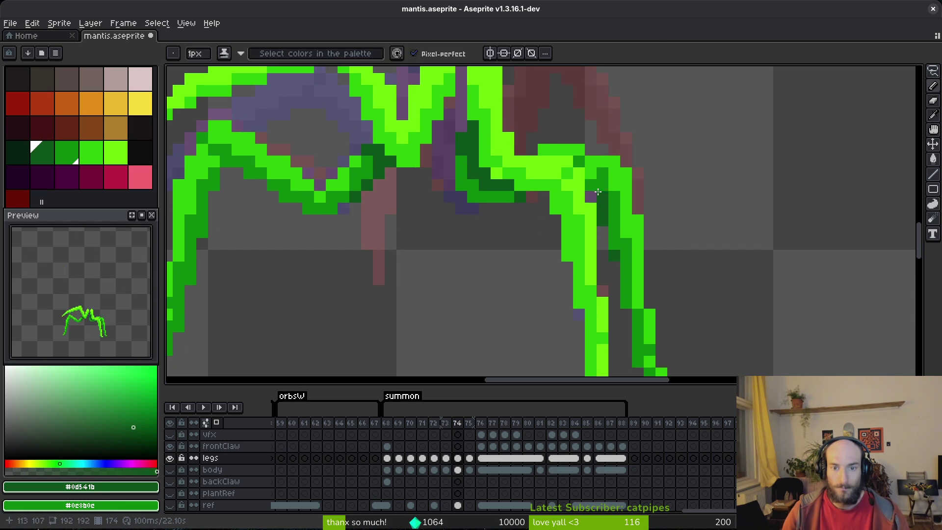
scroll(630, 279, down, 2)
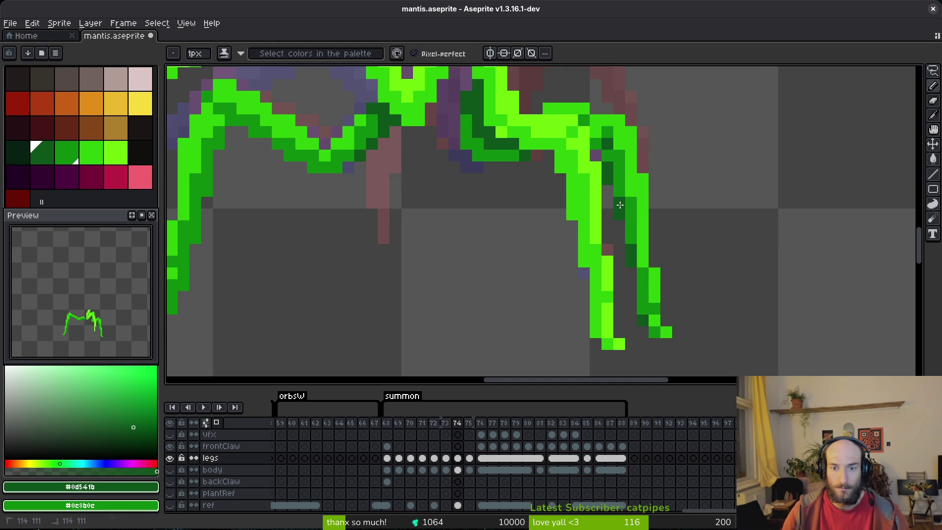
scroll(689, 240, down, 3)
Step: Flip between frames 73 and 75 to compare leg poses, settling on frame 75
key(Right)
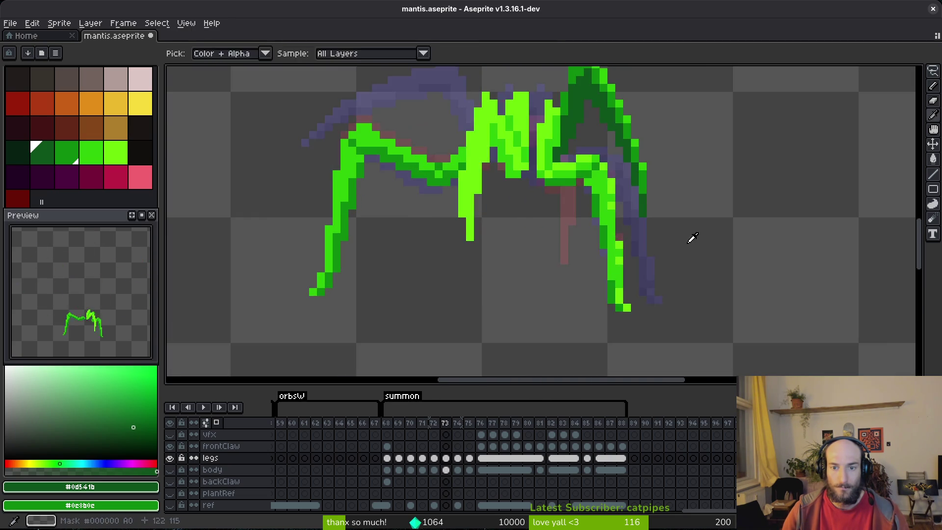
key(Left)
key(Right)
key(Left)
key(Left)
key(Right)
key(Right)
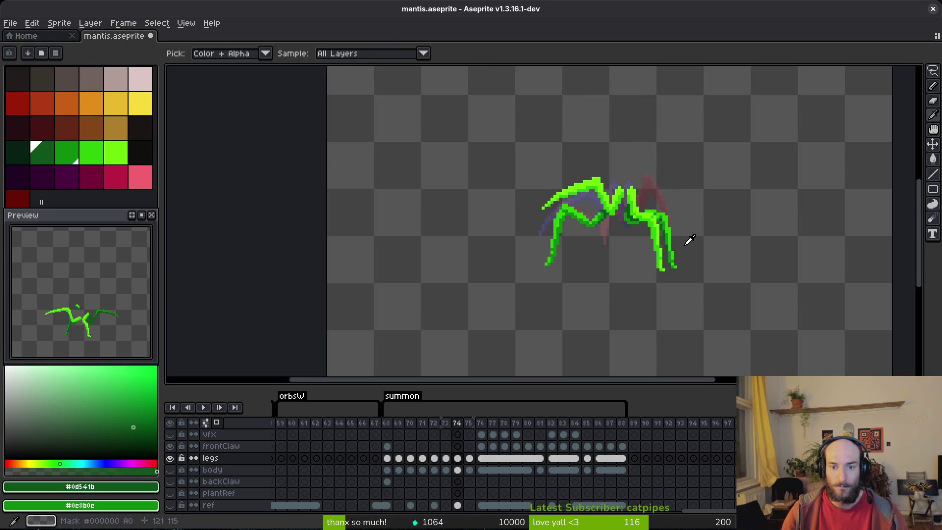
key(b)
scroll(644, 224, up, 3)
key(i)
key(Left)
key(Right)
key(Left)
Step: Fill dark leg pixels bright green and two right-leg segments medium green in frame 75
click(645, 215)
key(Right)
key(g)
click(639, 211)
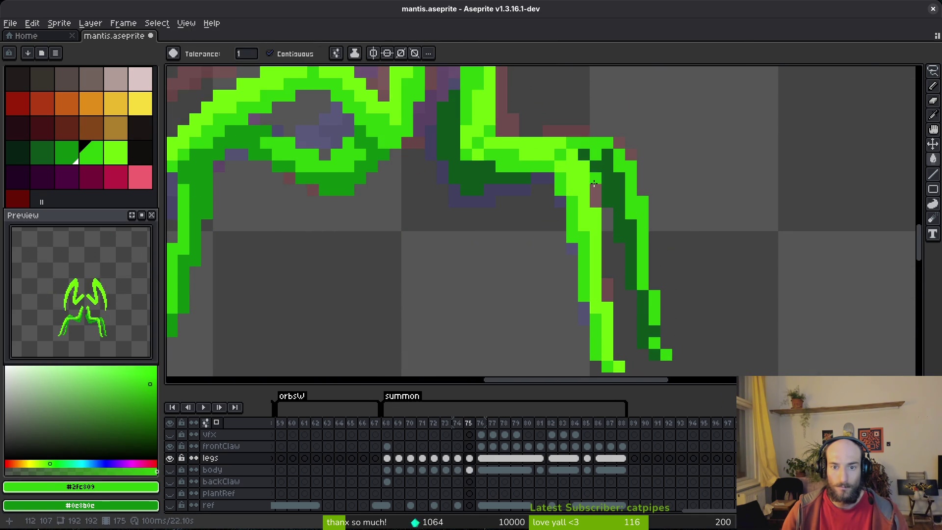
alt+click(367, 170)
click(613, 221)
click(652, 334)
click(582, 154)
key(Left)
key(Right)
key(f)
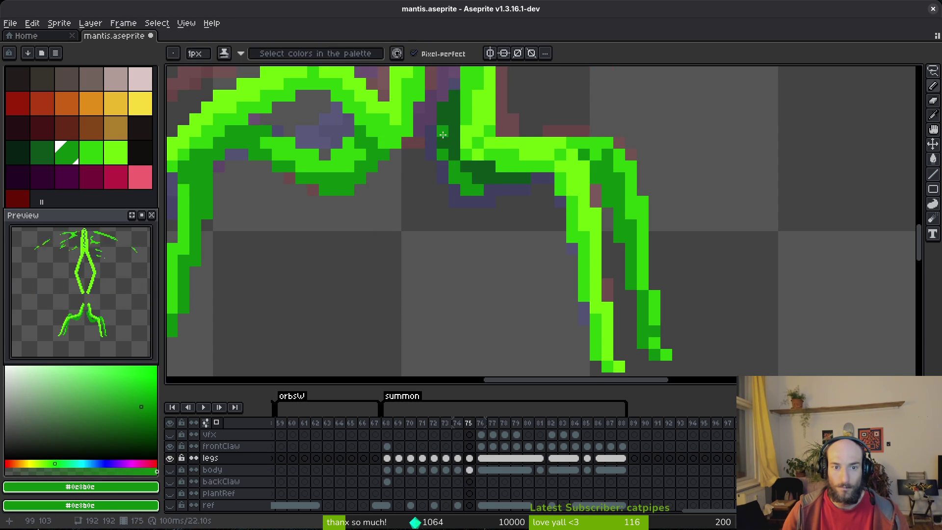
Step: Draw a short dark green stroke at the leg joint and repaint nearby pixels medium green
scroll(478, 178, down, 4)
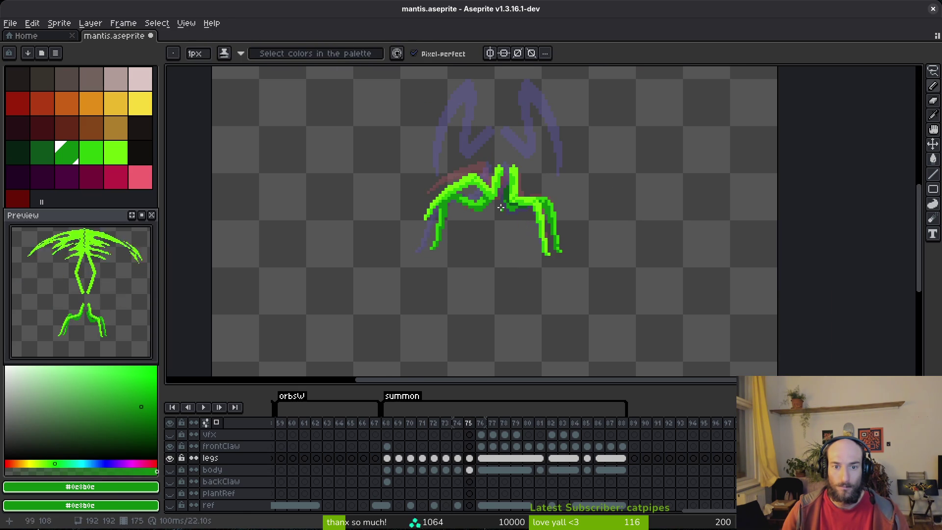
scroll(539, 216, up, 1)
scroll(550, 227, down, 1)
key(Left)
key(Right)
key(Left)
key(Right)
scroll(521, 211, up, 4)
alt+click(476, 176)
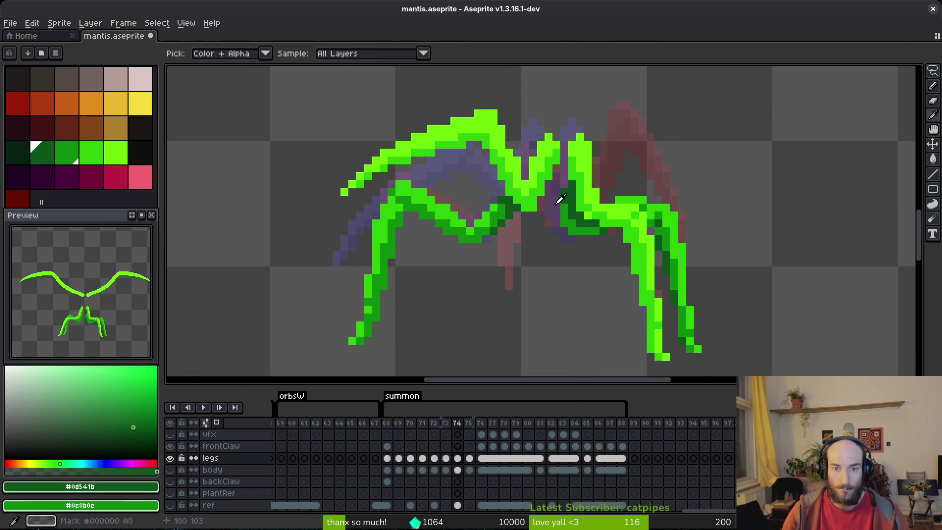
scroll(475, 175, up, 3)
mouse_move(476, 175)
mouse_down()
mouse_move(500, 215)
mouse_move(490, 248)
mouse_move(458, 248)
mouse_move(422, 288)
mouse_move(466, 249)
mouse_up()
alt+click(464, 206)
scroll(466, 249, down, 3)
Step: Compare frame 75 against frames 74 and 76, pick medium green, and save mantis.aseprite
key(Right)
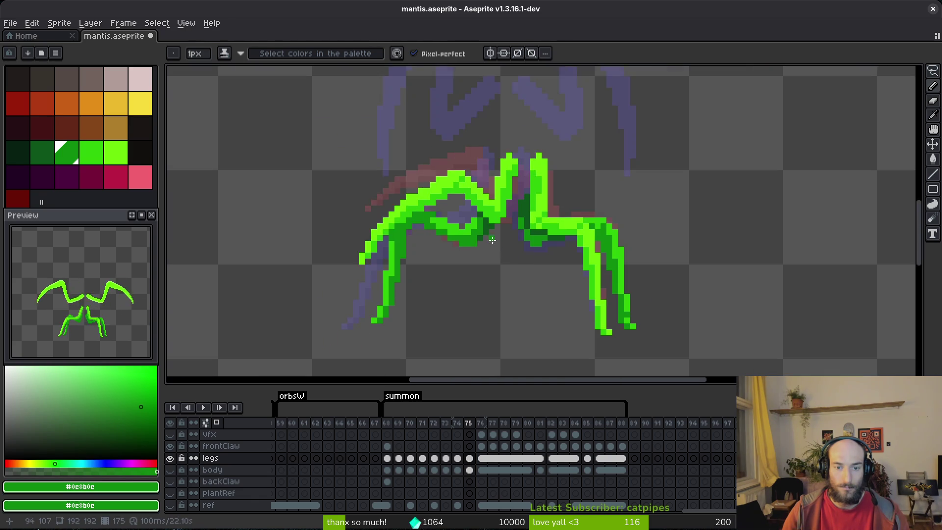
key(Left)
key(Left)
scroll(507, 259, up, 2)
key(Right)
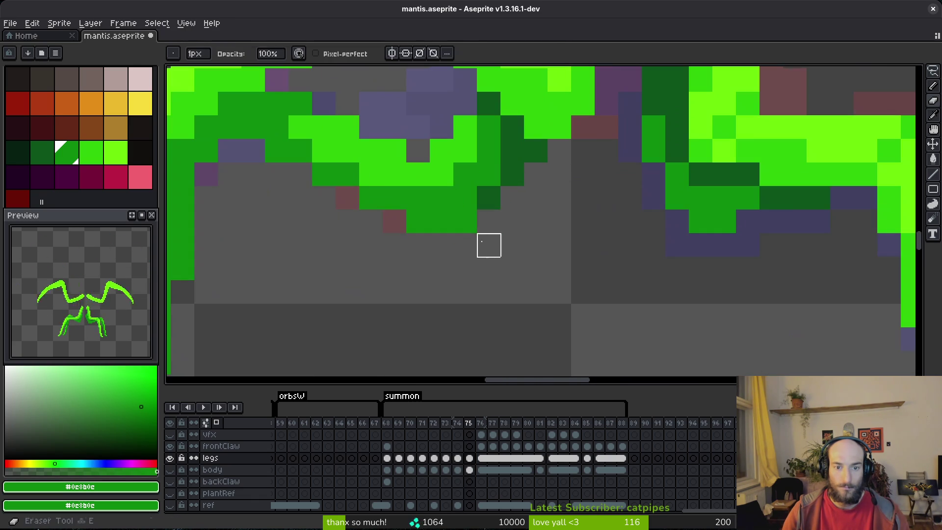
alt+click(490, 177)
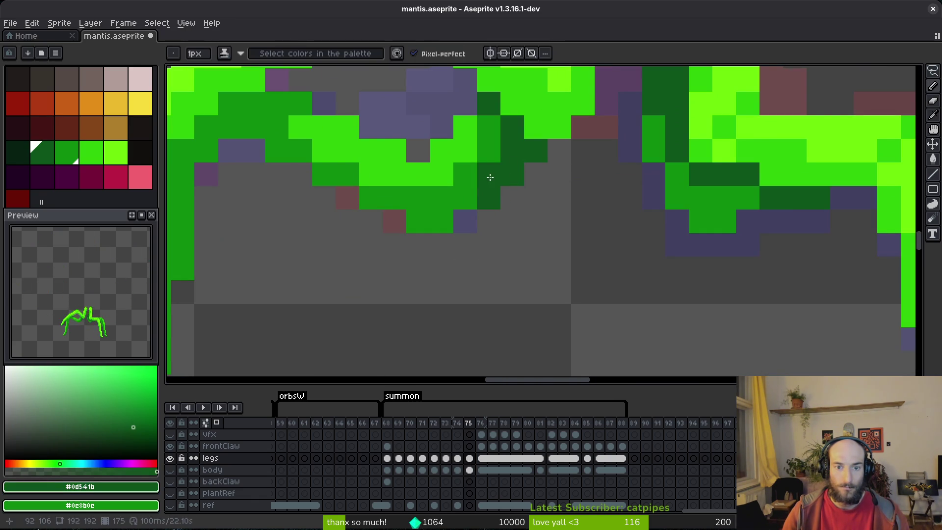
scroll(559, 221, down, 2)
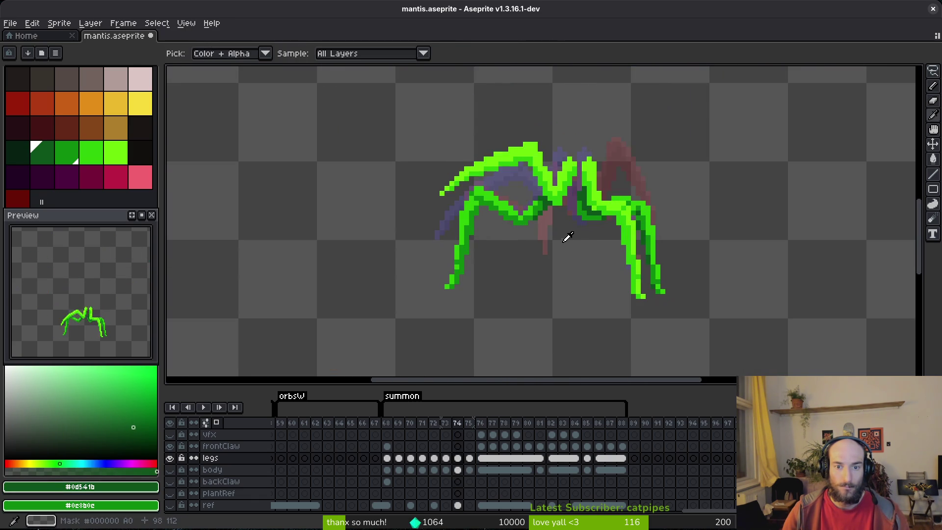
scroll(539, 216, up, 2)
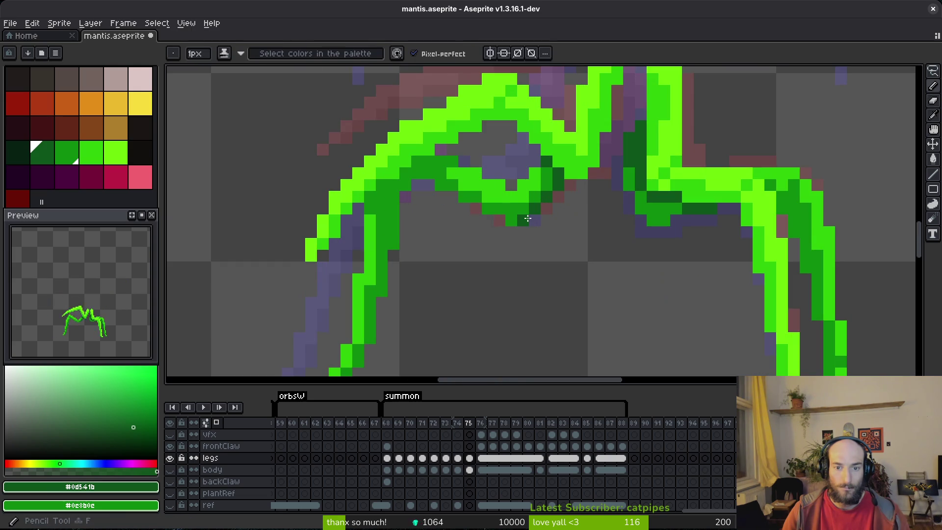
scroll(563, 233, down, 3)
scroll(559, 231, up, 3)
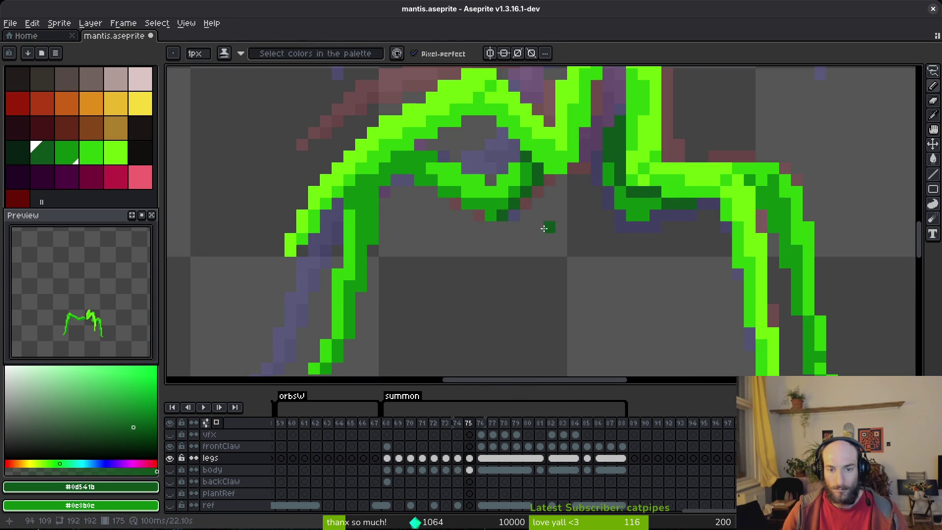
alt+click(507, 204)
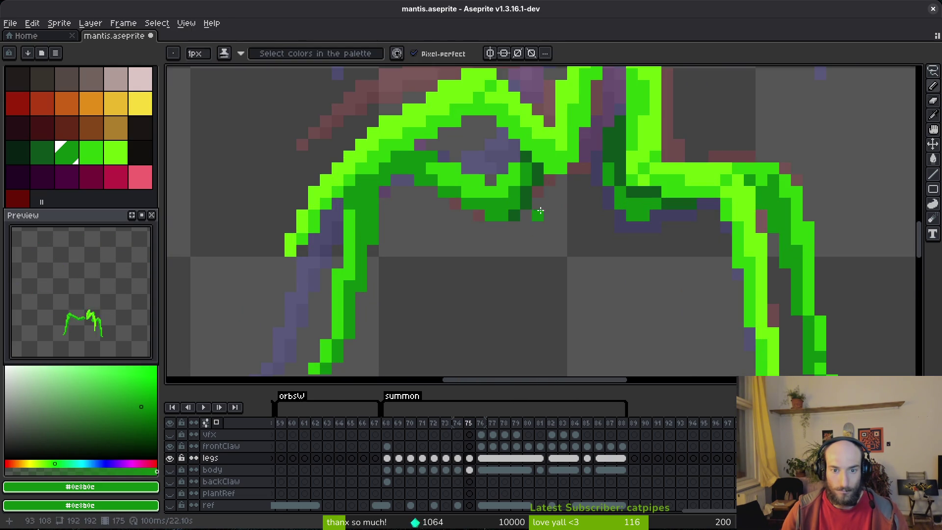
scroll(540, 210, down, 3)
key(ctrl+s)
Step: Pan across the mantis legs and step between neighbouring frames to review them
drag(549, 242, 572, 246)
key(Left)
key(Left)
scroll(613, 245, up, 2)
key(Right)
key(Right)
key(Right)
key(Left)
Step: Review mantis frames 75–78, sampling the legs' green #2fc809, and save mantis.aseprite
key(Right)
key(Right)
scroll(610, 242, up, 3)
alt+click(599, 217)
scroll(599, 216, down, 3)
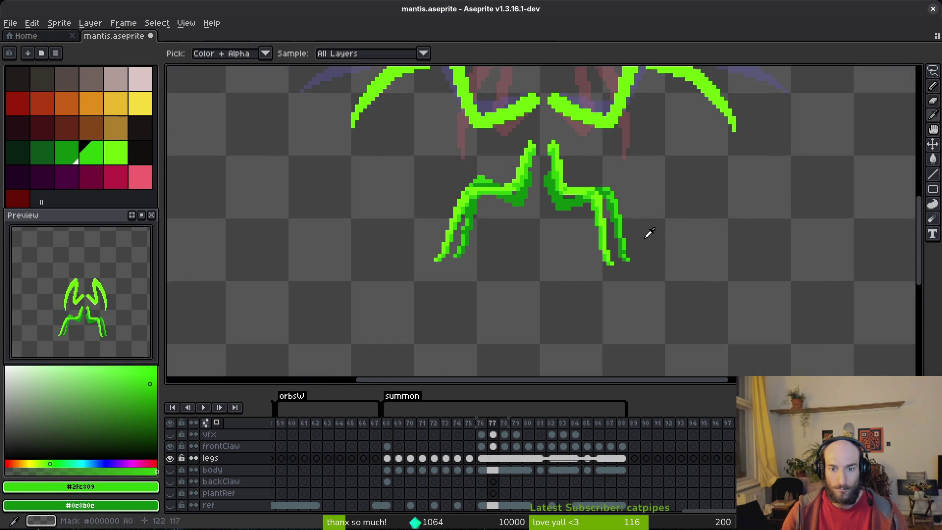
key(Right)
key(Right)
key(Right)
key(Left)
key(Left)
key(Left)
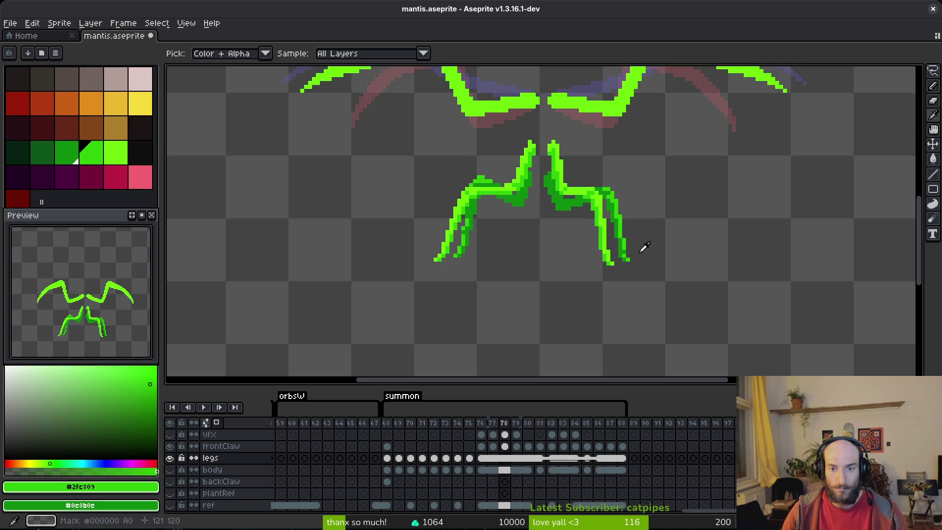
key(Left)
key(Left)
key(Left)
key(Right)
key(Left)
key(ctrl+s)
Step: Show the body layer, step through frames 71–77 to check the pose, and save again
click(170, 470)
scroll(554, 288, down, 2)
key(Left)
key(Left)
key(Left)
key(Right)
key(Right)
key(Right)
key(Left)
key(Left)
key(Left)
key(Right)
scroll(513, 216, up, 4)
key(Right)
key(Right)
key(Right)
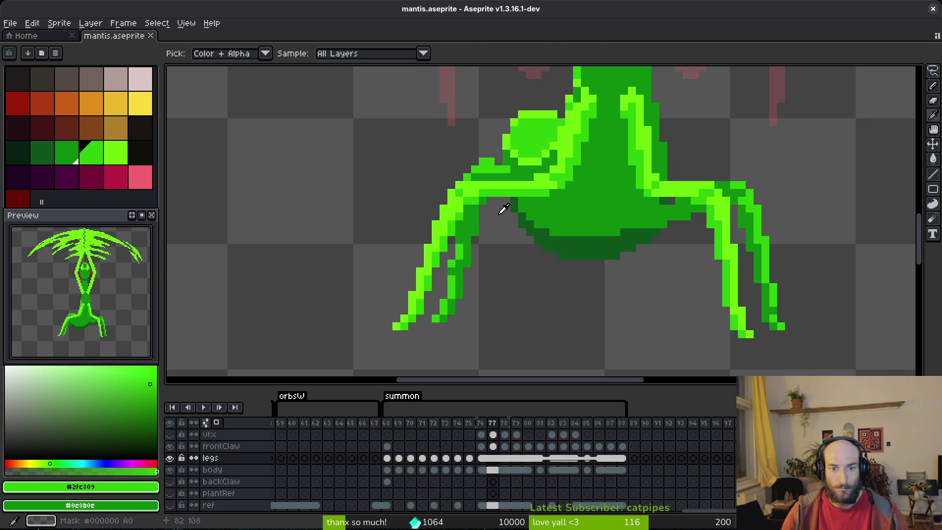
key(Left)
key(Left)
key(Left)
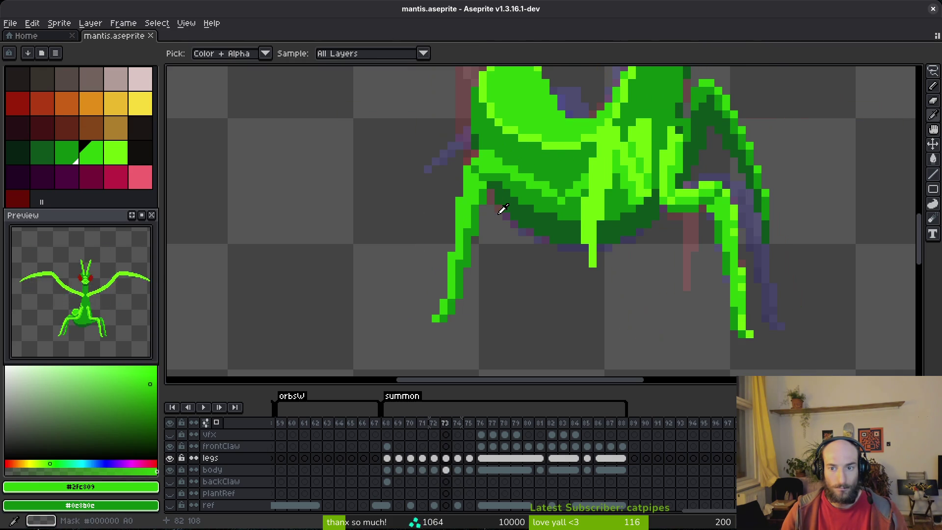
key(b)
key(ctrl+s)
Step: Select the legs cel at frame 69 and bring up the Home page
scroll(539, 221, down, 2)
scroll(539, 221, up, 1)
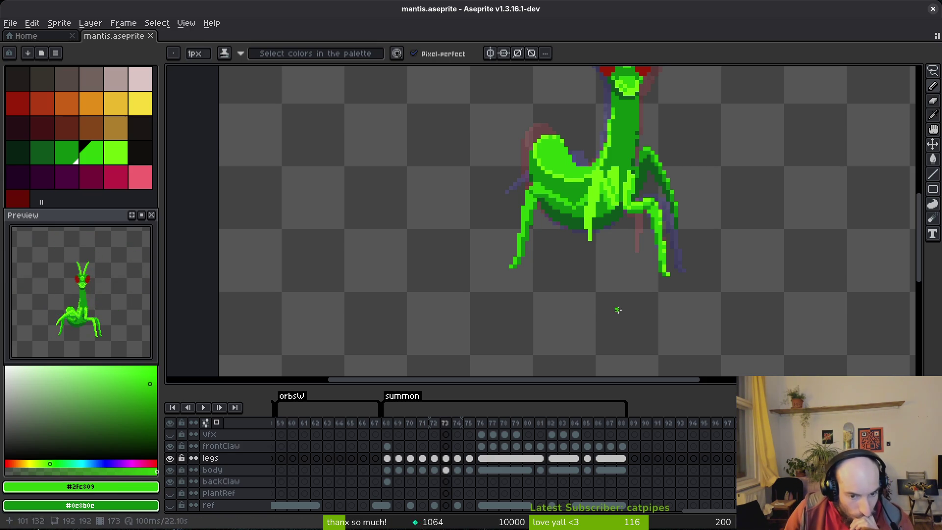
click(387, 458)
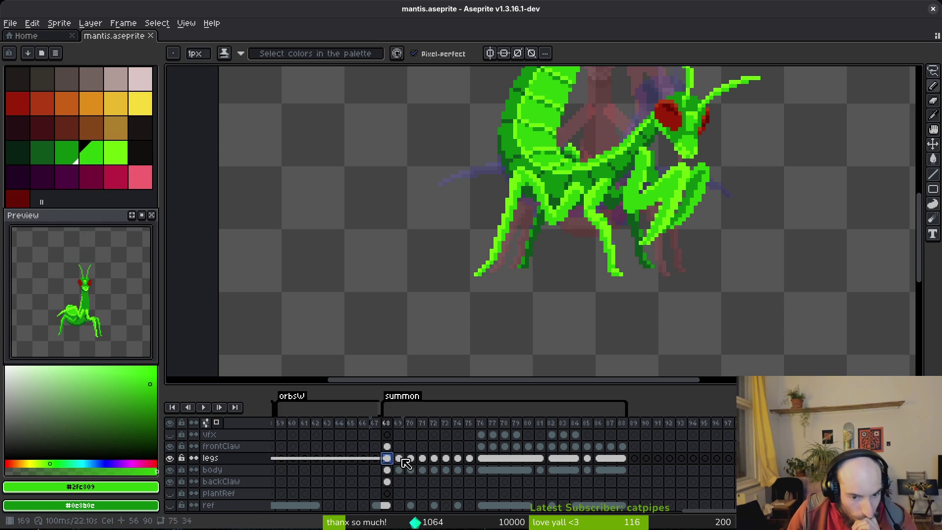
click(399, 459)
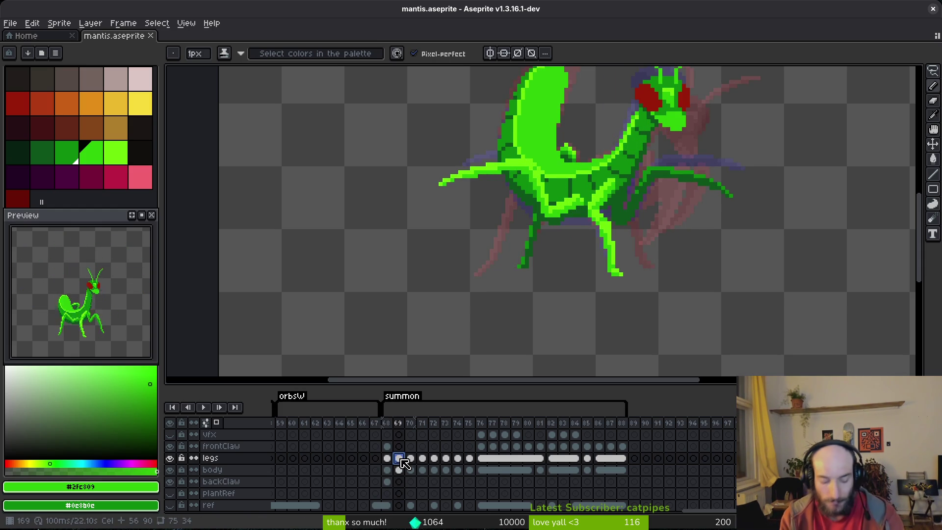
click(27, 37)
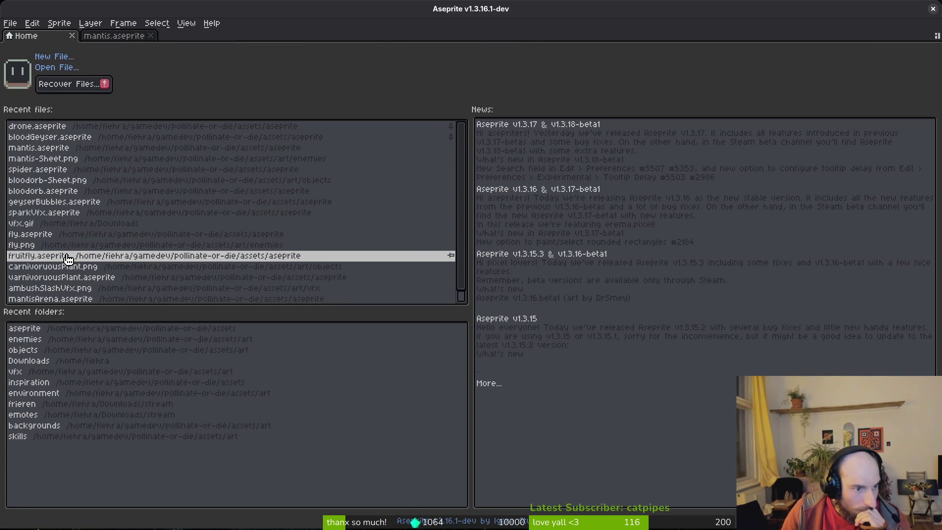
Step: Open fly.aseprite from recent files, hide its legs, body and wings layers, and save
click(30, 233)
scroll(575, 245, up, 3)
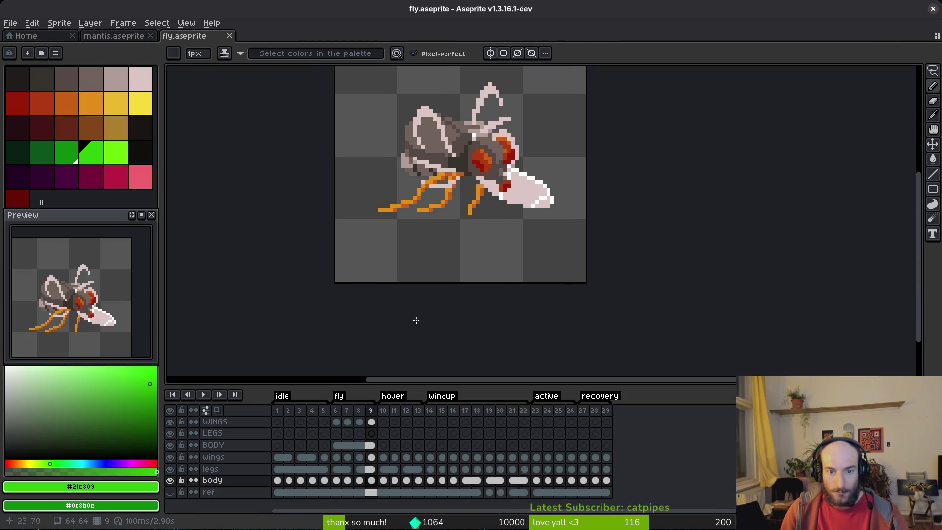
click(169, 469)
click(170, 480)
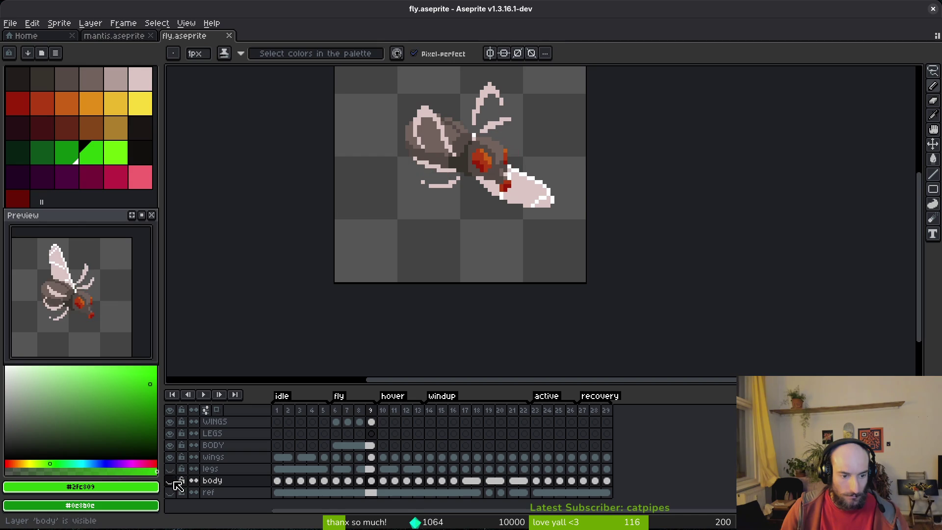
click(170, 458)
key(ctrl+s)
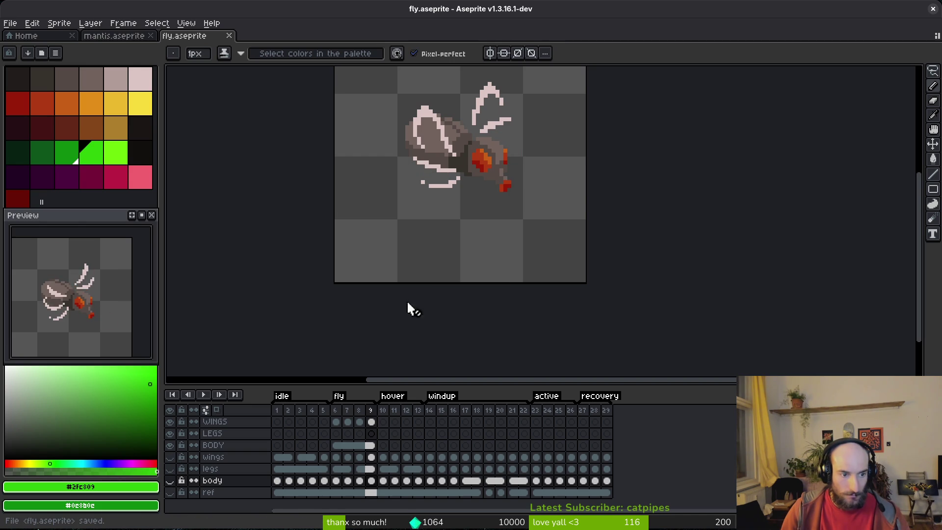
Step: Replace the body's grey-brown #71625d with palette colour idx-4
key(Return)
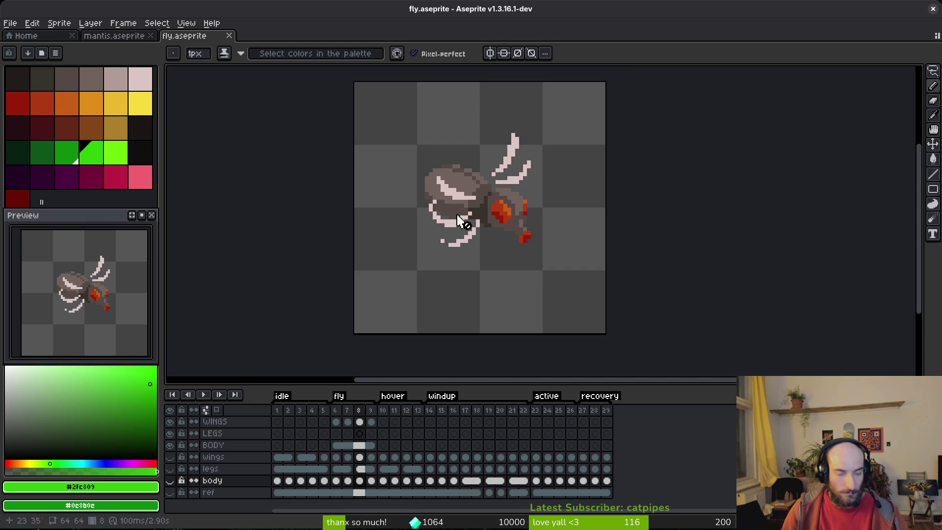
scroll(509, 208, up, 2)
click(400, 136)
right_click(116, 79)
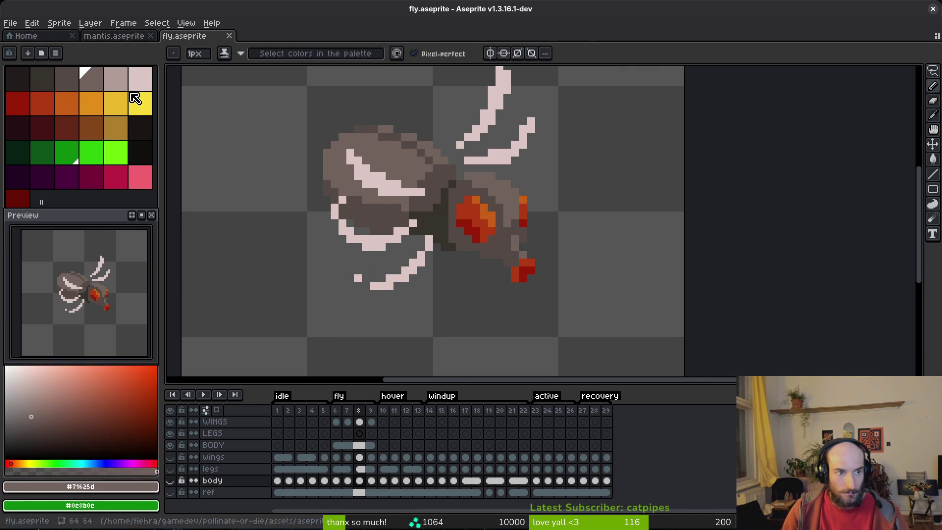
key(shift+r)
click(567, 129)
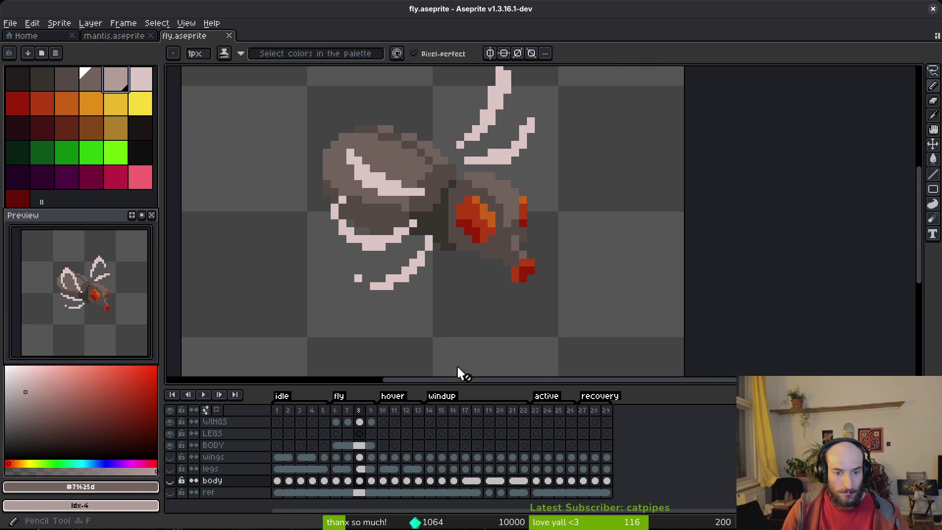
Step: Select the BODY cels at frames 8 and 9 with the pencil tool active
click(358, 445)
scroll(508, 194, down, 5)
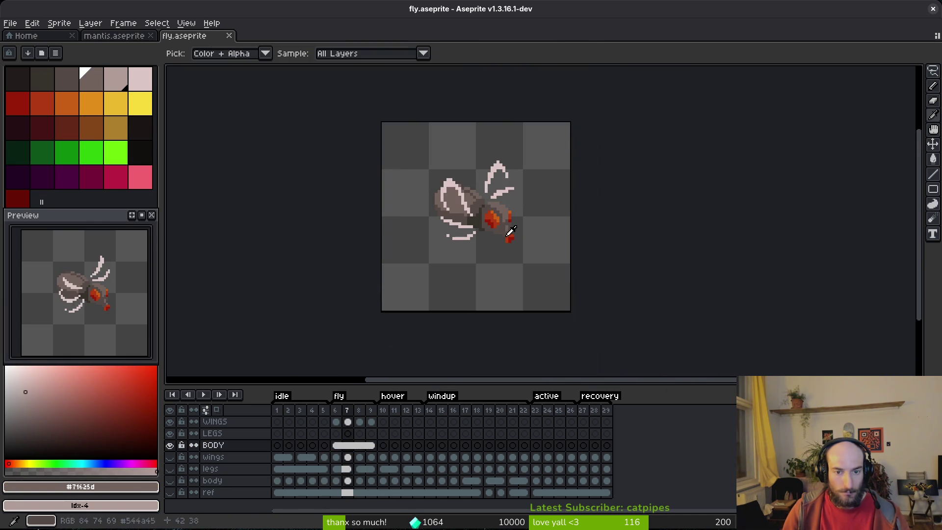
key(b)
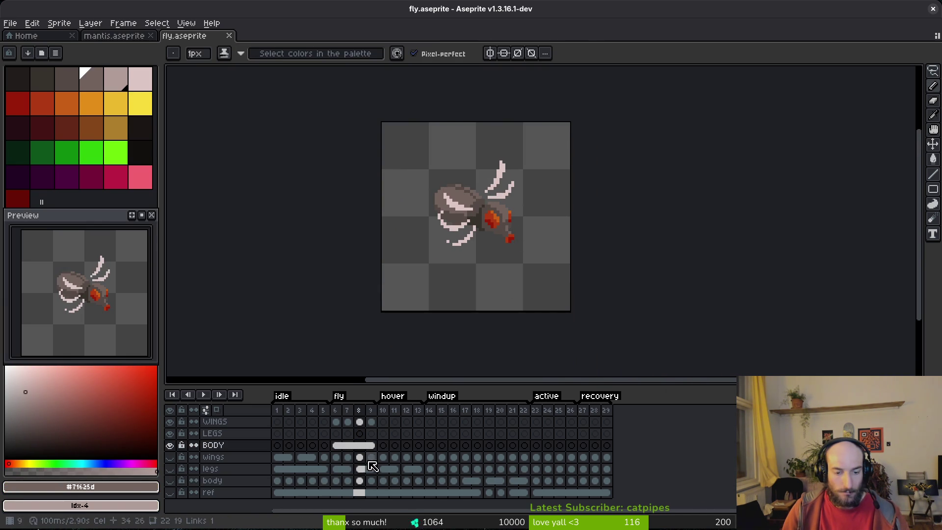
click(371, 445)
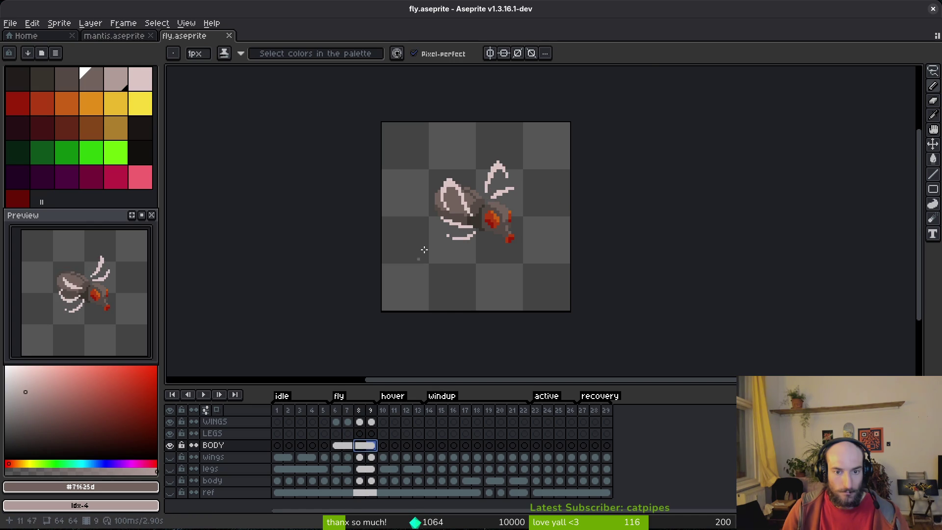
scroll(538, 170, up, 4)
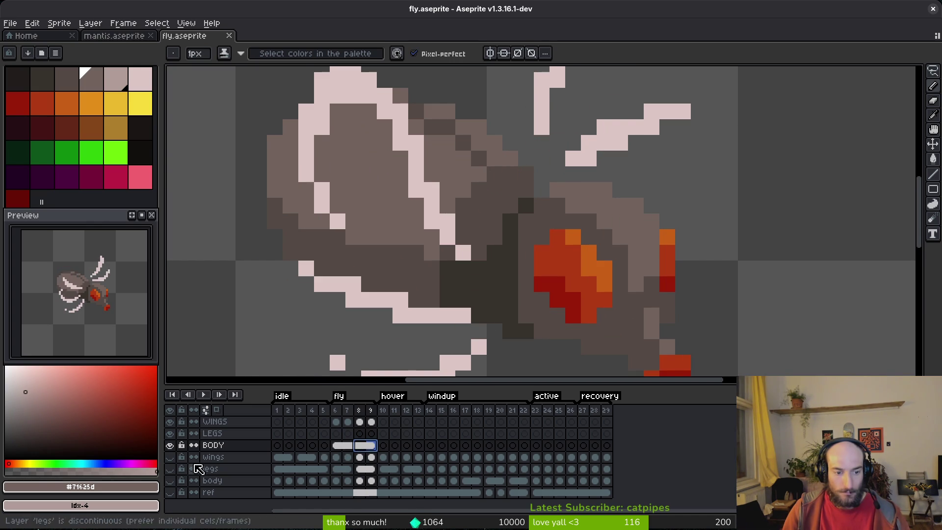
Step: Hide WINGS and LEGS, lasso the rear body, nudge it down 1px, save, then undo
drag(170, 422, 176, 437)
key(q)
mouse_move(557, 151)
mouse_down()
mouse_move(557, 141)
mouse_move(265, 81)
mouse_move(250, 315)
mouse_move(353, 346)
mouse_up()
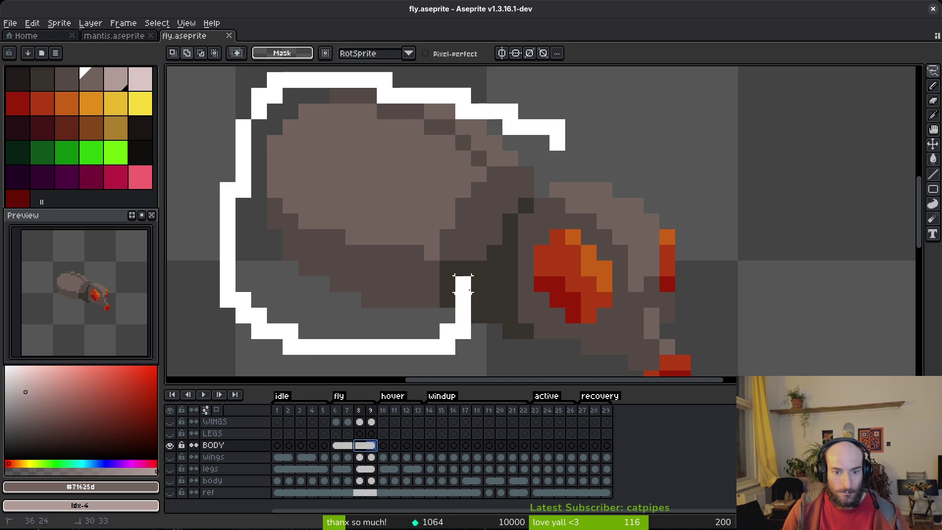
mouse_move(510, 189)
mouse_down()
mouse_move(553, 132)
mouse_move(560, 140)
mouse_up()
key(Down)
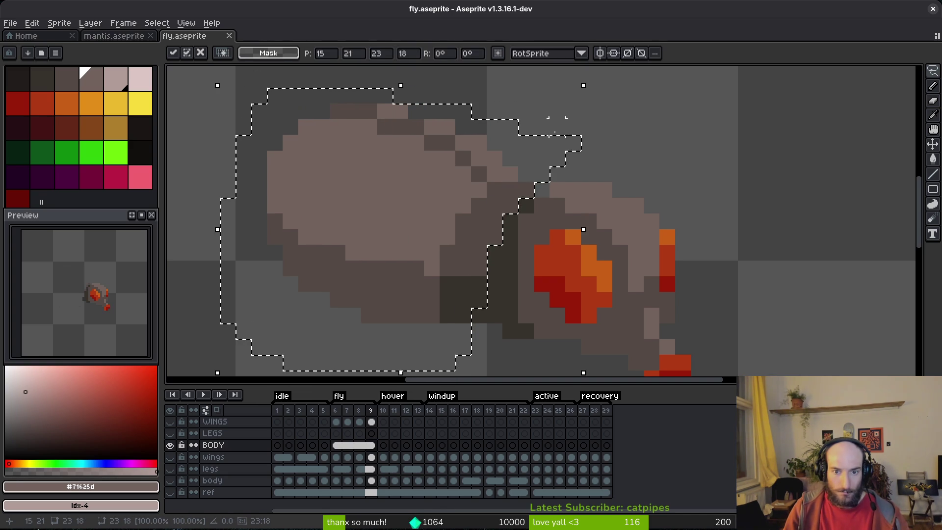
key(ctrl+d)
key(e)
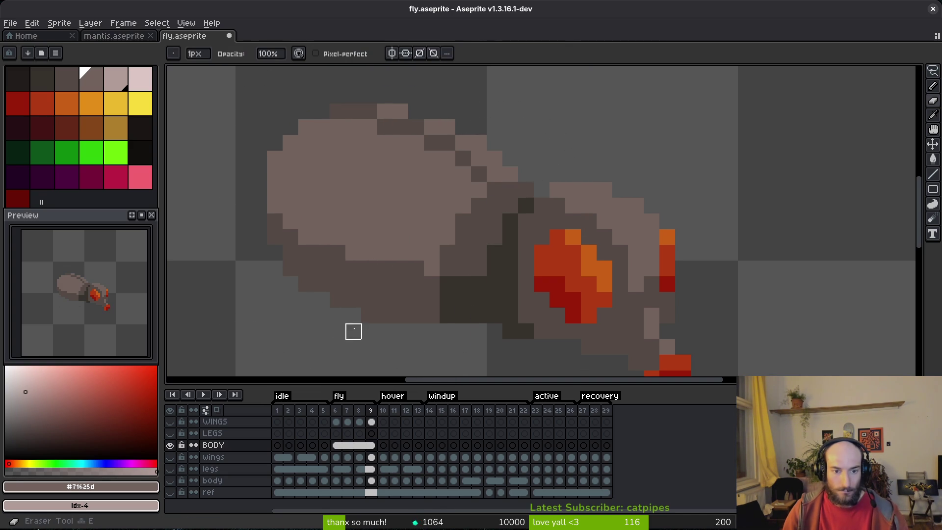
key(ctrl+s)
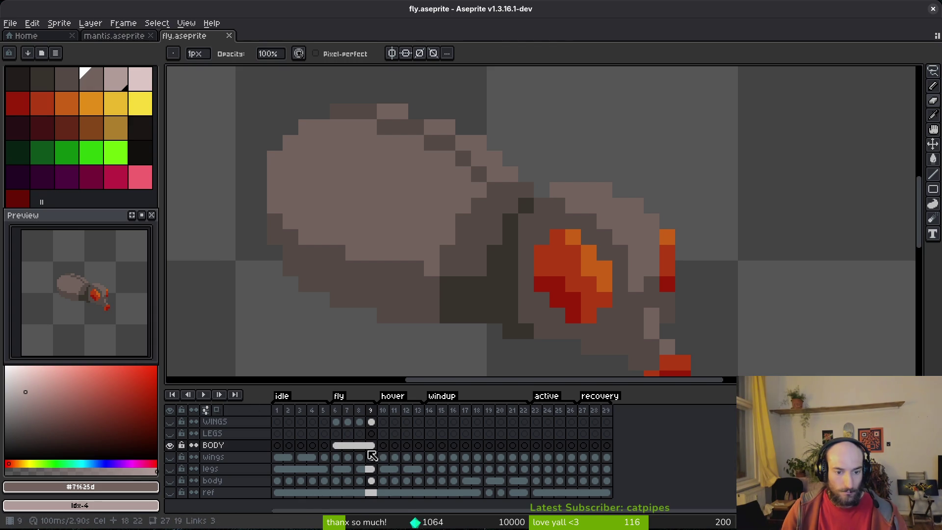
key(ctrl+z)
key(ctrl+z)
Step: Unlink the BODY cels of frames 8–9 and shift the lassoed rear body down one pixel
drag(348, 445, 371, 446)
right_click(371, 446)
click(420, 472)
key(q)
mouse_move(540, 128)
mouse_down()
mouse_move(392, 78)
mouse_move(227, 270)
mouse_move(385, 347)
mouse_up()
mouse_move(493, 221)
mouse_down()
mouse_move(507, 178)
mouse_move(558, 123)
mouse_up()
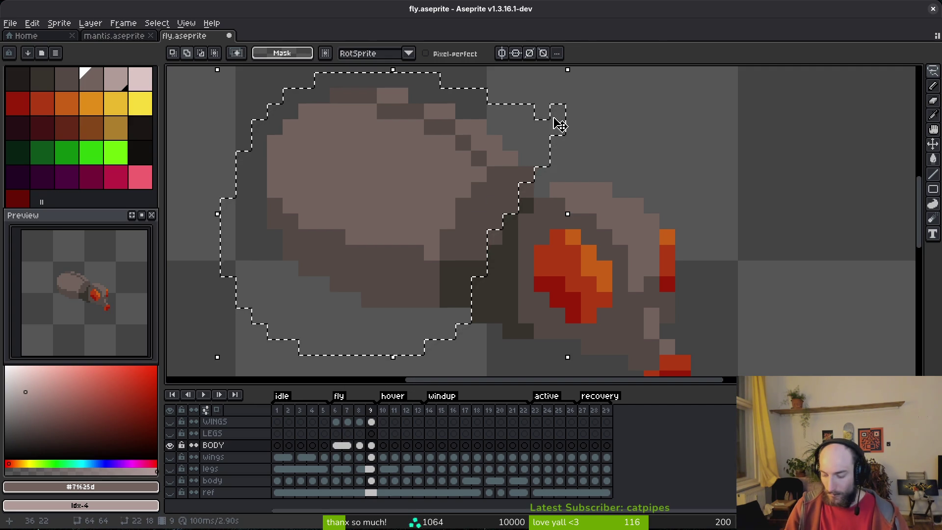
key(Down)
key(Up)
key(Down)
key(ctrl+d)
Step: Sample the dark #36312c from the body and show the WINGS layer again
key(i)
click(500, 251)
key(e)
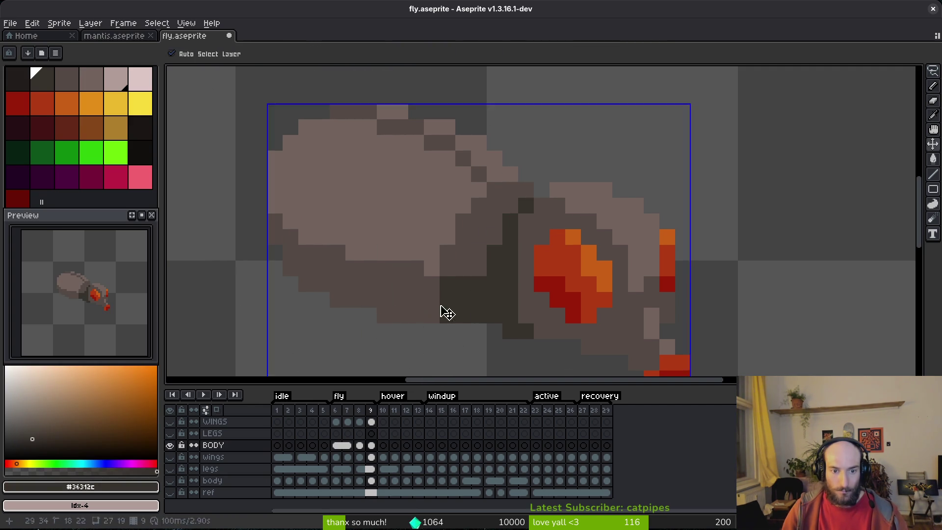
alt+click(171, 446)
alt+click(170, 446)
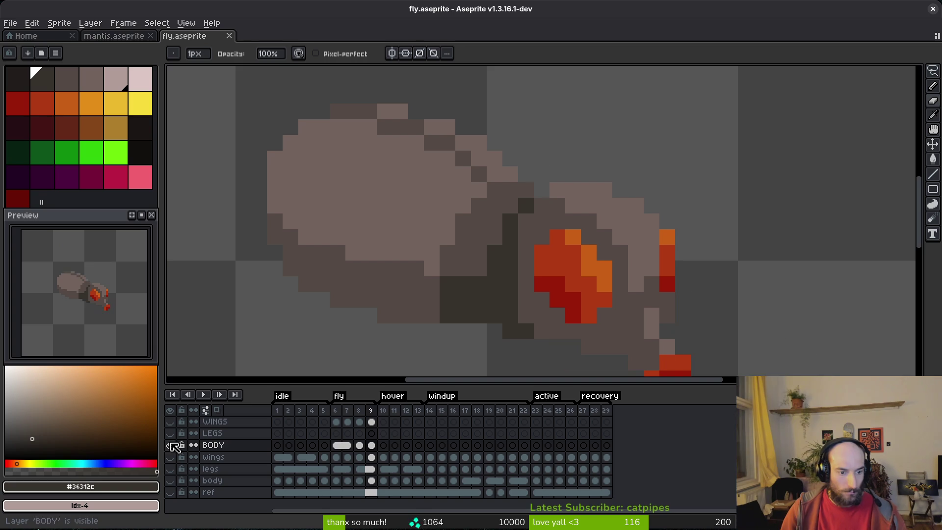
click(170, 425)
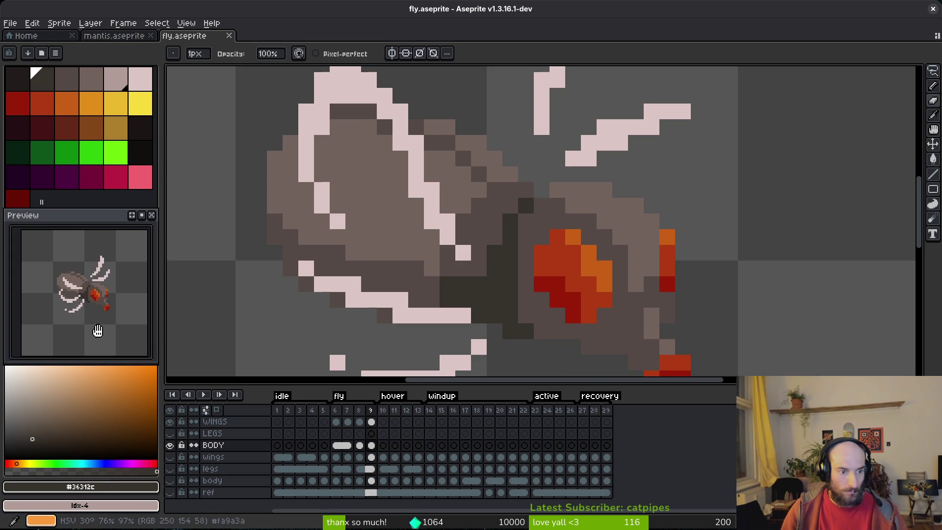
scroll(548, 309, down, 1)
Step: Compare frame 8 and 9 bodies, then link their BODY cels and save
click(360, 444)
click(371, 445)
click(360, 445)
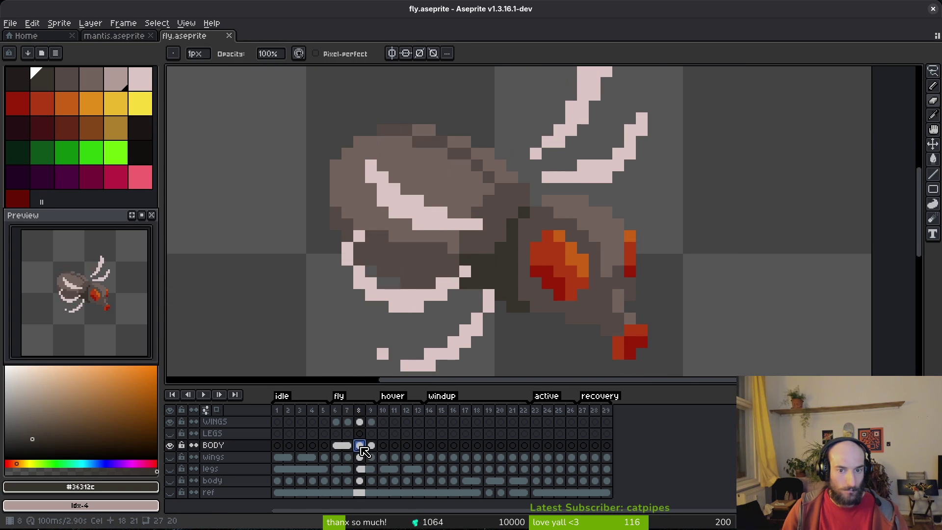
click(371, 446)
click(360, 445)
shift+click(371, 445)
right_click(369, 446)
click(387, 490)
key(ctrl+s)
Step: Flip between frames 6–8 to compare frame 7's body pose with its neighbours
click(348, 446)
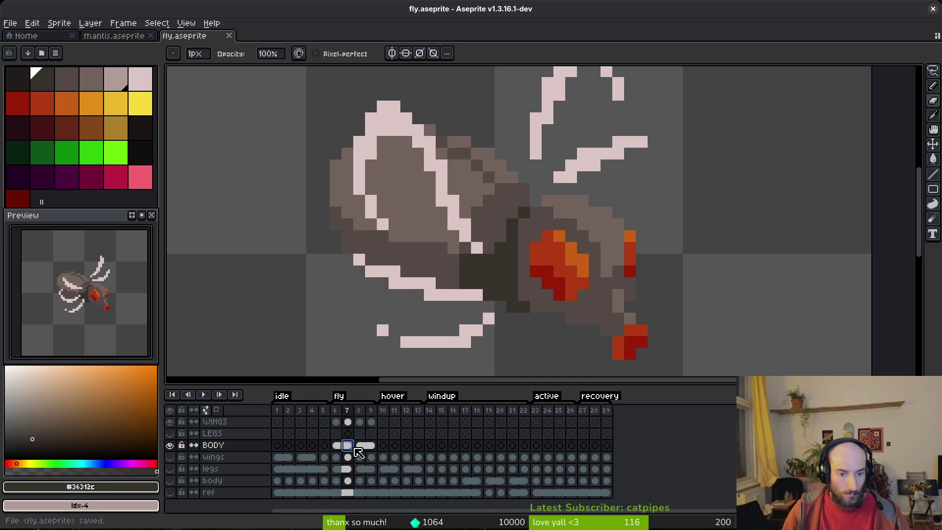
drag(559, 318, 537, 299)
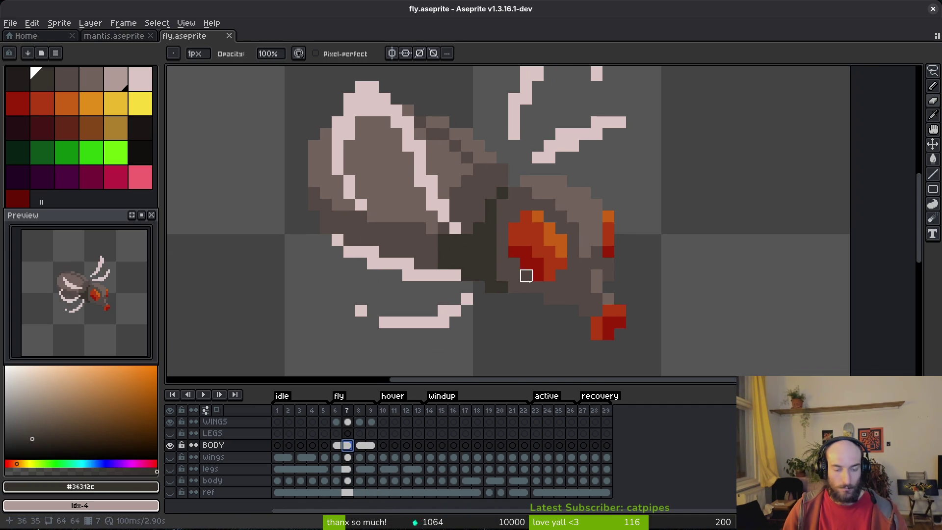
key(period)
key(period)
key(comma)
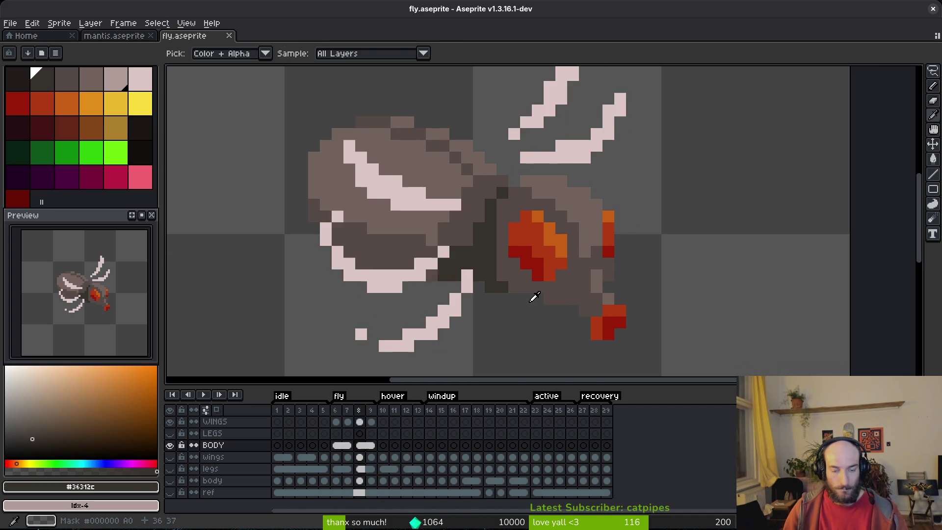
key(comma)
key(period)
key(comma)
key(period)
key(comma)
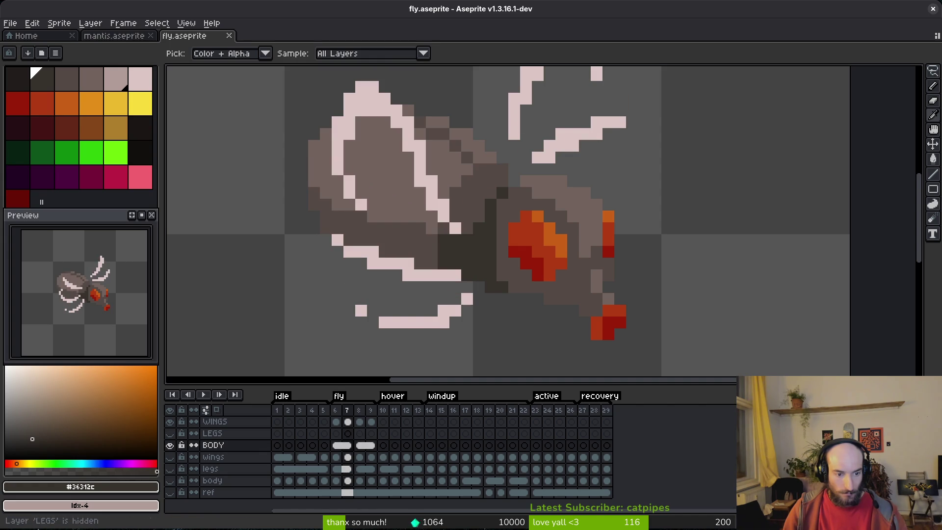
key(comma)
key(period)
Step: Move frame 7's BODY cel to frame 8, then unlink BODY cels 8–9 and save
click(360, 445)
mouse_move(347, 444)
mouse_down()
mouse_move(369, 458)
mouse_move(361, 445)
mouse_up()
key(comma)
key(period)
scroll(548, 200, down, 1)
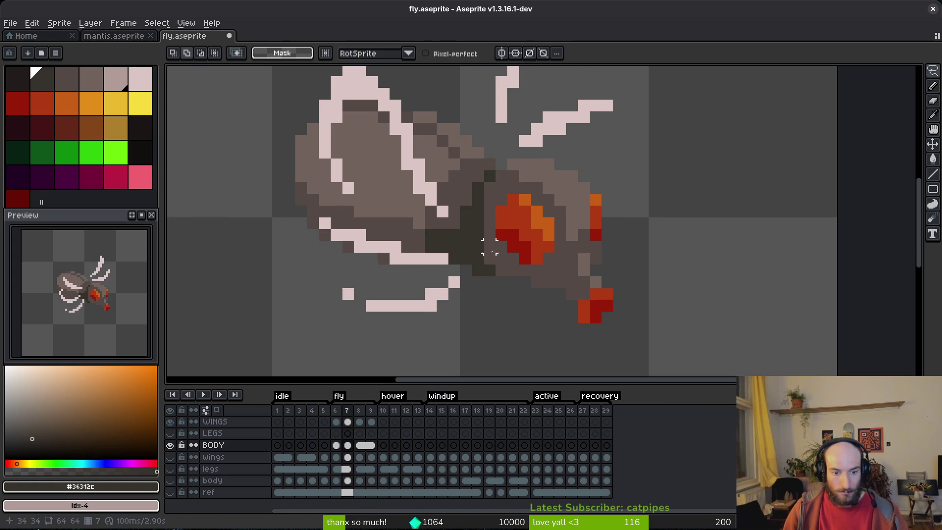
key(period)
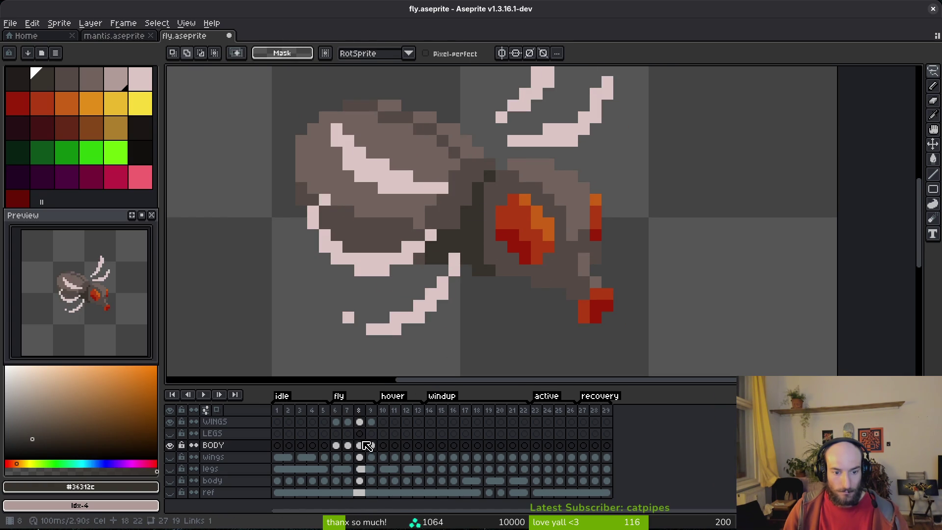
right_click(361, 444)
click(385, 488)
key(ctrl+s)
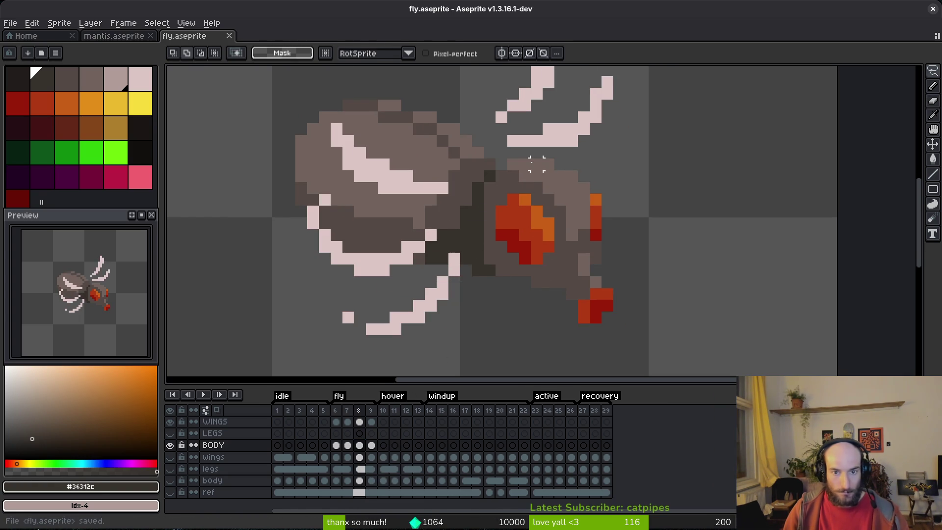
Step: Lighten the wing base, nudge the body down one pixel, and fix stray body pixels
mouse_move(537, 153)
mouse_down()
mouse_move(507, 165)
mouse_move(477, 233)
mouse_up()
mouse_move(489, 271)
mouse_down()
mouse_move(628, 339)
mouse_move(613, 189)
mouse_up()
key(Down)
key(ctrl+d)
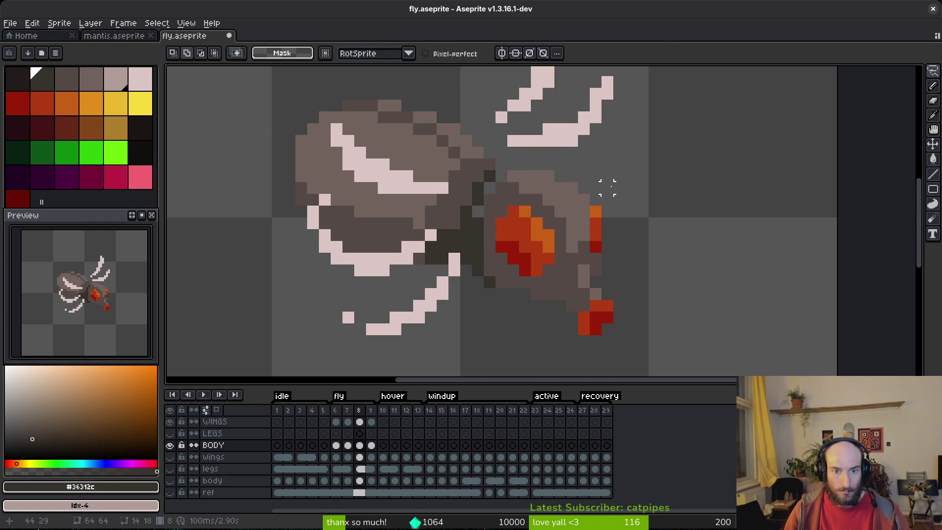
key(b)
click(477, 211)
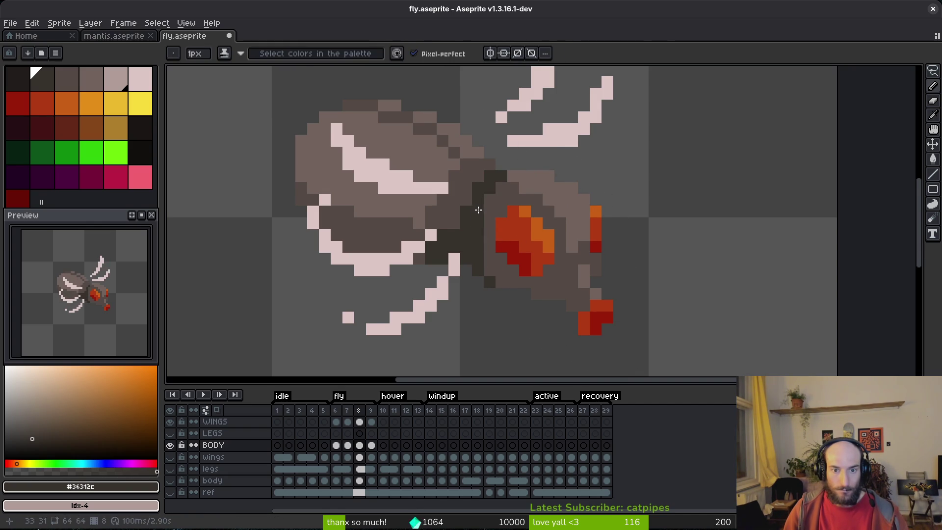
key(e)
click(489, 282)
scroll(540, 316, down, 2)
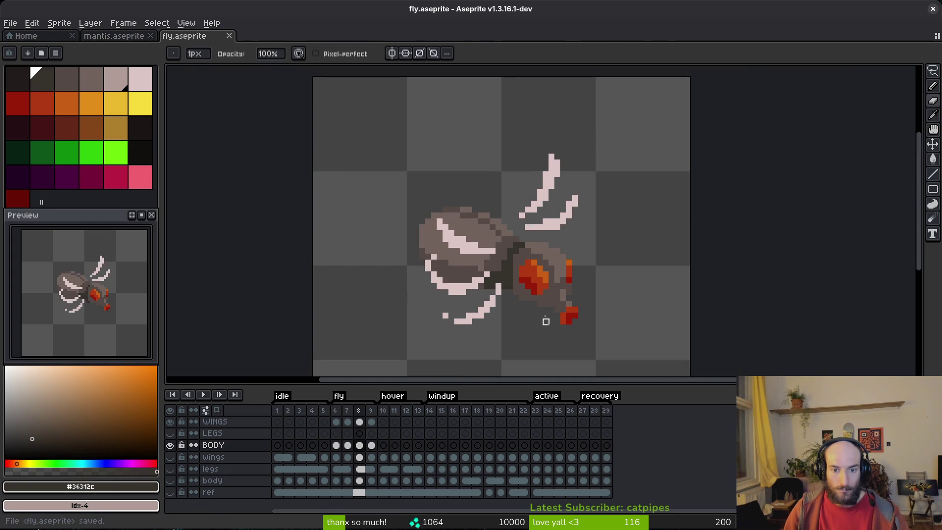
scroll(510, 274, up, 2)
key(b)
scroll(515, 287, down, 4)
key(Return)
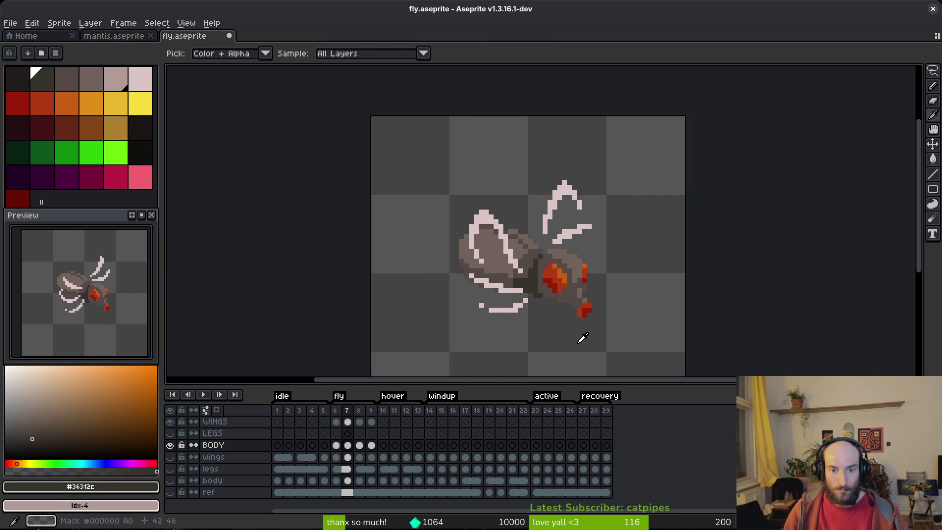
click(360, 446)
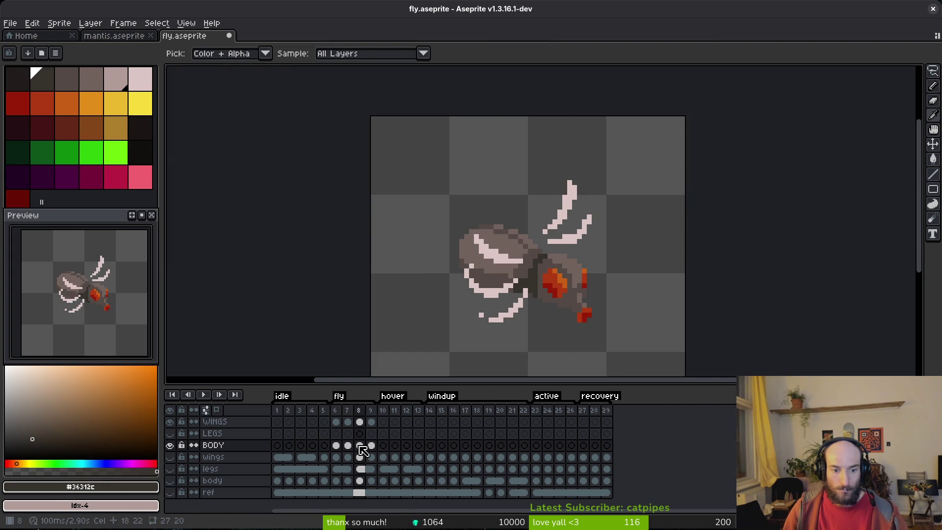
click(363, 449)
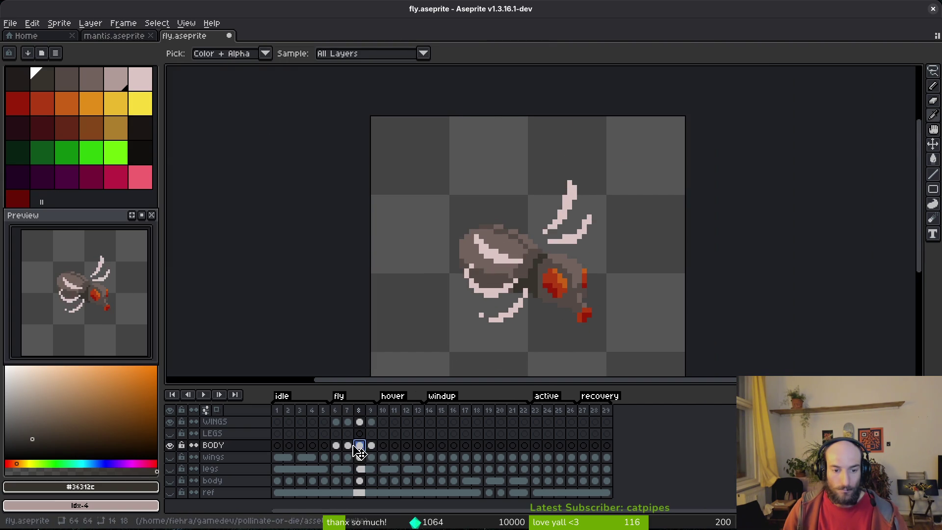
click(371, 446)
key(b)
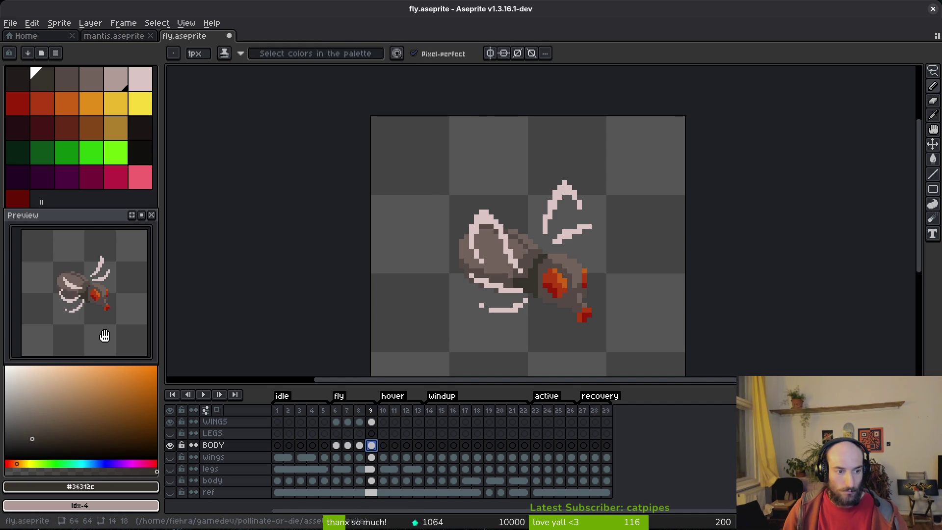
key(ctrl+s)
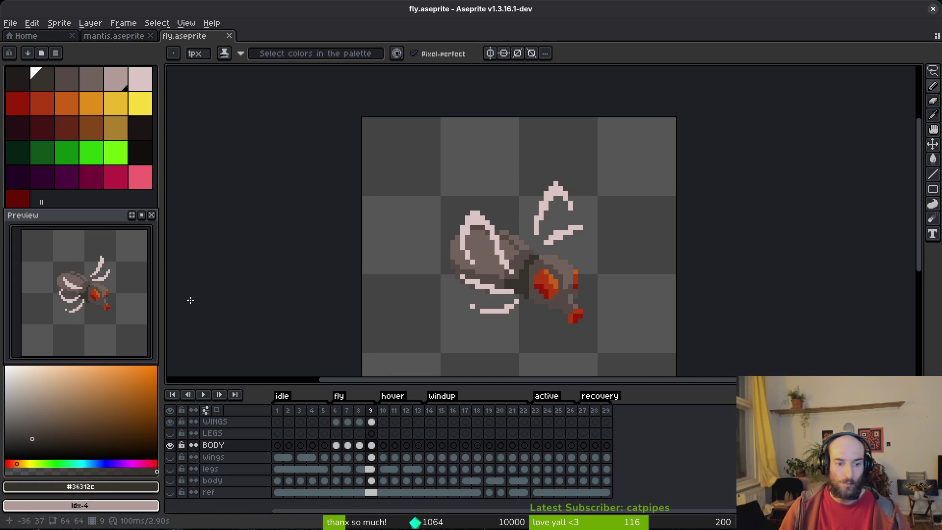
scroll(531, 262, up, 4)
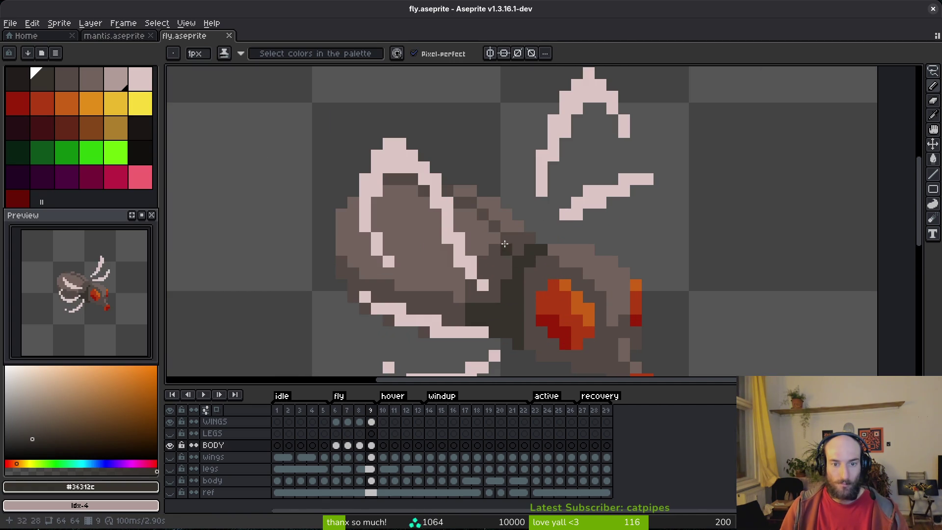
scroll(551, 268, down, 5)
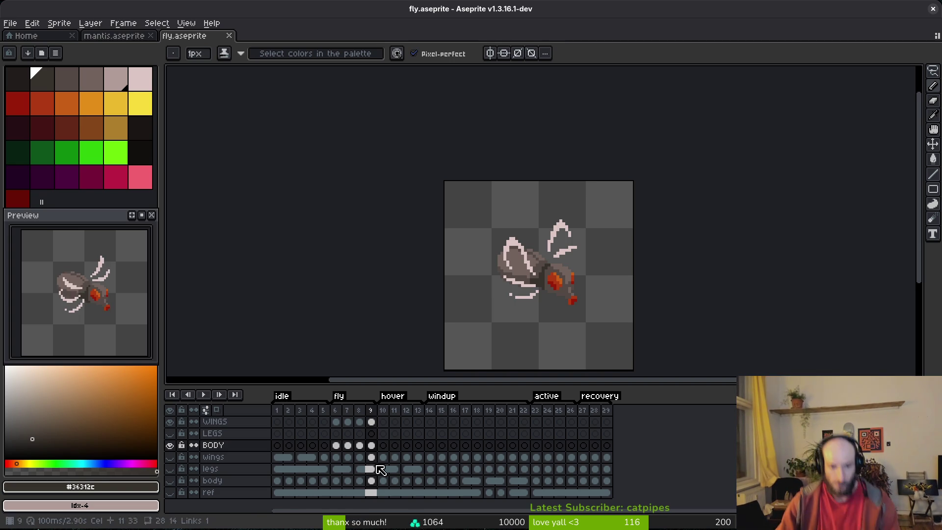
Step: Copy the WINGS and BODY cels of frames 6–9 into frames 10–13 and save
key(ctrl+s)
mouse_move(352, 437)
mouse_down()
mouse_move(359, 446)
mouse_move(384, 437)
mouse_move(383, 422)
mouse_move(395, 436)
mouse_up()
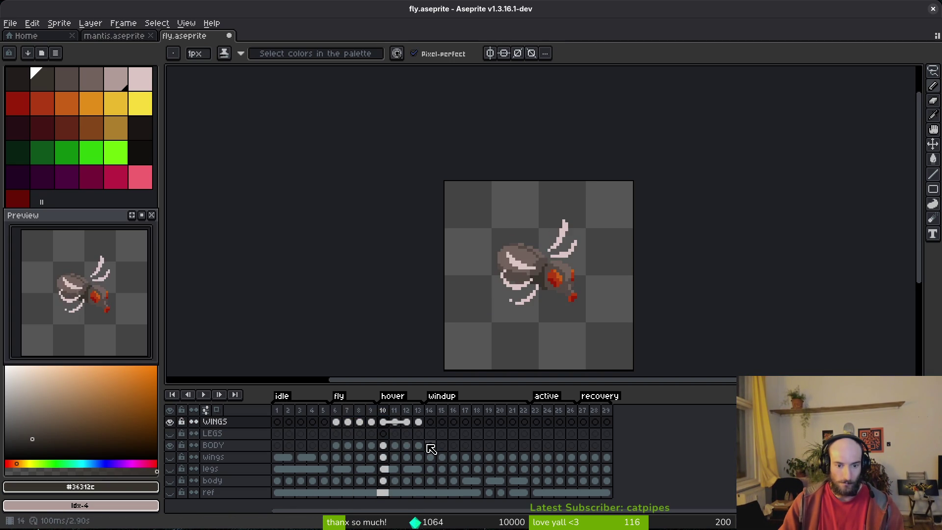
key(ctrl+z)
key(ctrl+y)
key(ctrl+s)
Step: Show the body layer and compare windup frame 14 against frame 13
click(436, 464)
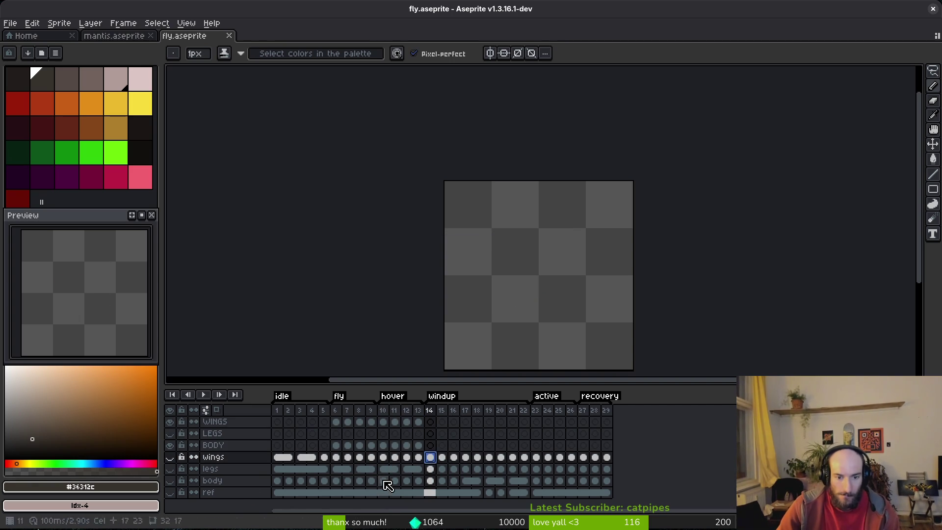
click(169, 480)
key(i)
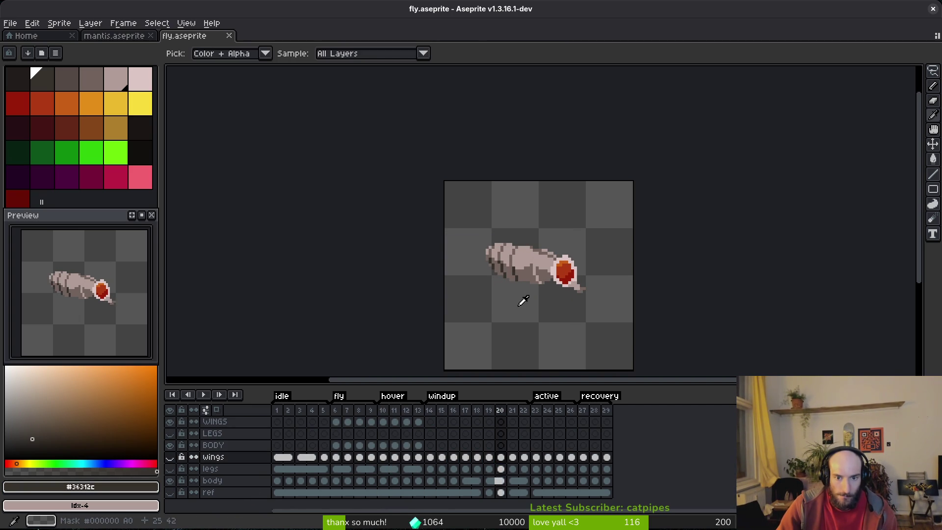
click(426, 456)
key(Left)
key(Right)
key(Left)
key(Right)
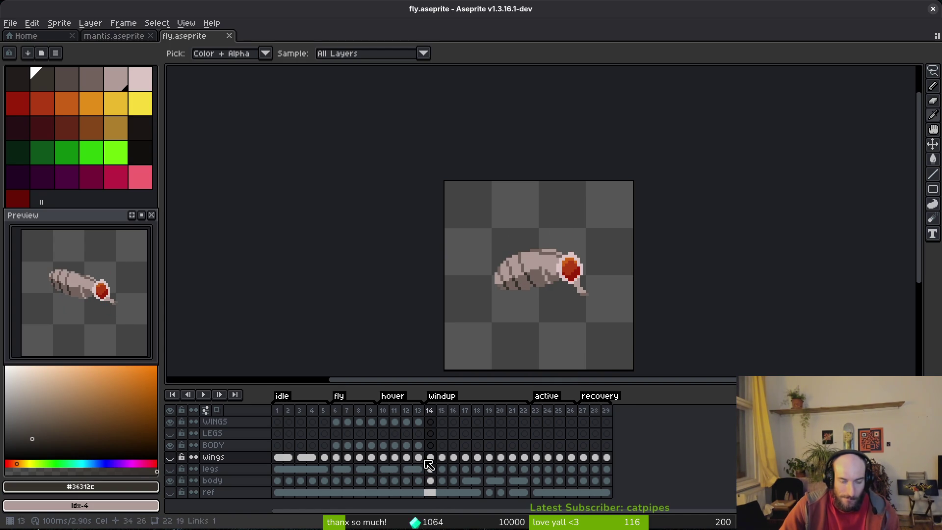
key(Left)
Step: Return to frame 10 and sample the orange #c96016 from the fly as the drawing colour
key(b)
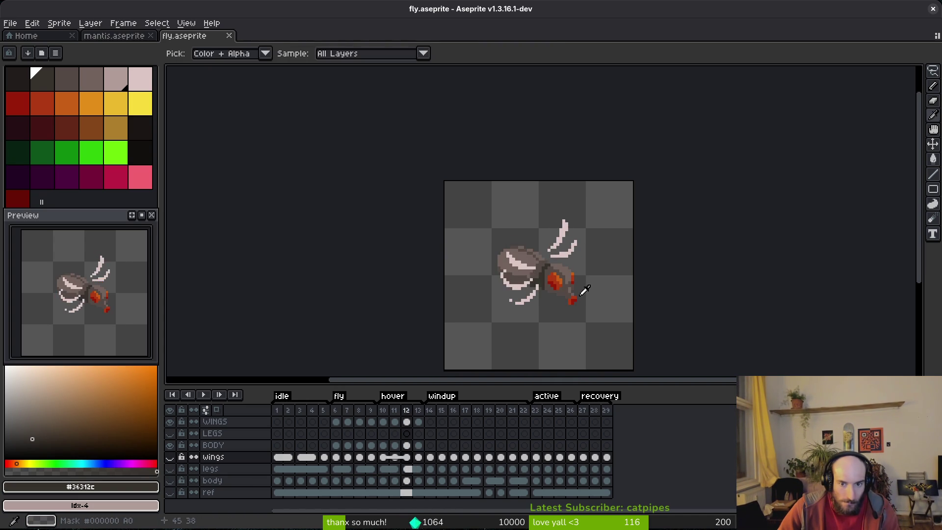
key(Left)
key(Left)
key(Left)
scroll(557, 284, up, 3)
alt+click(557, 285)
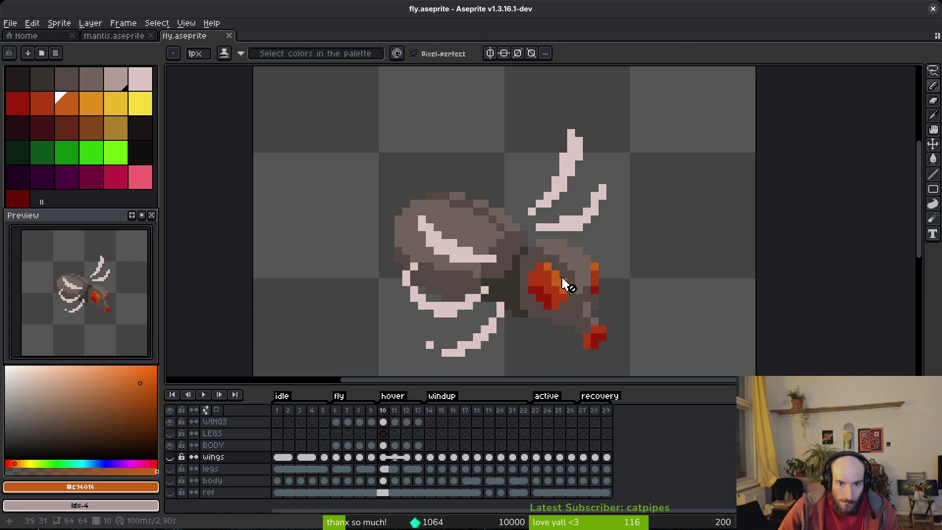
Step: Select the BODY cel in frame 10 and paint part of the orange abdomen red
scroll(559, 284, up, 2)
click(383, 445)
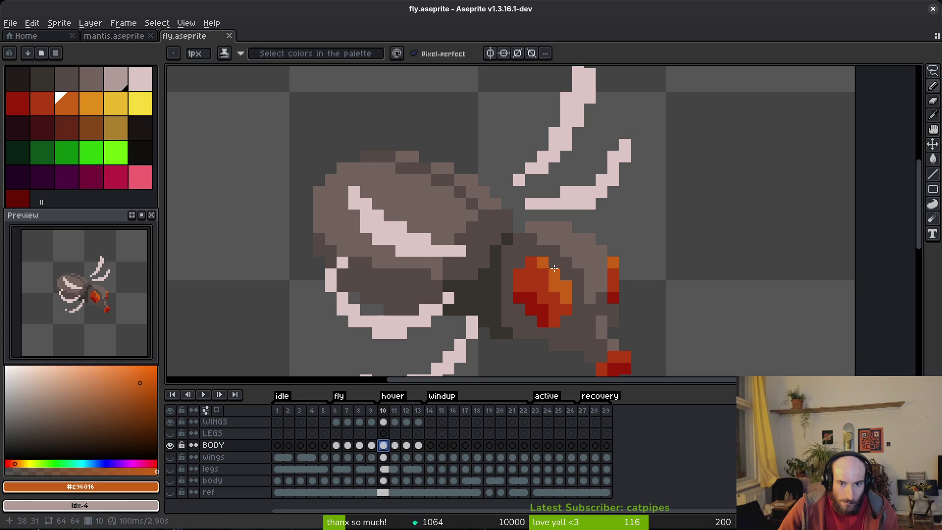
alt+click(530, 259)
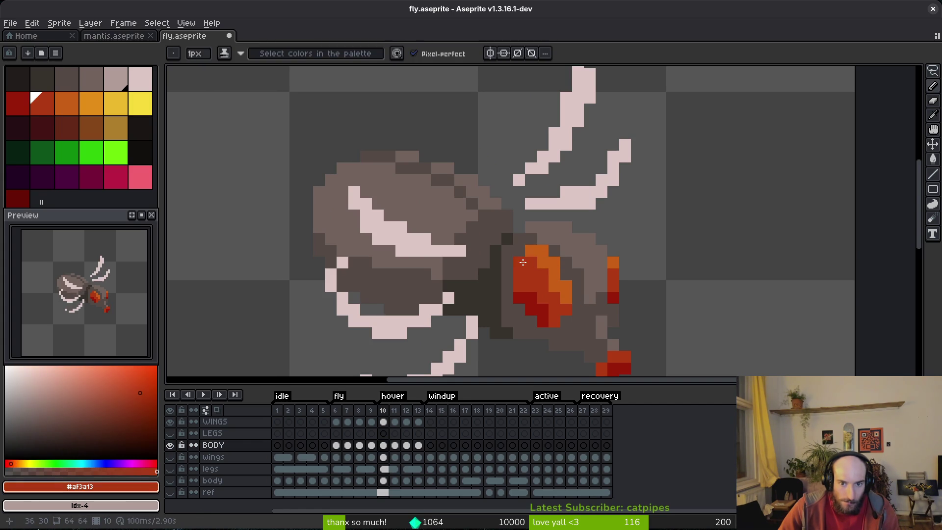
alt+click(559, 273)
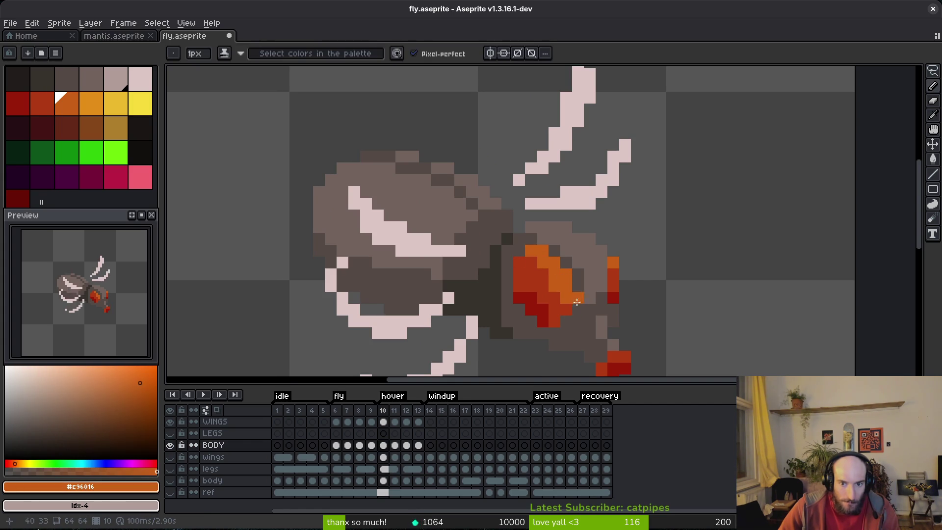
scroll(569, 304, down, 3)
scroll(571, 308, up, 2)
alt+click(571, 308)
drag(562, 277, 570, 290)
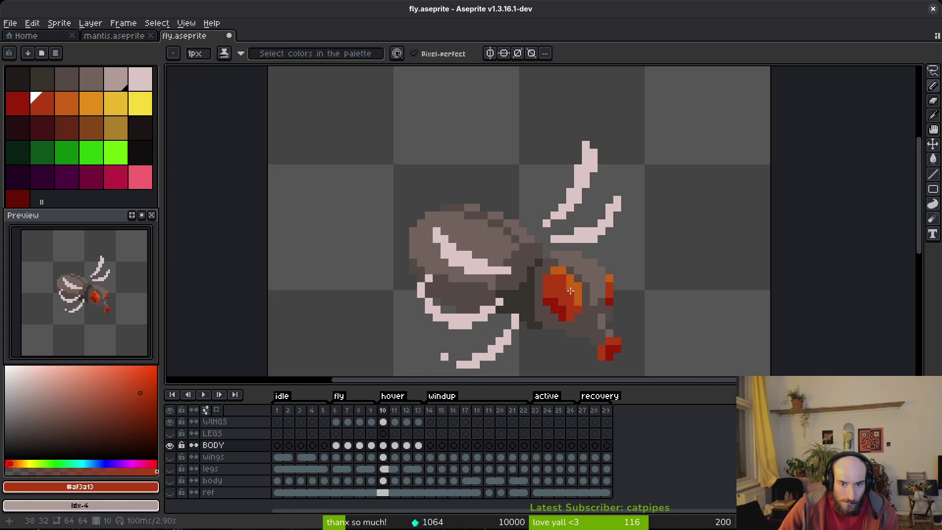
Step: Move to frame 11 and return to pixel drawing
scroll(601, 333, down, 4)
scroll(613, 323, up, 4)
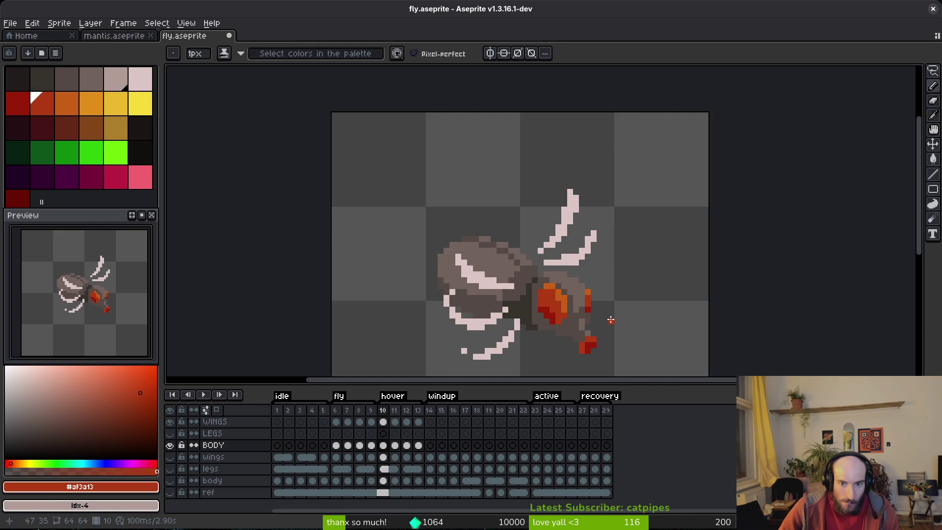
scroll(611, 320, down, 2)
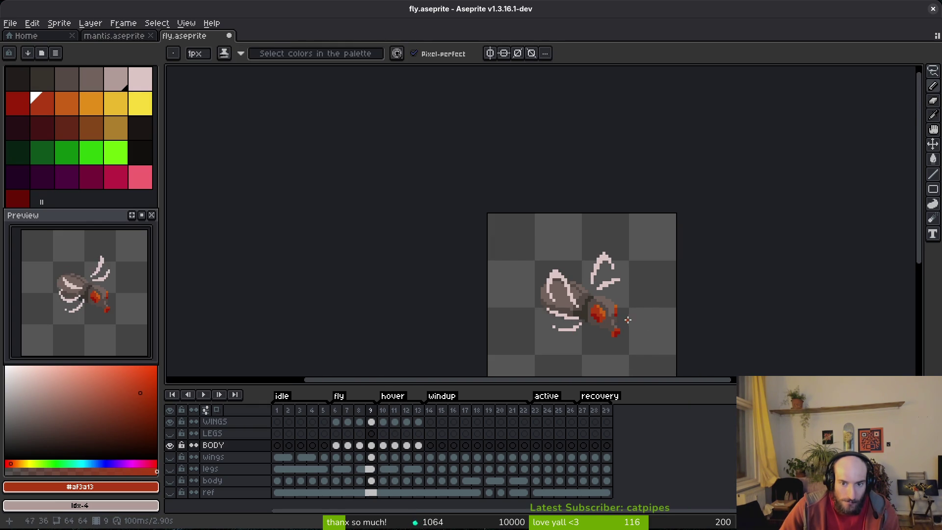
scroll(610, 322, down, 2)
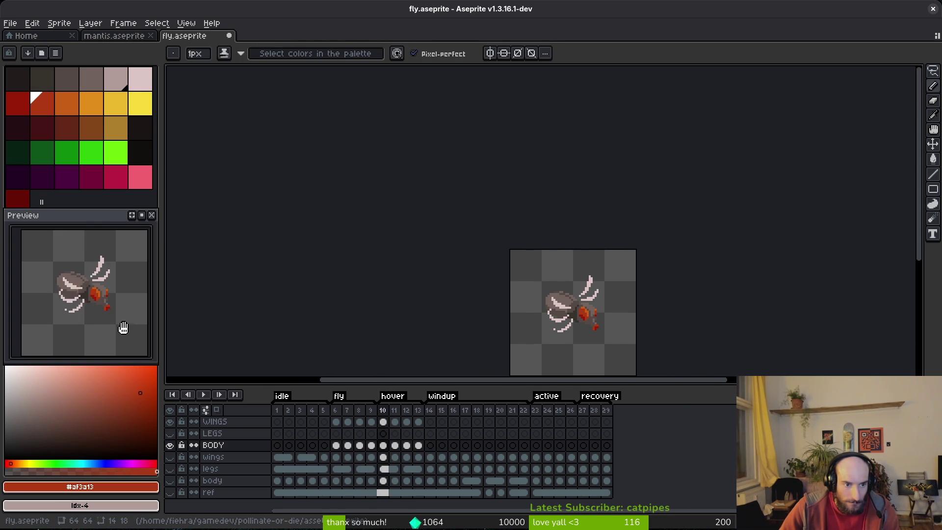
drag(595, 304, 544, 306)
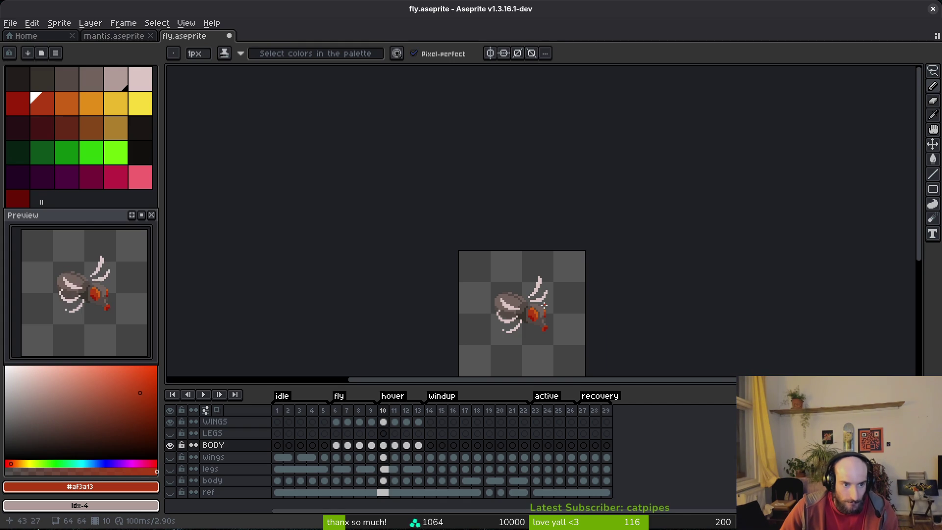
key(i)
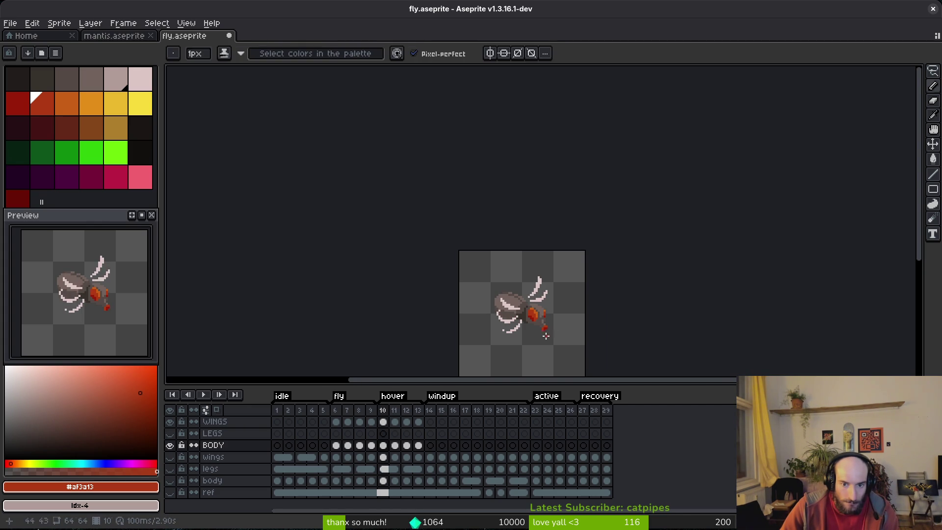
key(b)
scroll(550, 332, up, 3)
key(period)
scroll(529, 300, up, 1)
Step: Sample orange #c96016 as primary and red #af3a13 as secondary on frame 11, then preview the animation
alt+click(525, 312)
right_click(509, 292)
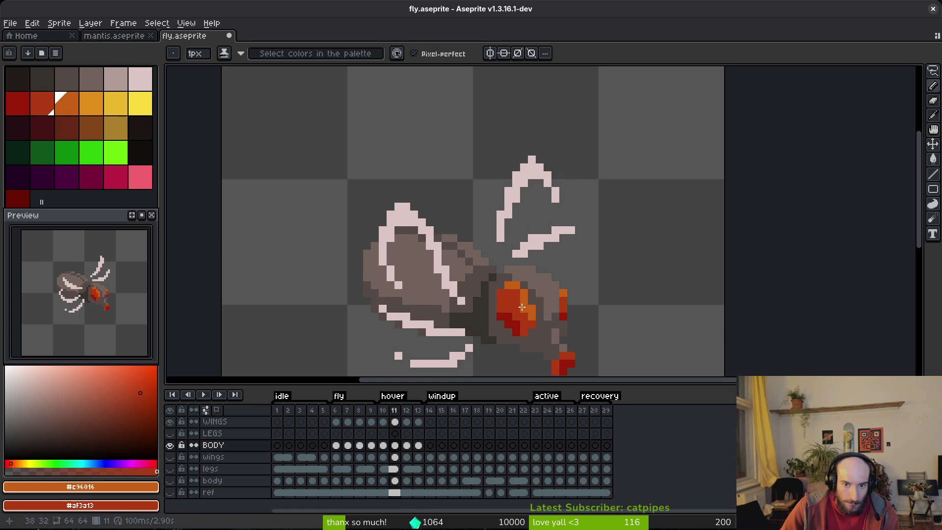
scroll(563, 317, down, 2)
key(i)
key(Return)
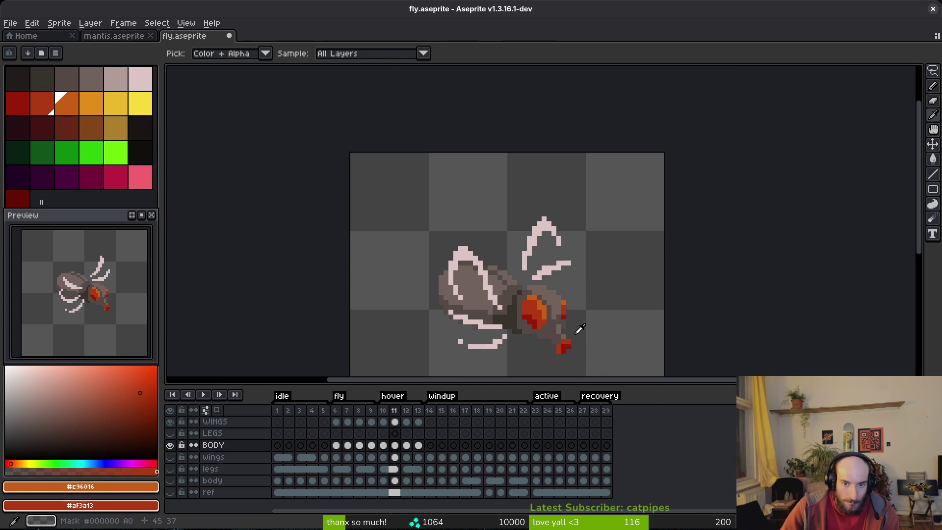
key(Return)
key(b)
scroll(489, 296, up, 3)
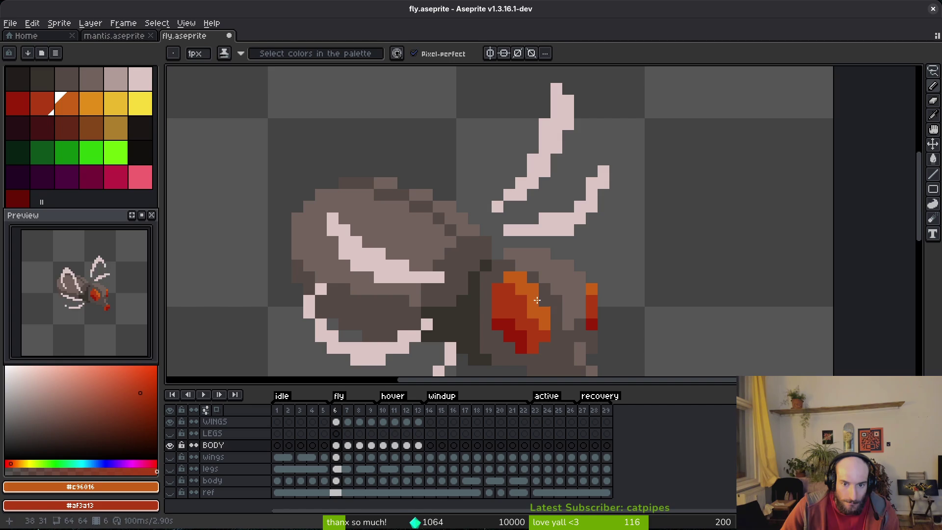
Step: Paint an orange highlight onto the abdomen in frame 7
scroll(533, 313, down, 2)
key(i)
key(Return)
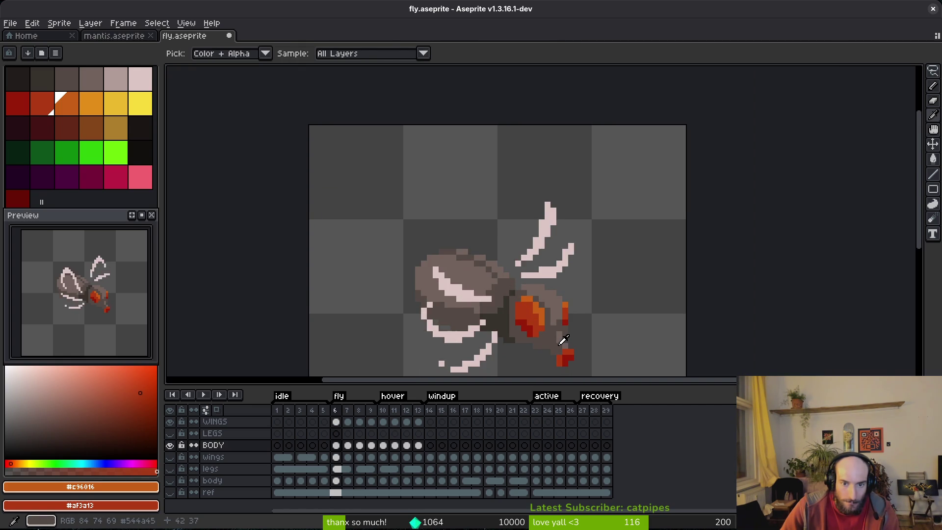
key(Return)
key(b)
key(Right)
scroll(522, 305, up, 3)
mouse_move(523, 286)
mouse_down()
mouse_move(535, 289)
mouse_move(429, 264)
mouse_move(444, 263)
mouse_up()
Step: Compare neighbouring frames, then add two orange pixels to the abdomen in frame 9
key(Right)
key(Left)
scroll(505, 322, down, 3)
key(alt)
key(Right)
scroll(537, 341, up, 3)
scroll(544, 346, down, 3)
key(Left)
key(Right)
key(Right)
scroll(515, 317, up, 3)
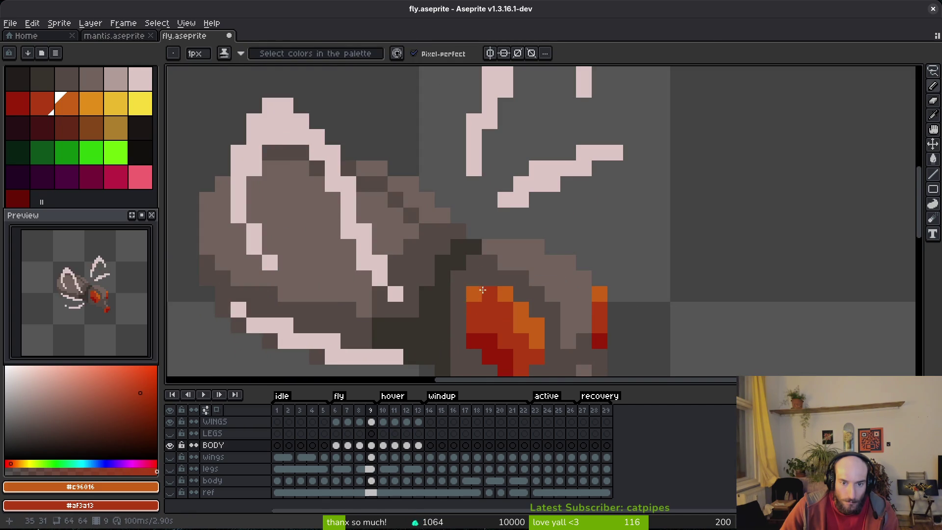
drag(489, 278, 499, 280)
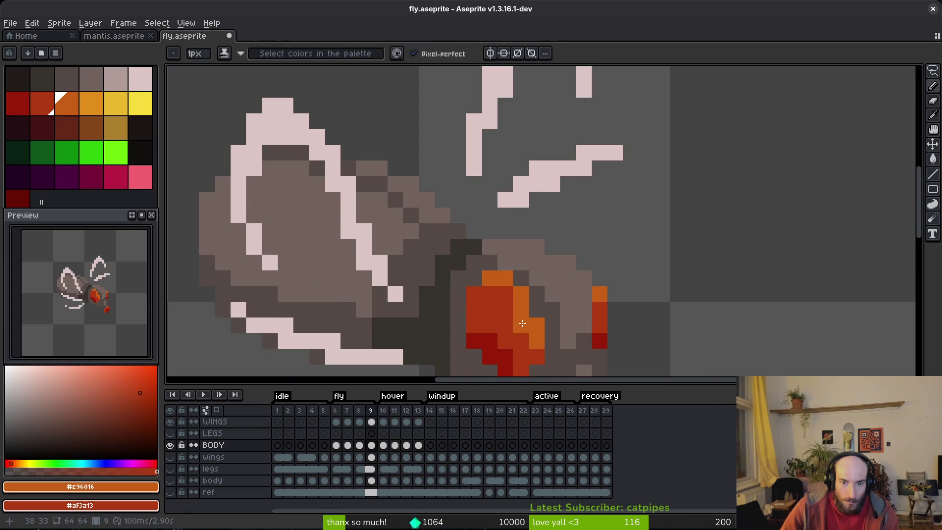
Step: Paint orange along the abdomen's top and right in frame 12 and reshape its shading in frame 13
scroll(532, 313, down, 3)
key(Right)
key(Right)
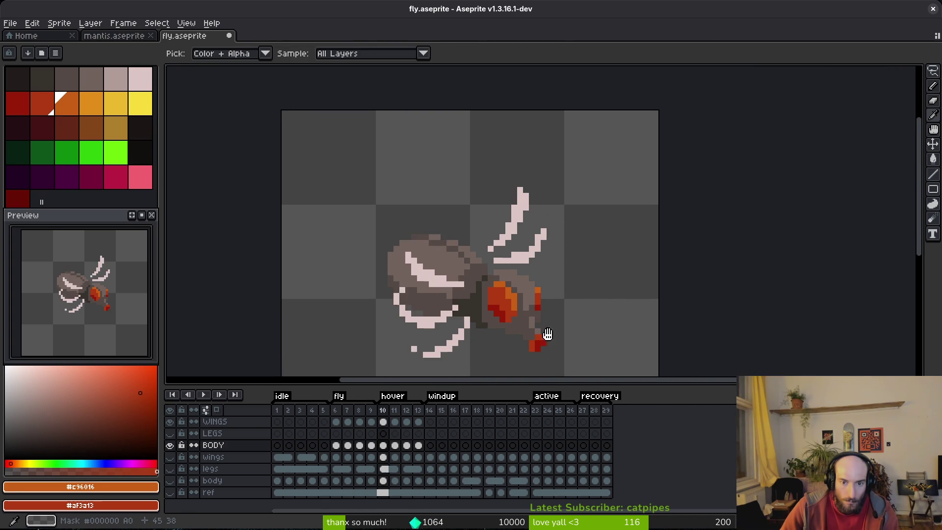
key(Right)
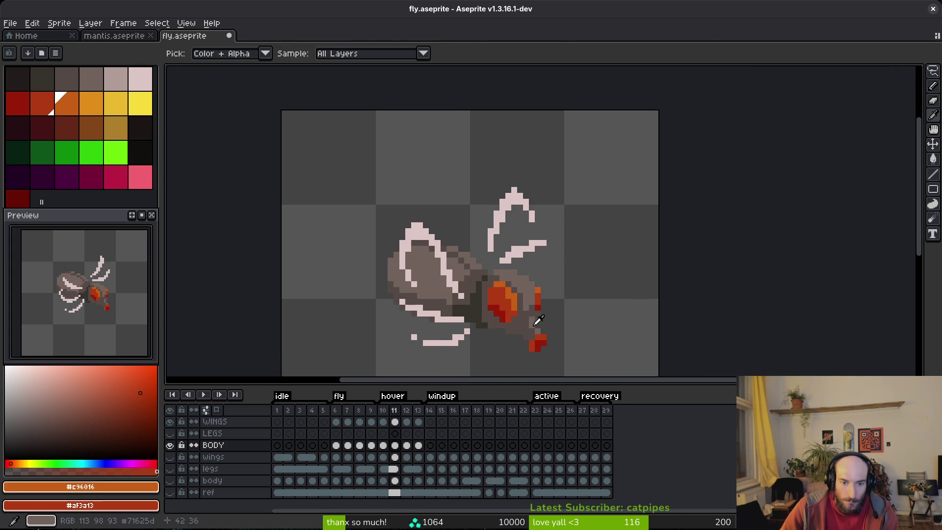
scroll(507, 307, up, 3)
mouse_move(485, 274)
mouse_down()
mouse_move(488, 253)
mouse_move(525, 274)
mouse_move(531, 299)
mouse_up()
scroll(539, 314, down, 3)
key(Right)
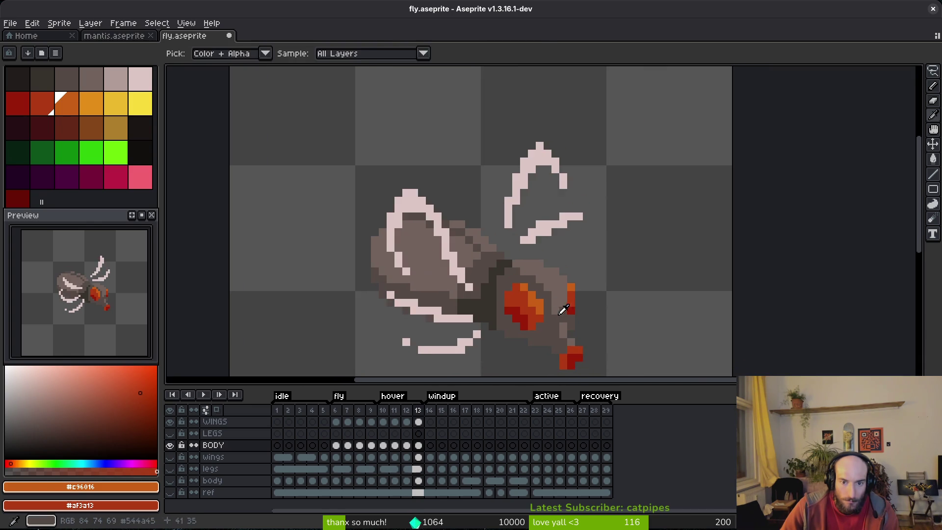
scroll(559, 304, up, 3)
mouse_move(471, 269)
mouse_down()
mouse_move(456, 210)
mouse_move(514, 246)
mouse_move(507, 267)
mouse_move(521, 280)
mouse_move(543, 279)
mouse_up()
Step: Step back through the frames and save fly.aseprite
scroll(543, 279, down, 3)
key(Left)
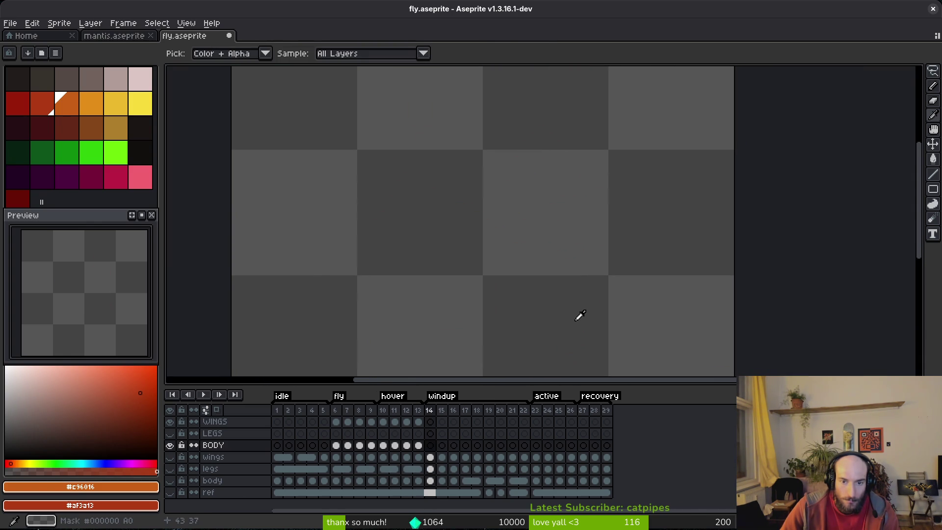
key(Left)
key(Left)
key(Left)
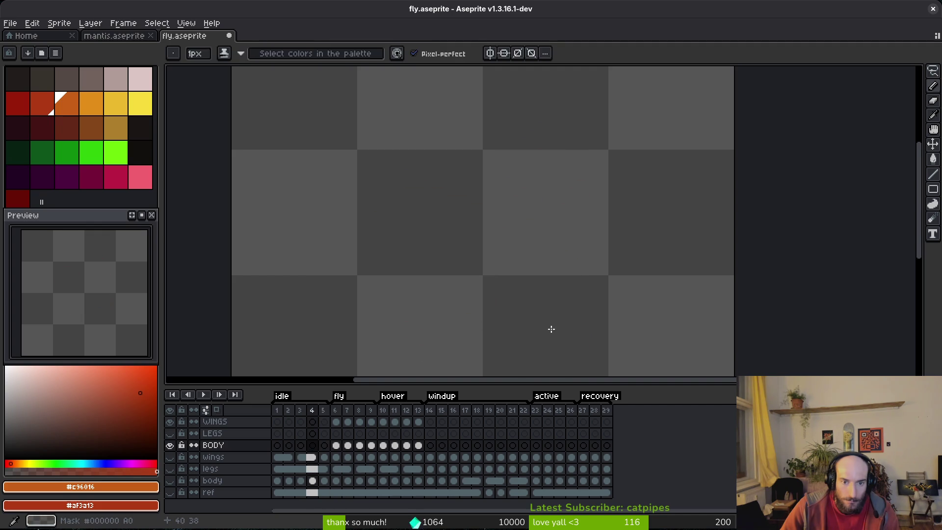
key(ctrl+s)
Step: Add an orange pixel at the abdomen's edge in frame 6 and sample red #af3a13
key(Right)
key(Right)
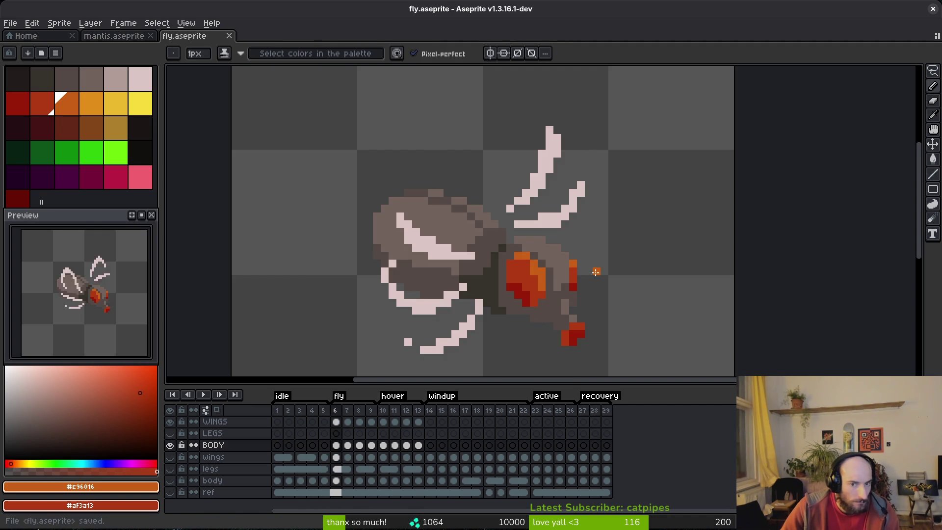
scroll(588, 275, up, 2)
click(620, 265)
scroll(620, 266, down, 4)
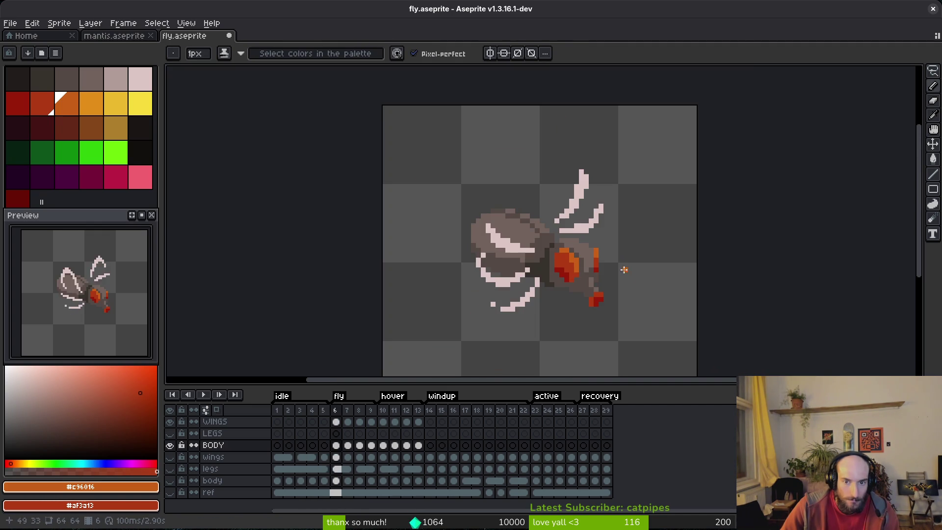
scroll(630, 272, up, 2)
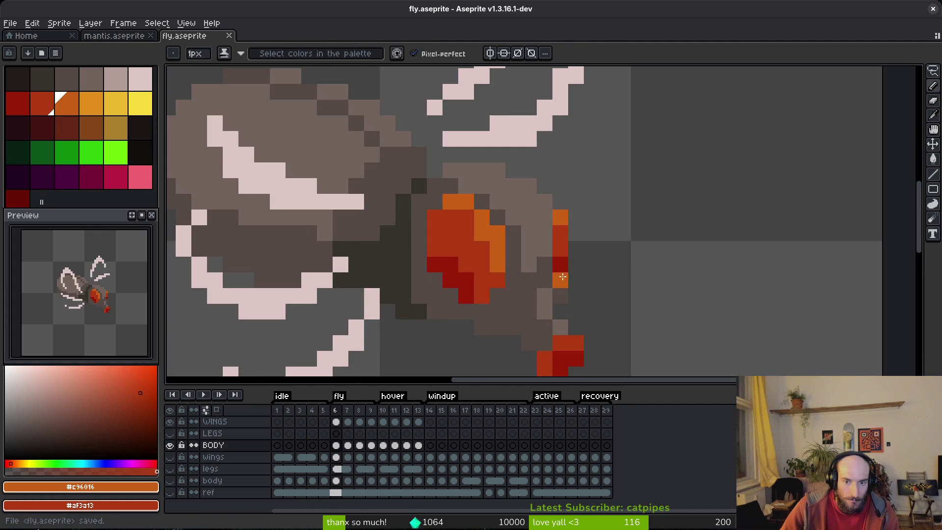
scroll(638, 270, down, 1)
scroll(641, 270, down, 3)
scroll(639, 275, up, 4)
alt+click(569, 262)
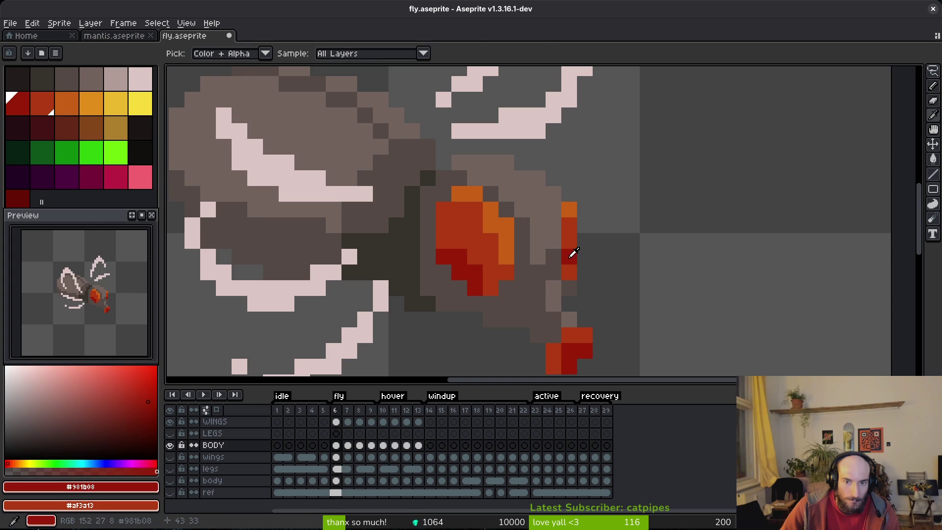
alt+click(569, 235)
scroll(569, 245, down, 3)
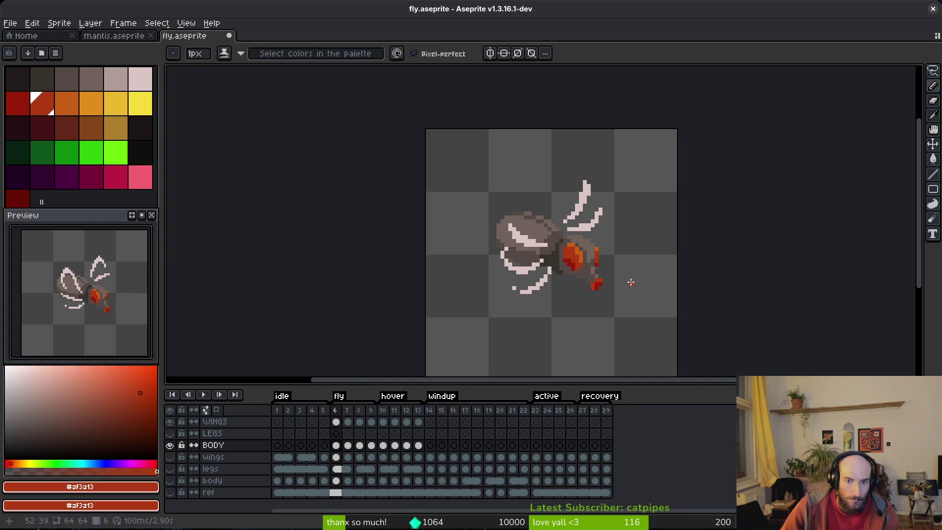
Step: Undo the stray stroke, save fly.aseprite, and play the animation to review
key(ctrl+z)
key(ctrl+s)
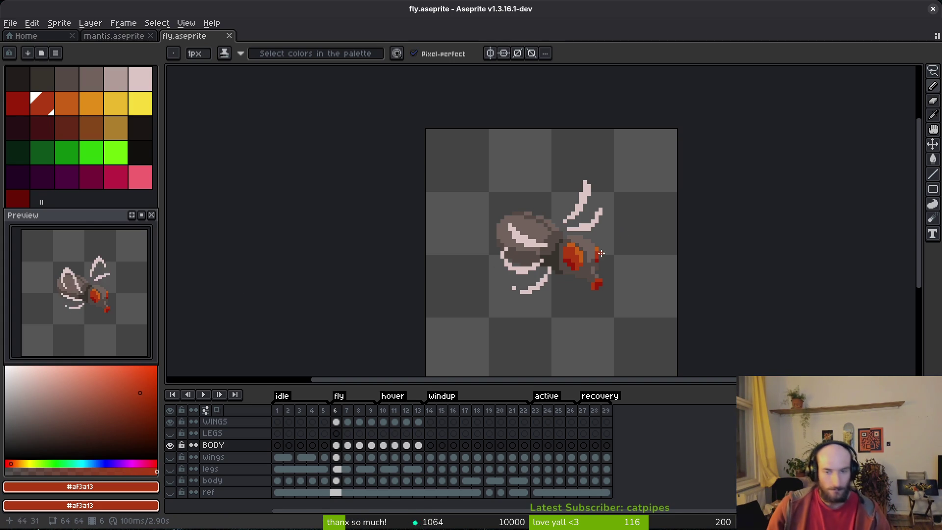
key(ctrl+s)
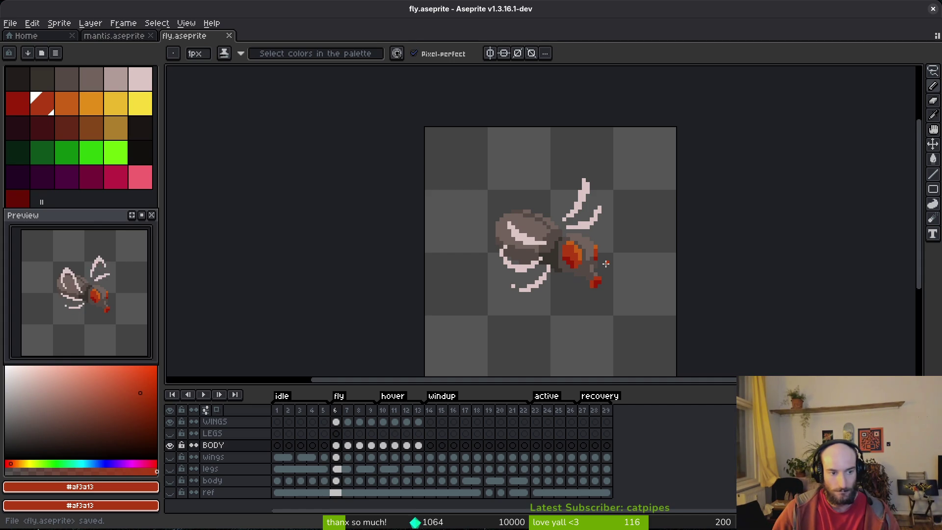
key(Return)
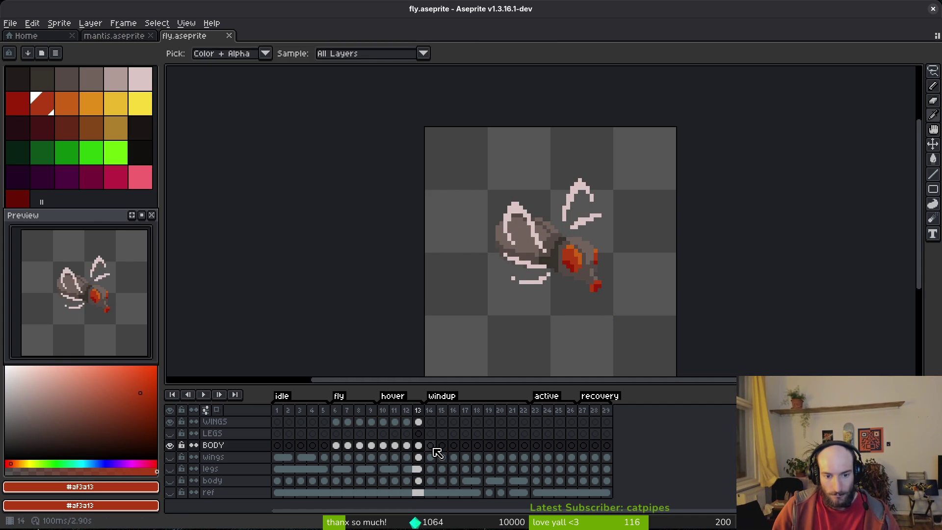
Step: Show the lower body reference layer and step forward through the windup frames
click(169, 480)
key(b)
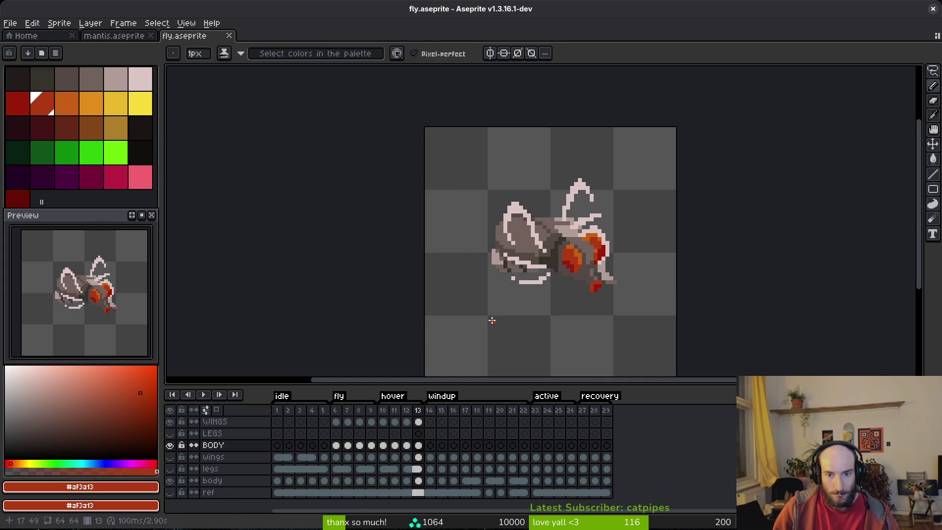
key(Right)
key(Left)
key(Right)
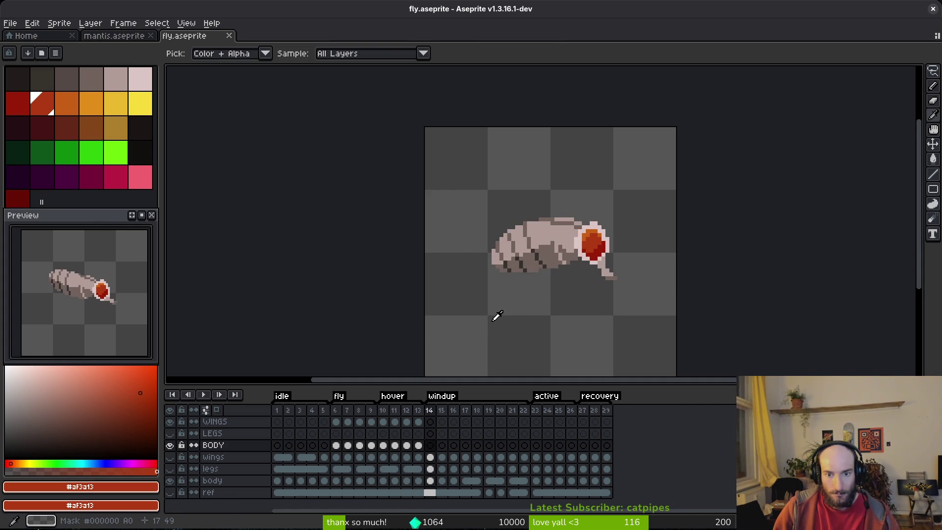
key(Right)
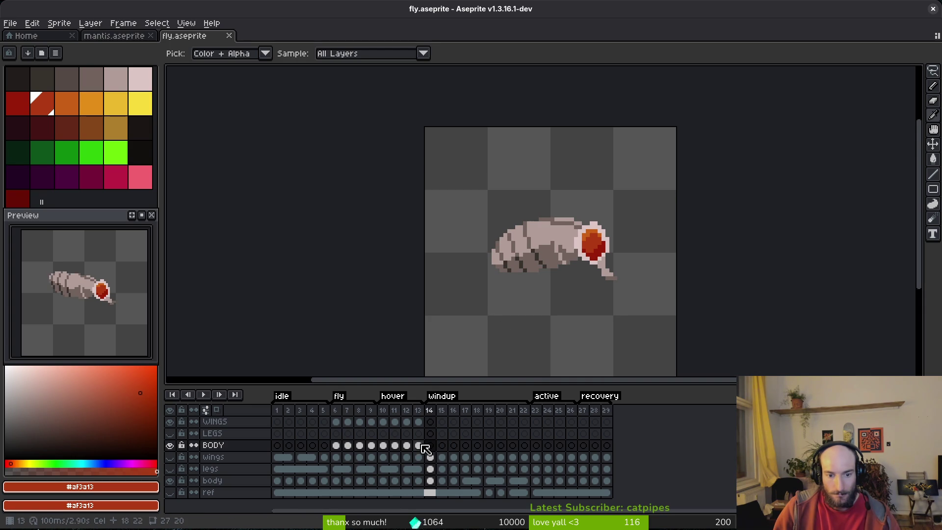
Step: Compare the body poses in frames 10, 13 and 14, then go to frame 15's BODY cel
click(419, 446)
key(Left)
key(Left)
key(Left)
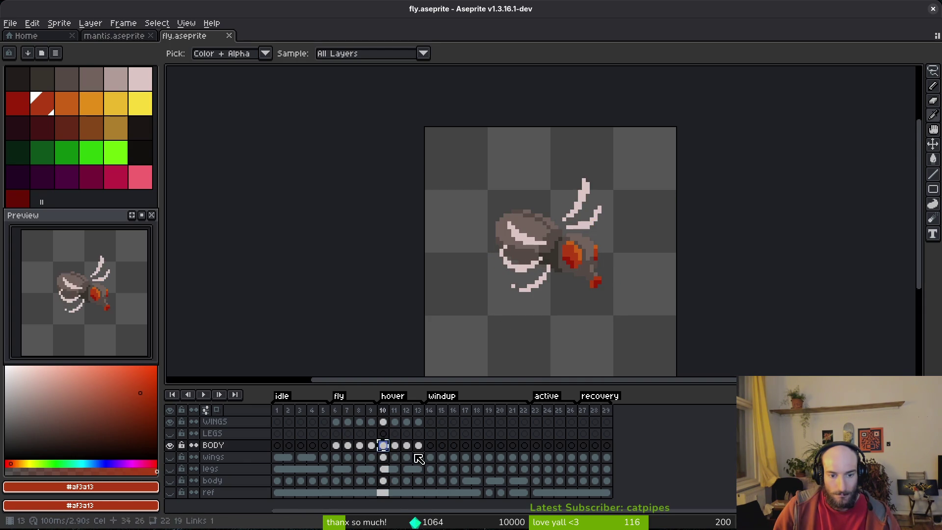
click(418, 445)
click(383, 445)
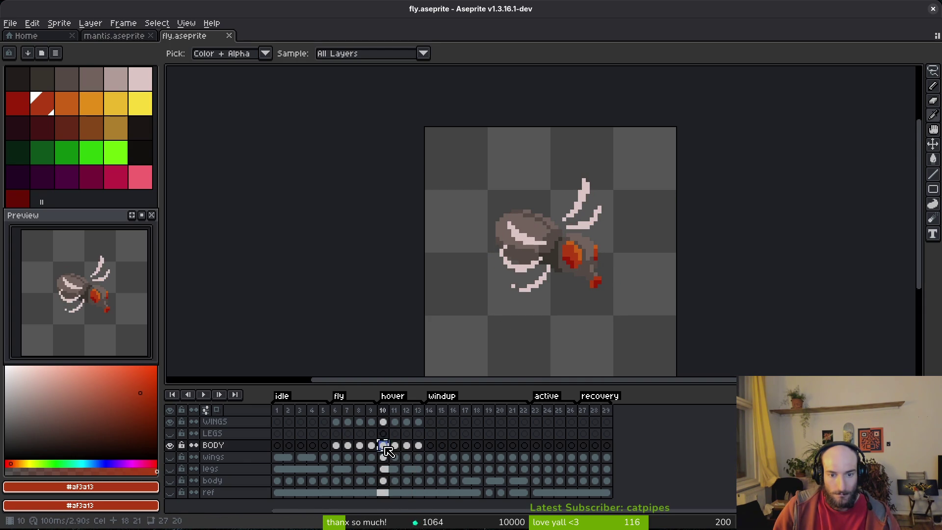
click(430, 446)
key(b)
scroll(525, 346, up, 2)
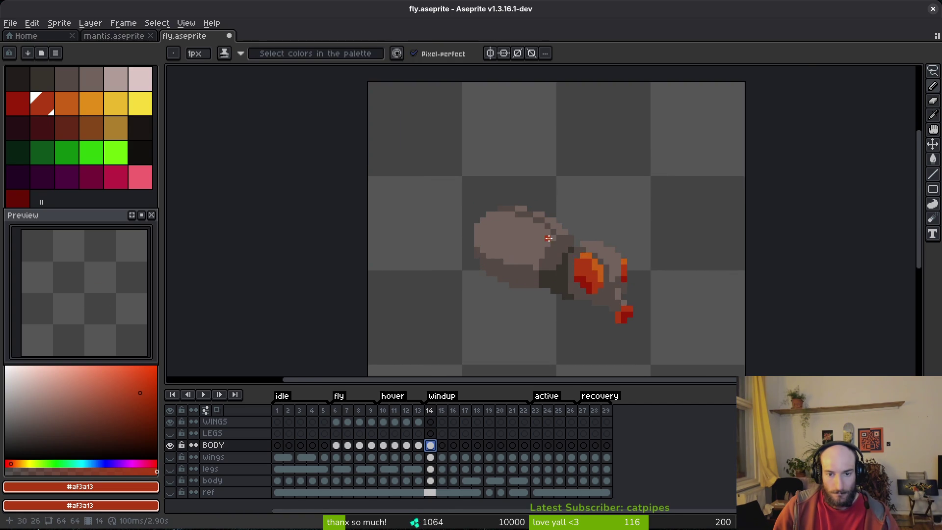
click(442, 446)
Step: Lasso the body and clear the selection, then darken the body's left outline pixels with shading
key(q)
mouse_move(564, 187)
mouse_down()
mouse_move(451, 159)
mouse_move(453, 291)
mouse_move(505, 303)
mouse_up()
key(ctrl+d)
key(e)
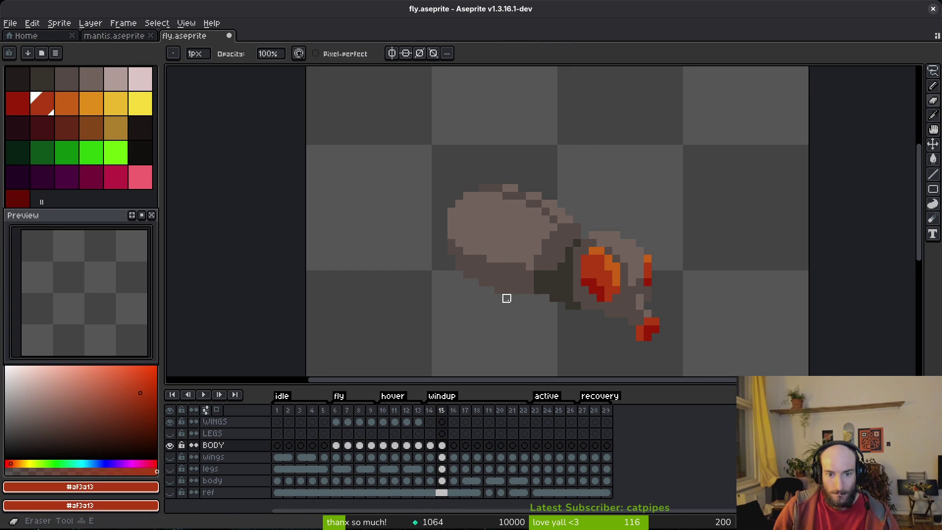
scroll(431, 235, up, 2)
alt+click(540, 282)
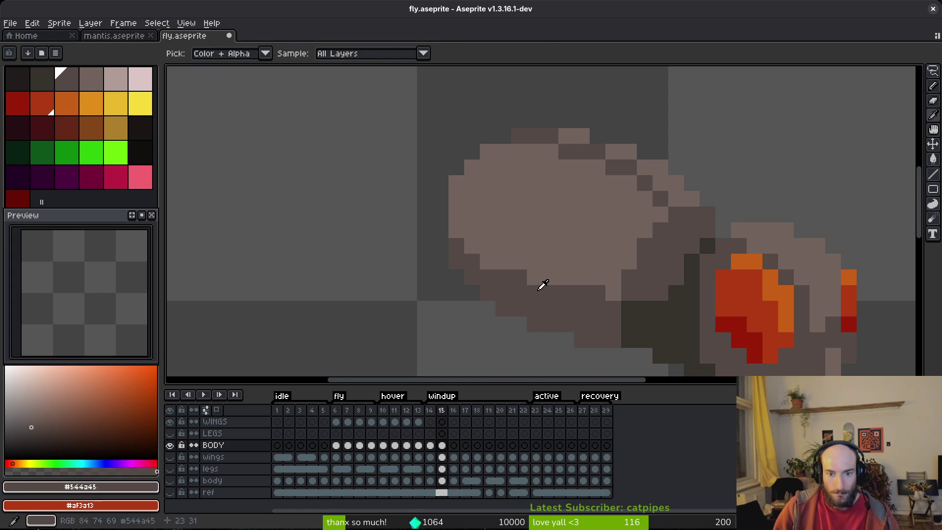
key(b)
drag(487, 261, 455, 221)
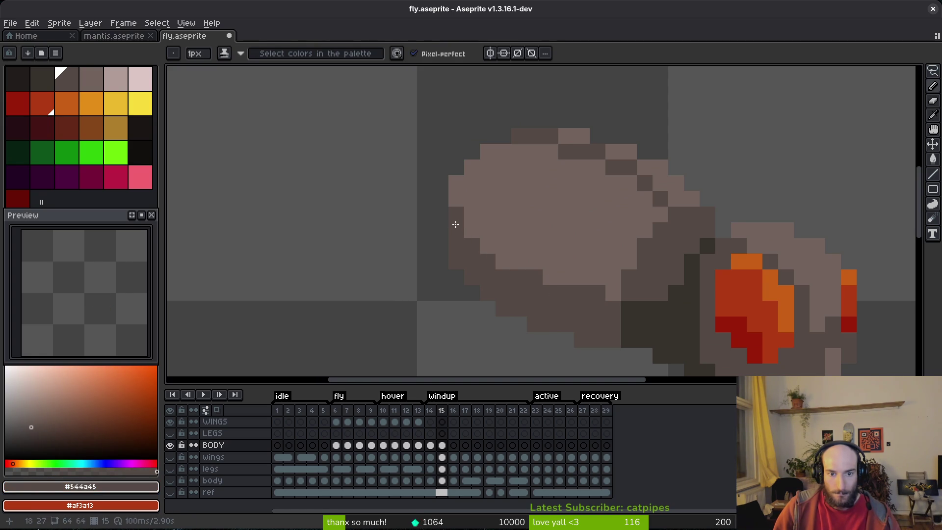
Step: Repaint the body's upper-right outline and top row in dark grey, with light grey on the second row
scroll(492, 243, up, 1)
alt+click(458, 210)
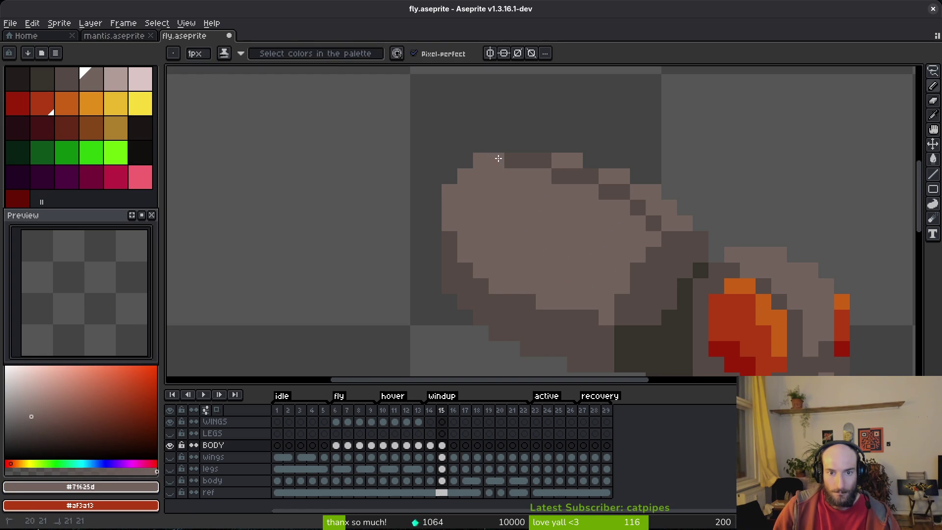
alt+click(658, 216)
drag(658, 217, 654, 206)
drag(610, 176, 617, 175)
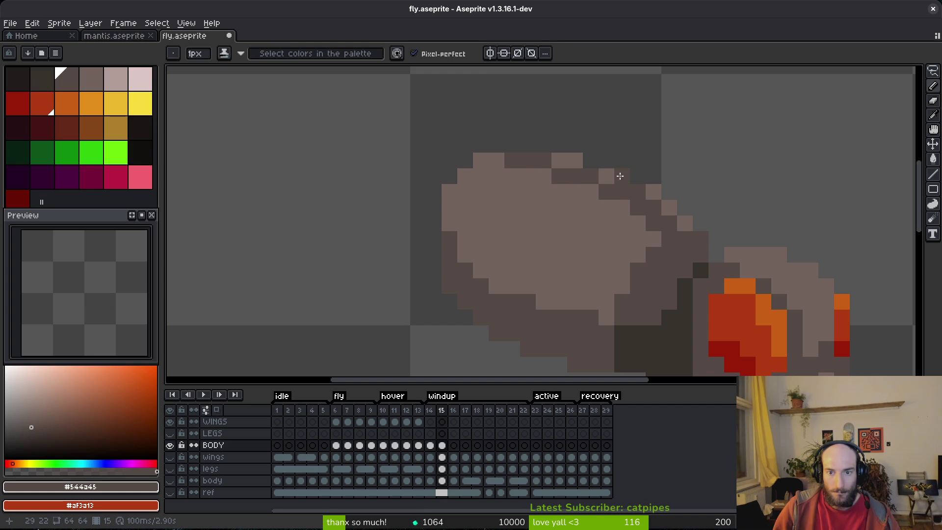
click(559, 160)
alt+click(501, 160)
drag(510, 160, 560, 179)
key(ctrl+z)
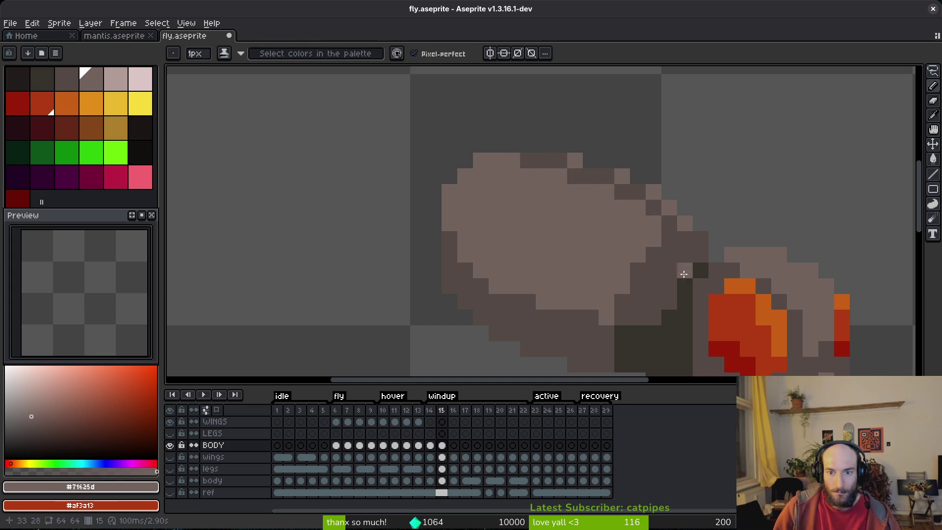
Step: Fill the body's top outline rows with light grey, extending them rightward and diagonally down-right
scroll(681, 267, down, 3)
scroll(674, 245, up, 5)
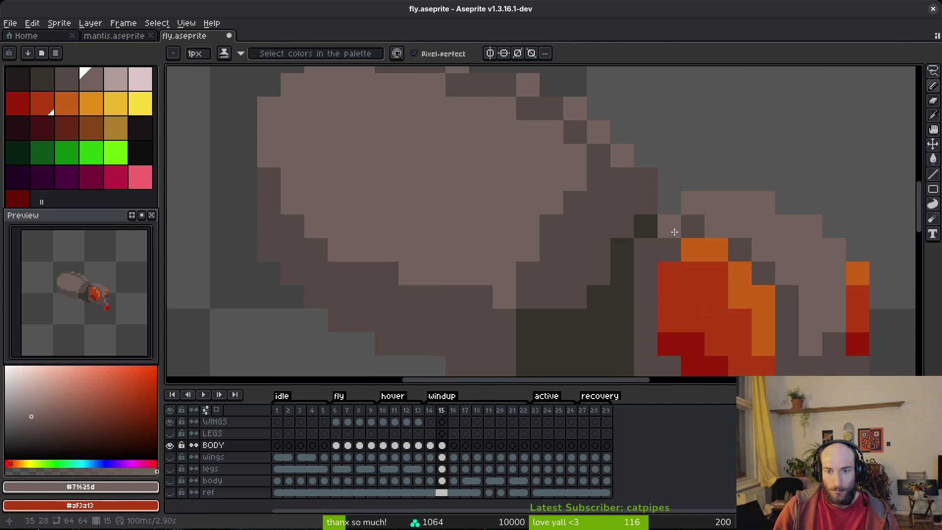
alt+click(635, 202)
scroll(665, 225, down, 3)
scroll(642, 200, up, 2)
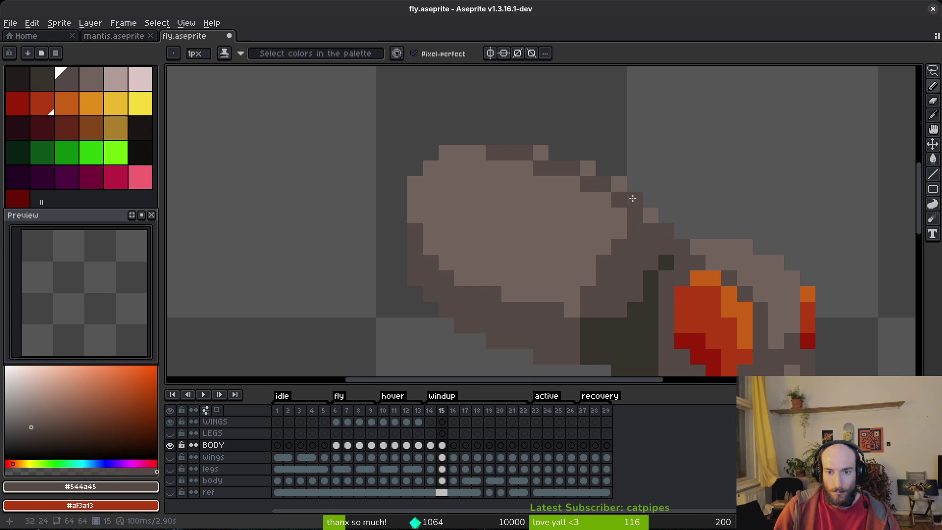
alt+click(615, 177)
mouse_move(493, 133)
mouse_down()
mouse_move(527, 134)
mouse_move(573, 156)
mouse_up()
click(598, 170)
click(650, 203)
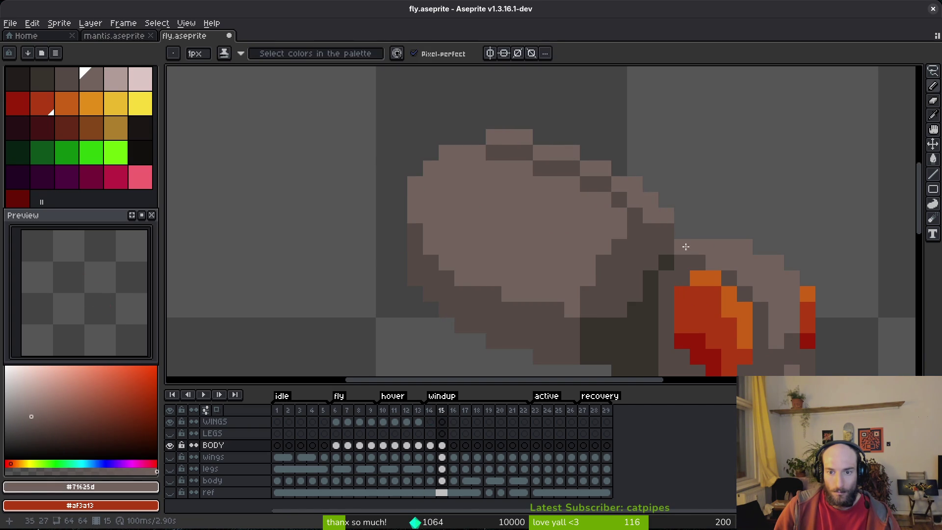
Step: Flip between frames 14 and 15 to compare, and pick the dark outline grey
key(Left)
scroll(682, 244, down, 6)
key(alt)
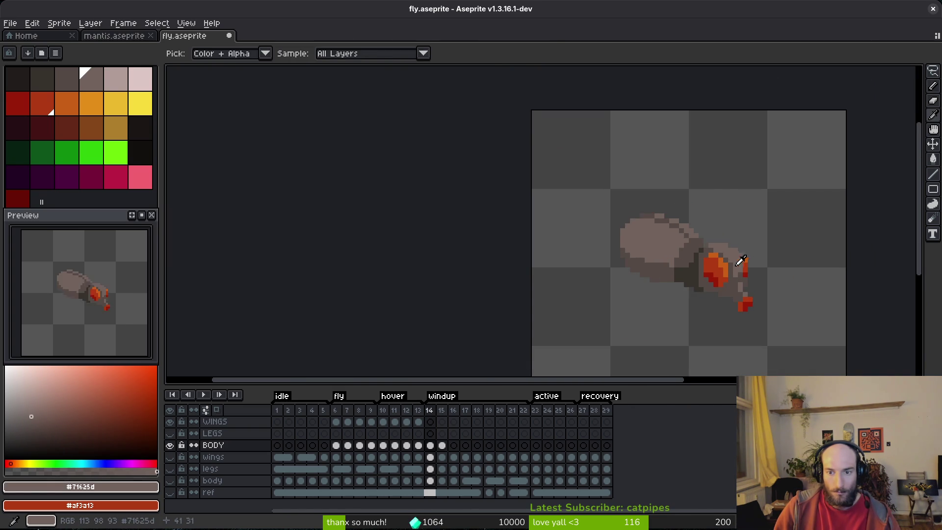
key(Right)
scroll(742, 260, up, 3)
key(Left)
key(Right)
alt+click(682, 231)
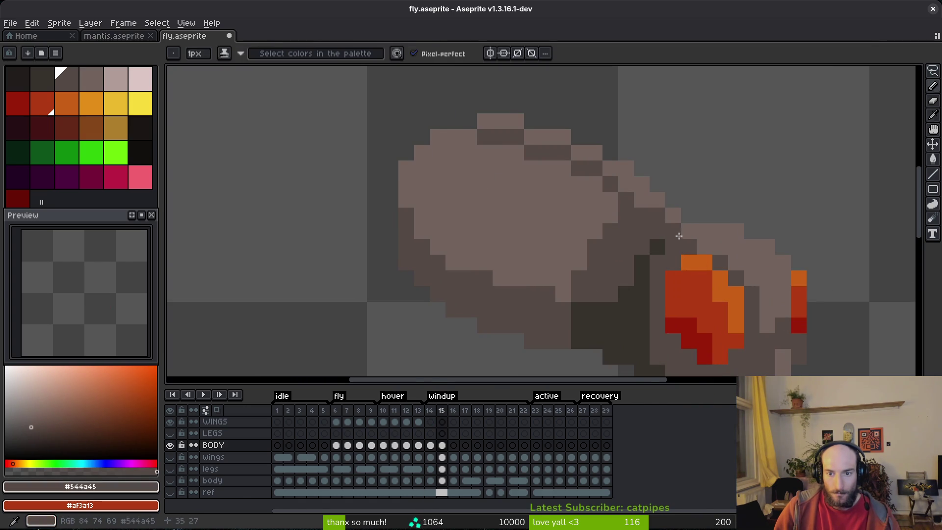
Step: Zoom in and out around frame 15's body outline while sampling greys
scroll(613, 176, down, 1)
scroll(631, 211, down, 4)
key(alt)
scroll(567, 177, up, 6)
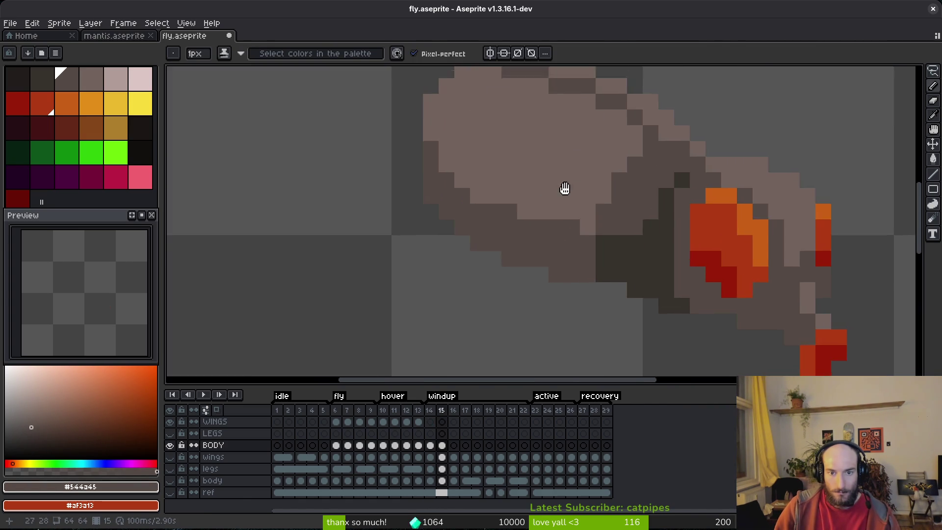
scroll(567, 178, down, 5)
key(alt)
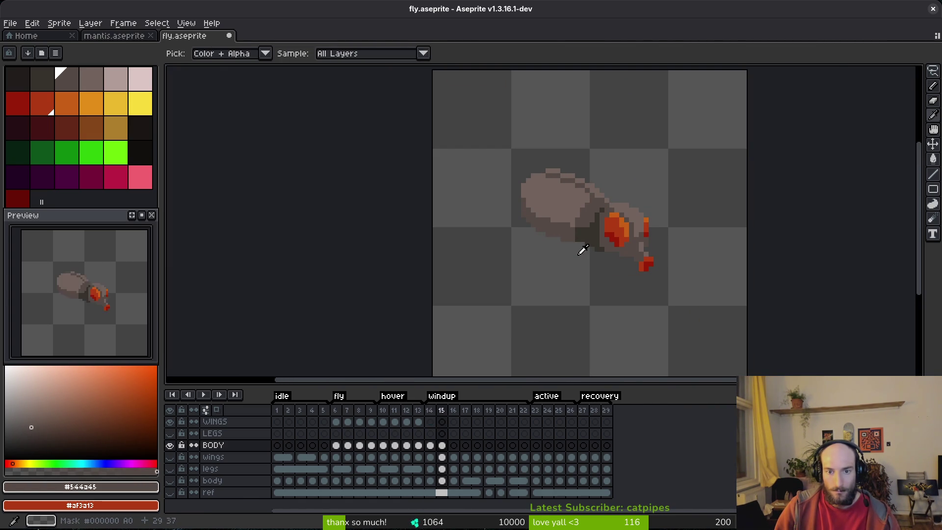
scroll(523, 216, up, 5)
scroll(522, 217, down, 5)
Step: Check frame 15's reshaped outline against frame 14 by flipping between them
key(alt)
key(Left)
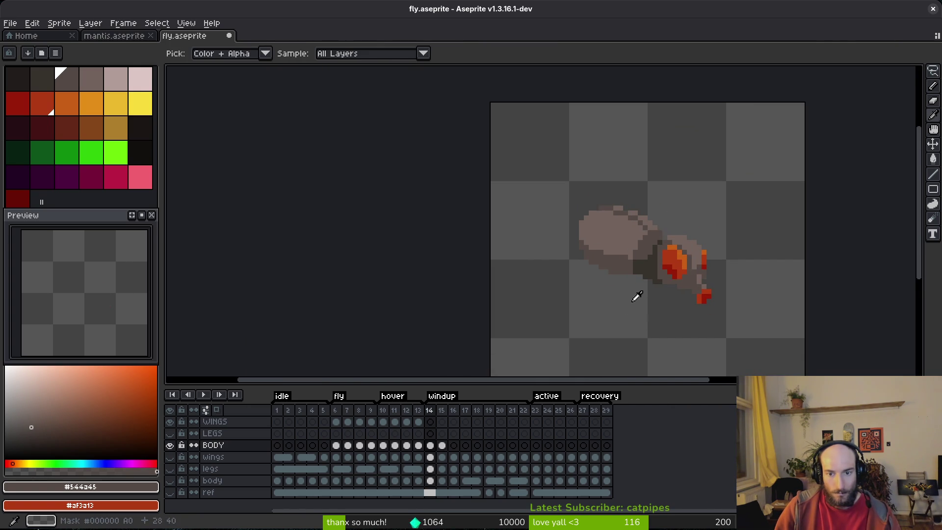
key(Right)
scroll(686, 255, up, 5)
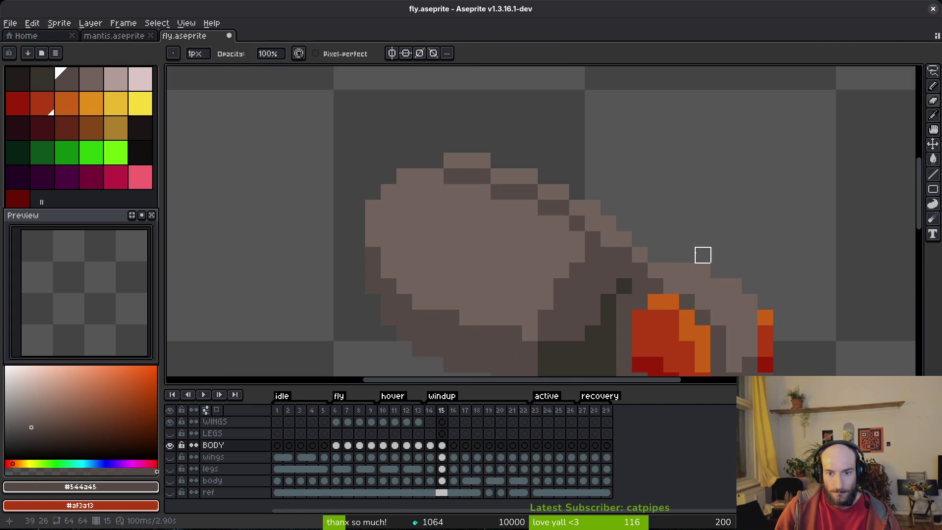
key(alt)
key(Left)
scroll(696, 248, down, 5)
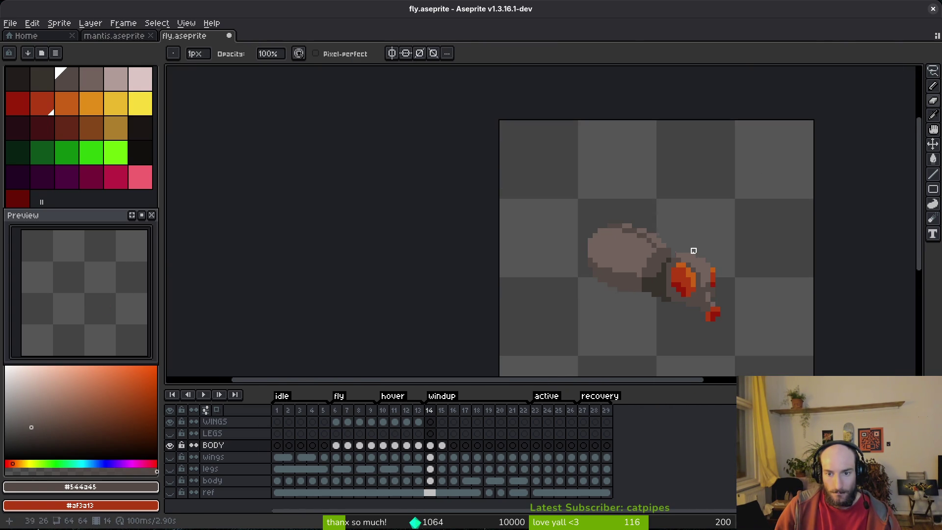
key(Right)
key(alt)
Step: Save fly.aseprite and recheck frame 15 against frame 14
key(ctrl+s)
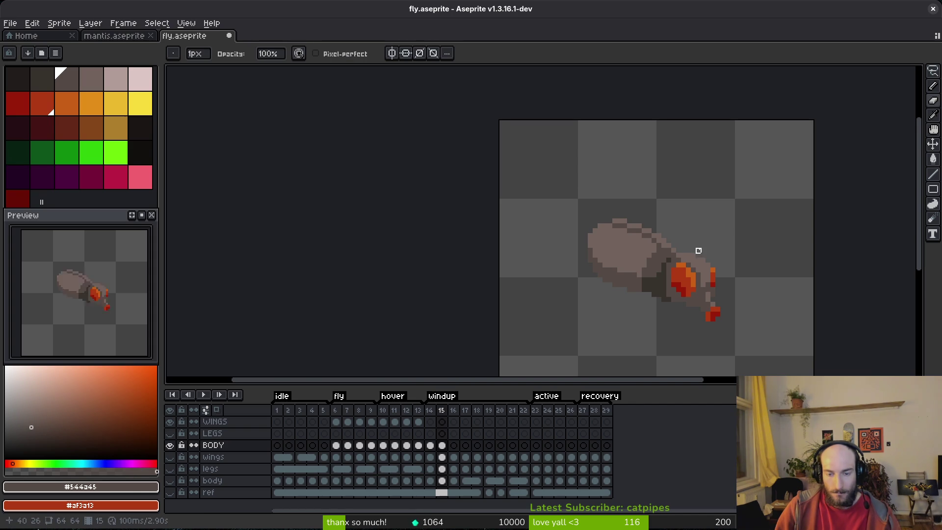
key(Left)
key(Right)
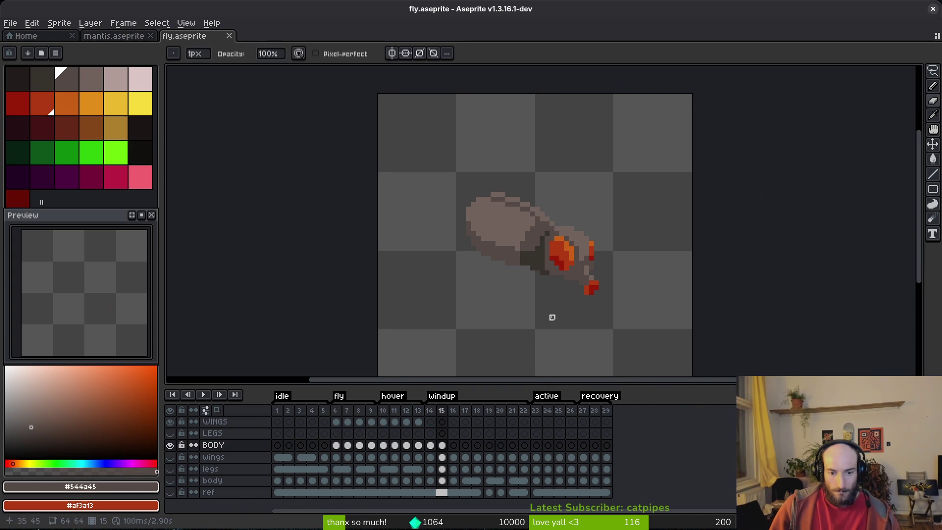
scroll(480, 212, up, 1)
Step: On frame 16's BODY cel, paint light grey pixels along the body's upper outline
click(453, 445)
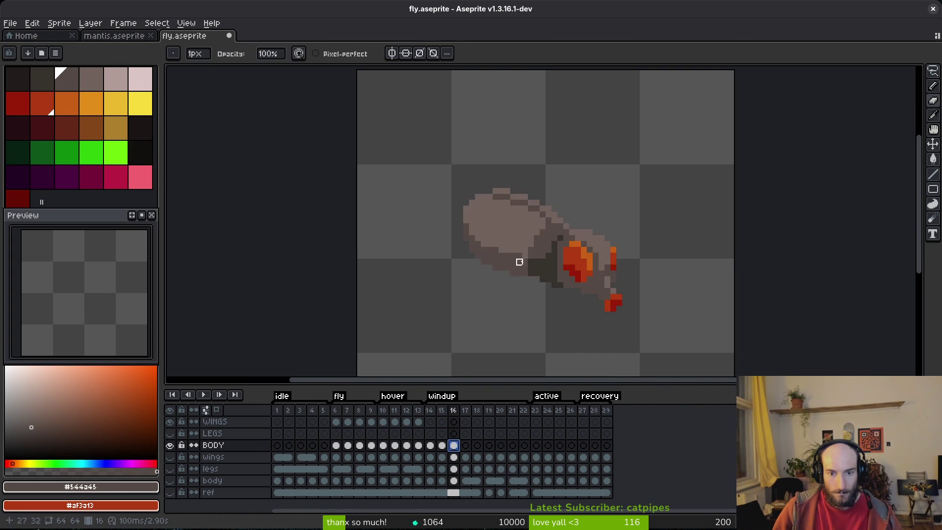
scroll(520, 267, up, 3)
alt+click(540, 246)
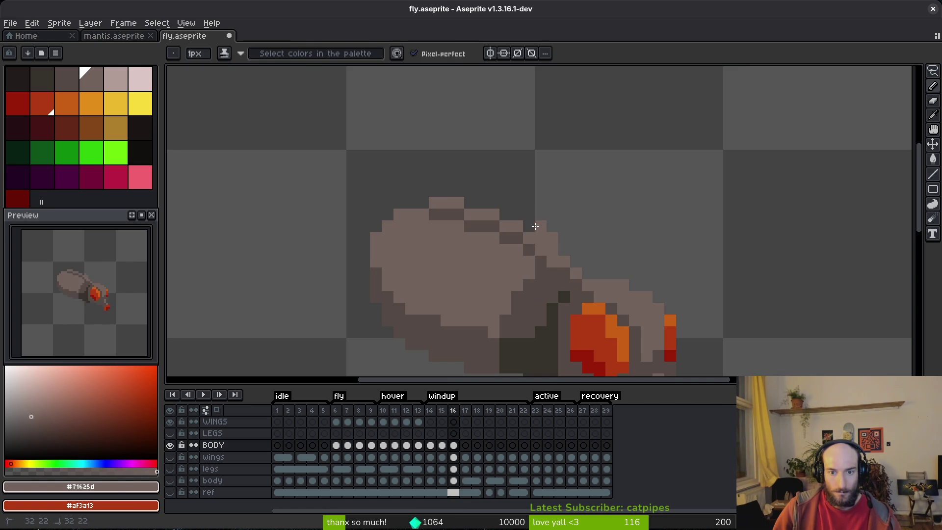
drag(529, 224, 503, 204)
click(482, 203)
key(e)
click(505, 201)
key(b)
Step: Add light grey pixels at the body's upper-left edge and erase a stray left-edge pixel
click(435, 193)
click(387, 215)
click(376, 226)
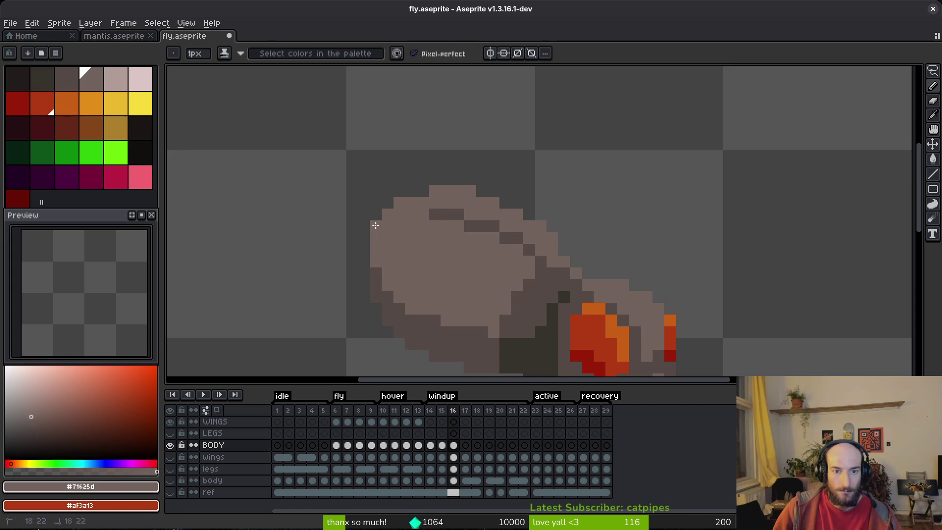
scroll(373, 235, down, 2)
key(e)
click(369, 244)
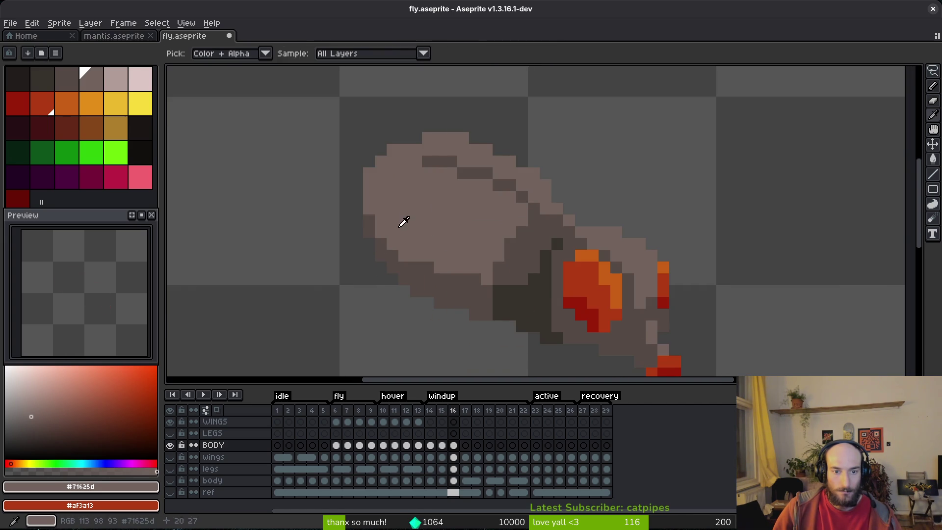
Step: Darken the body's lower-left edge pixels with #544a45 and sample the body's greys
alt+click(404, 255)
key(b)
drag(400, 250, 381, 235)
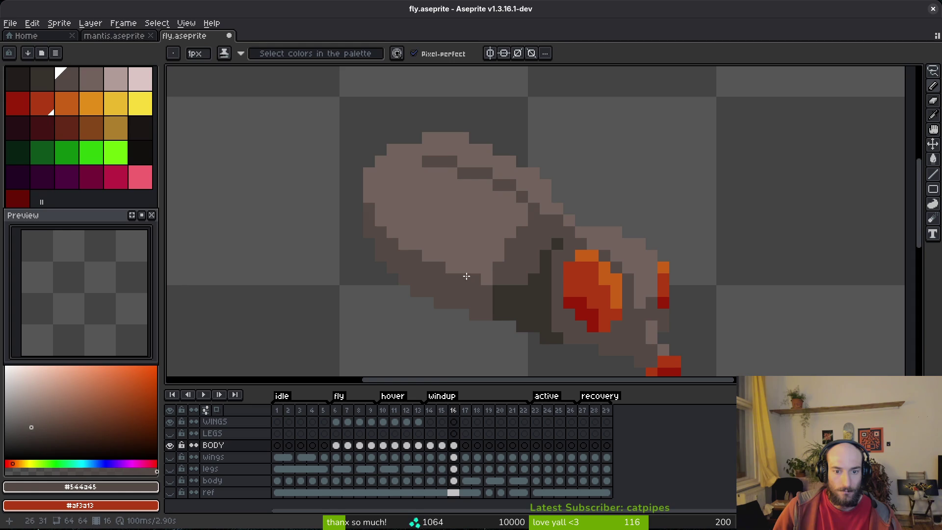
alt+click(499, 285)
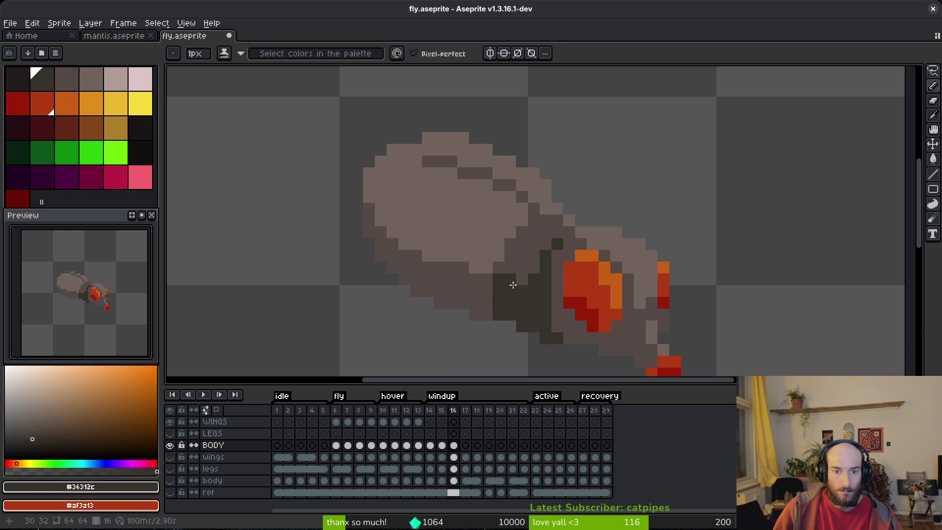
alt+click(524, 260)
scroll(534, 319, down, 3)
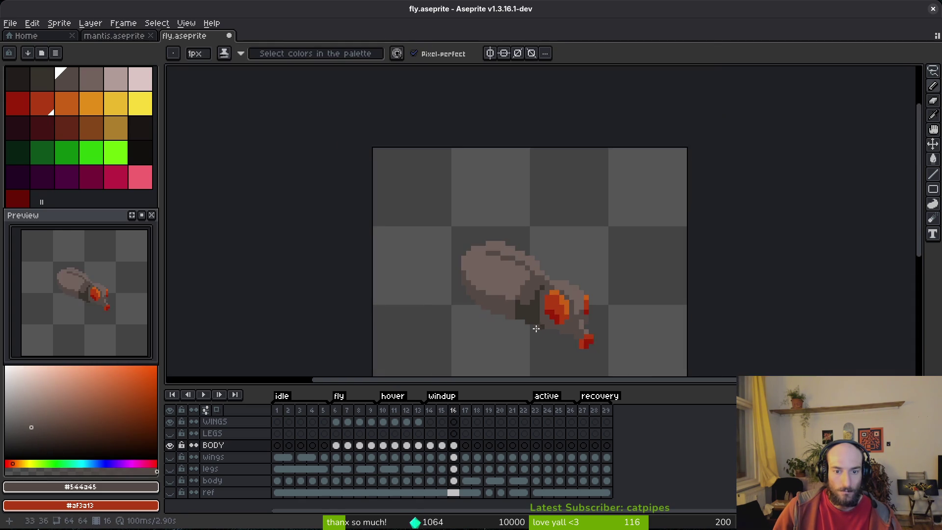
scroll(514, 334, up, 3)
scroll(479, 322, down, 3)
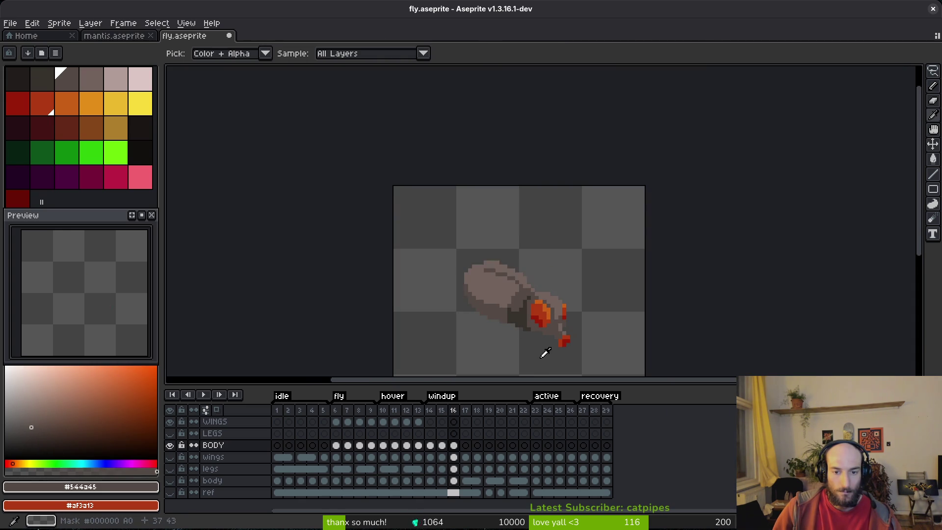
scroll(536, 263, up, 3)
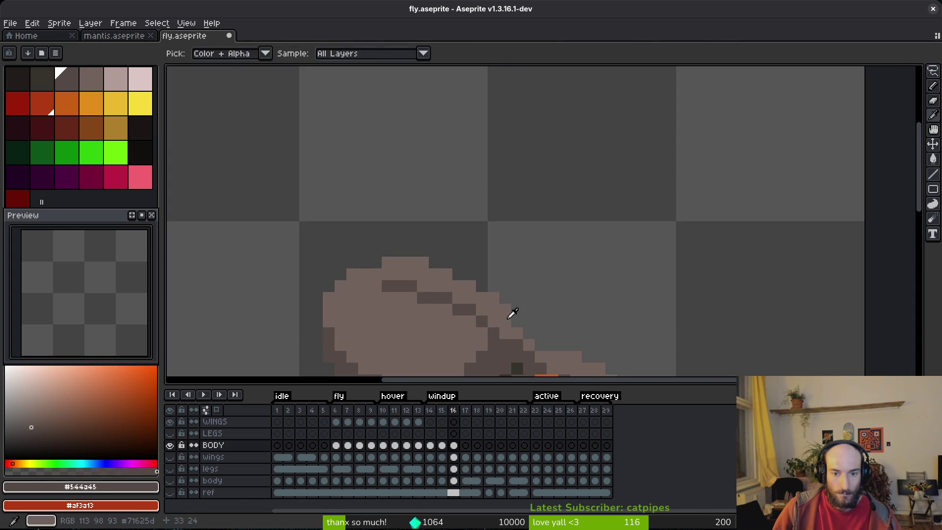
alt+click(508, 314)
scroll(513, 322, down, 3)
scroll(511, 294, up, 3)
alt+click(510, 292)
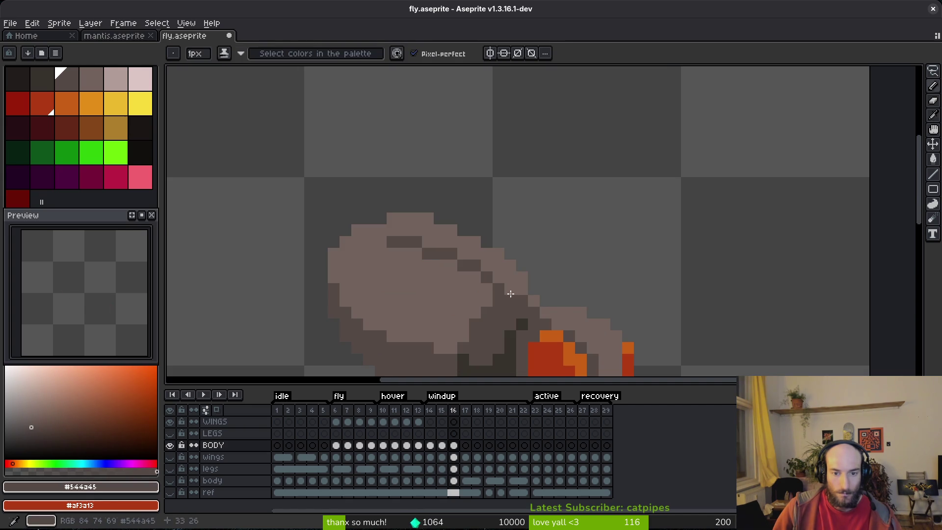
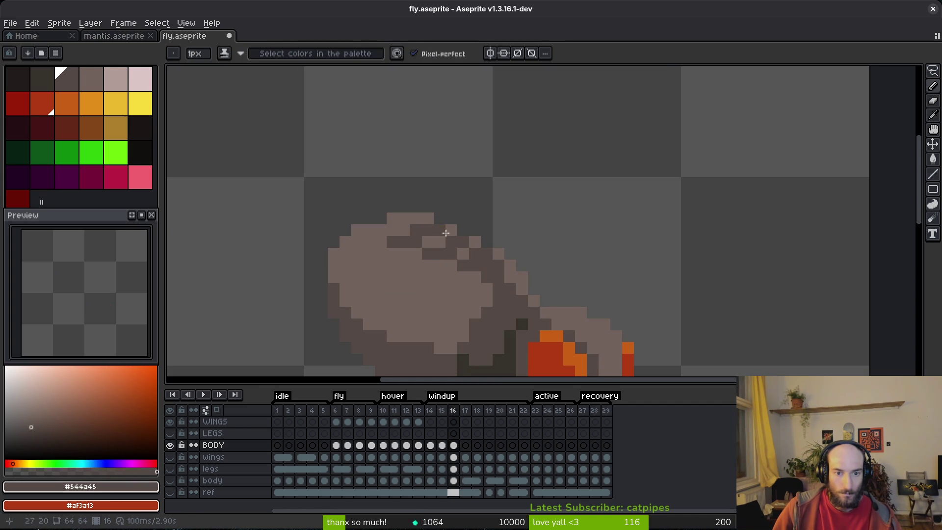
Step: Sample the lighter body colour and repaint the dark outline pixels along the fly's back
alt+right_click(436, 231)
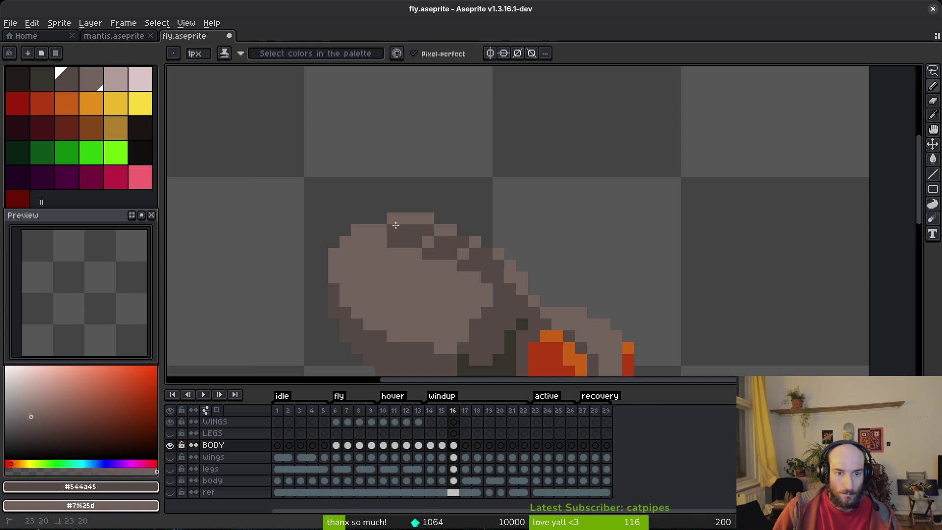
drag(392, 242, 425, 243)
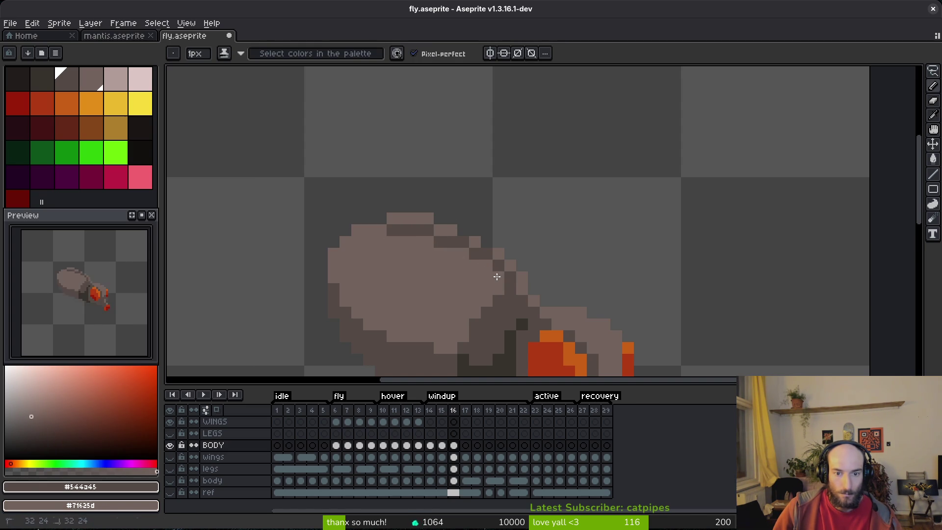
scroll(496, 277, down, 5)
scroll(473, 280, up, 6)
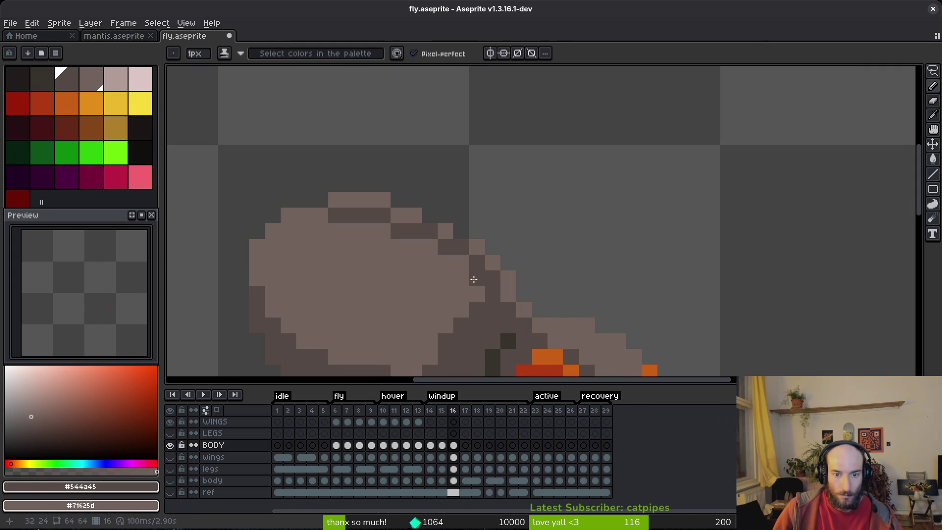
mouse_move(477, 261)
mouse_down()
mouse_move(452, 242)
mouse_move(494, 247)
mouse_up()
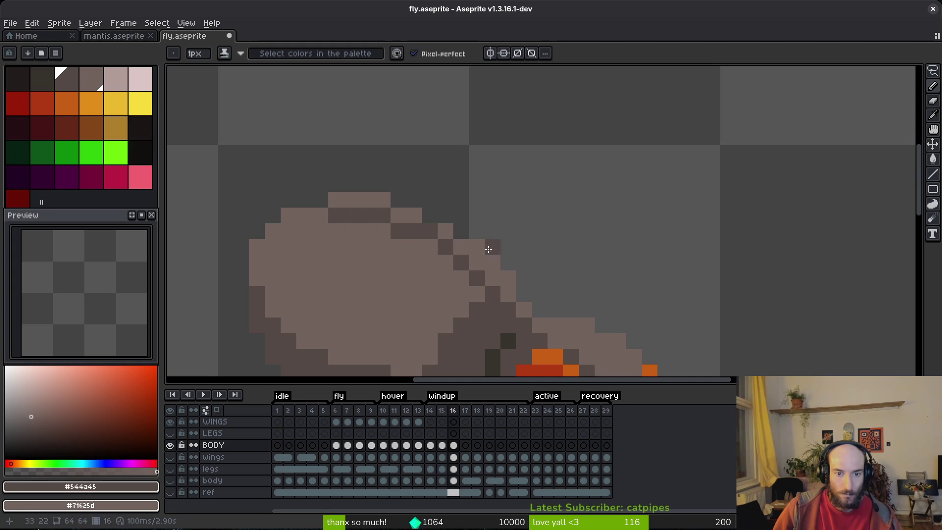
Step: Pick further body colours from the fly's back with the eyedropper
scroll(430, 239, down, 4)
key(alt)
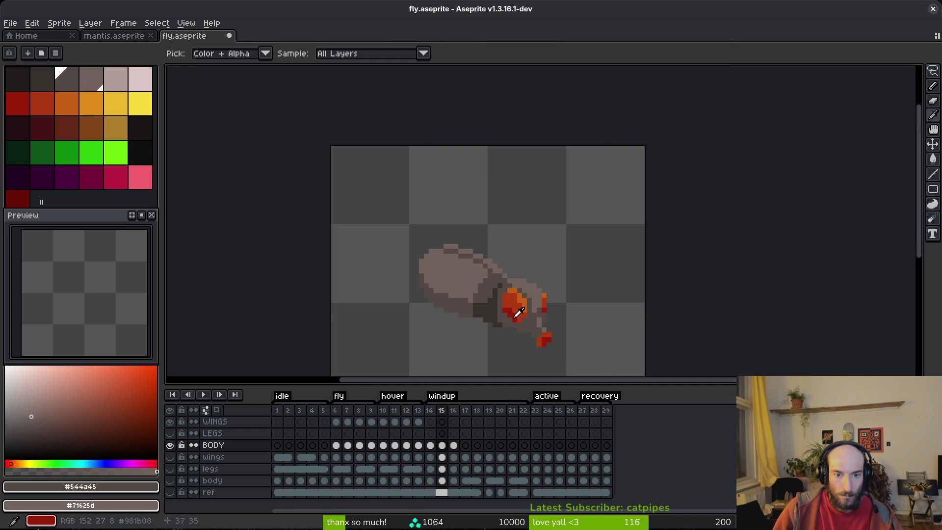
scroll(469, 259, up, 4)
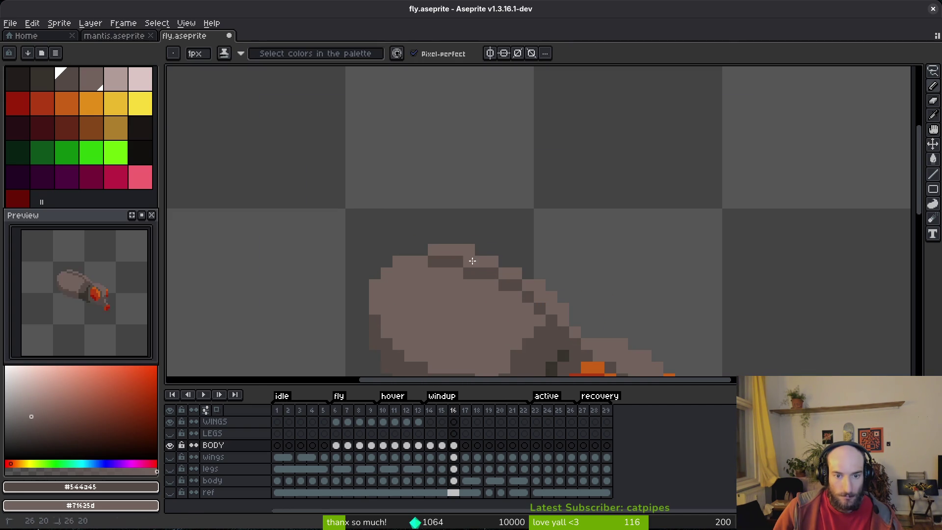
scroll(472, 261, down, 5)
key(alt)
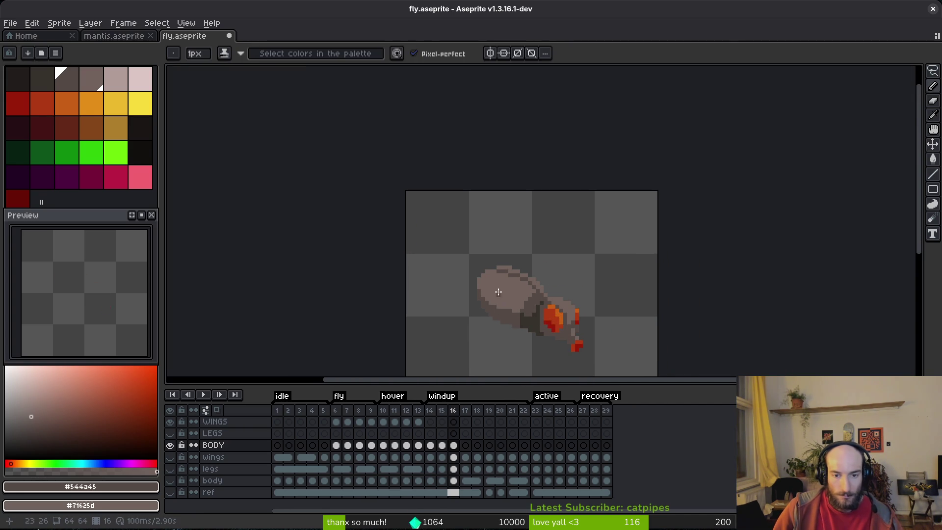
scroll(503, 303, up, 2)
key(alt)
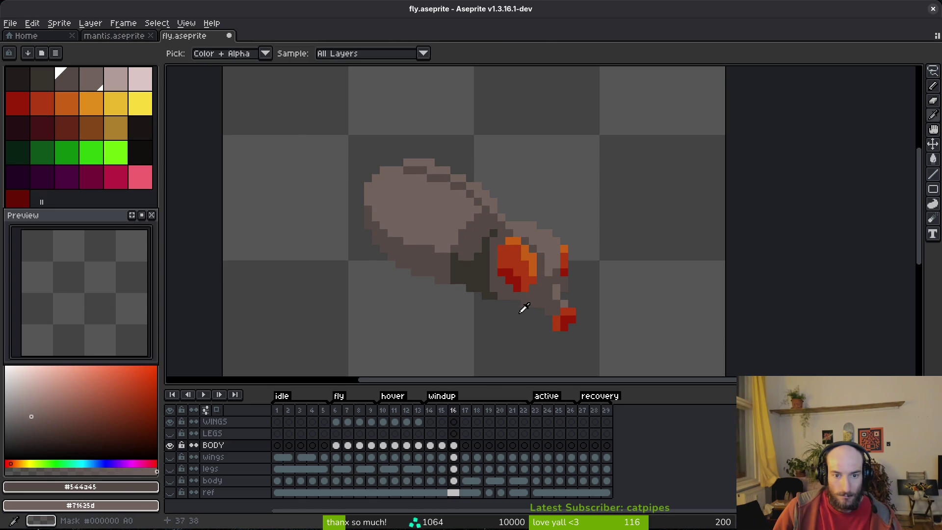
scroll(463, 294, up, 3)
scroll(499, 309, down, 5)
scroll(509, 332, down, 1)
key(alt)
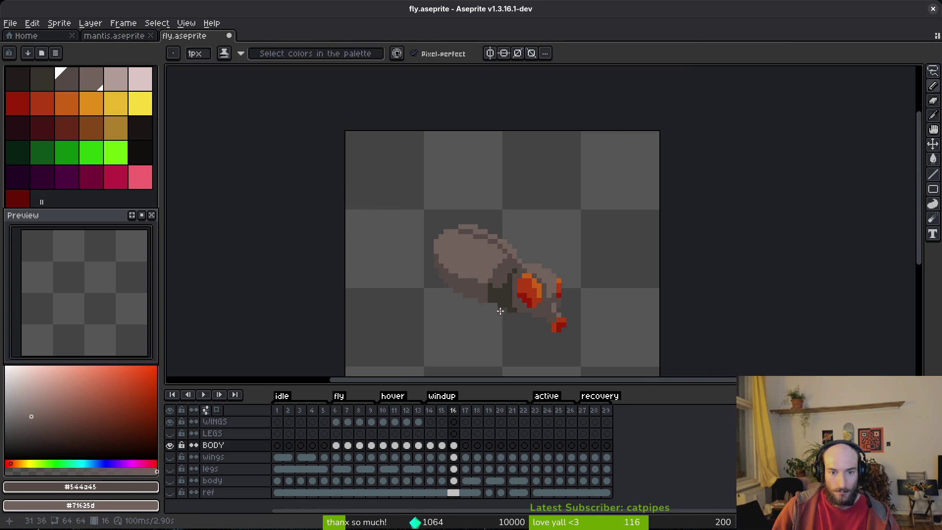
Step: Compare the neighbouring windup frames and sample the lighter body colour again
key(Left)
key(Left)
key(Right)
key(Left)
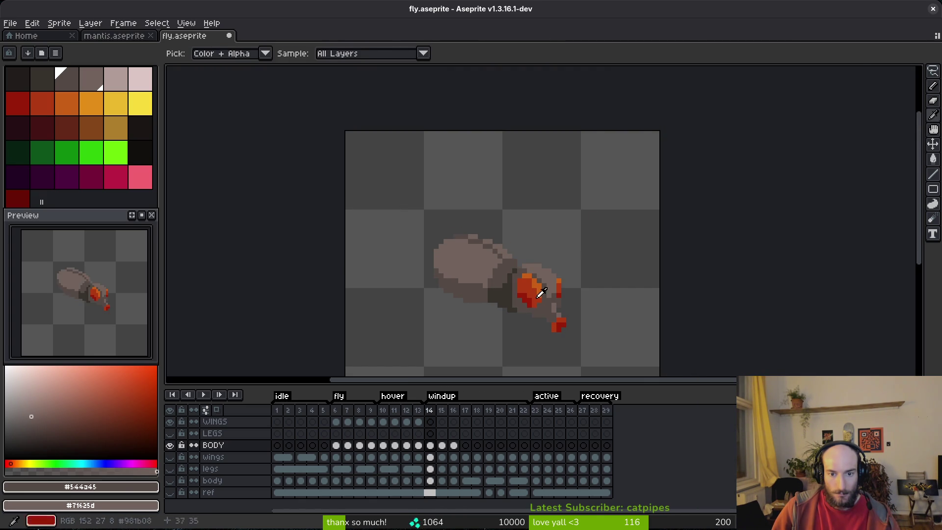
scroll(524, 319, up, 5)
key(Right)
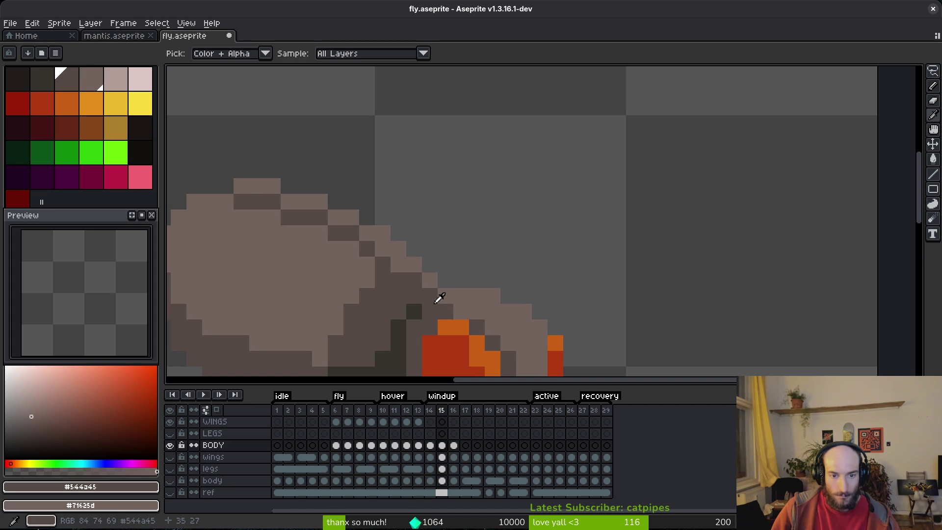
click(432, 279)
scroll(505, 338, down, 5)
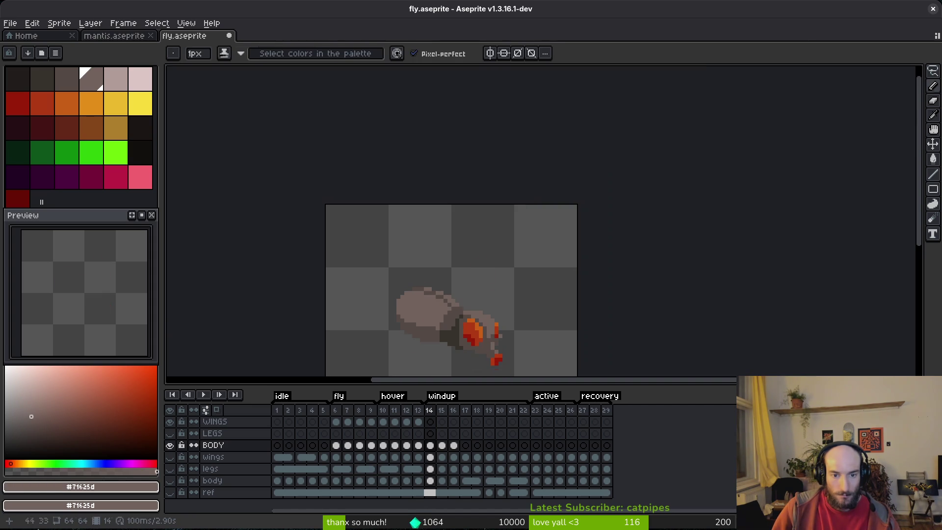
key(Left)
key(Right)
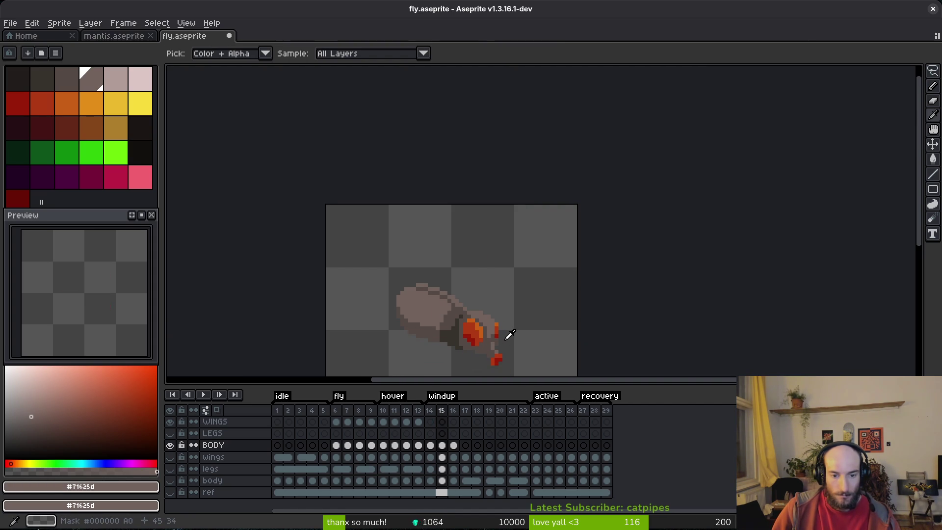
key(Left)
key(Left)
key(Right)
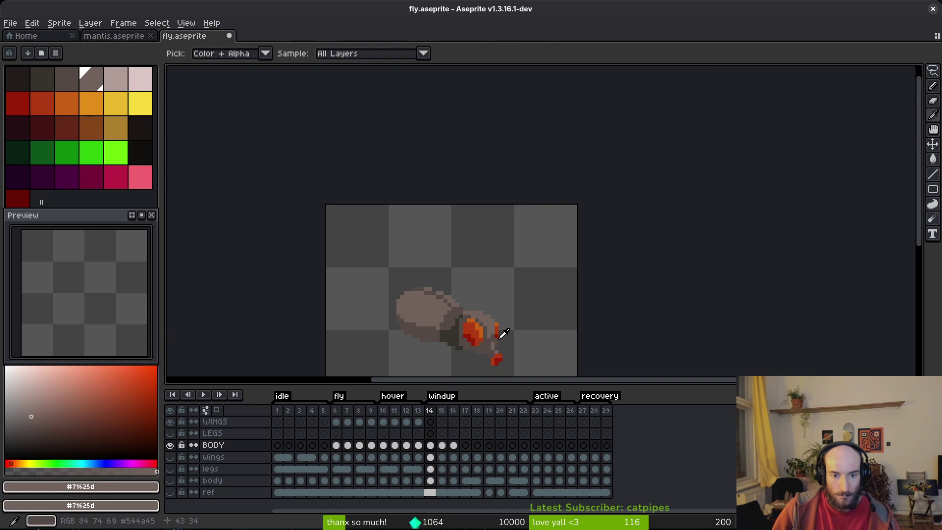
scroll(478, 326, up, 1)
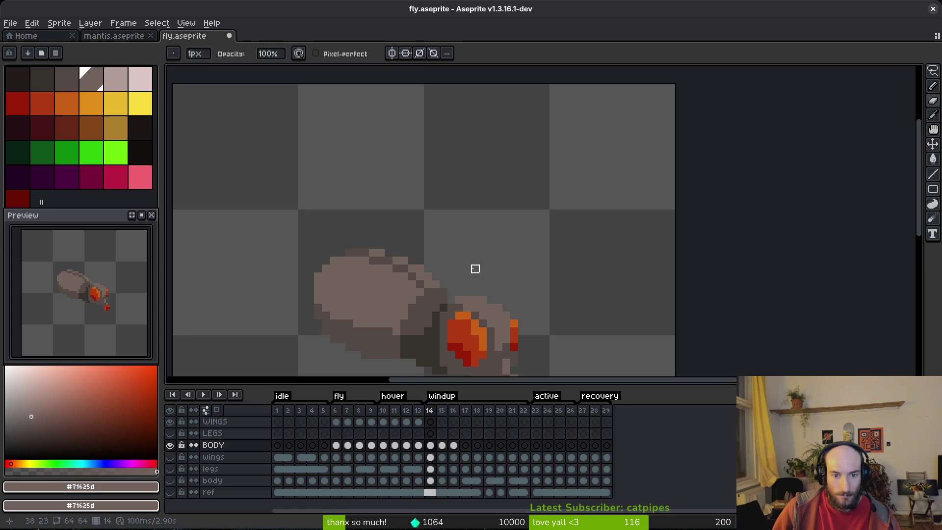
scroll(475, 268, down, 1)
Step: Undo the last erase and compare frame 14 against frames 13 and 15
key(ctrl+z)
key(alt)
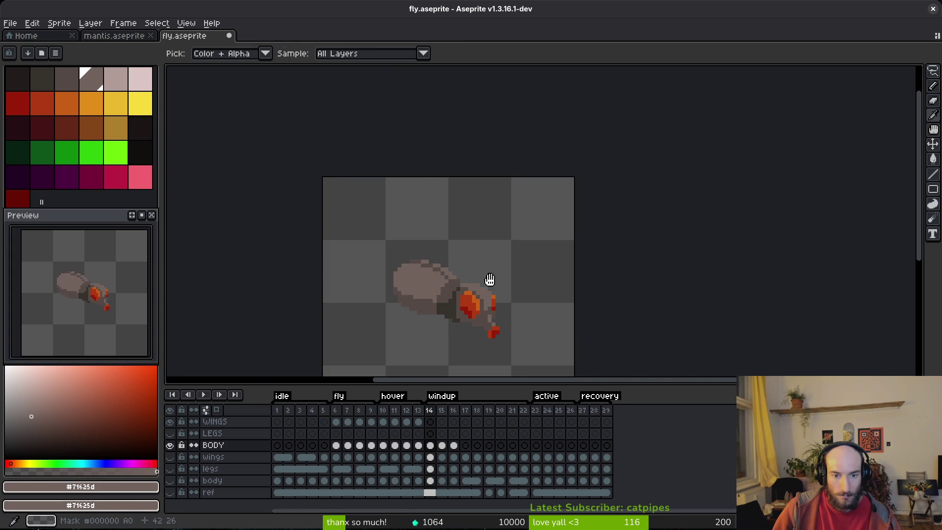
key(Left)
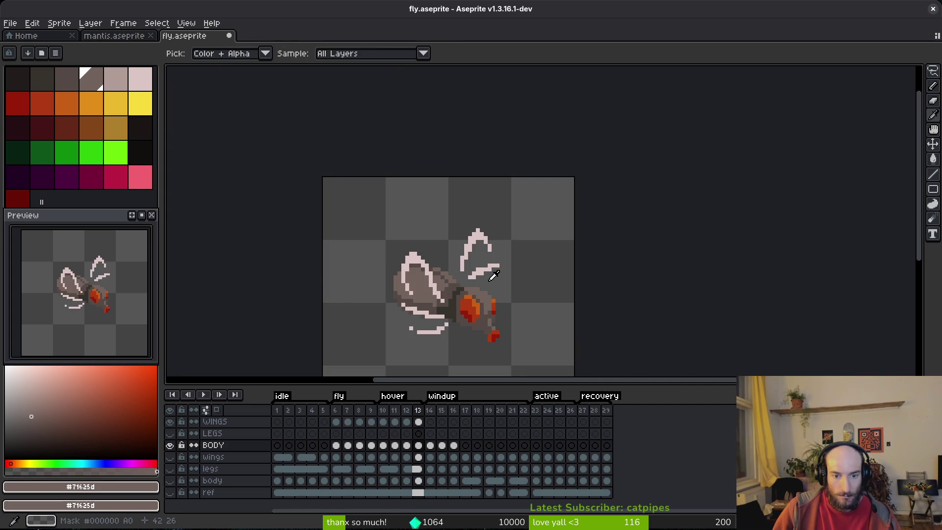
key(Right)
scroll(490, 277, up, 1)
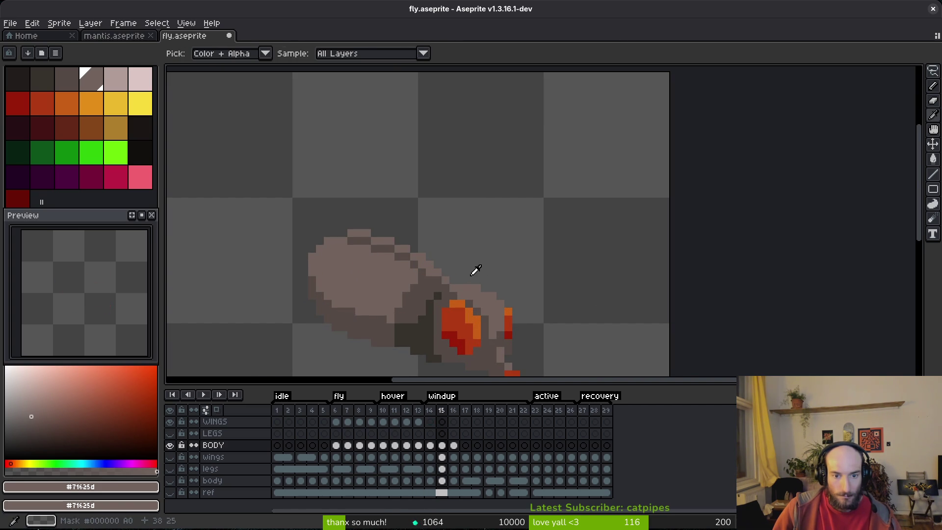
key(Right)
scroll(490, 284, down, 3)
key(Left)
scroll(485, 263, up, 3)
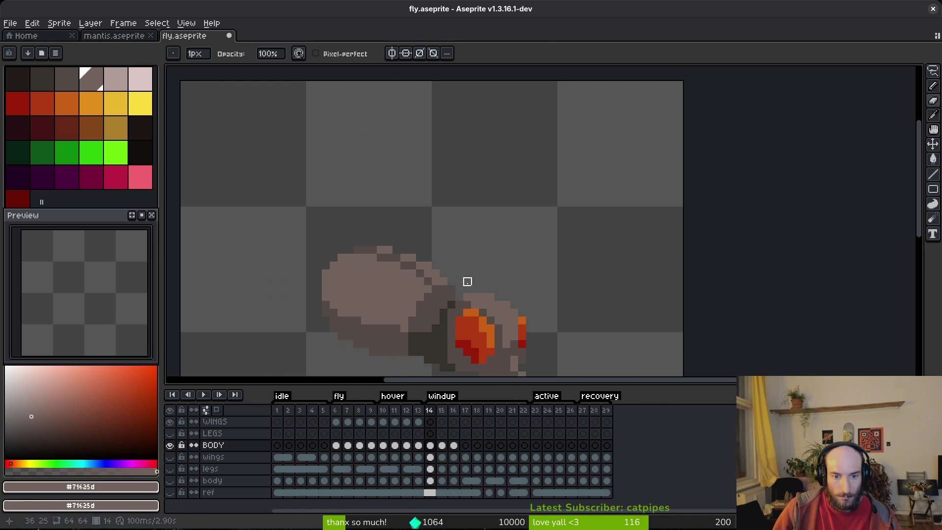
Step: Return to the Pencil with the darker body shade and check it against earlier frames
key(b)
alt+click(454, 289)
scroll(491, 267, down, 1)
scroll(489, 273, up, 2)
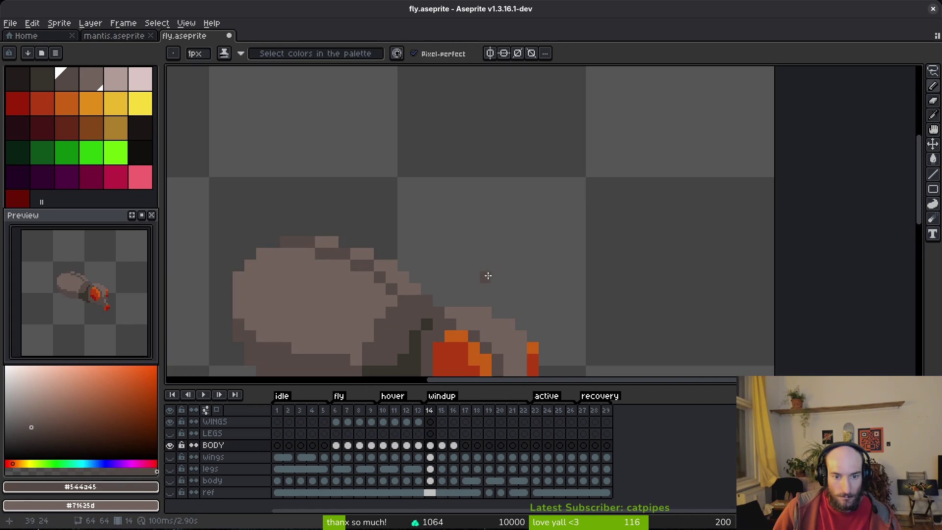
scroll(502, 271, down, 2)
key(Left)
key(Left)
key(Right)
key(Left)
key(Right)
key(Right)
Step: Sample the dark shadow colour from the body and flip through the windup poses to frame 15
alt+click(450, 271)
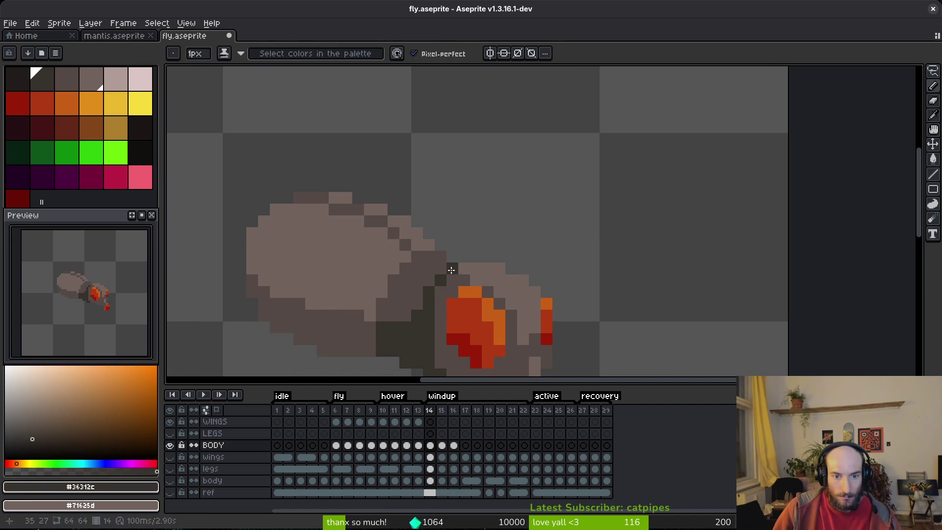
scroll(509, 250, down, 5)
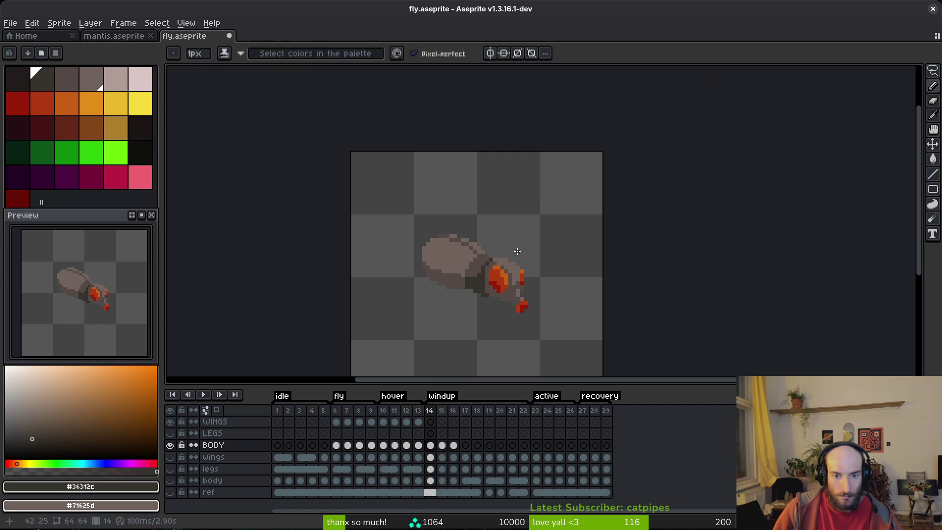
key(Left)
key(Right)
key(Right)
key(Right)
key(Left)
key(Left)
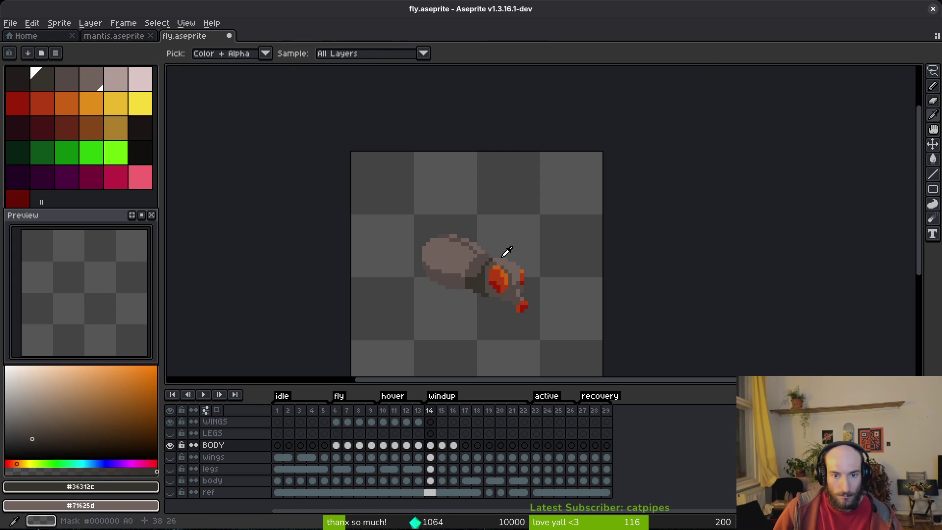
key(Right)
scroll(490, 263, up, 3)
scroll(544, 260, down, 3)
key(Right)
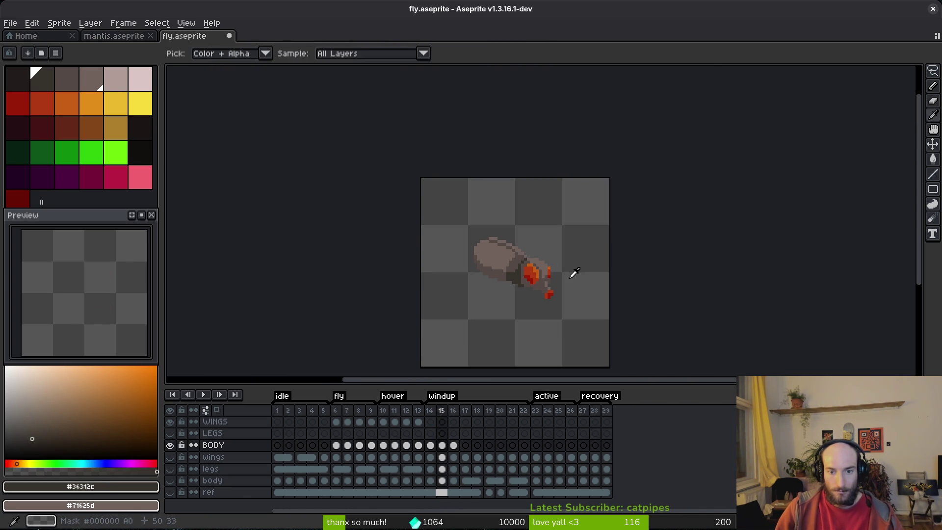
scroll(528, 282, up, 3)
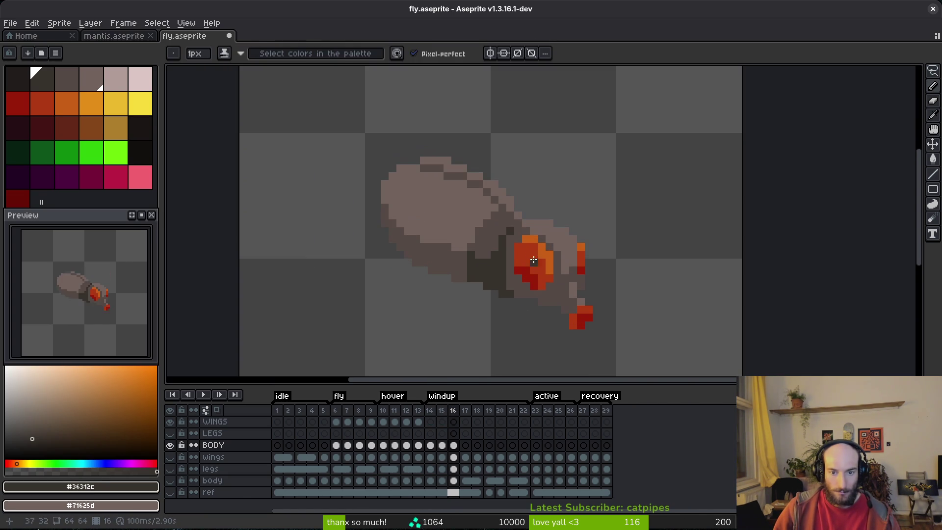
scroll(514, 221, down, 3)
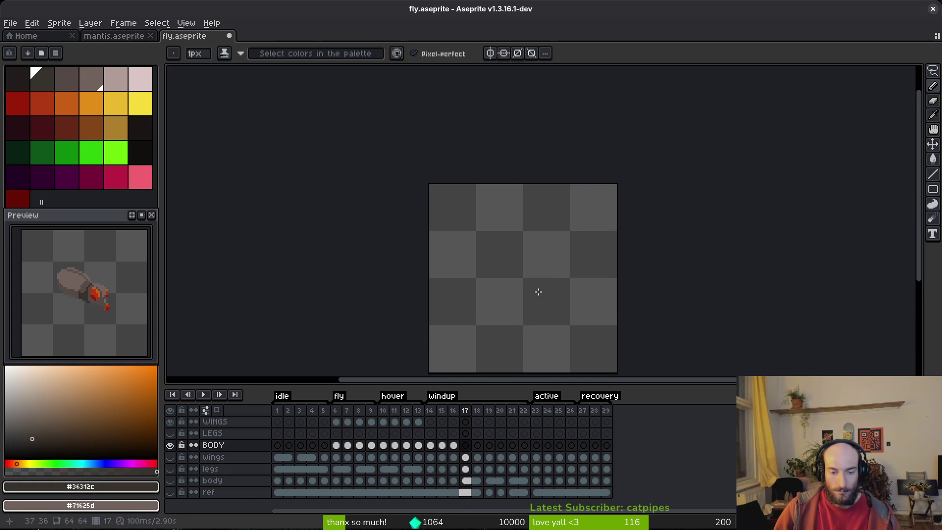
Step: Go to the BODY cel in frame 17 and draw a freehand selection around the fly
scroll(508, 242, up, 5)
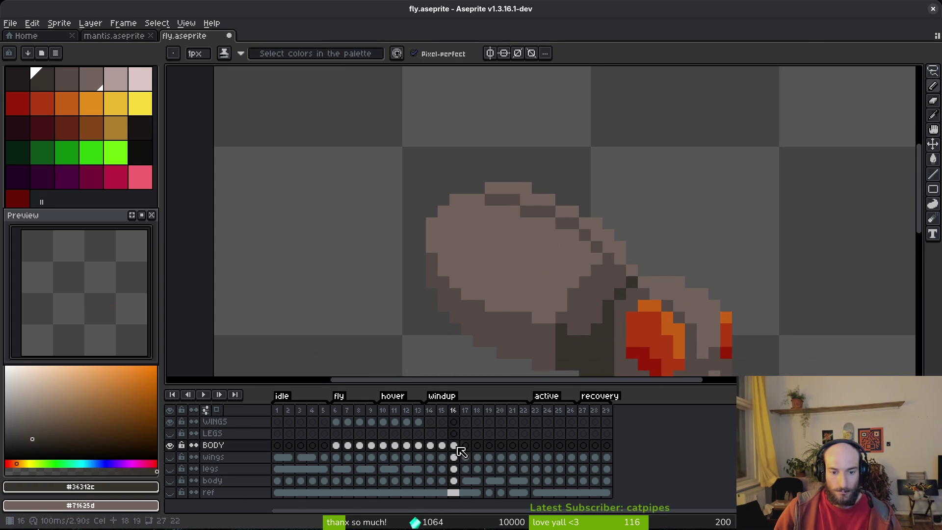
click(466, 445)
scroll(513, 256, down, 2)
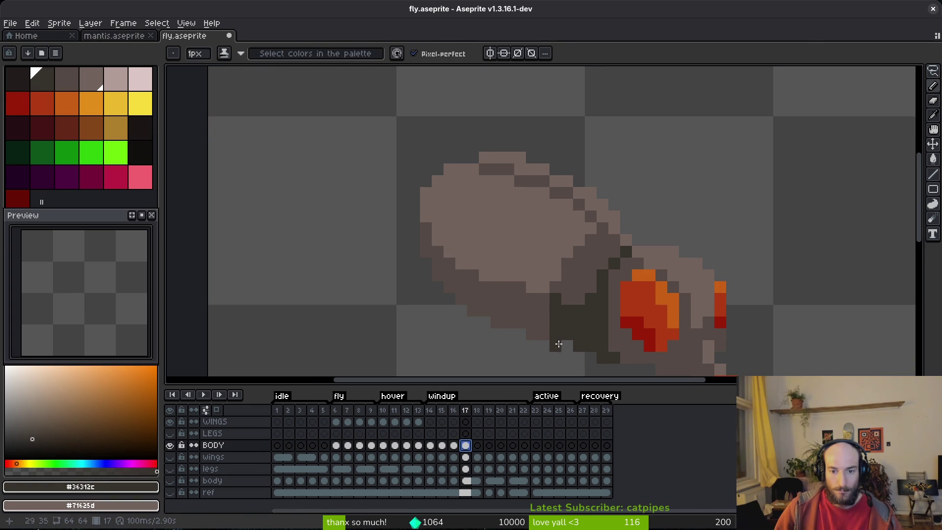
key(q)
mouse_move(525, 131)
mouse_down()
mouse_move(368, 231)
mouse_move(555, 321)
mouse_move(523, 353)
mouse_move(382, 204)
mouse_up()
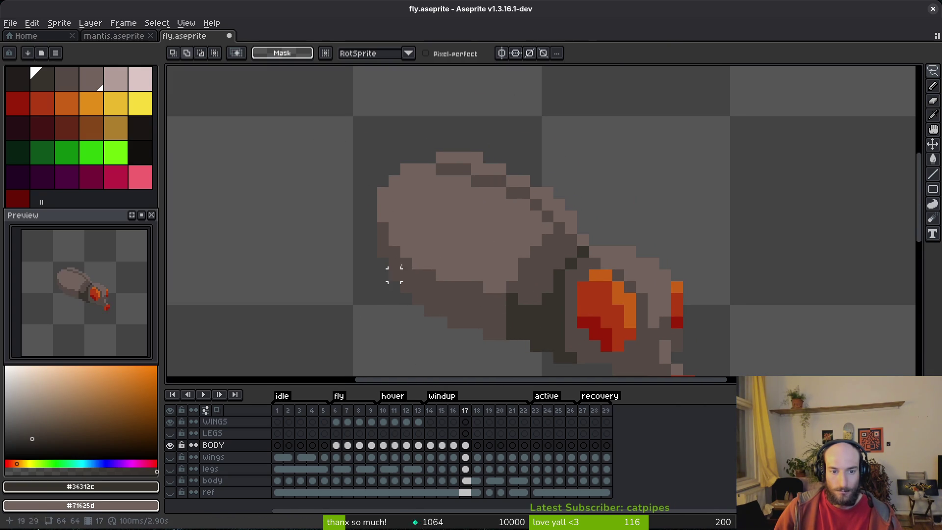
drag(382, 298, 449, 343)
Step: Pick the light body colour #71625d and extend the head's upper outline up and right
key(b)
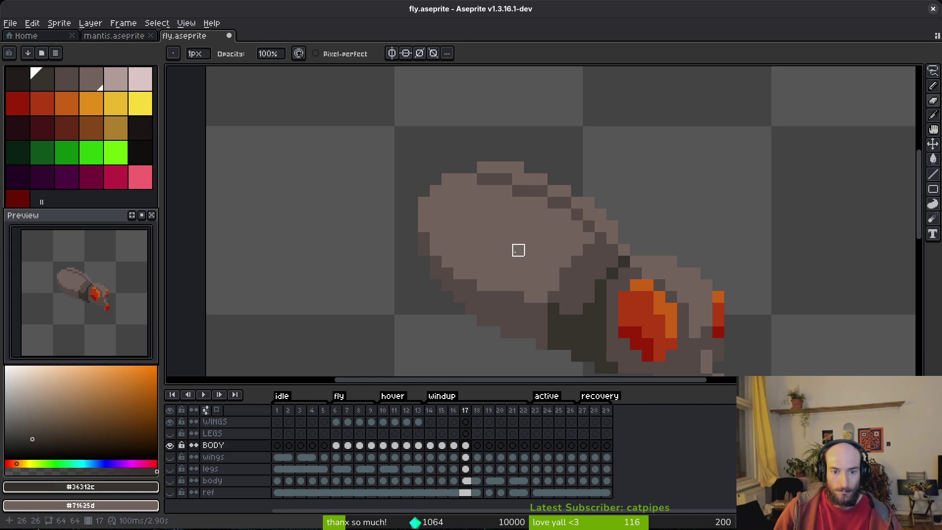
alt+click(427, 195)
mouse_move(434, 177)
mouse_down()
mouse_move(446, 153)
mouse_move(501, 155)
mouse_up()
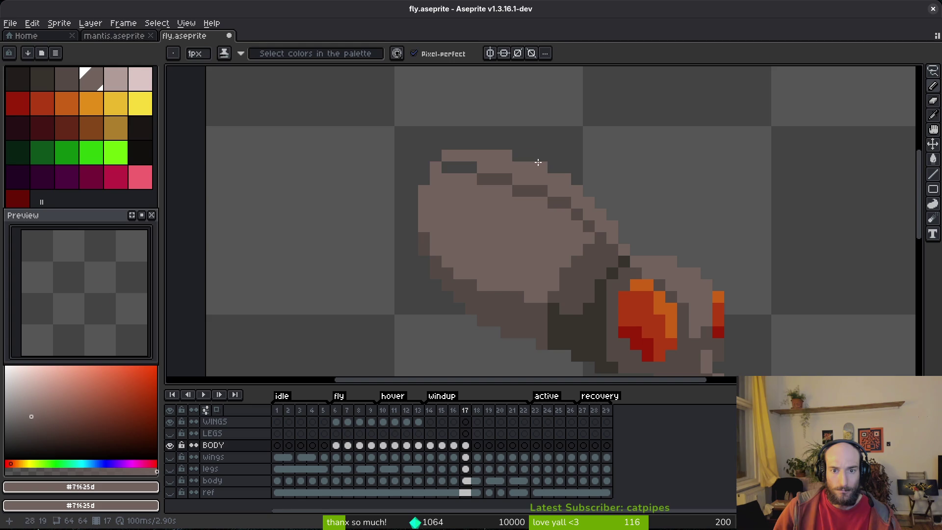
scroll(525, 252, down, 3)
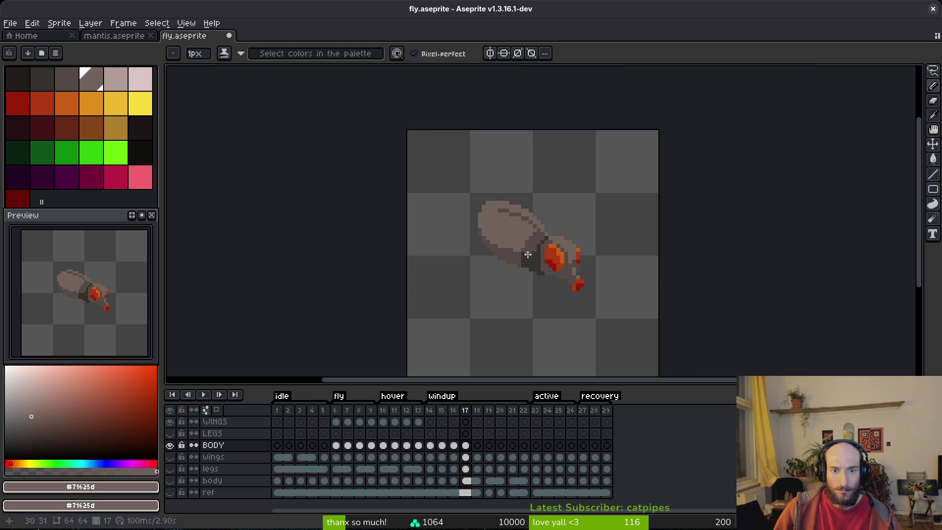
scroll(511, 237, up, 2)
Step: Repaint the head's top outline in frame 17 with the darker #544a45 shade and save
key(e)
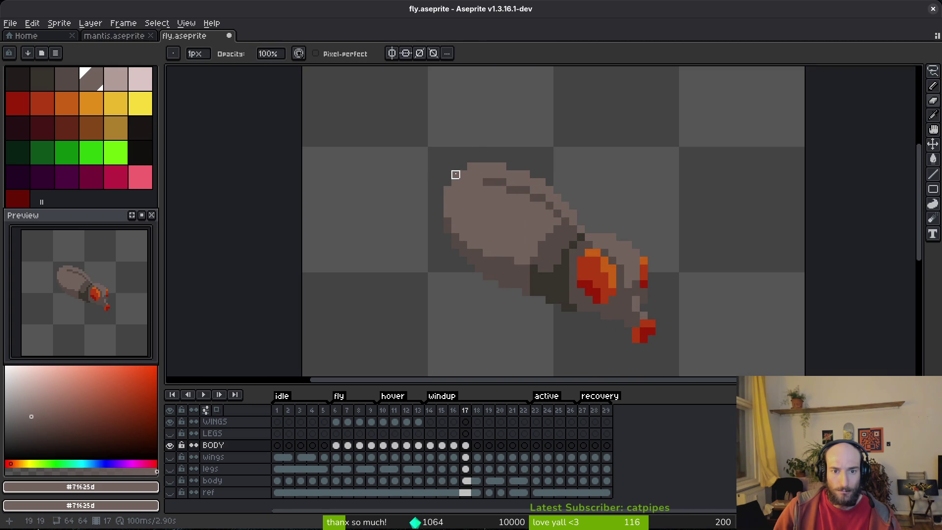
scroll(523, 216, down, 2)
key(b)
scroll(557, 186, up, 3)
alt+click(557, 186)
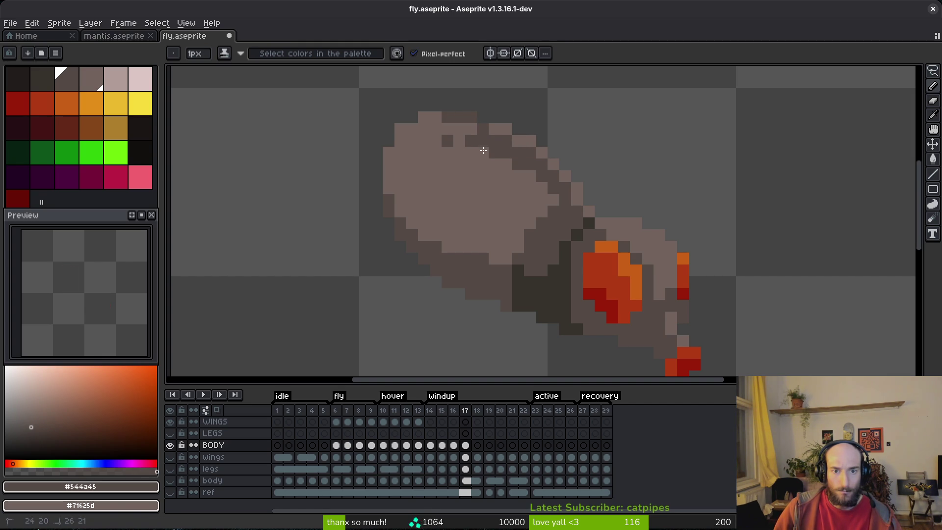
drag(443, 141, 497, 154)
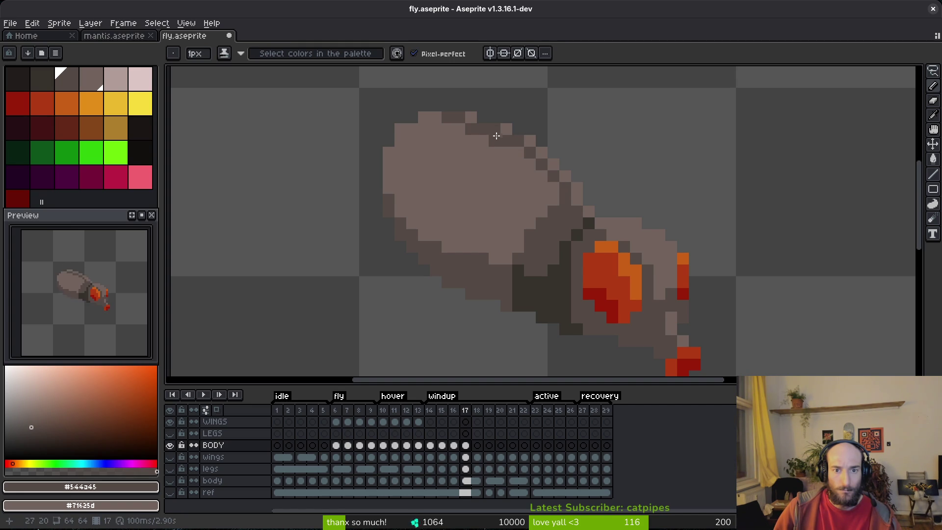
scroll(473, 175, down, 3)
key(ctrl+s)
Step: Add a dark pixel where the head meets the body and retouch an outline pixel
scroll(510, 172, up, 5)
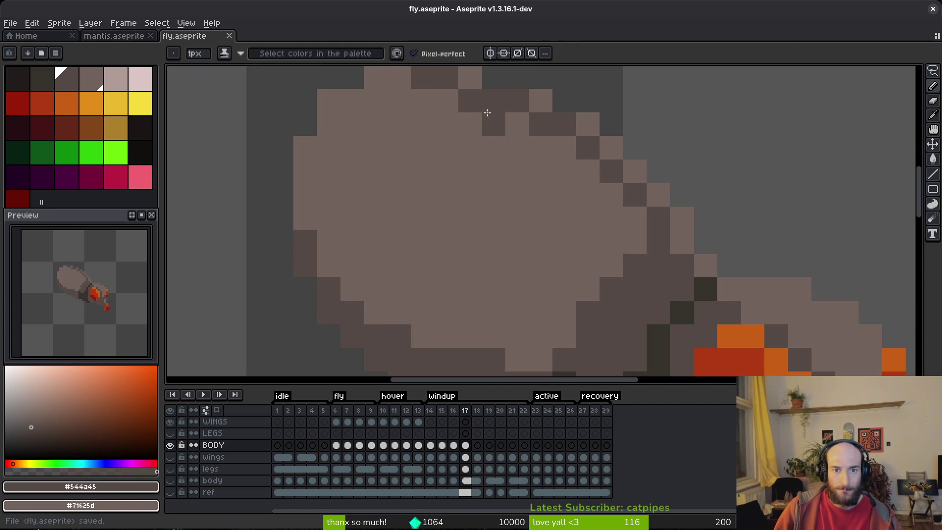
scroll(468, 88, down, 3)
key(comma)
key(i)
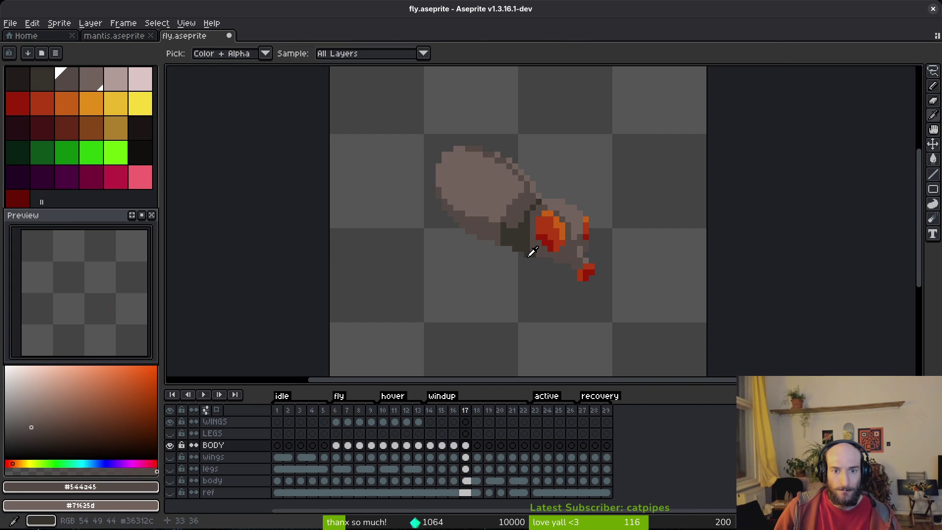
key(b)
key(period)
scroll(532, 194, up, 3)
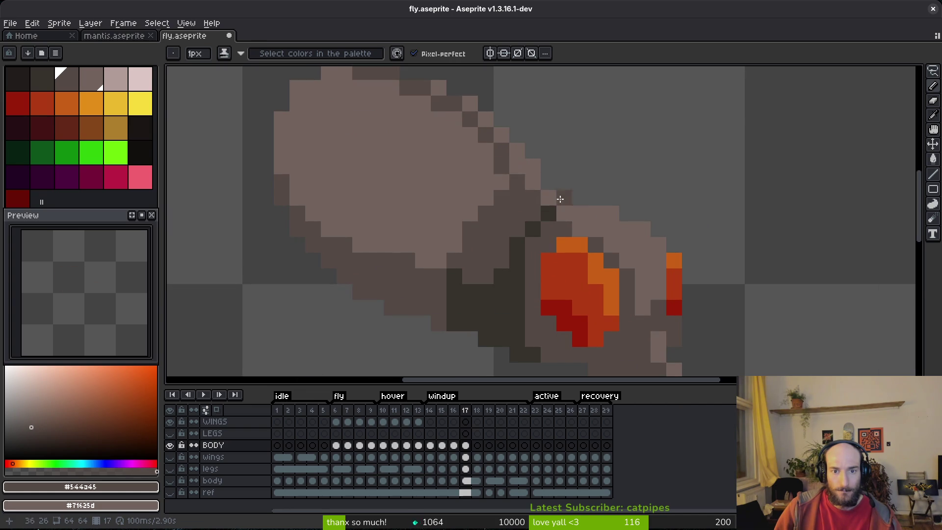
scroll(559, 198, down, 3)
key(i)
key(b)
scroll(556, 204, up, 3)
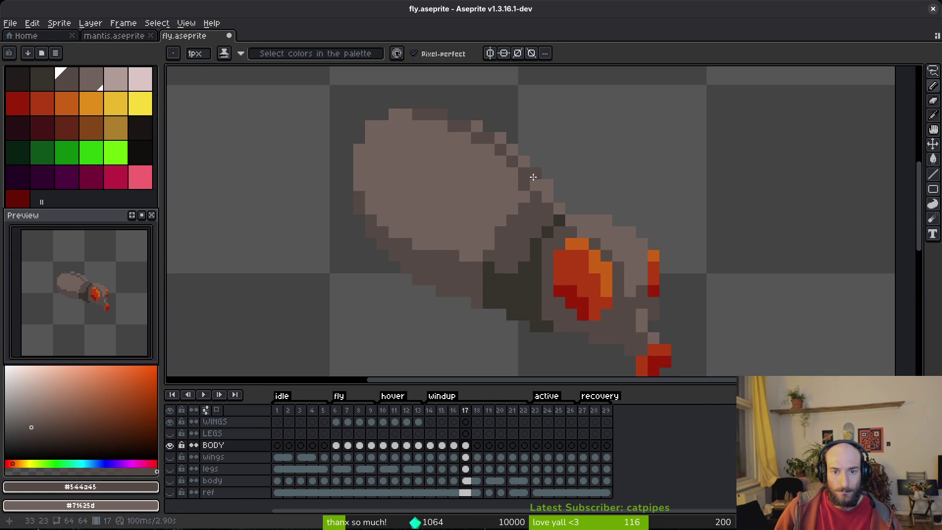
scroll(523, 188, down, 3)
key(i)
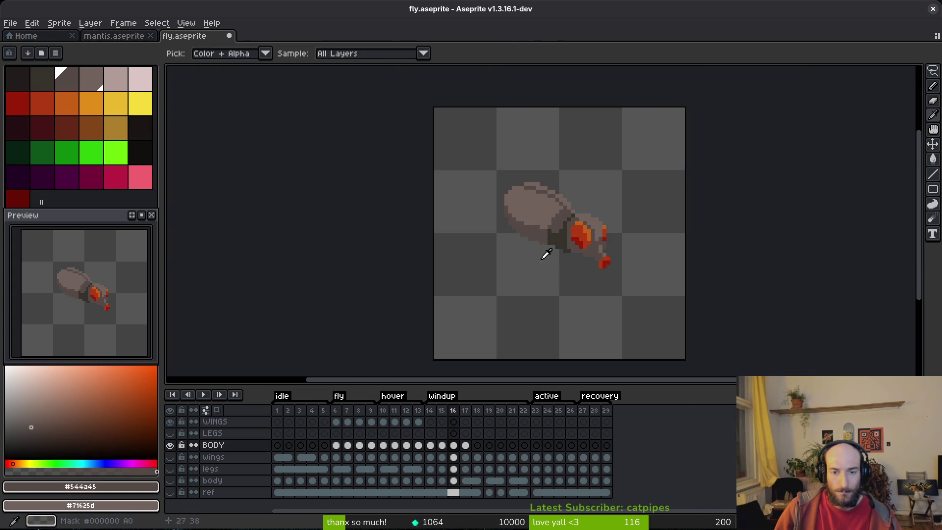
key(b)
scroll(534, 214, up, 3)
click(533, 216)
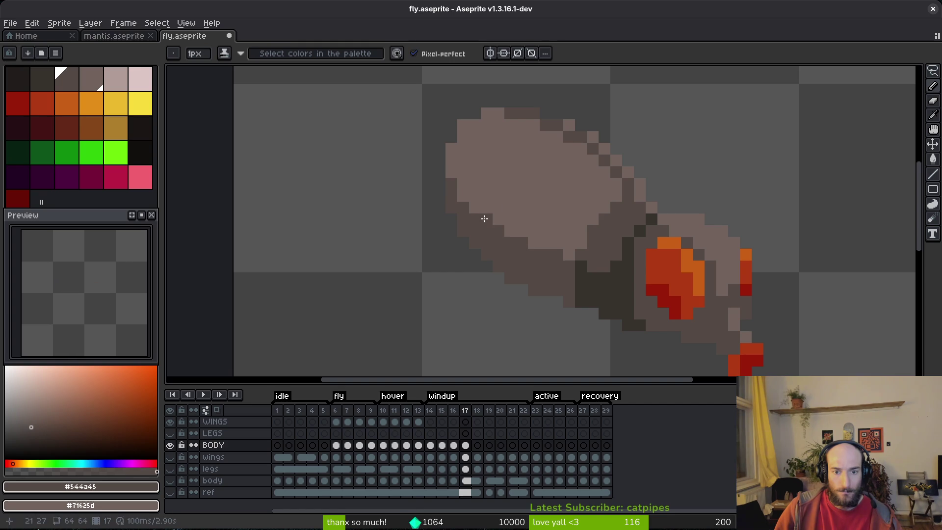
scroll(484, 218, down, 3)
key(i)
key(b)
scroll(576, 244, up, 3)
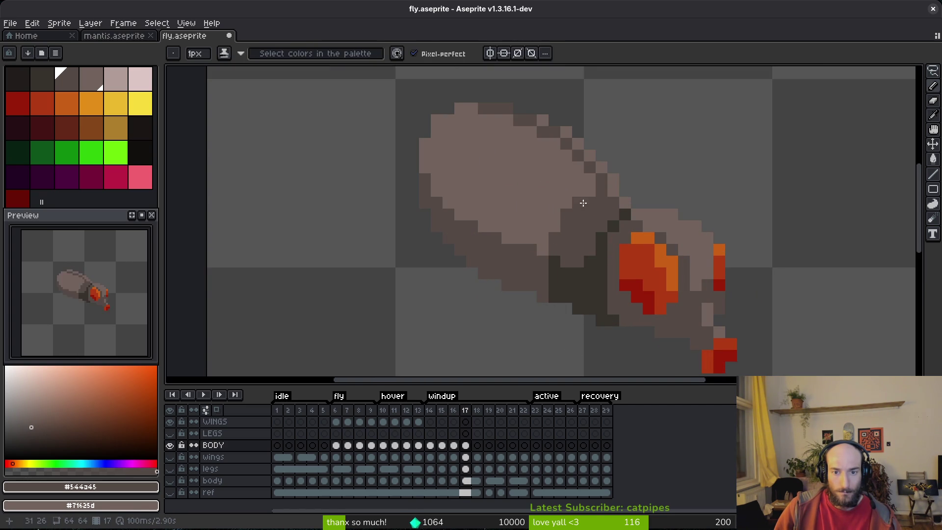
scroll(626, 211, down, 3)
key(i)
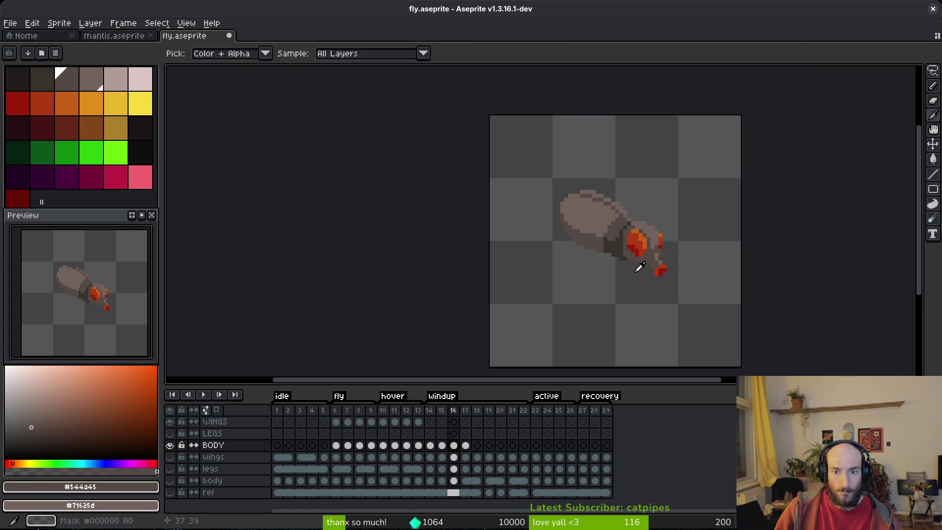
key(b)
scroll(595, 262, up, 3)
click(617, 236)
key(ctrl+z)
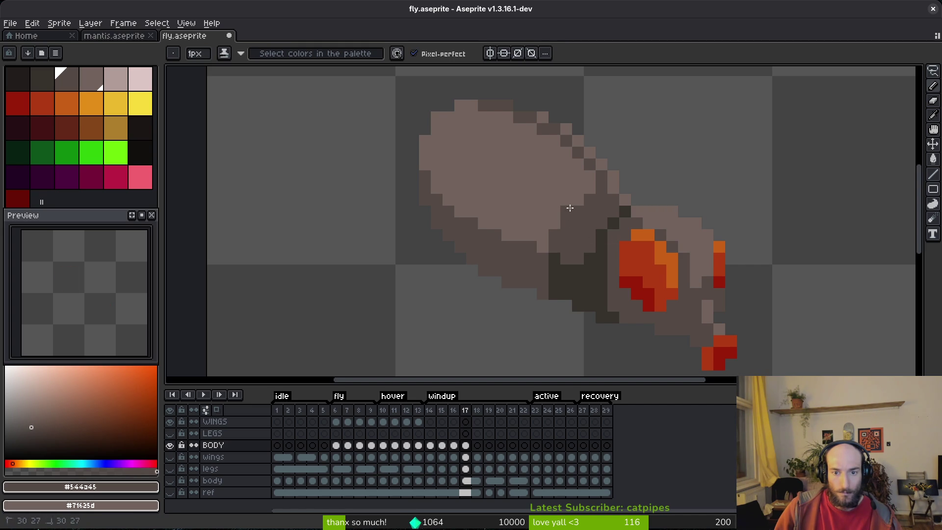
Step: Compare frame 17 against neighbouring frames 16 and 18 to check the head outline
scroll(579, 202, down, 3)
key(i)
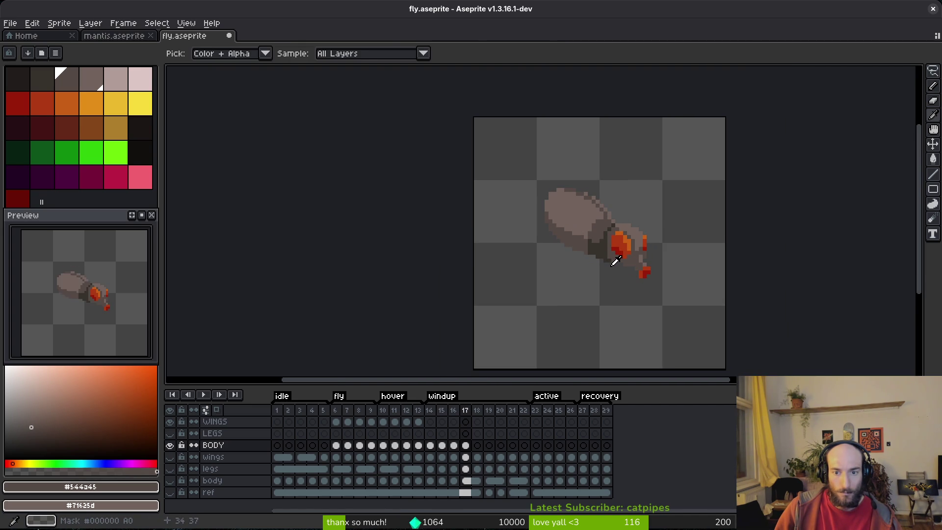
key(b)
scroll(605, 235, up, 1)
scroll(604, 241, down, 3)
key(i)
key(Left)
key(b)
scroll(610, 248, up, 4)
key(i)
scroll(612, 257, down, 3)
key(b)
key(i)
key(Right)
key(Left)
key(Right)
key(b)
key(i)
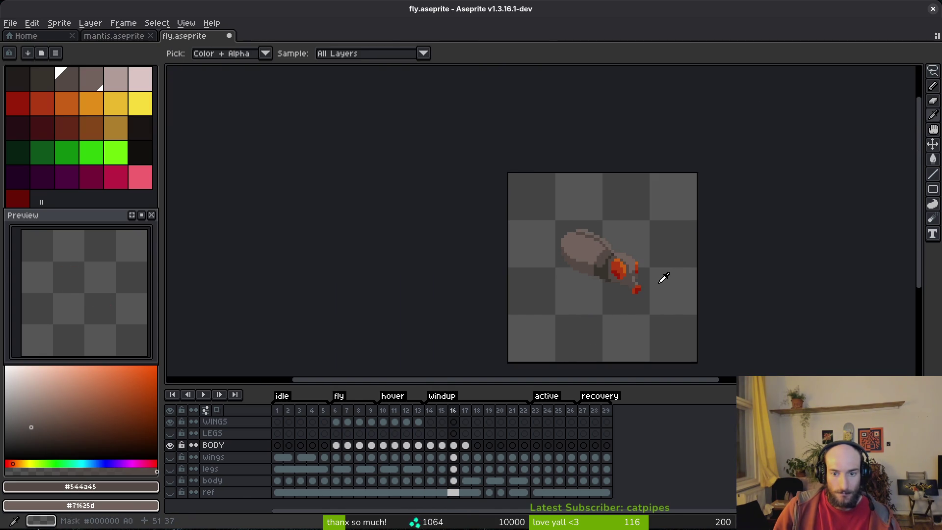
key(b)
scroll(633, 254, up, 2)
key(i)
key(Right)
key(Left)
key(Left)
key(Left)
key(Right)
key(Right)
Step: Lasso the fly's head, nudge it one pixel left, and save the sprite
key(q)
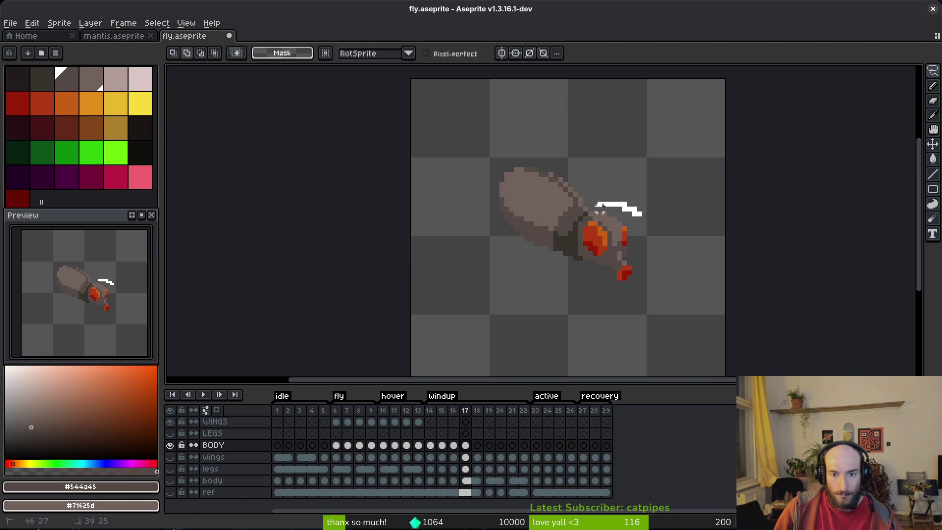
scroll(591, 212, up, 2)
drag(565, 268, 681, 311)
key(Left)
key(ctrl+d)
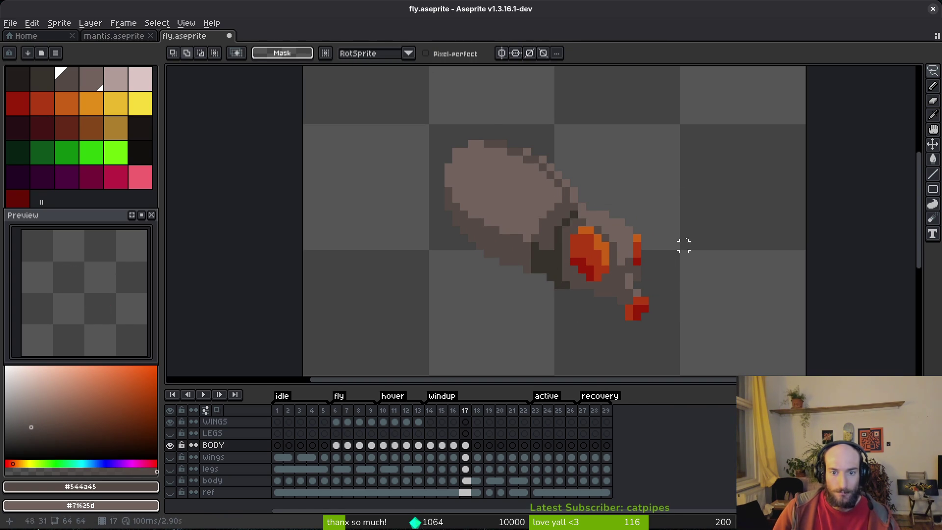
scroll(631, 280, down, 4)
scroll(609, 288, up, 5)
key(e)
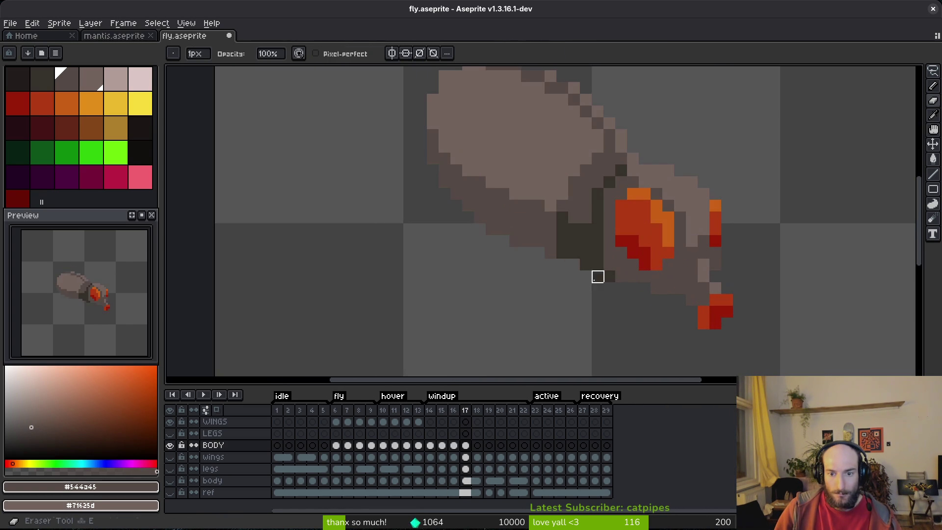
key(ctrl+s)
scroll(633, 312, down, 4)
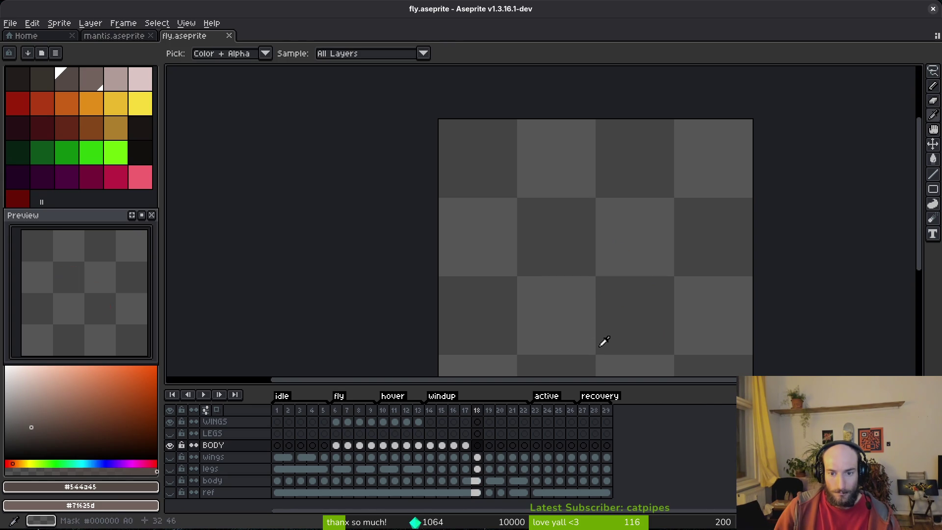
Step: Lasso-copy the fly's head and paste it into frame 18
key(b)
key(q)
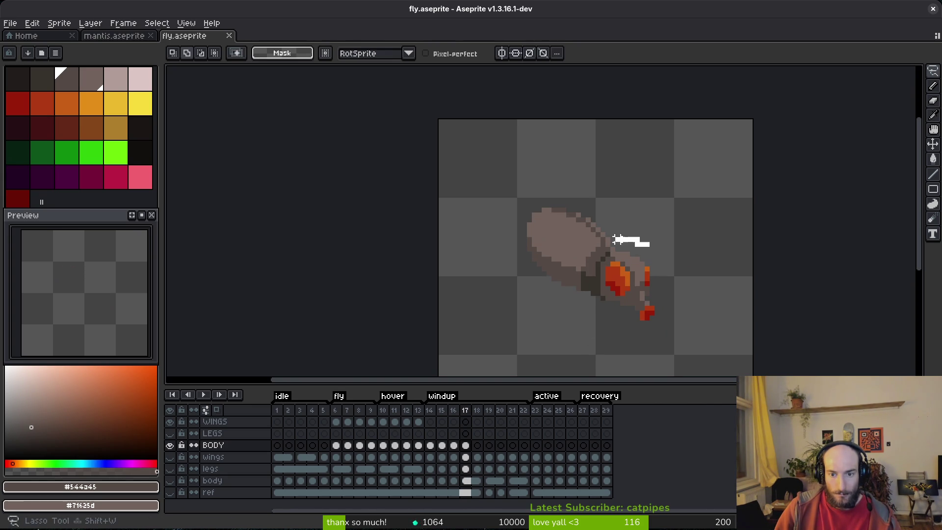
drag(671, 303, 677, 280)
key(ctrl+c)
key(Right)
key(ctrl+v)
key(ctrl+d)
Step: Lasso-copy the fly's body from frame 16 and paste it into frame 18
click(453, 445)
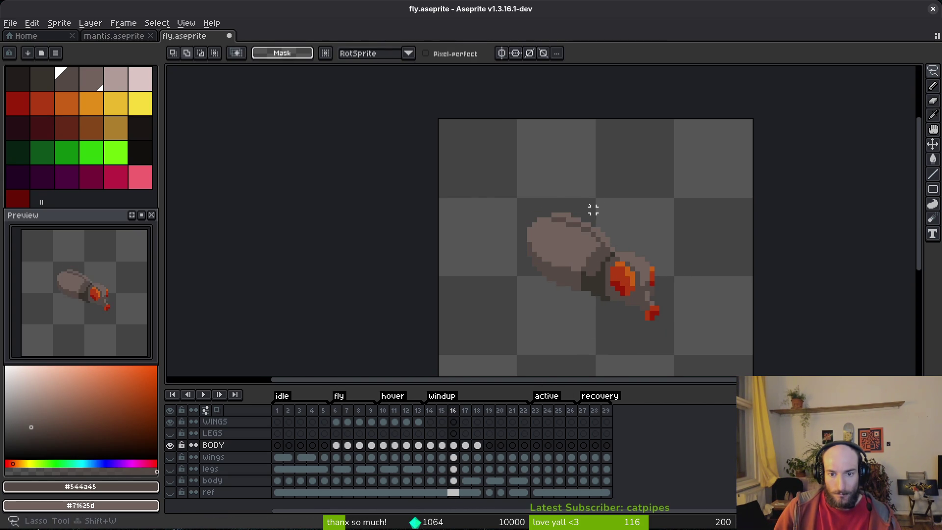
drag(582, 199, 568, 318)
drag(607, 225, 608, 227)
key(ctrl+c)
key(Right)
key(Right)
key(ctrl+v)
key(ctrl+d)
Step: Fill dark shading beneath the head in frame 18 using the dark outline colour
scroll(596, 249, up, 3)
scroll(595, 250, down, 2)
key(f)
alt+click(574, 313)
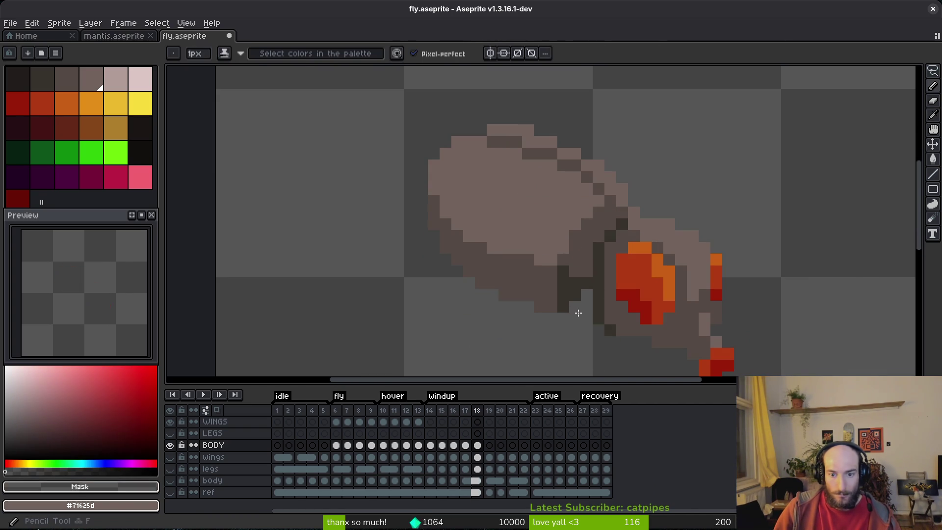
alt+click(590, 304)
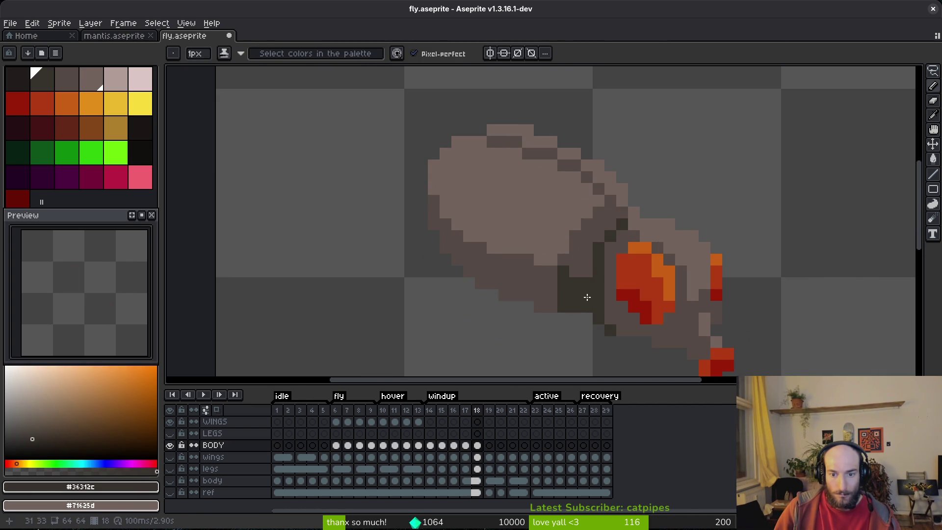
scroll(588, 311, down, 2)
scroll(631, 347, down, 1)
key(Left)
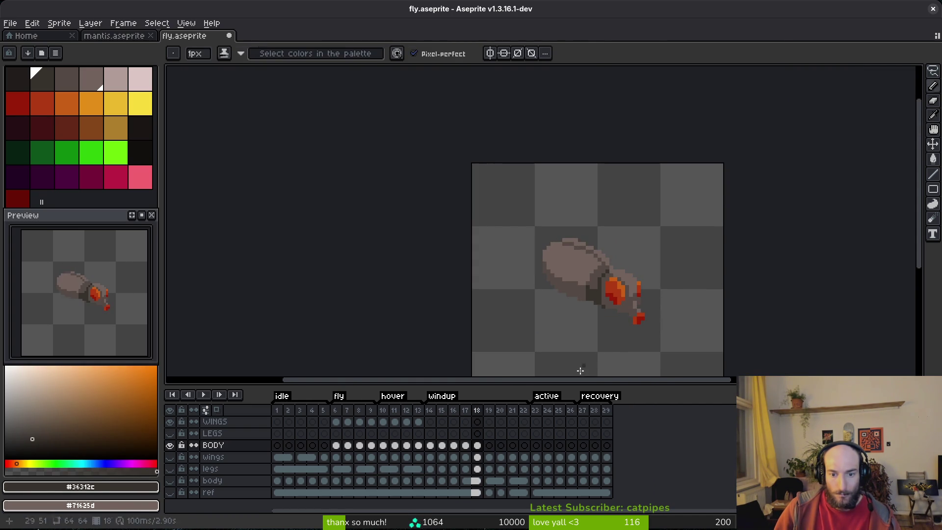
drag(477, 445, 489, 444)
click(512, 444)
key(ctrl+v)
click(489, 444)
click(500, 445)
key(ctrl+v)
click(523, 445)
key(ctrl+v)
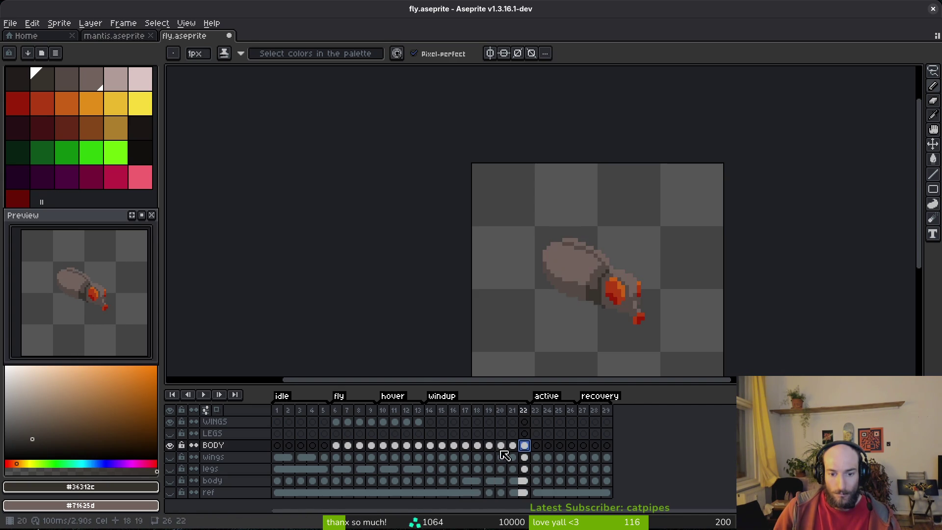
click(467, 460)
key(Right)
key(Right)
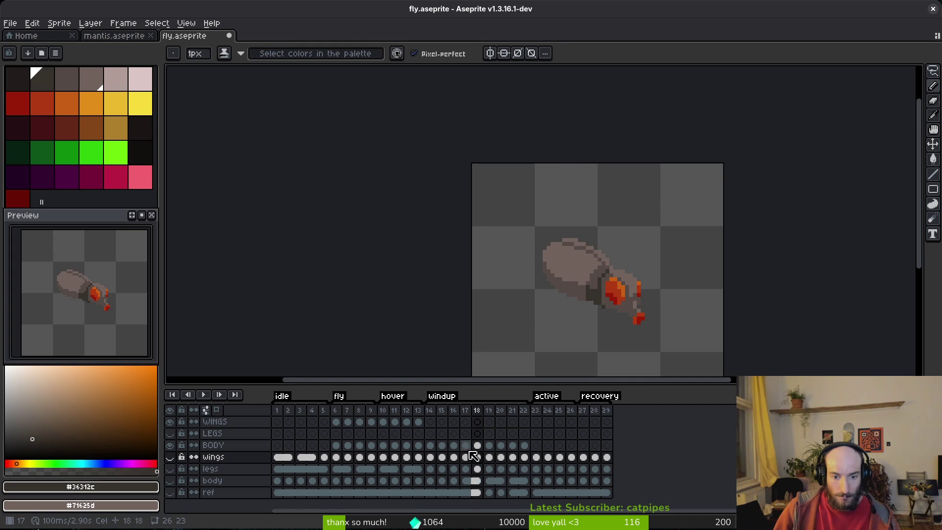
click(430, 445)
key(Return)
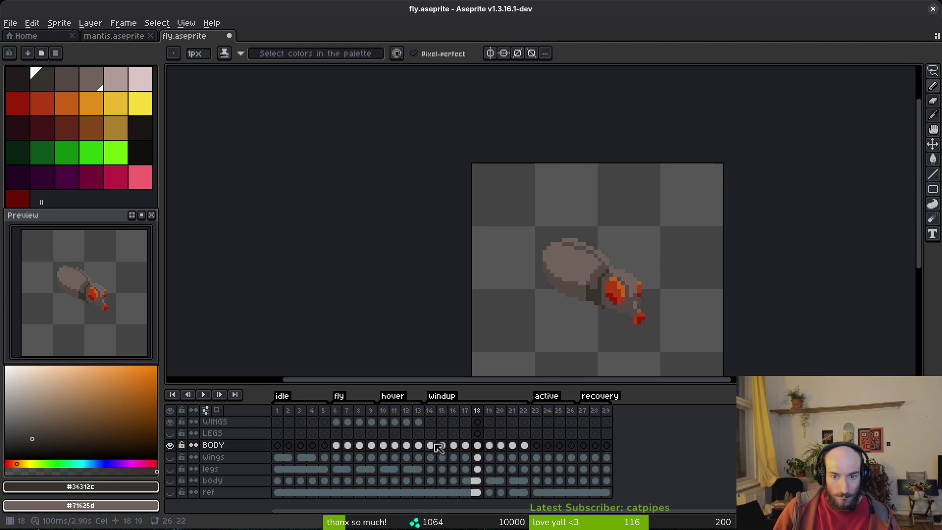
click(489, 446)
drag(467, 446, 513, 446)
right_click(466, 446)
click(492, 489)
click(455, 447)
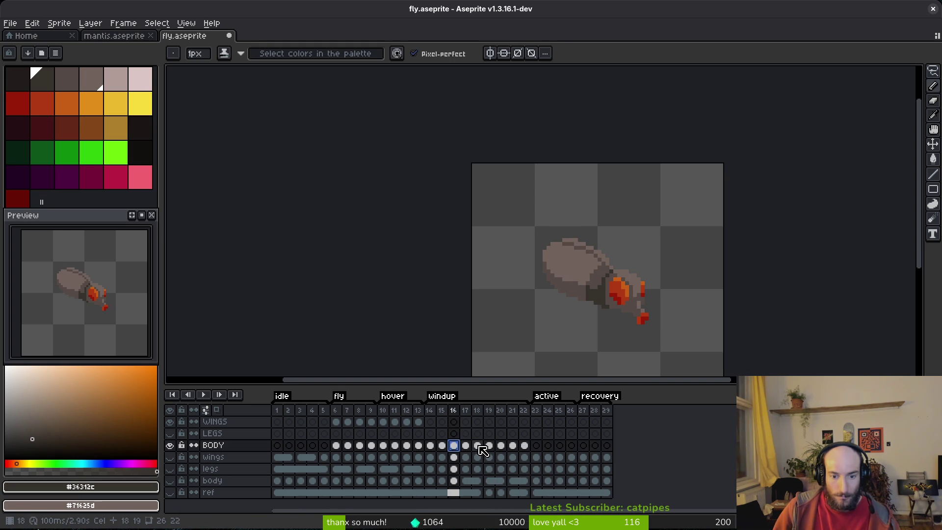
drag(476, 445, 501, 445)
shift+click(520, 445)
right_click(479, 446)
click(490, 490)
key(ctrl+s)
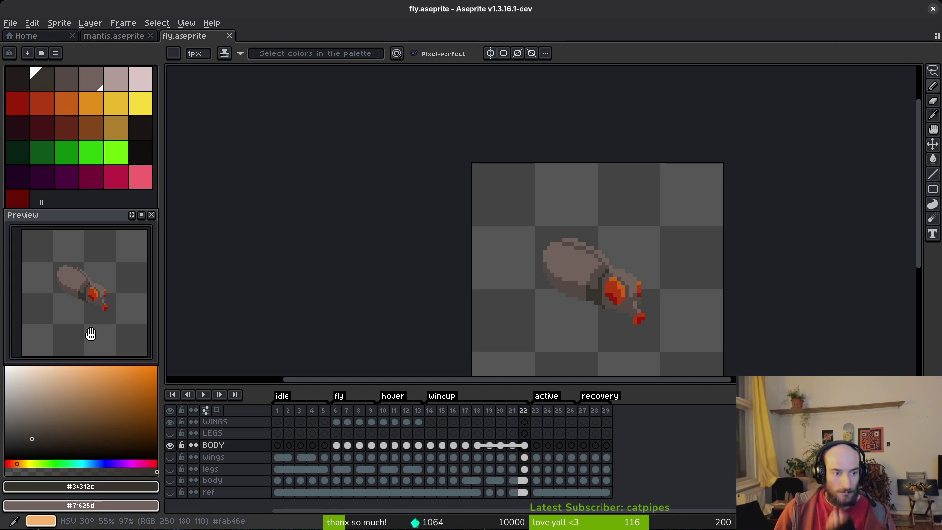
scroll(549, 281, up, 2)
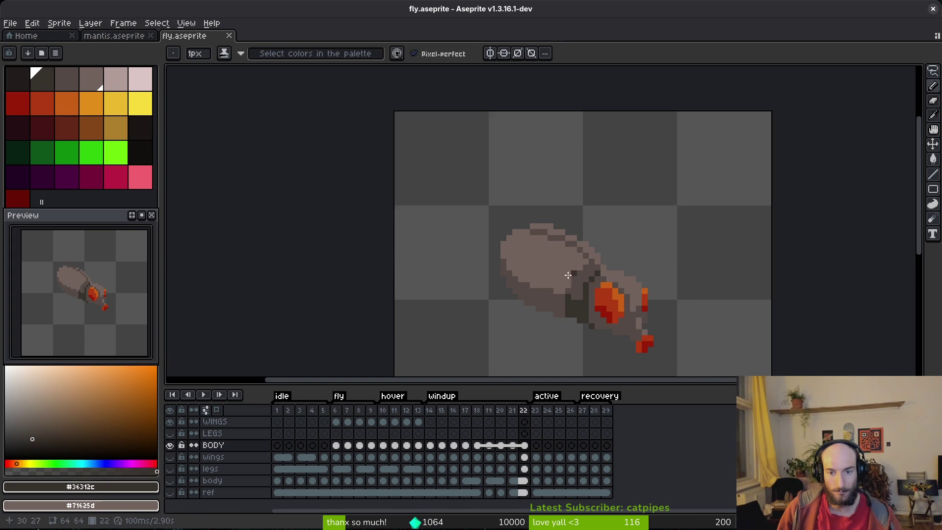
key(i)
key(Left)
key(Left)
key(Left)
key(Left)
key(Left)
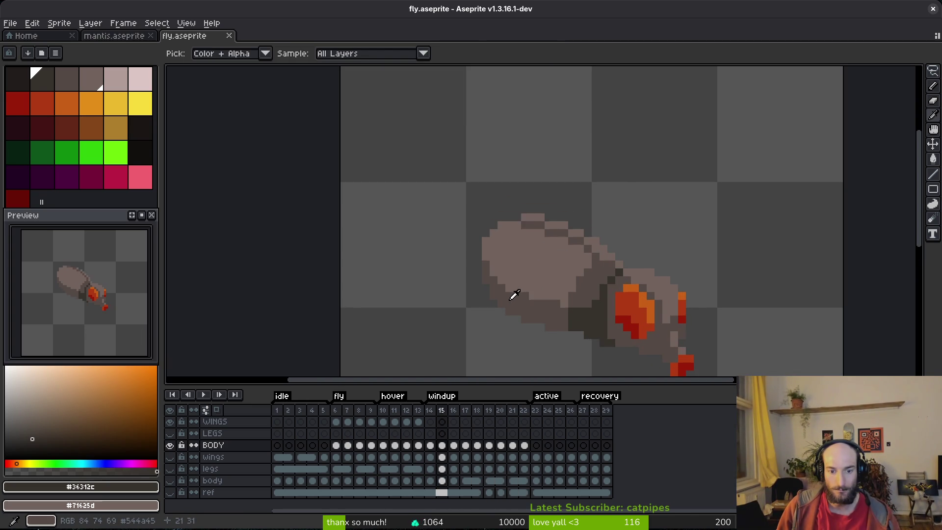
key(Right)
key(Right)
key(Right)
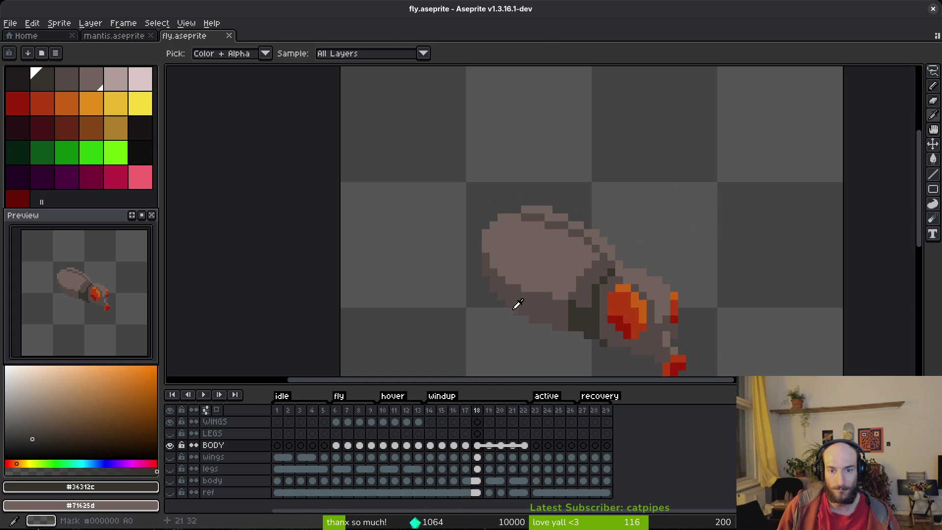
key(b)
key(i)
key(Right)
key(Right)
key(Right)
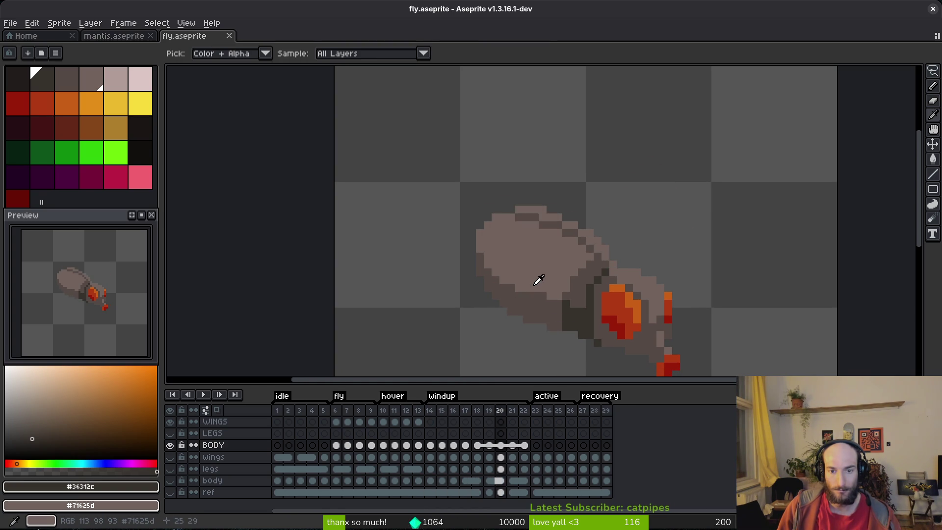
key(Left)
key(Left)
key(Left)
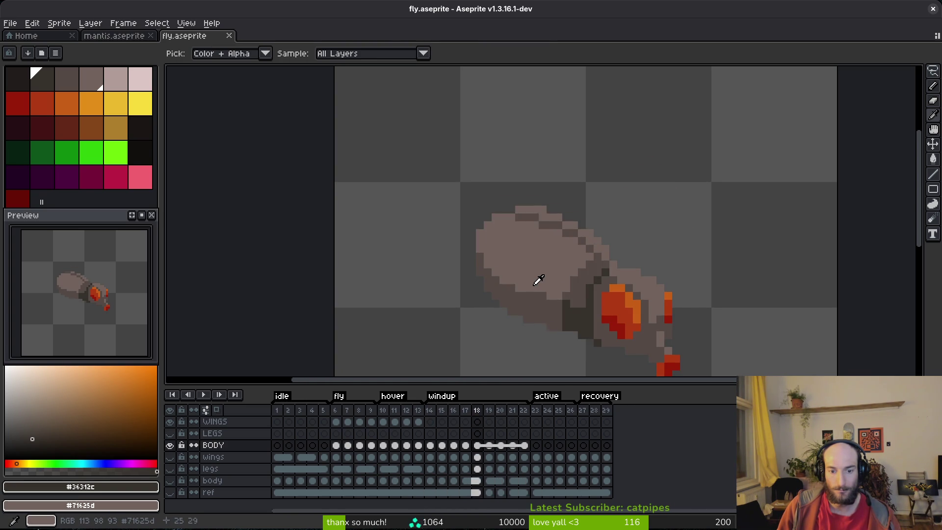
key(b)
drag(336, 421, 371, 422)
Step: Paste the copied WINGS cels at windup frames 14 and 18
key(ctrl+c)
click(430, 422)
key(ctrl+v)
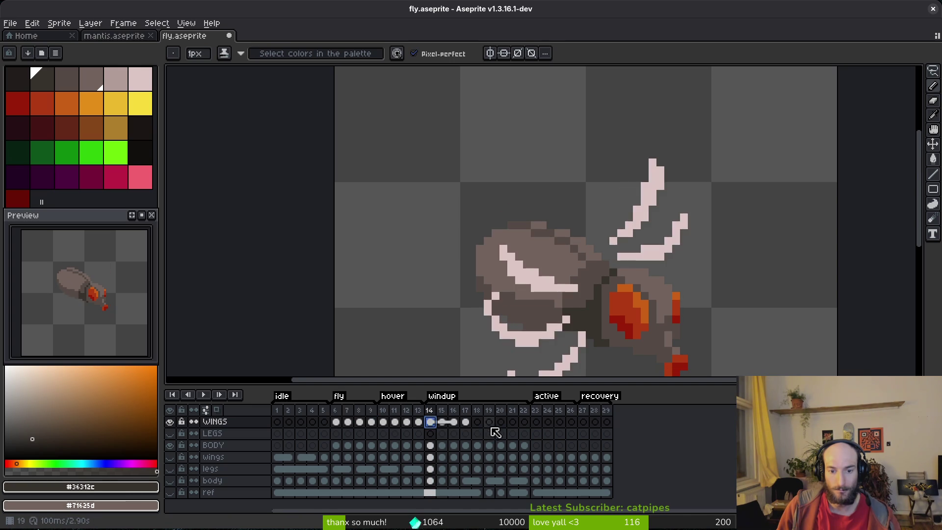
click(477, 422)
key(ctrl+v)
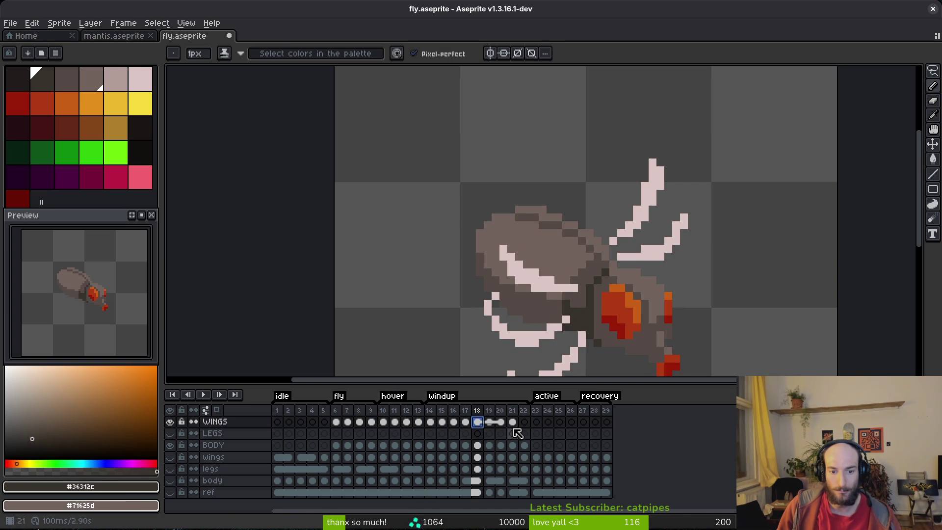
Step: Compare frame 14's wings with hover frame 10, toggling the body and wings reference layers
click(169, 457)
click(430, 445)
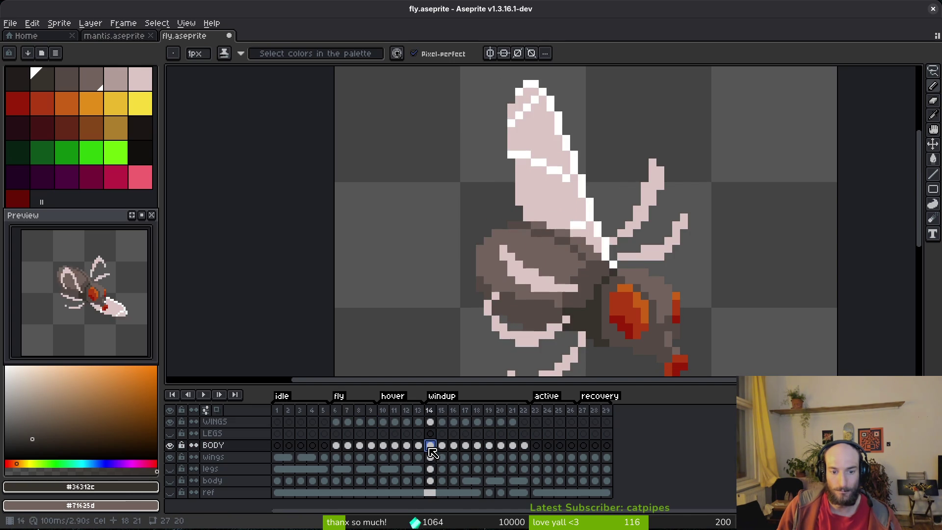
click(383, 445)
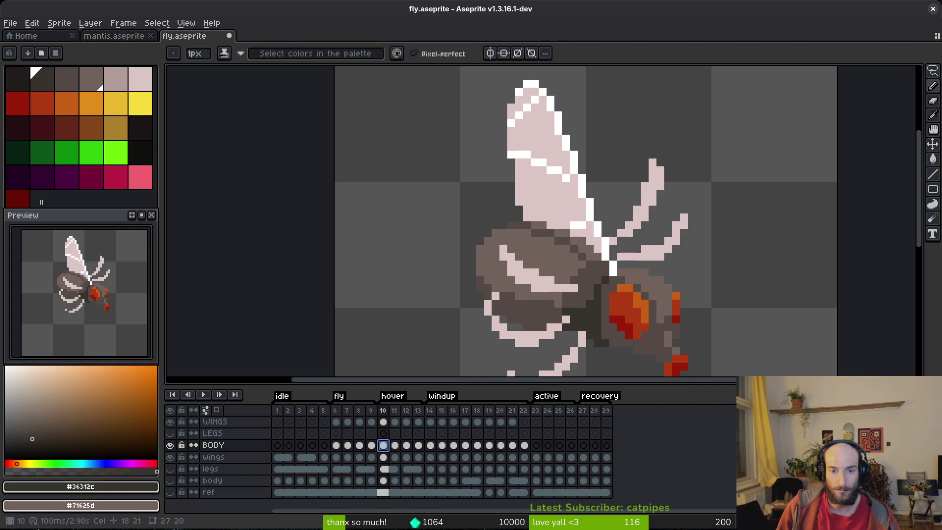
click(430, 444)
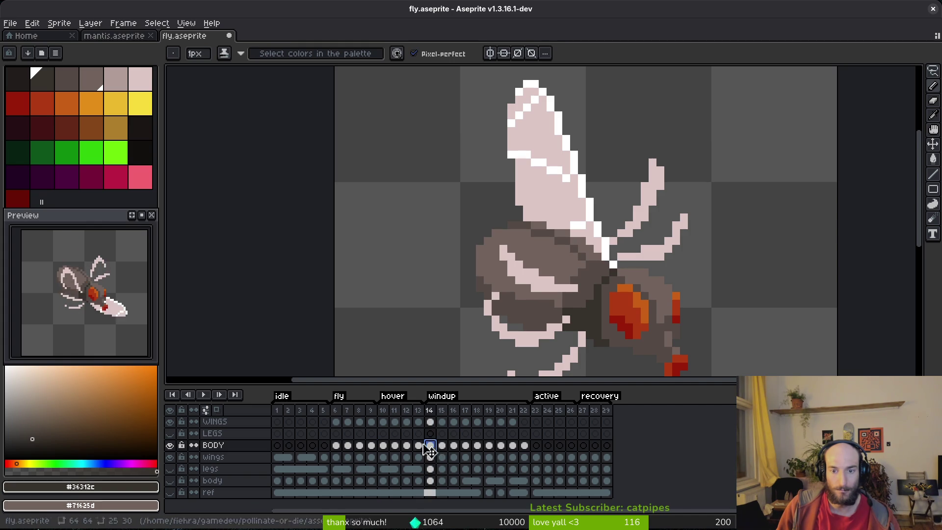
click(170, 445)
click(170, 444)
click(170, 445)
click(171, 445)
click(171, 457)
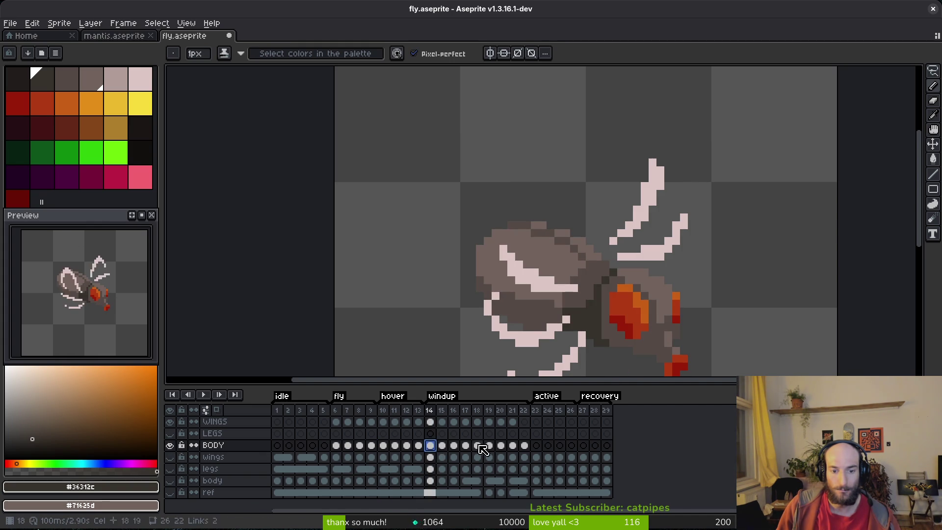
Step: Check frames 20–22 against the wings reference, preview the animation, and save
click(511, 422)
key(Left)
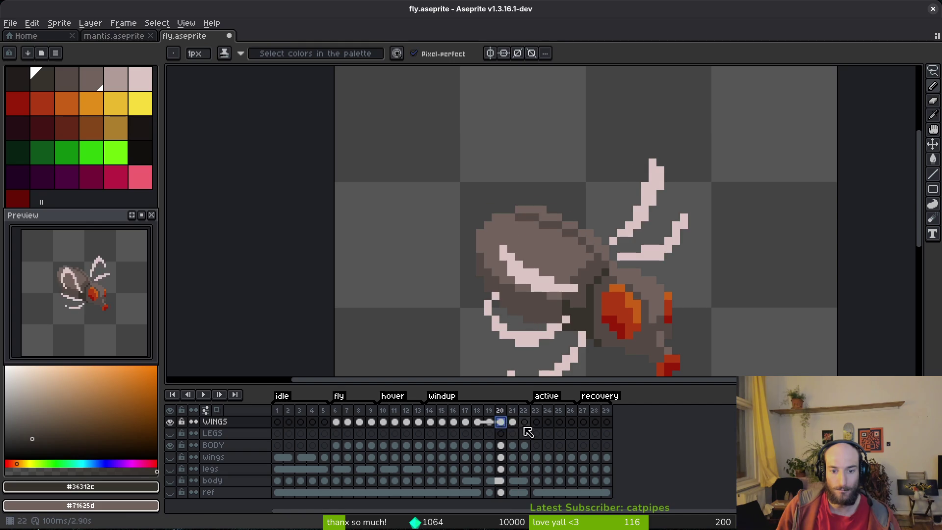
click(512, 445)
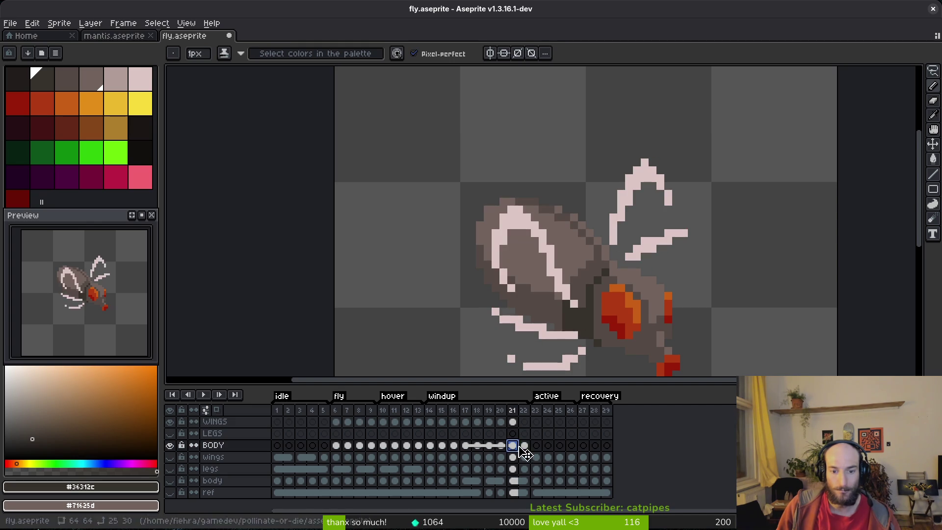
click(524, 445)
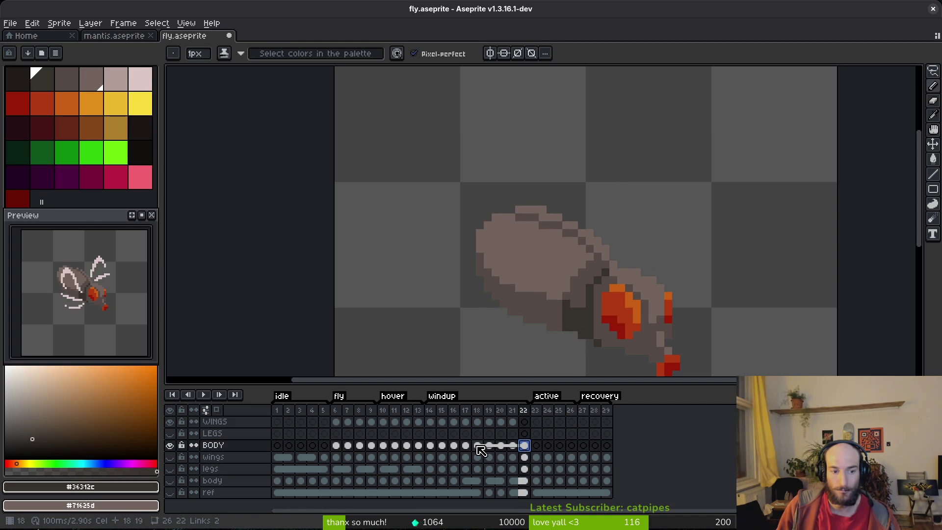
drag(512, 457, 525, 458)
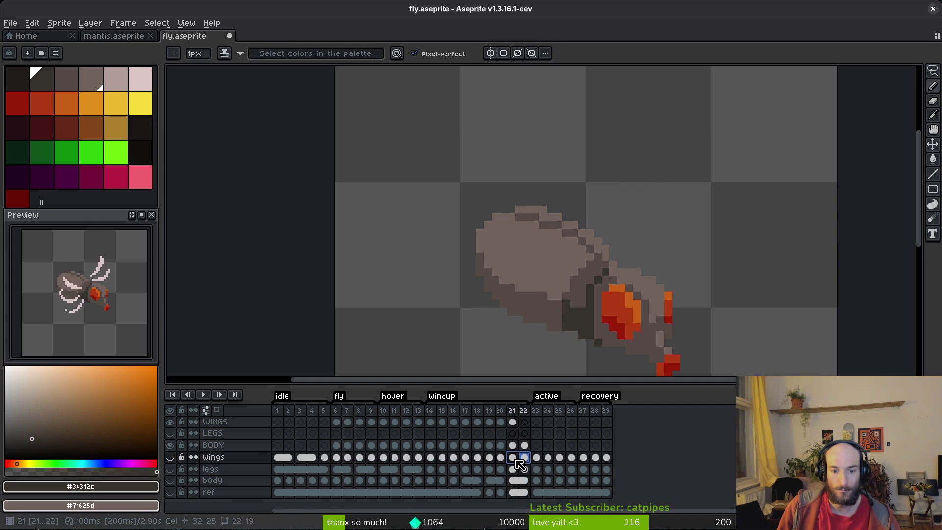
click(500, 457)
click(169, 457)
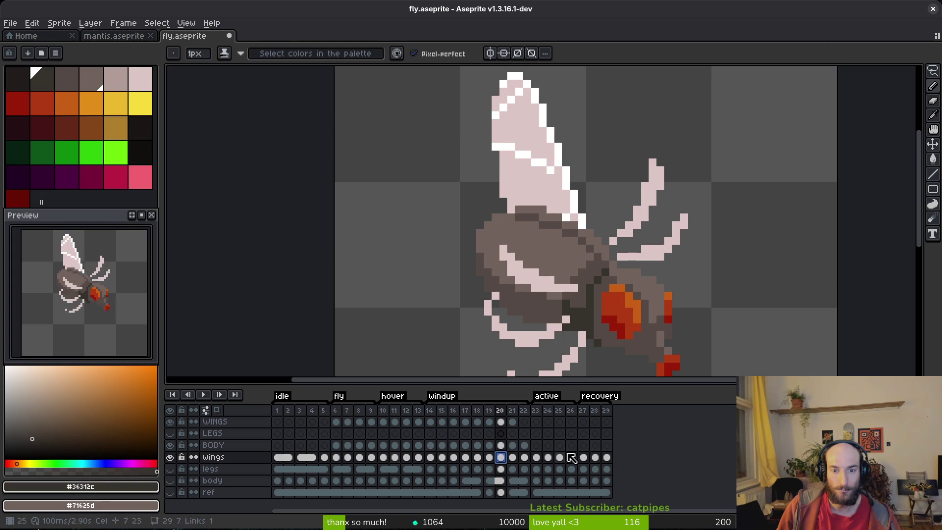
key(Return)
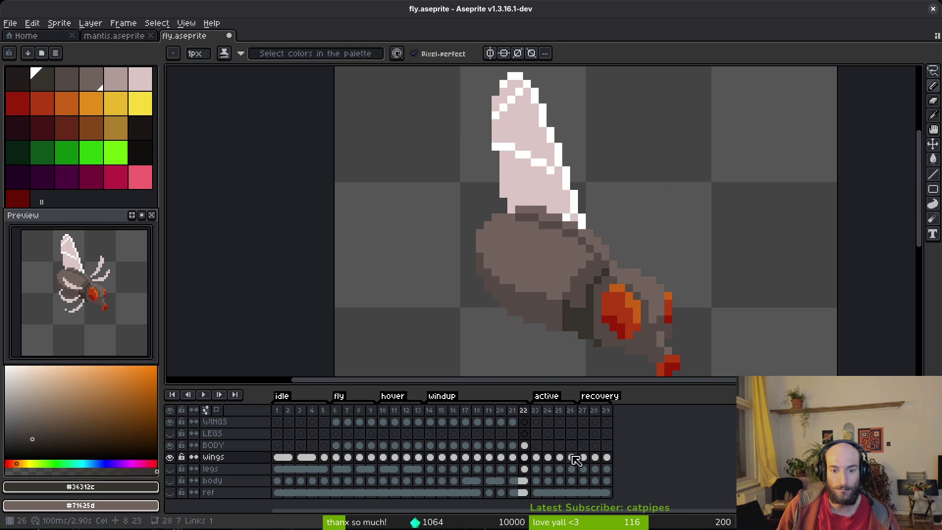
click(169, 456)
key(ctrl+s)
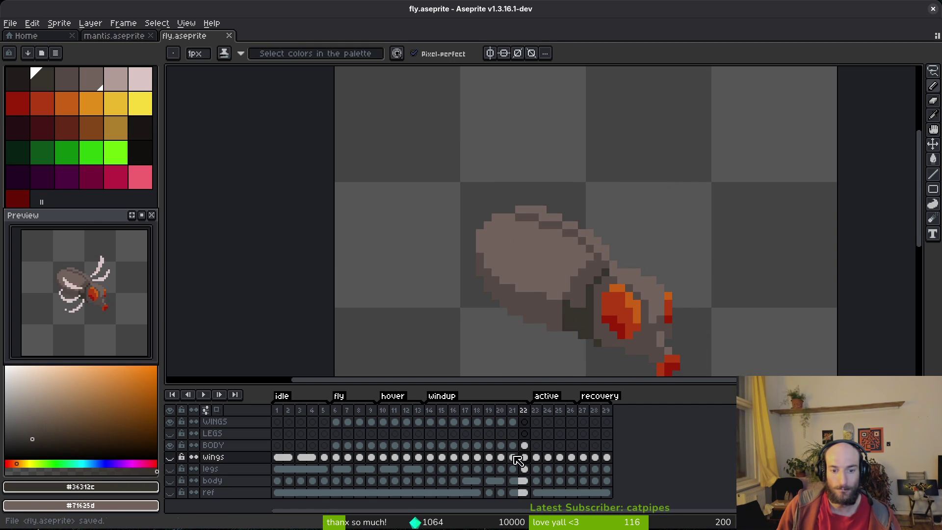
Step: Link the pasted WINGS cels across frames 14–21, check them, and save
drag(430, 422, 525, 423)
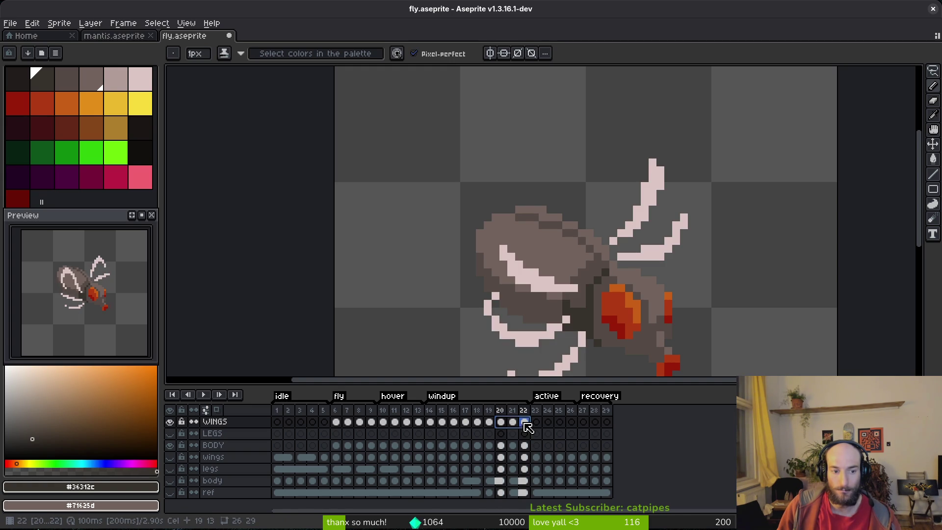
right_click(510, 426)
click(519, 463)
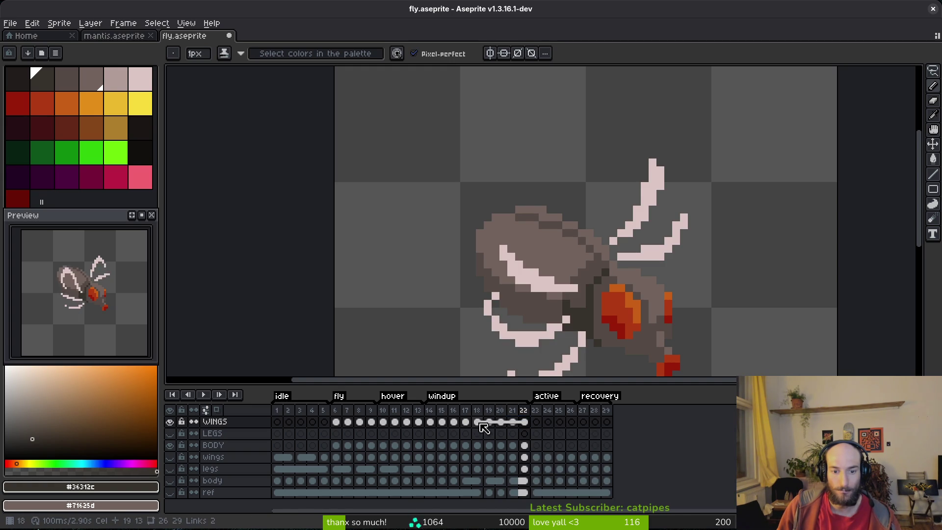
key(comma)
key(period)
key(comma)
key(comma)
key(comma)
key(ctrl+s)
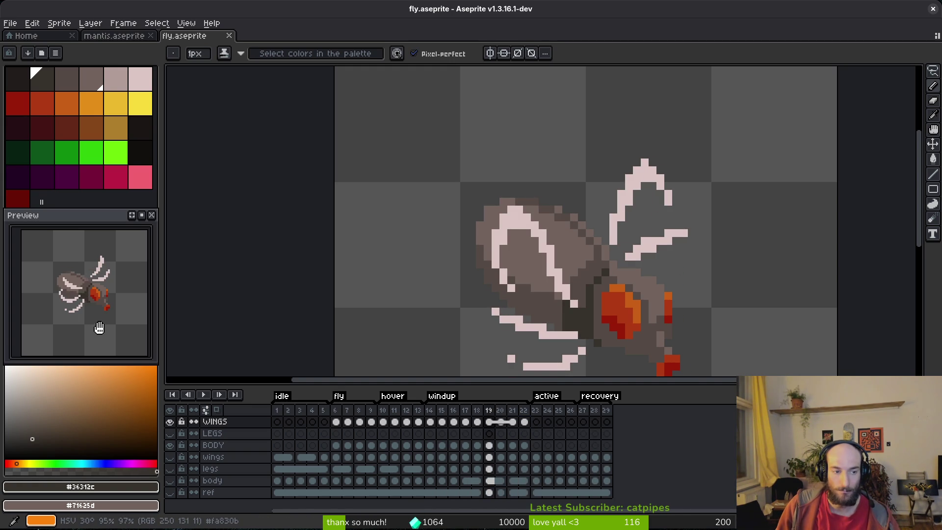
Step: Review the windup wings, selecting WINGS cels in frames 10–15 and checking frame 22
click(452, 421)
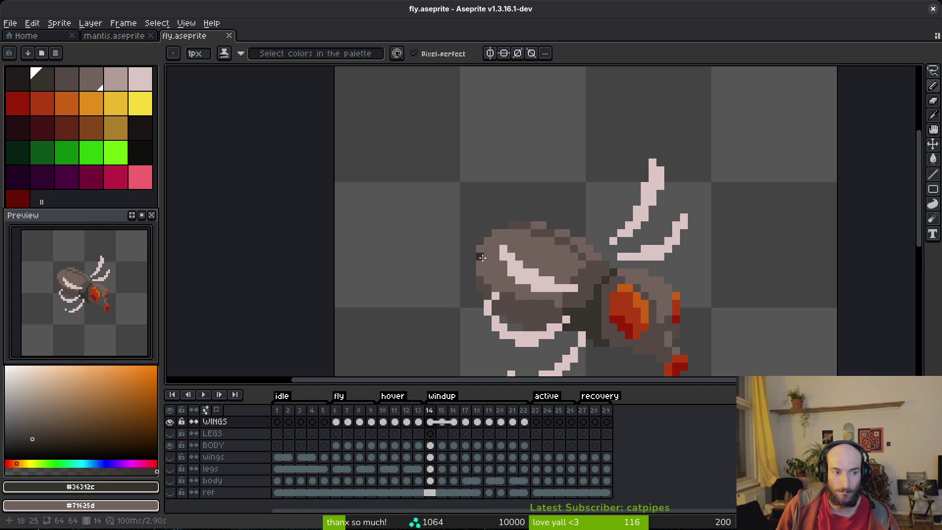
scroll(484, 270, down, 2)
key(alt)
mouse_move(383, 421)
mouse_down()
mouse_move(448, 430)
mouse_move(541, 422)
mouse_up()
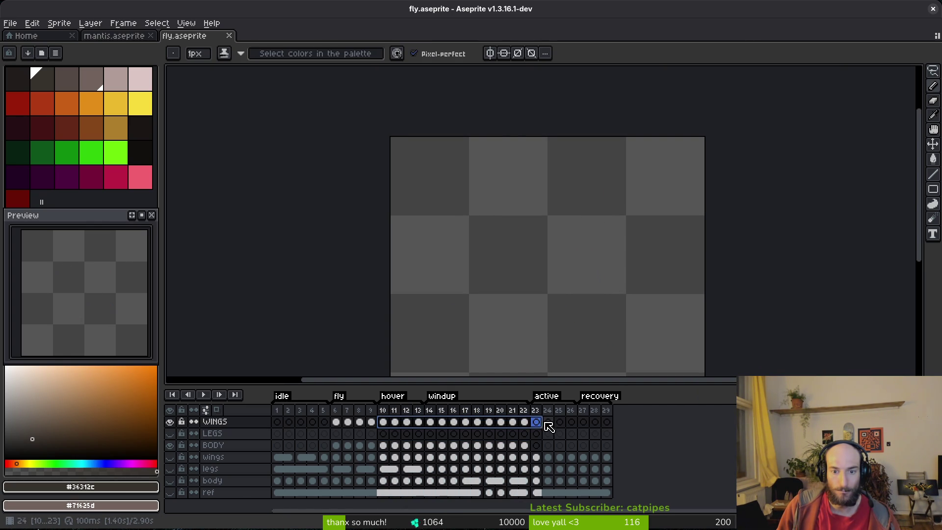
click(545, 425)
click(525, 421)
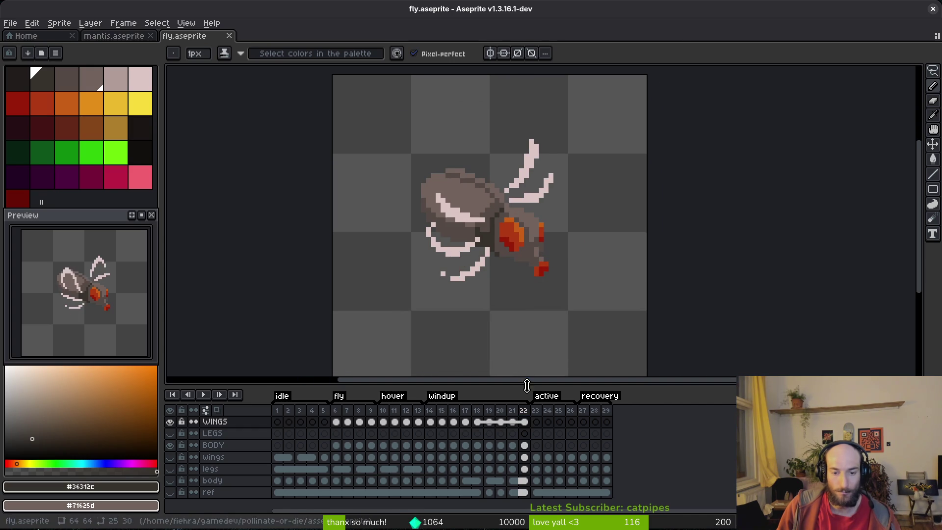
click(525, 444)
Step: Go to the empty first active frame 23 after sampling the body's brownish-grey colour
scroll(532, 333, up, 4)
key(period)
scroll(501, 249, down, 1)
key(comma)
alt+click(493, 216)
key(period)
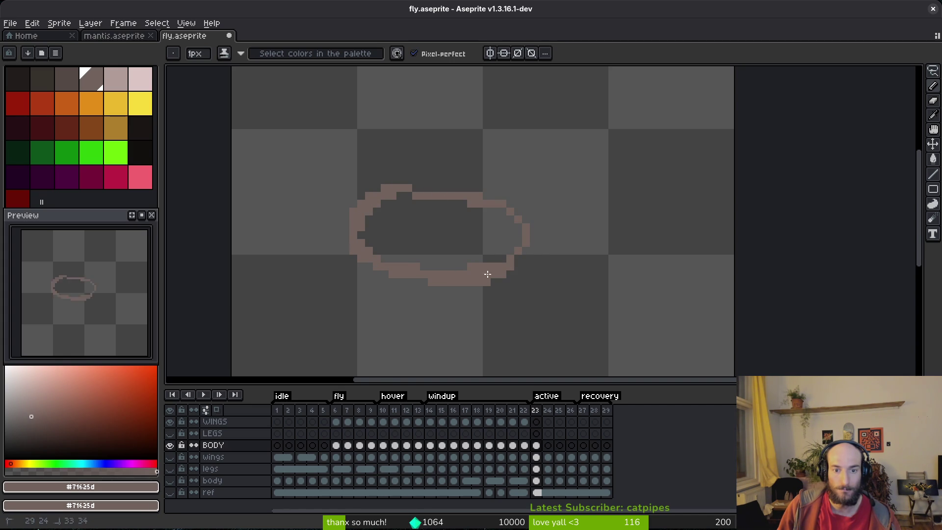
Step: Fill the outlined oval body solid with the brownish-grey body colour
key(g)
click(461, 235)
scroll(473, 237, down, 1)
scroll(473, 237, up, 1)
Step: Trim the body's edges with the Eraser and save the sprite
key(b)
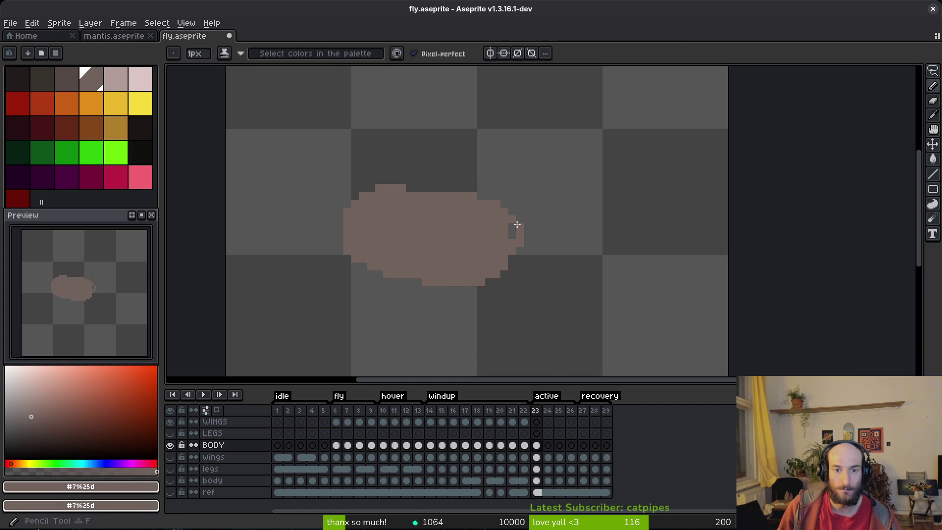
scroll(387, 233, up, 1)
key(e)
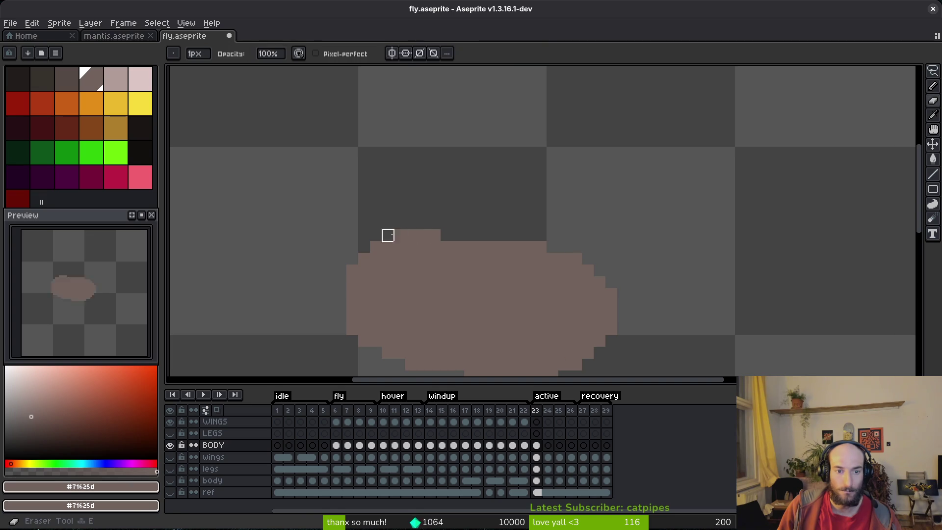
scroll(535, 268, down, 2)
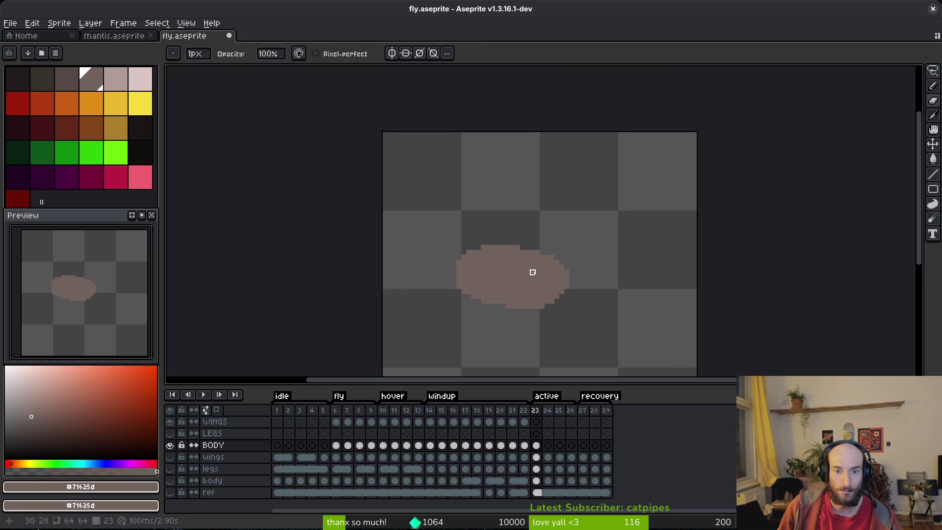
key(ctrl+s)
scroll(479, 271, up, 1)
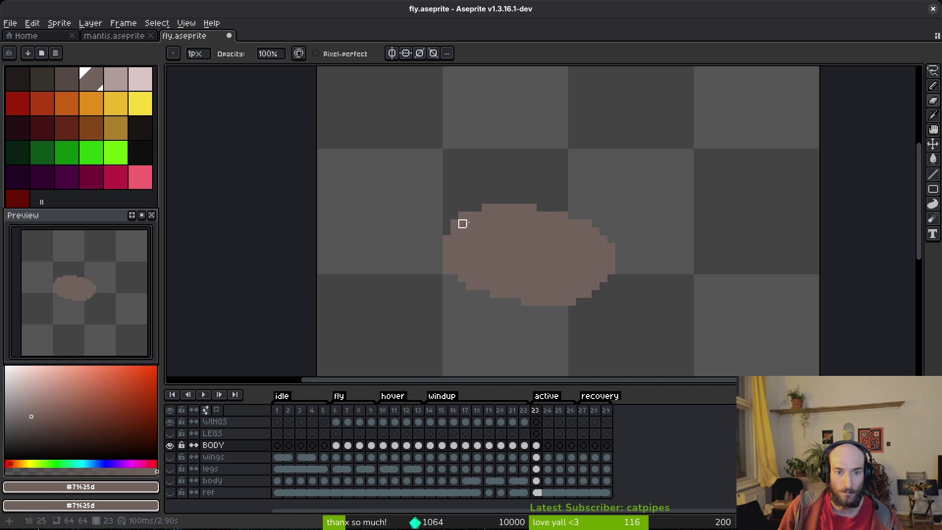
Step: Save the sprite before starting on the head
key(f)
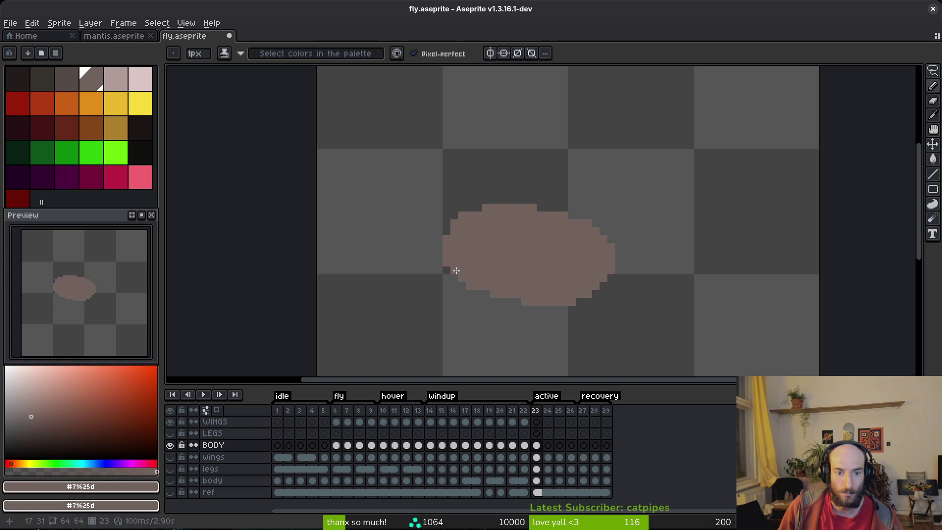
scroll(457, 271, up, 1)
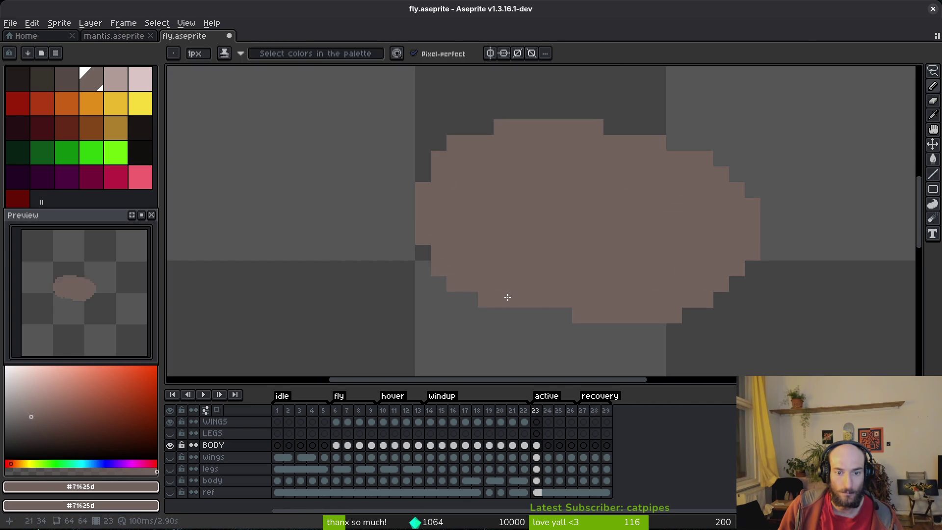
key(e)
scroll(549, 298, down, 1)
key(ctrl+s)
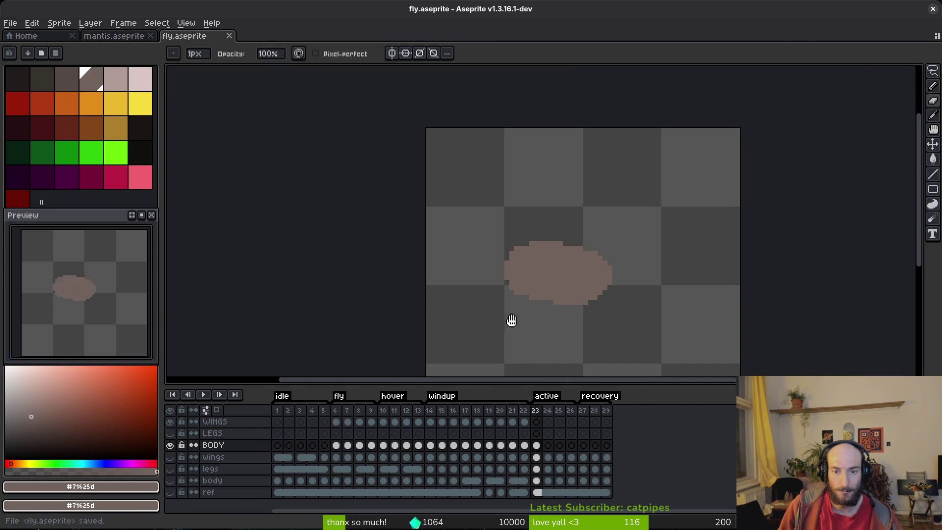
scroll(568, 294, down, 1)
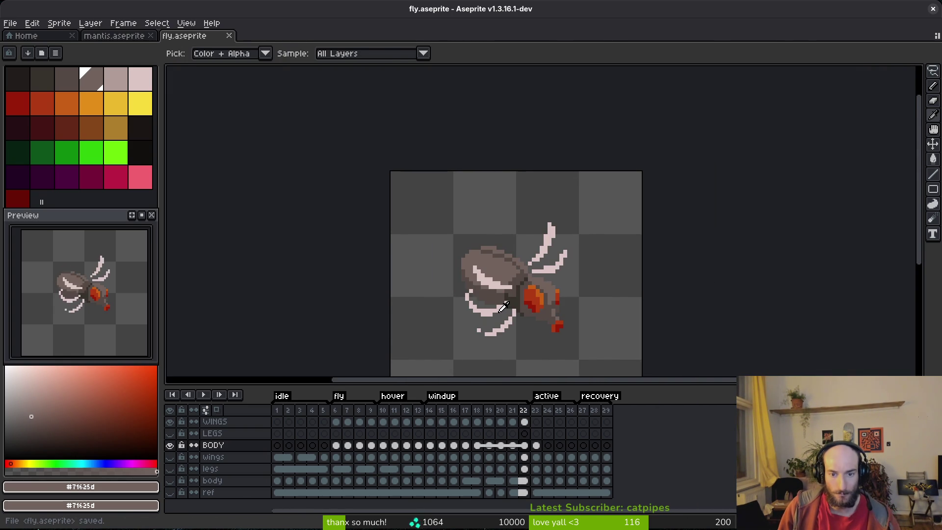
scroll(530, 301, up, 1)
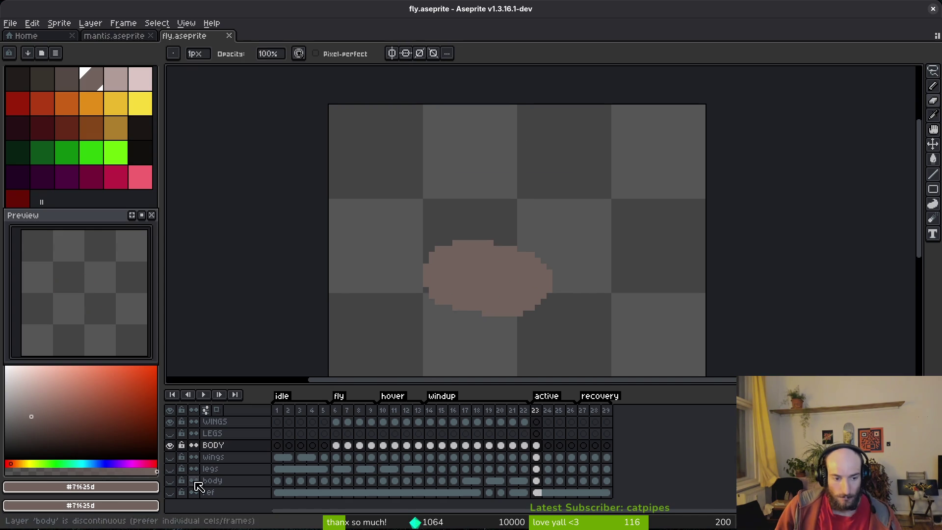
Step: Lasso-select and copy the fly's head from frame 22, after checking the full fly for reference
click(171, 480)
key(alt)
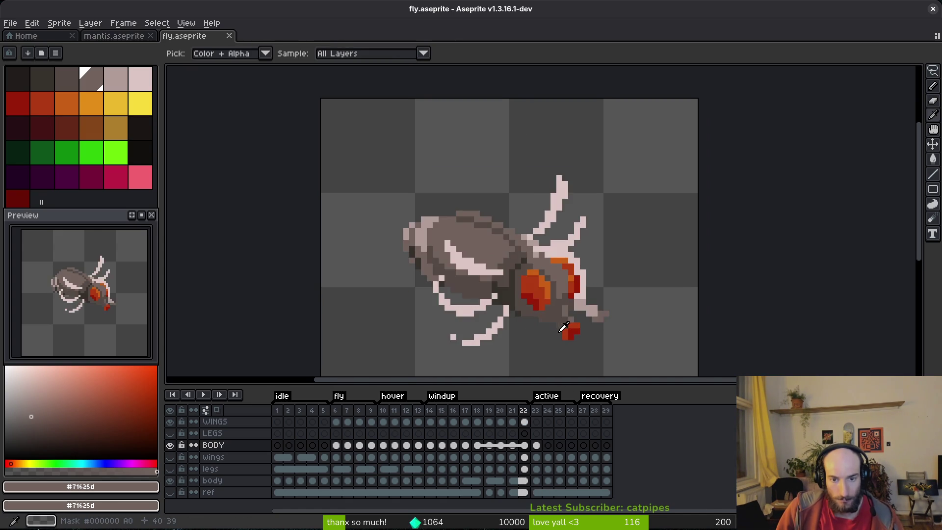
key(alt)
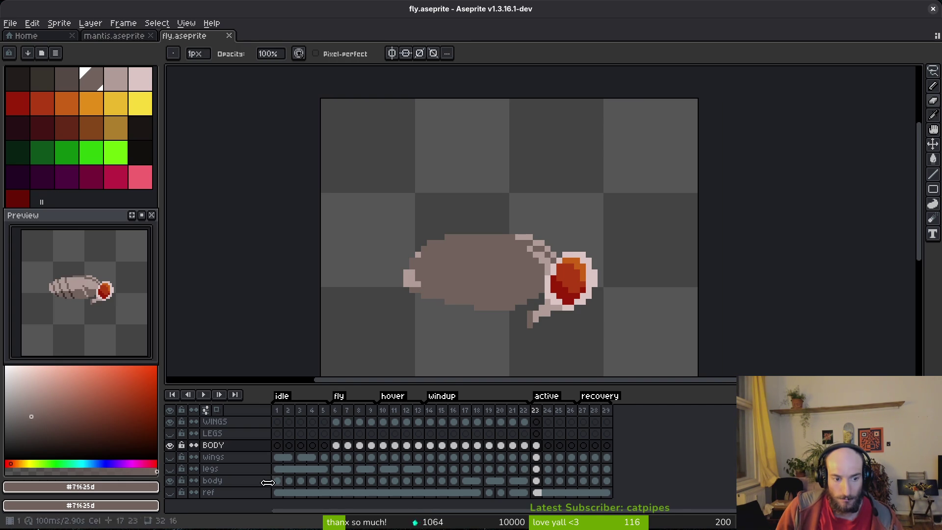
key(Left)
key(q)
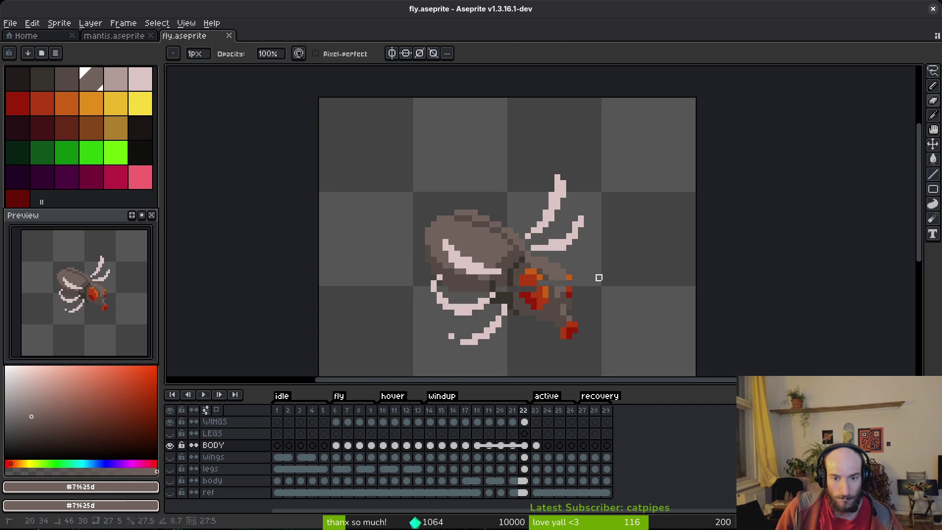
key(ctrl+c)
mouse_move(515, 307)
mouse_down()
mouse_move(616, 311)
mouse_move(580, 272)
mouse_up()
Step: Paste the head into frame 23, nudge it up one pixel and rotate it to fit the body's front
key(Right)
key(ctrl+v)
key(Up)
mouse_move(646, 320)
mouse_down()
mouse_move(596, 343)
mouse_move(584, 368)
mouse_move(559, 362)
mouse_up()
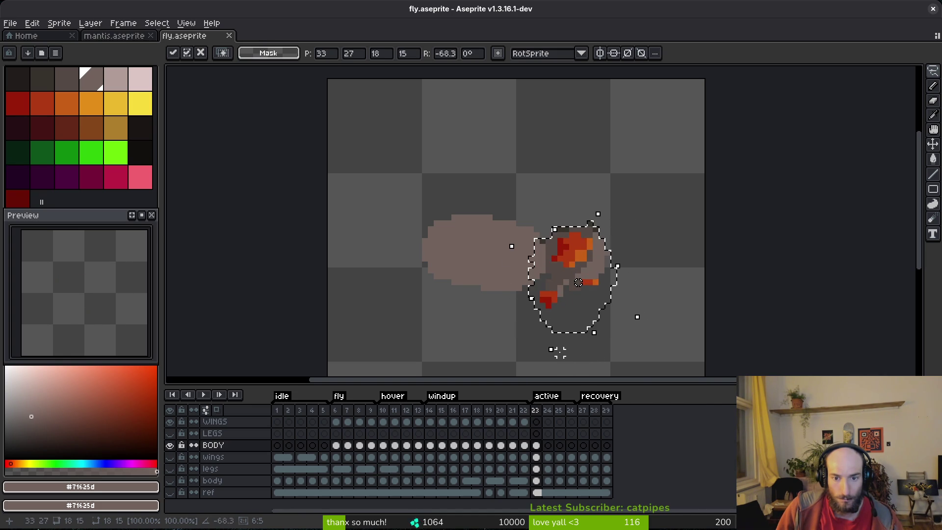
key(Return)
scroll(564, 265, up, 2)
Step: Recolour head pixels around the eye in dark red, grey and orange-red, then save
alt+click(563, 265)
alt+click(505, 253)
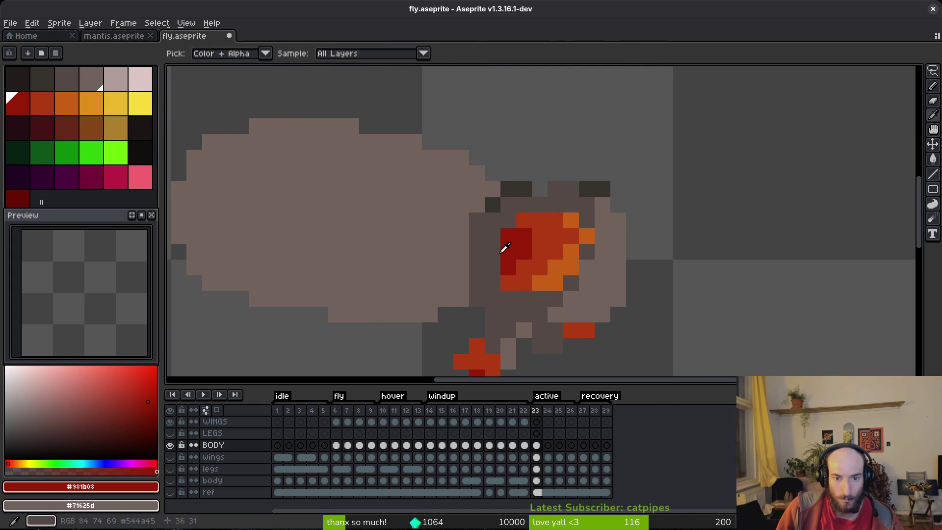
right_click(493, 283)
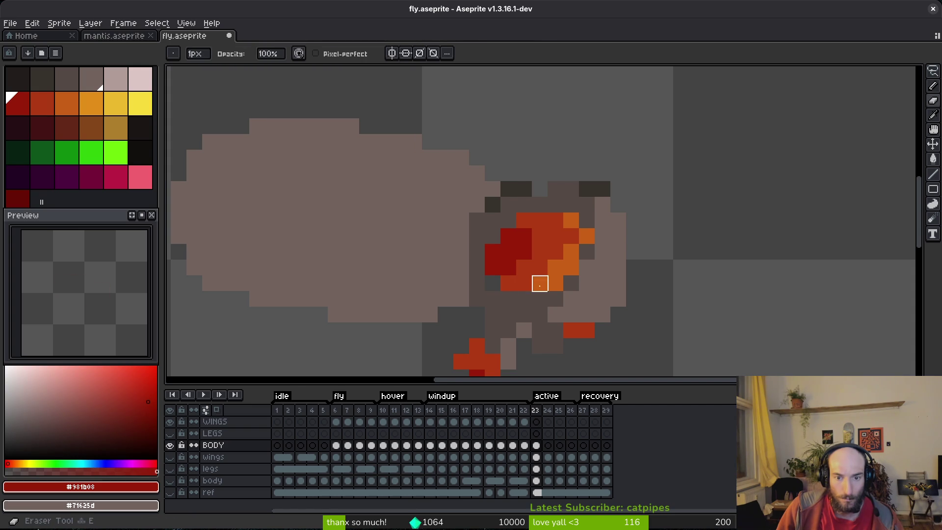
alt+click(524, 268)
mouse_move(524, 236)
mouse_down()
mouse_move(508, 265)
mouse_move(524, 283)
mouse_move(552, 277)
mouse_move(587, 250)
mouse_move(571, 220)
mouse_move(524, 221)
mouse_move(544, 216)
mouse_up()
alt+click(510, 231)
alt+click(545, 260)
alt+click(571, 267)
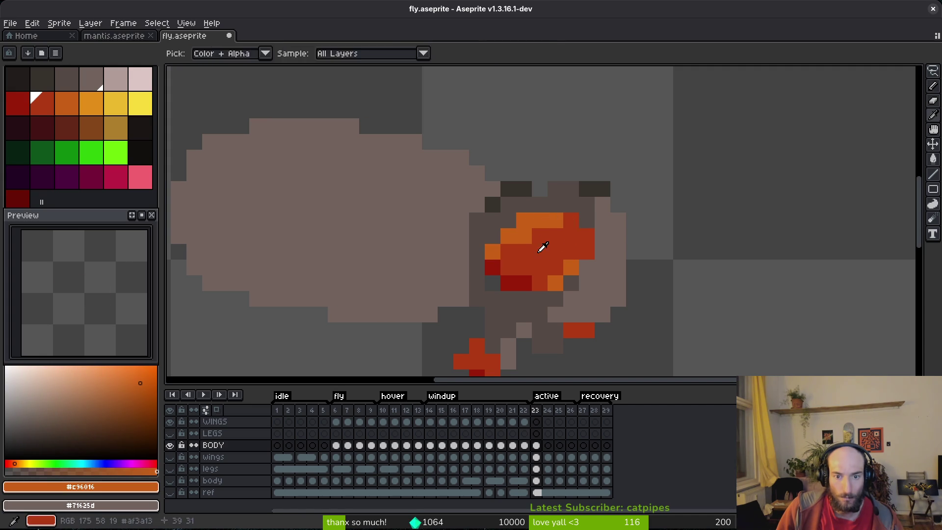
alt+click(540, 246)
key(ctrl+s)
scroll(593, 275, down, 4)
scroll(593, 276, up, 4)
Step: Turn an orange head pixel dark red, save, then undo the last pixel change
alt+click(538, 283)
click(570, 286)
scroll(614, 320, down, 4)
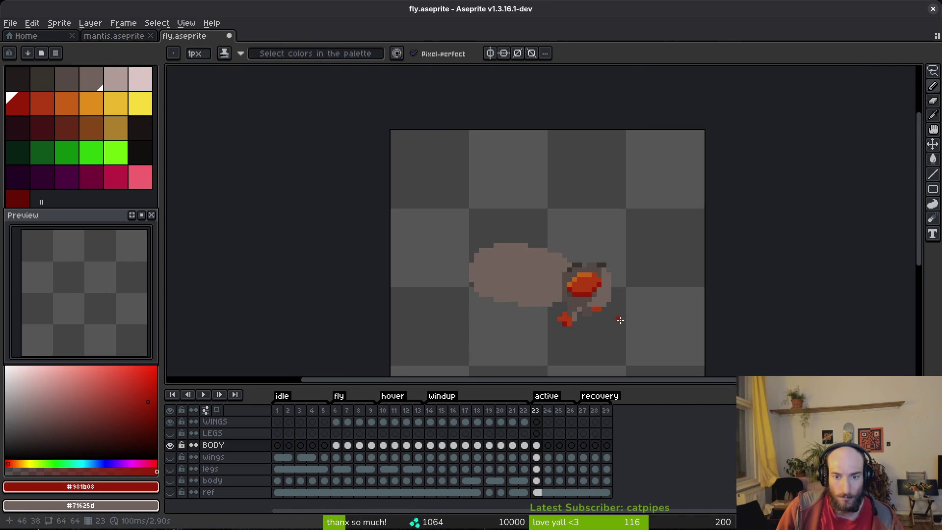
key(ctrl+s)
scroll(620, 319, up, 3)
scroll(611, 294, down, 3)
scroll(610, 284, up, 1)
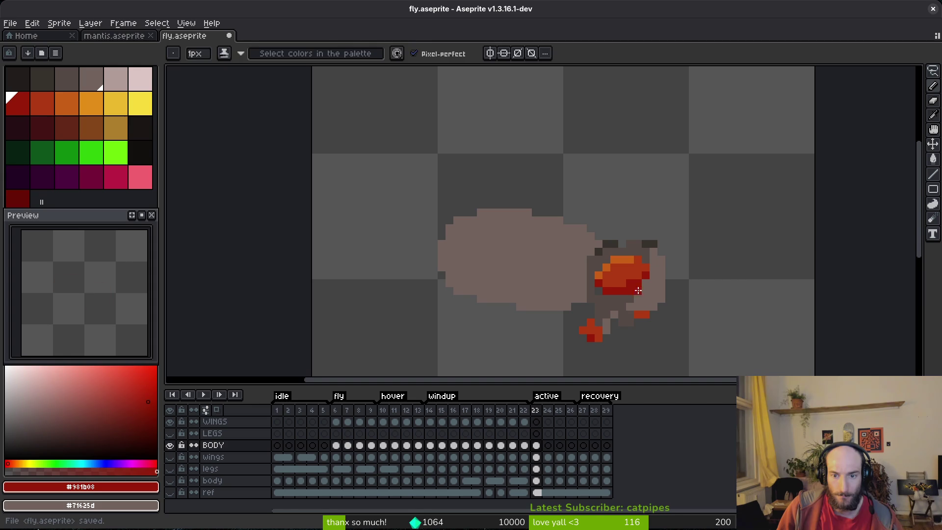
alt+click(623, 267)
key(ctrl+z)
scroll(648, 291, down, 4)
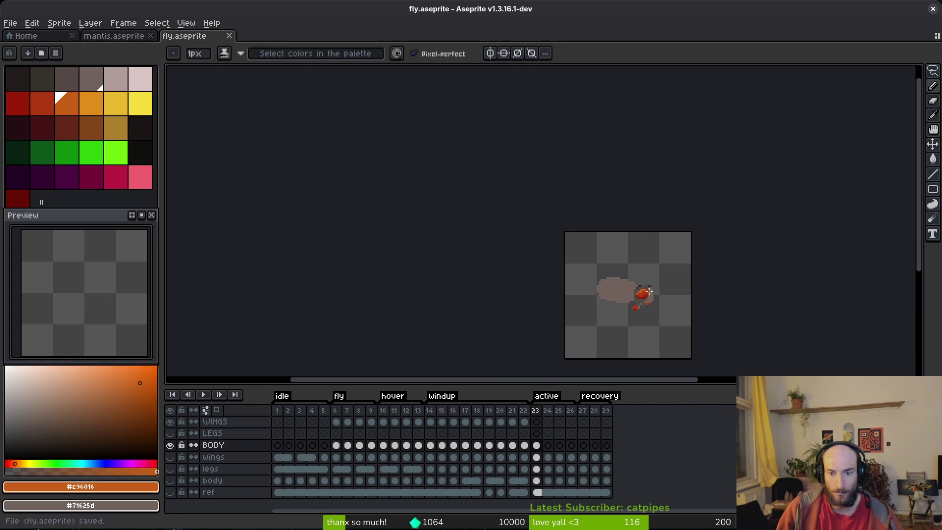
scroll(648, 291, up, 4)
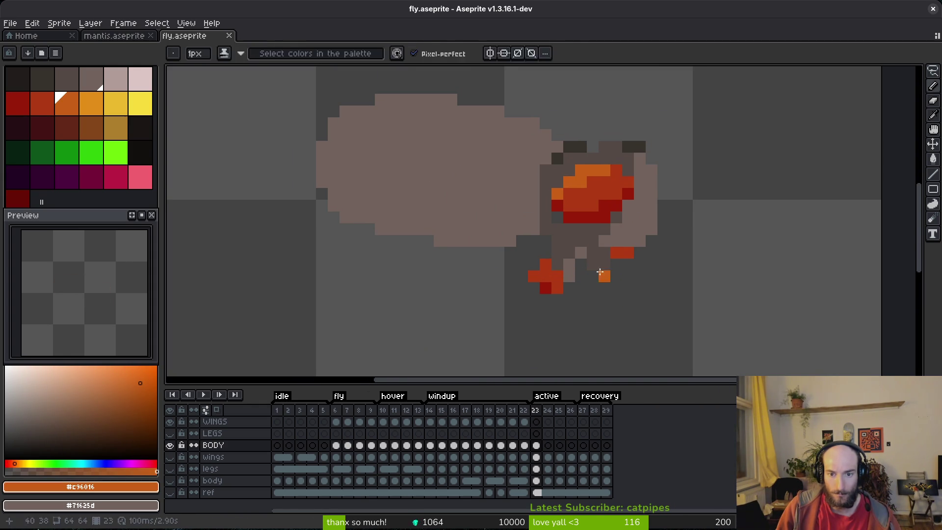
Step: Extend the red leg mark by one pixel and repaint it a lighter red
key(e)
key(b)
alt+click(613, 254)
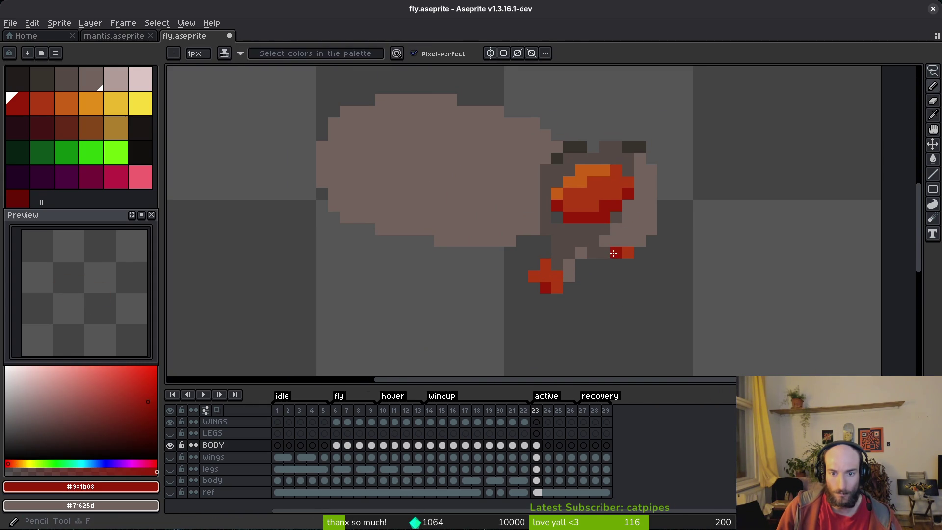
alt+click(616, 189)
click(637, 252)
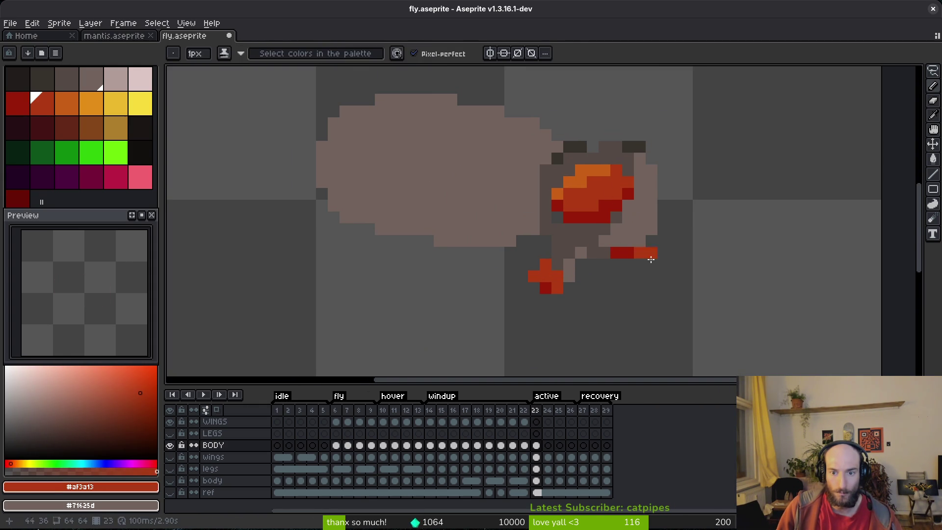
scroll(669, 280, down, 4)
scroll(668, 286, up, 1)
scroll(668, 285, up, 3)
alt+click(647, 267)
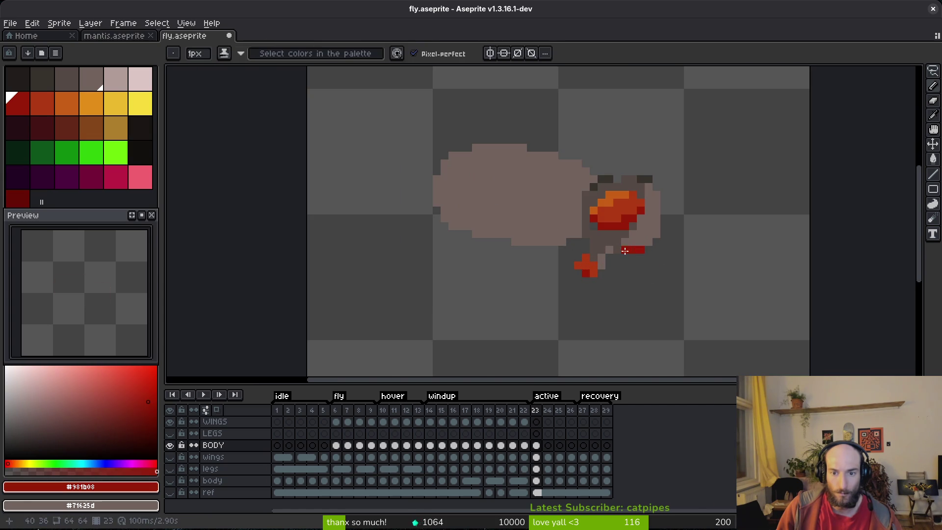
alt+click(635, 203)
scroll(643, 250, up, 2)
click(635, 246)
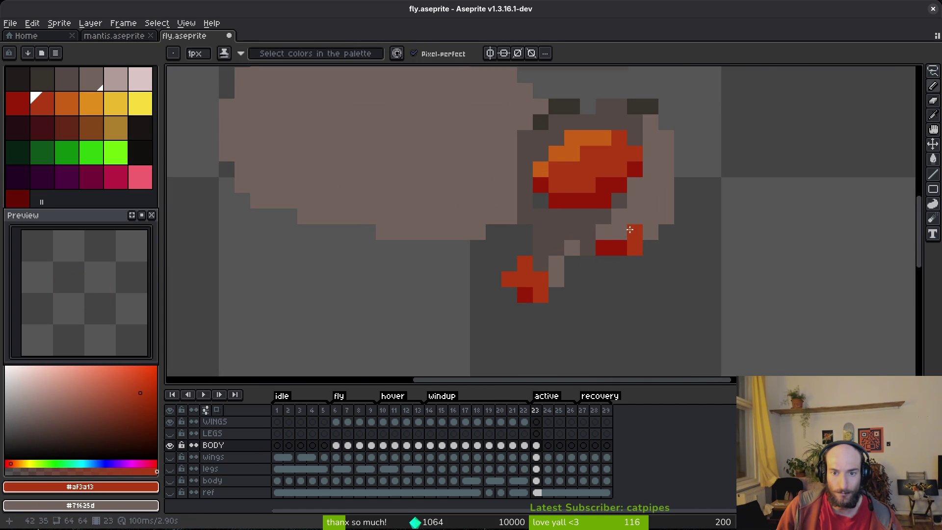
scroll(630, 229, up, 1)
Step: Restore the dark pixels atop the head, repaint one brown, lighten a pixel below, and save
alt+click(557, 109)
scroll(658, 244, down, 3)
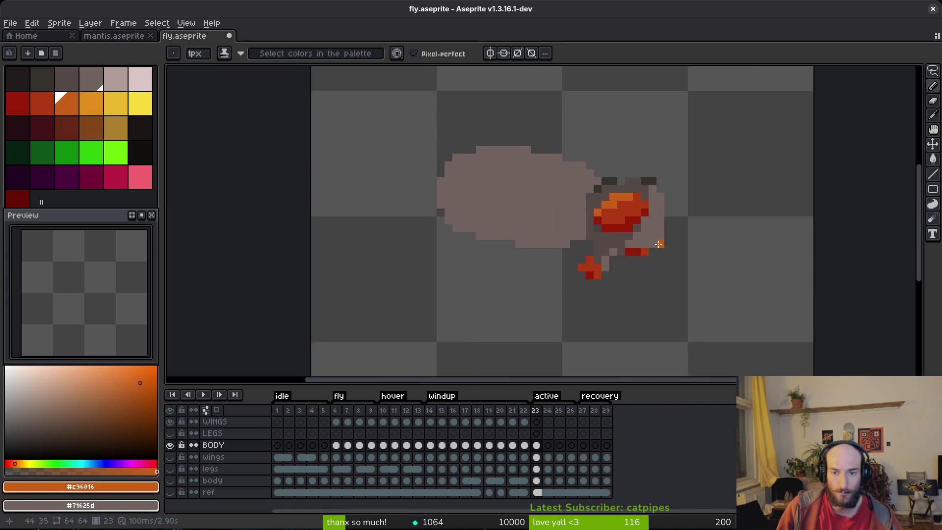
scroll(658, 244, up, 5)
scroll(707, 274, down, 7)
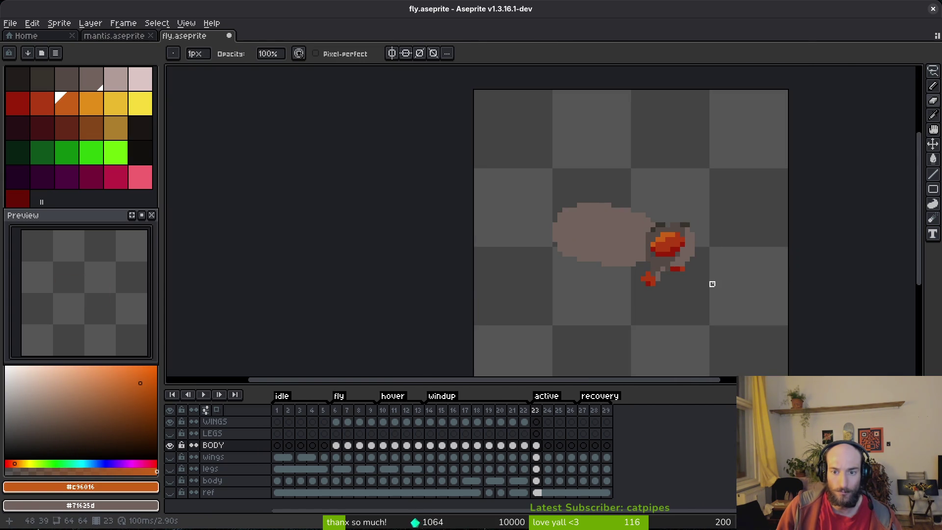
scroll(712, 283, up, 3)
key(ctrl+s)
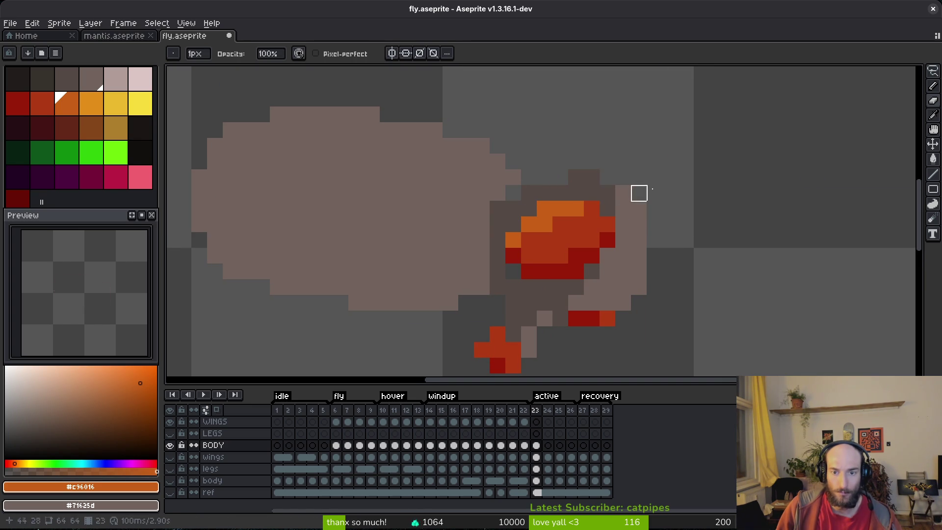
key(ctrl+z)
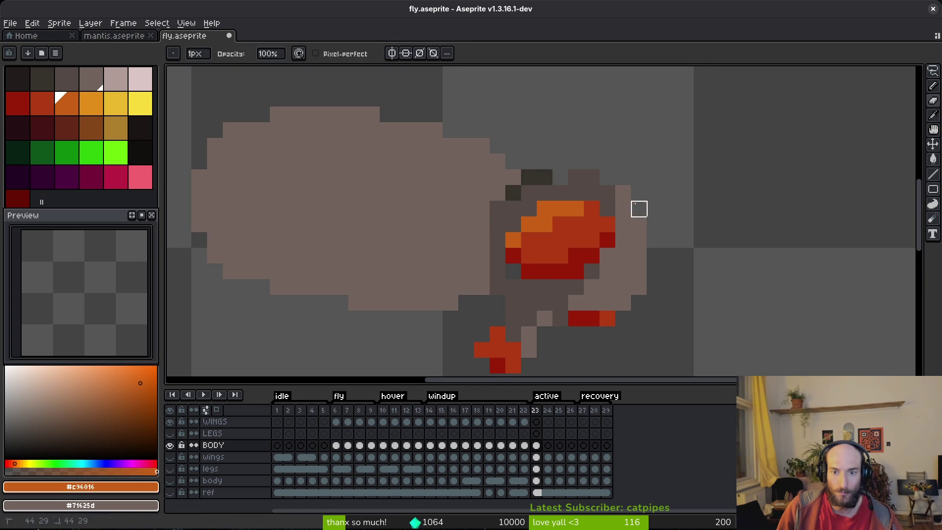
alt+click(578, 178)
click(545, 177)
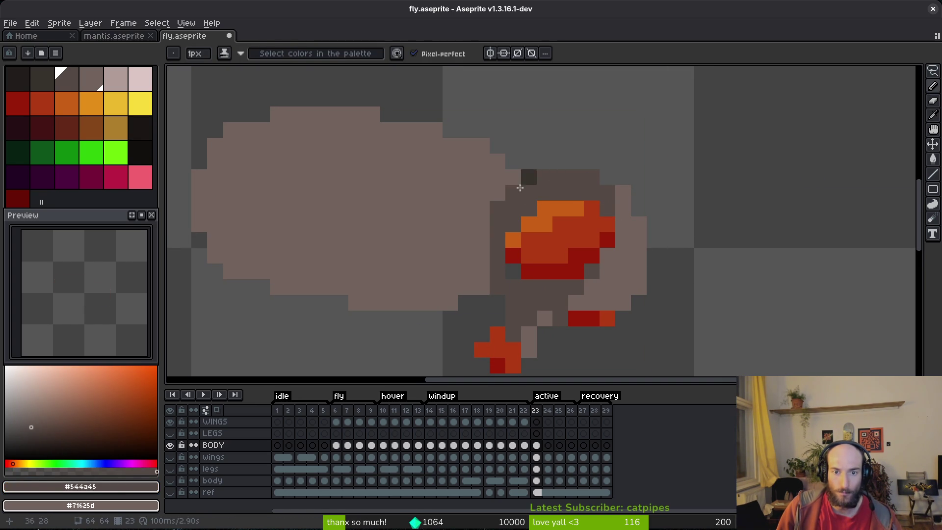
click(497, 208)
alt+click(481, 206)
key(ctrl+s)
Step: Darken a light pixel under the head and repaint two leg pixels dark red, then save
alt+click(544, 294)
click(513, 271)
key(ctrl+s)
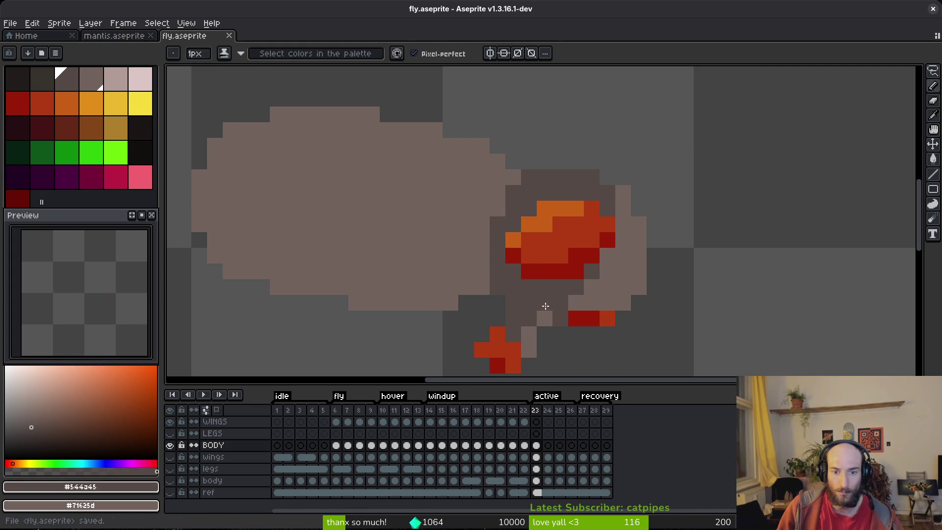
scroll(539, 289, down, 3)
scroll(539, 288, up, 5)
alt+click(498, 265)
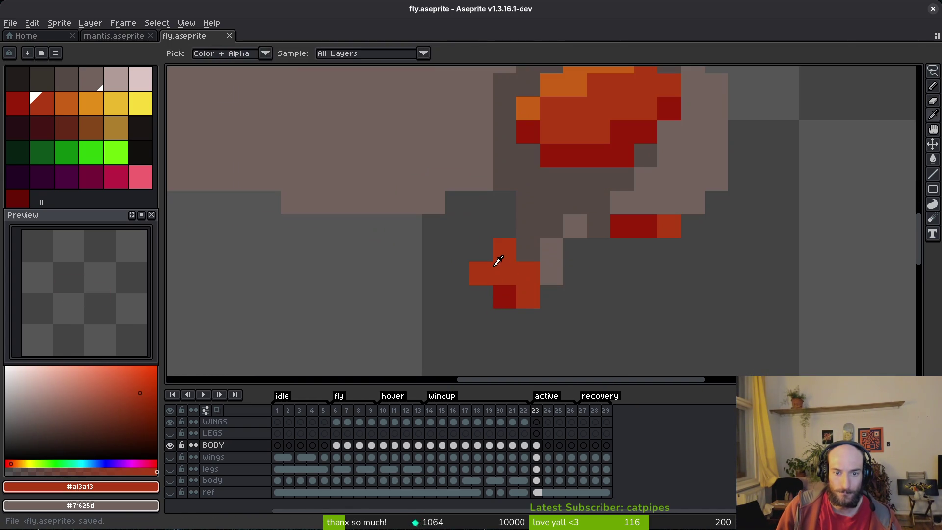
alt+click(504, 296)
click(528, 296)
scroll(543, 313, down, 4)
key(ctrl+s)
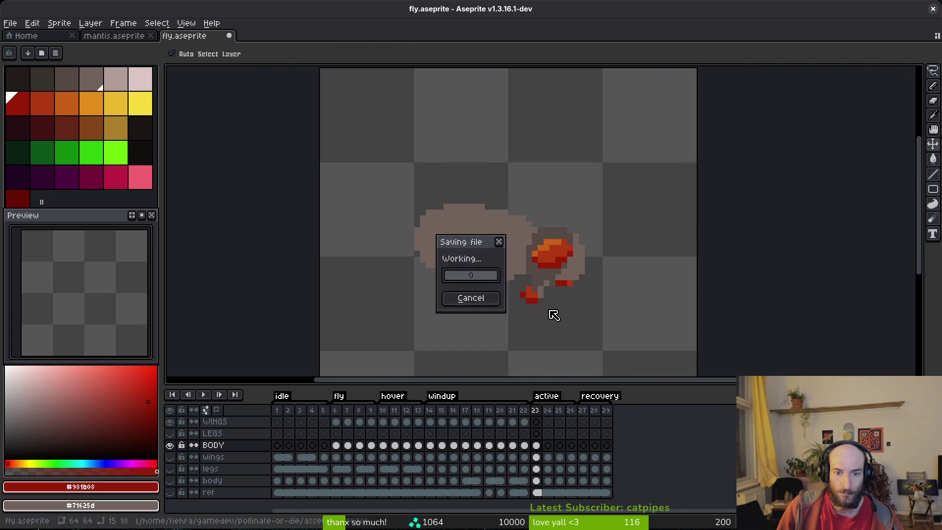
scroll(553, 315, down, 2)
Step: With the timeline hidden, recolour a leg pixel, add a leg-tip pixel and paint a grey body-edge pixel
key(Tab)
scroll(578, 320, up, 3)
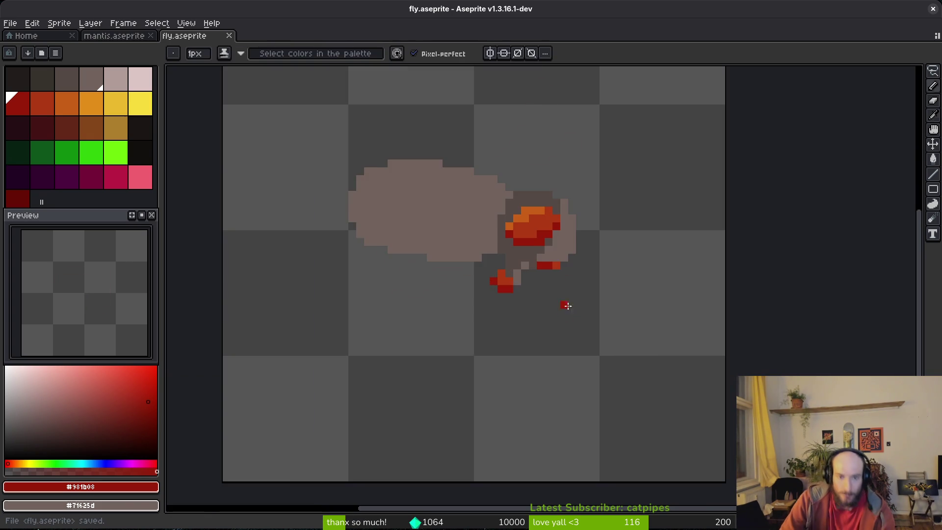
key(alt)
scroll(562, 314, up, 3)
alt+click(471, 245)
click(456, 231)
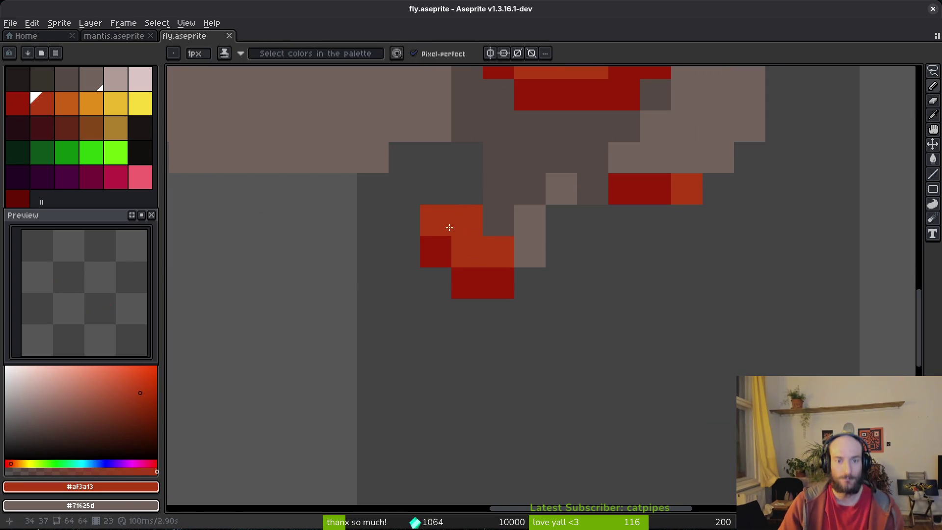
scroll(525, 294, down, 3)
click(542, 286)
scroll(542, 285, down, 1)
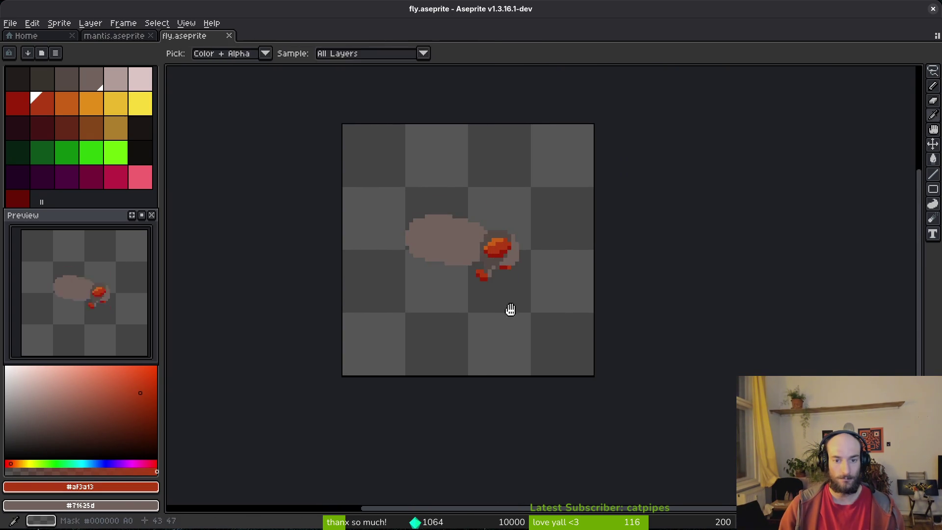
scroll(491, 275, up, 1)
key(e)
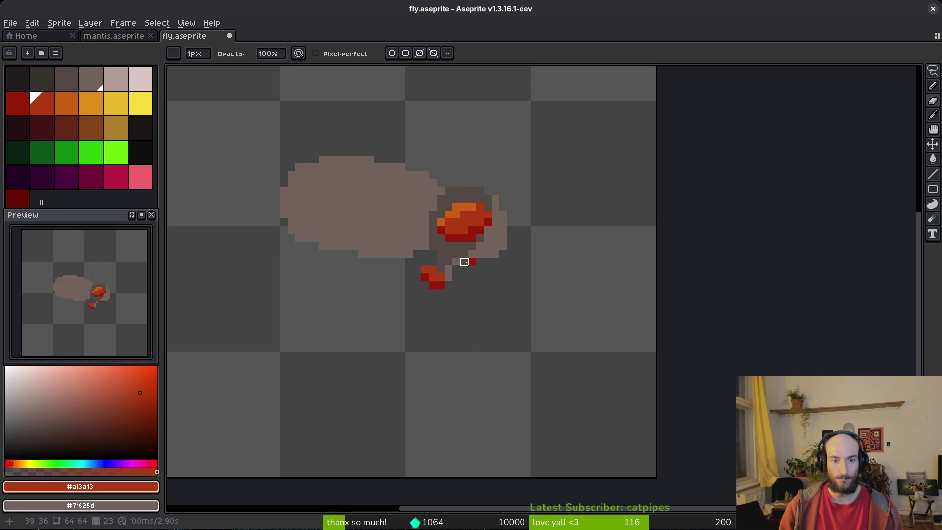
scroll(519, 277, up, 2)
alt+click(444, 208)
key(b)
click(430, 237)
Step: Fill two grey pixels near the eye, then lasso the small red piece under the head and nudge it left
click(383, 261)
click(500, 237)
scroll(502, 284, down, 3)
scroll(490, 272, up, 4)
key(shift+w)
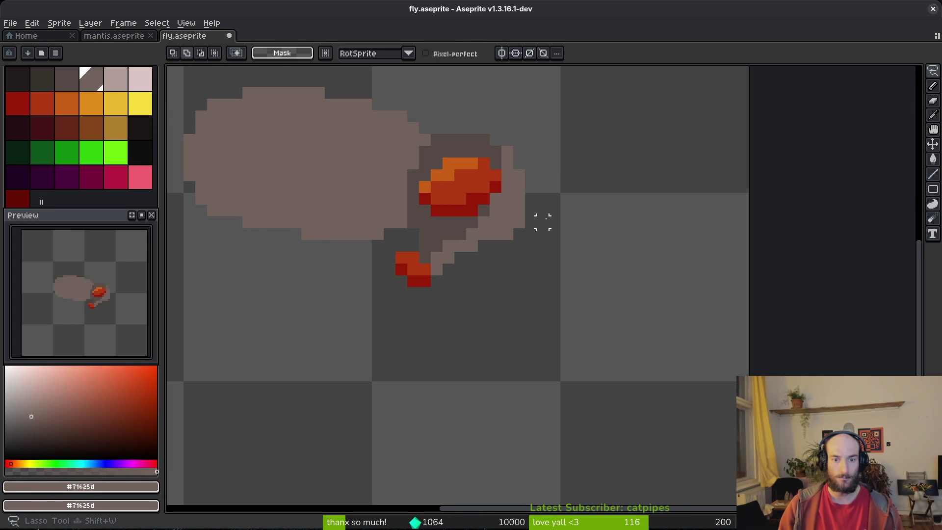
drag(401, 258, 536, 242)
key(ctrl+t)
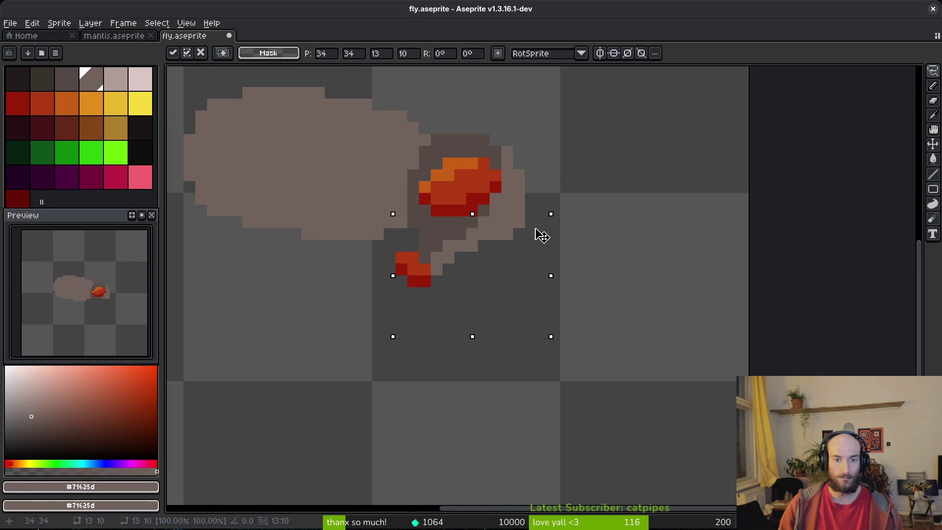
key(Left)
key(Return)
key(ctrl+d)
Step: Lasso the lower red pixels of the fly, then drop the selection
key(e)
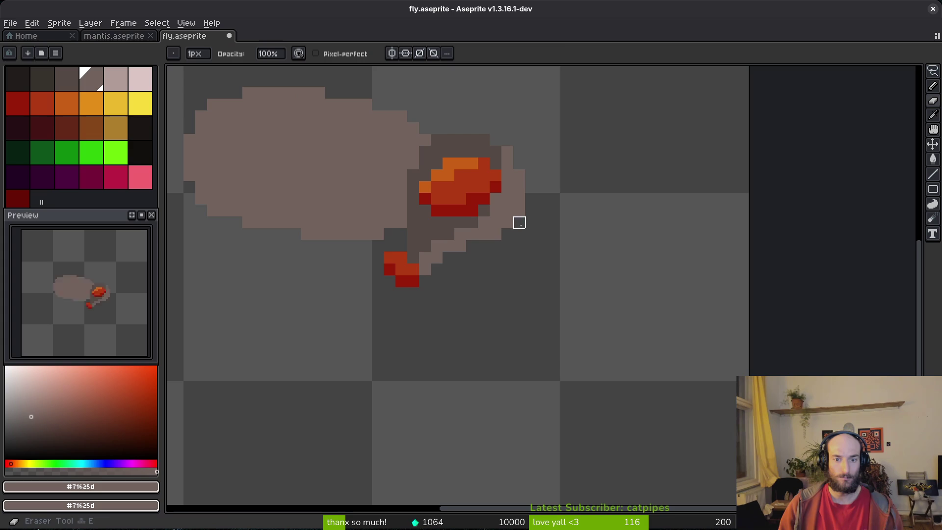
scroll(525, 258, down, 4)
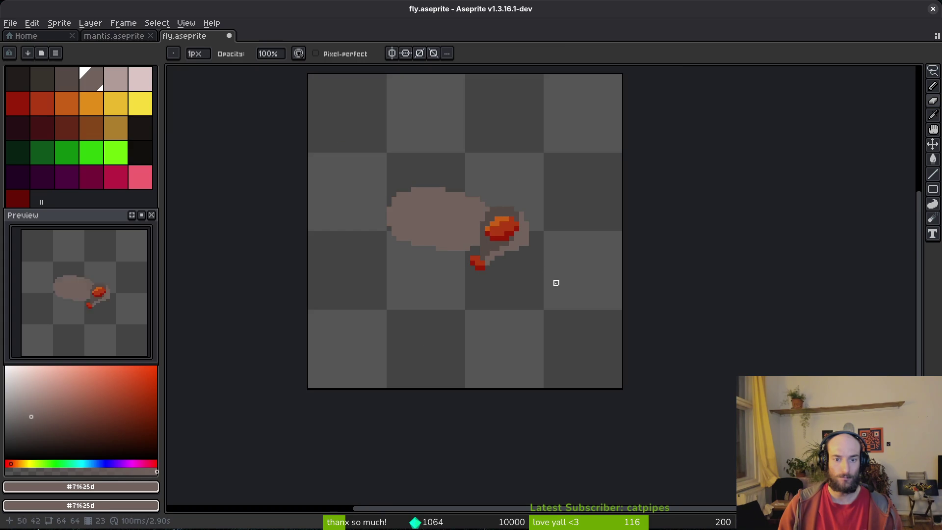
scroll(551, 278, up, 3)
key(q)
drag(400, 232, 420, 252)
key(ctrl+d)
key(e)
scroll(460, 305, down, 3)
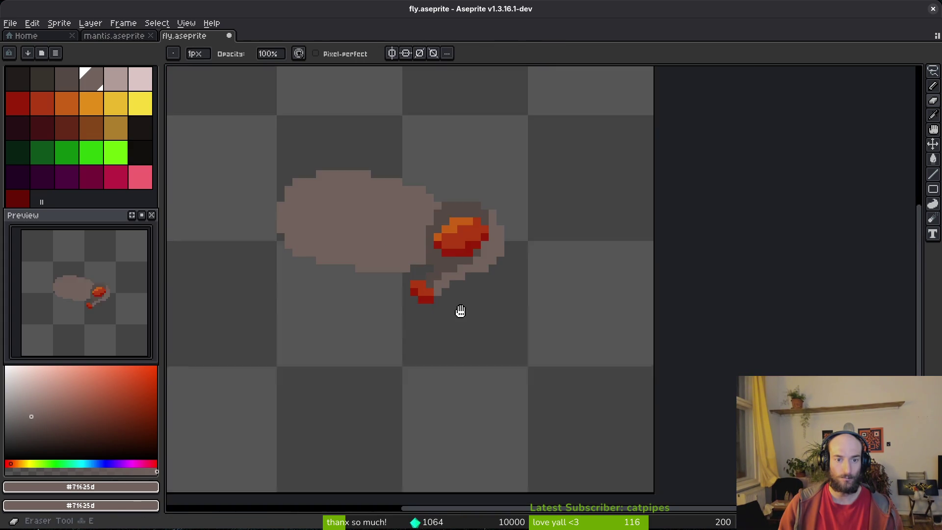
scroll(461, 323, up, 4)
key(q)
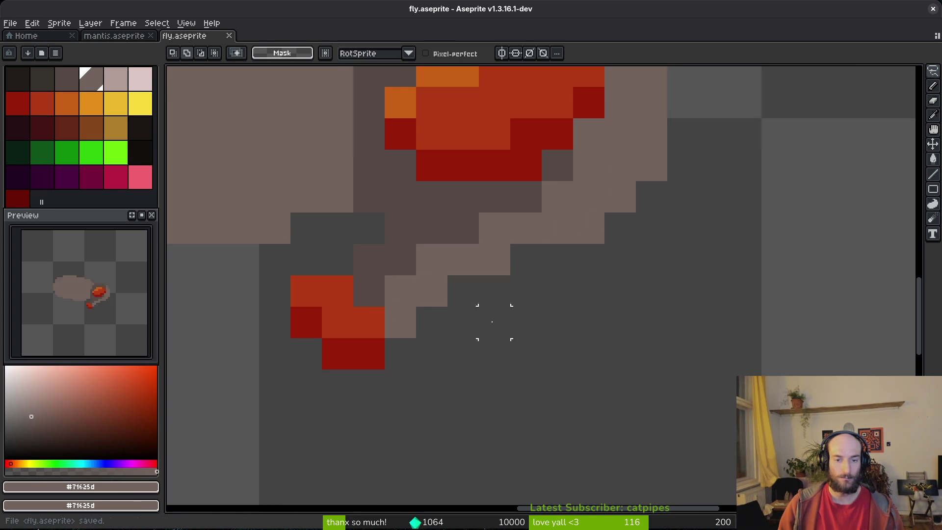
scroll(492, 322, down, 4)
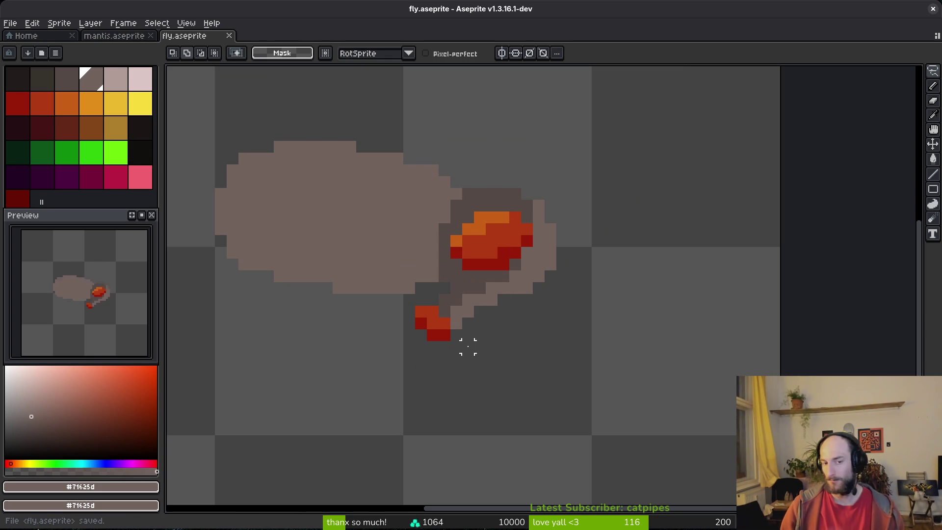
scroll(569, 202, up, 1)
Step: Repaint the eye outline with darker grey #544a45 and add light pixels along the top of the eye
key(b)
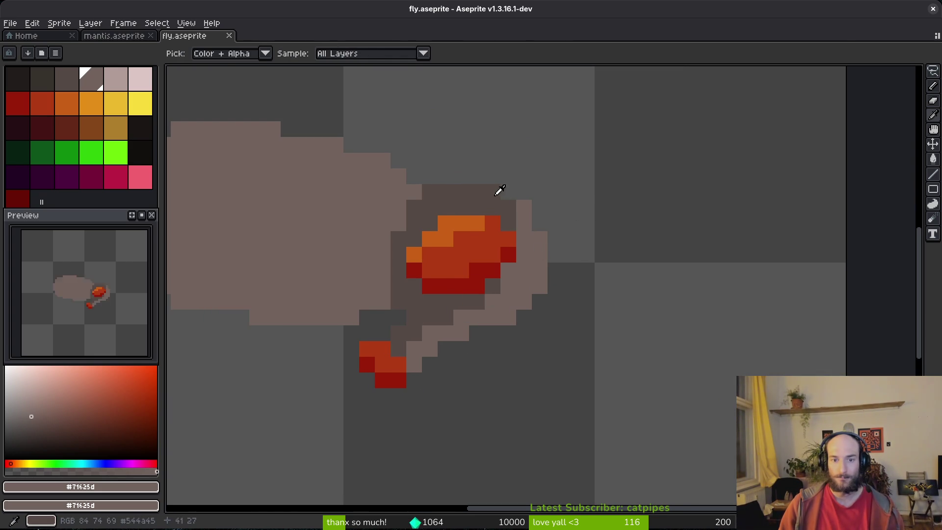
alt+click(498, 190)
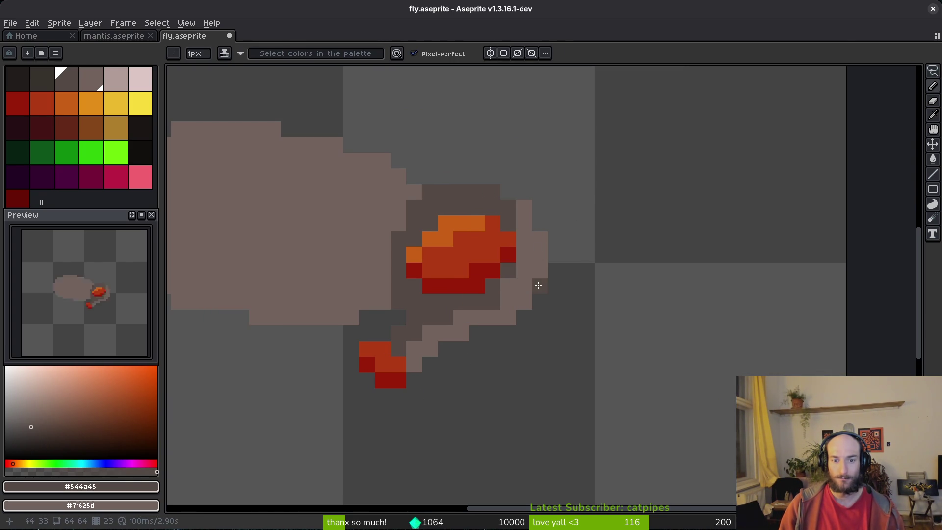
key(g)
click(538, 285)
alt+click(414, 193)
key(b)
click(446, 195)
mouse_move(445, 194)
mouse_down()
mouse_move(519, 212)
mouse_move(533, 245)
mouse_up()
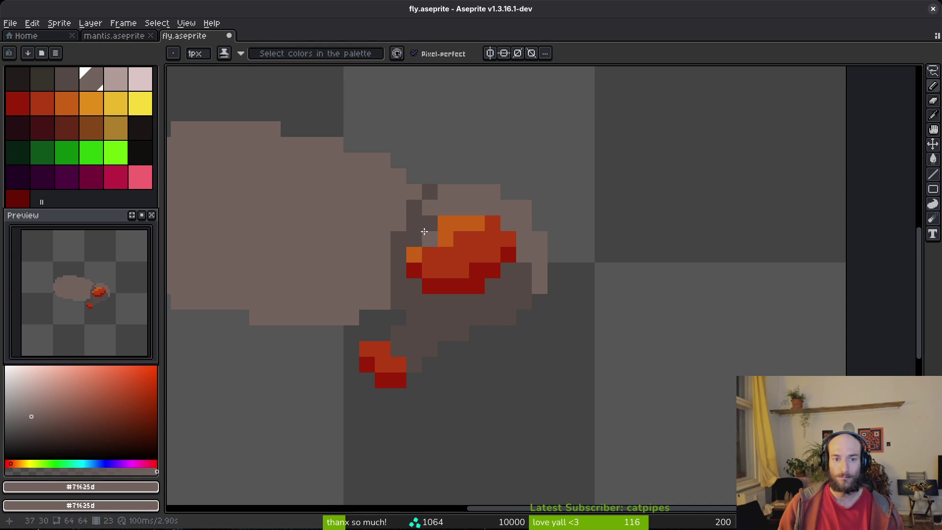
Step: Sample the body's dark grey and draw dark pixels on the eye's top rows, undoing part of it
scroll(557, 294, down, 5)
scroll(551, 294, up, 3)
scroll(550, 294, up, 2)
alt+click(427, 141)
mouse_move(427, 141)
mouse_down()
mouse_move(507, 155)
mouse_move(453, 139)
mouse_up()
key(ctrl+z)
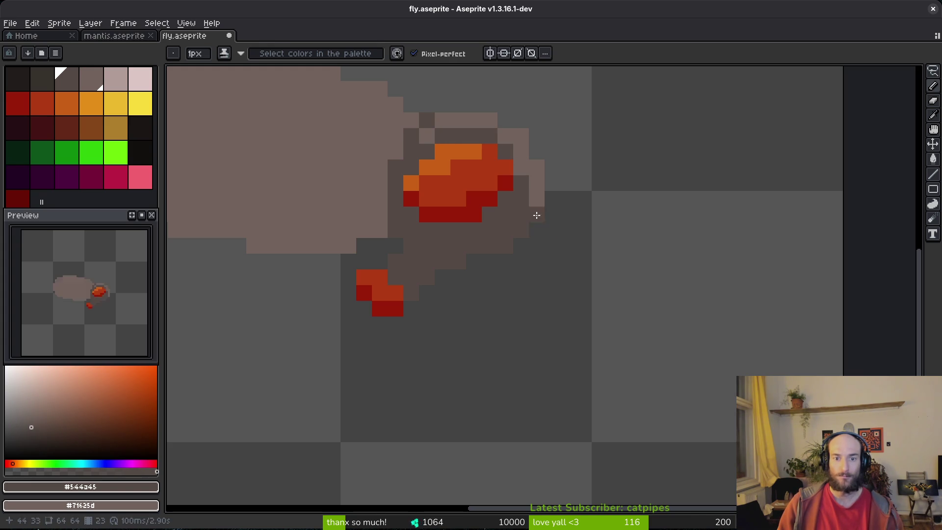
Step: Draw light grey outline pixels below the eye and save fly.aseprite
scroll(537, 213, down, 2)
scroll(530, 237, up, 2)
alt+click(540, 193)
drag(528, 215, 492, 229)
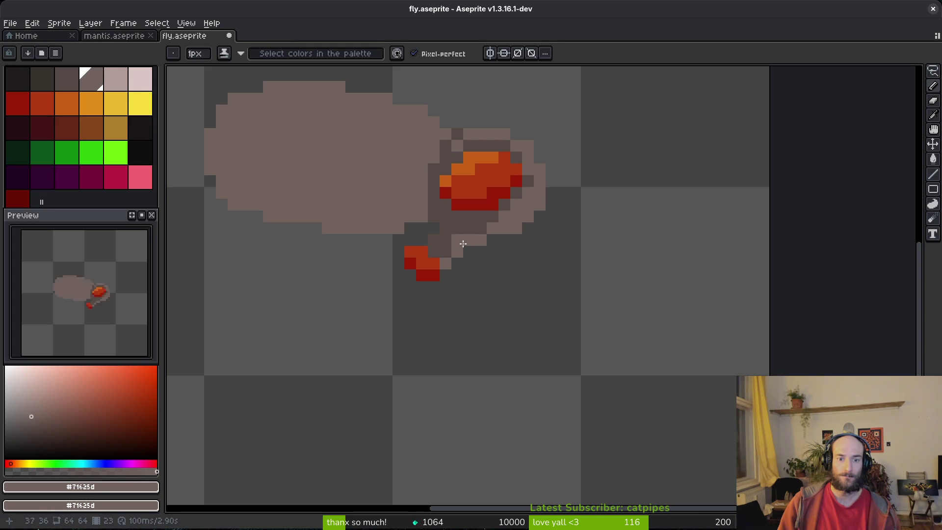
scroll(527, 245, down, 4)
key(ctrl+s)
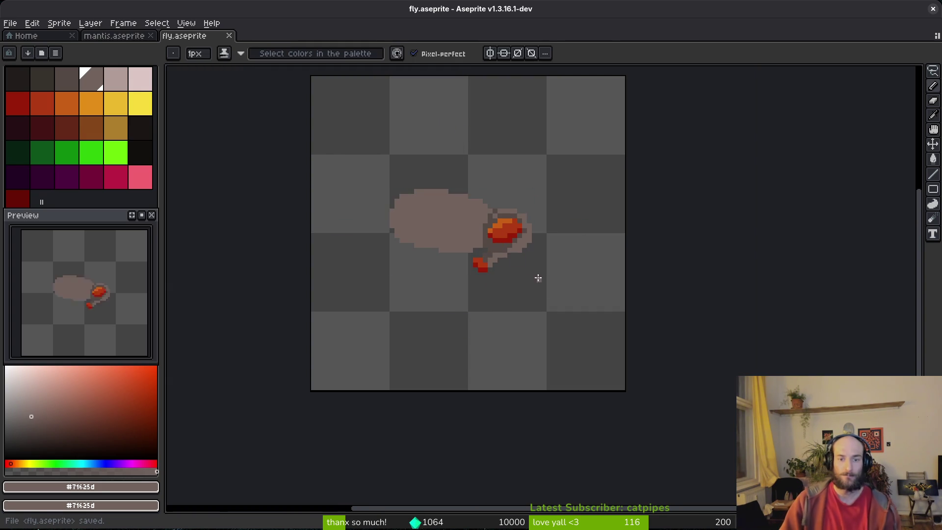
scroll(529, 282, down, 4)
scroll(516, 288, up, 4)
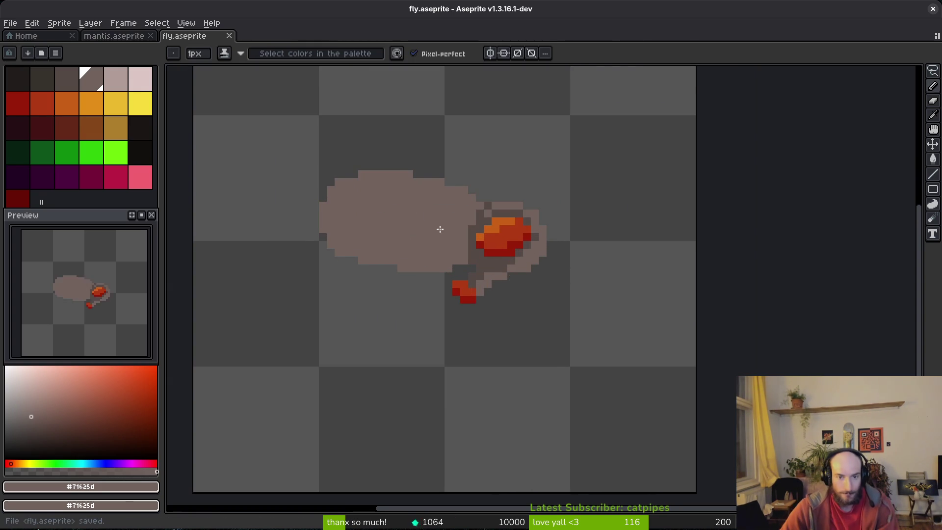
Step: Show the animation timeline, adjust the windup tag's frame range, and move to frame 19 on WINGS
scroll(464, 220, up, 3)
scroll(464, 220, down, 6)
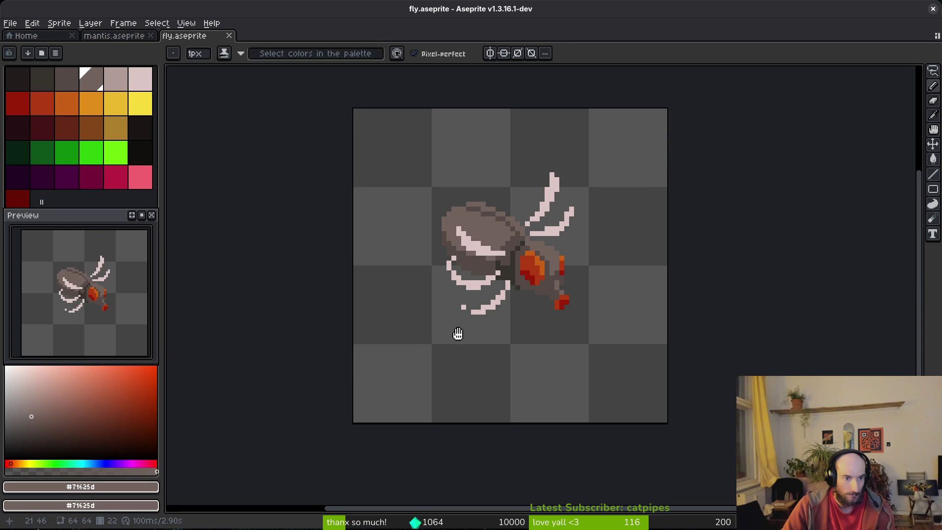
key(Tab)
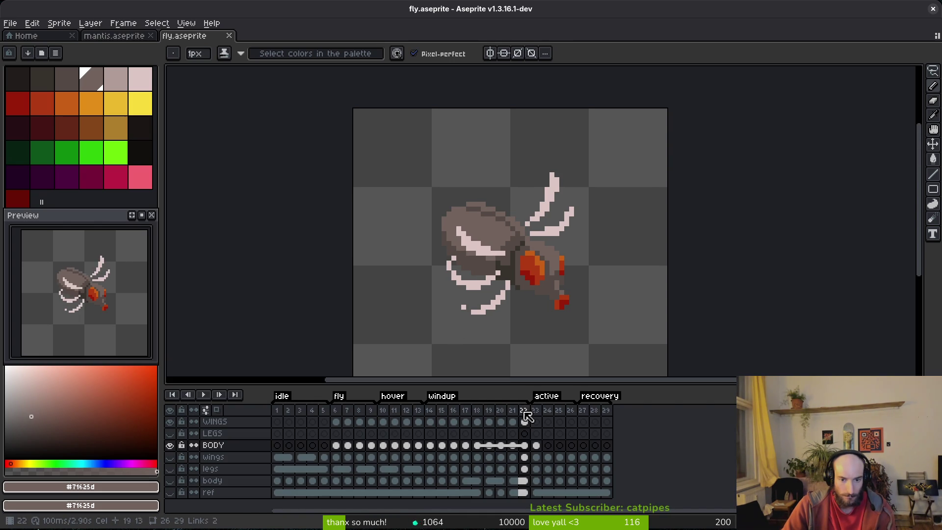
mouse_move(574, 402)
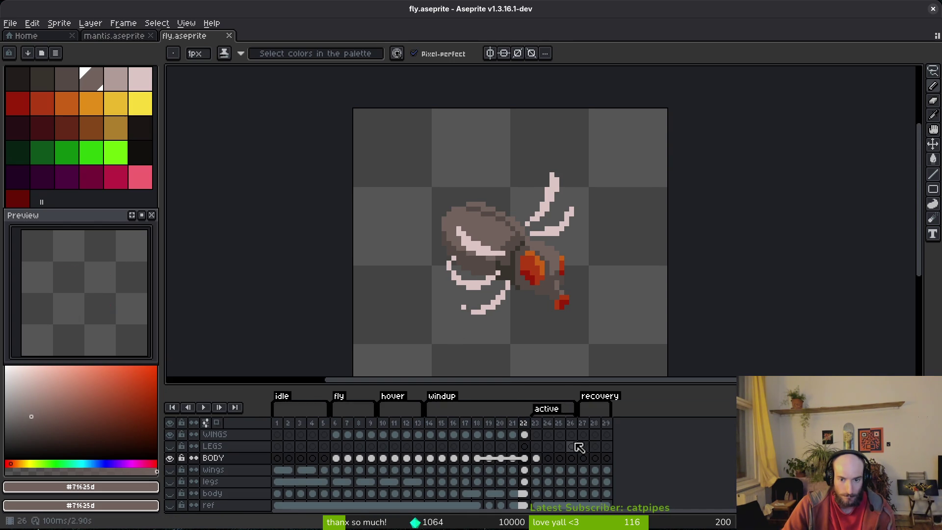
drag(600, 403, 603, 403)
click(500, 434)
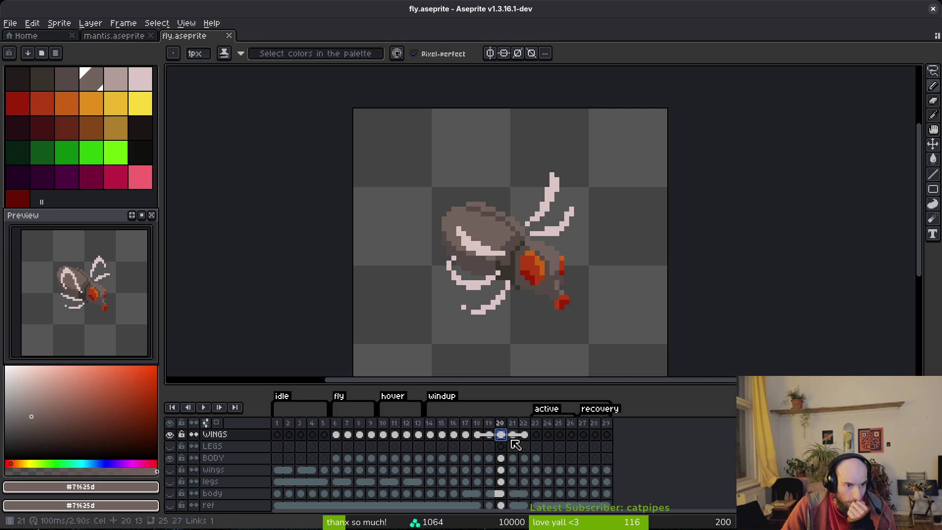
key(Left)
key(i)
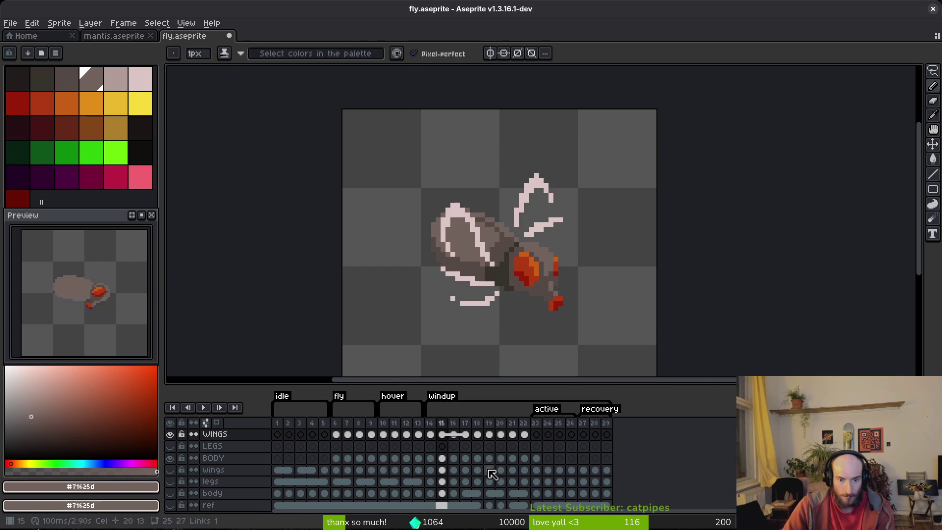
Step: Make BODY the active layer and flip between frames 16 and 19 to compare the poses
click(441, 458)
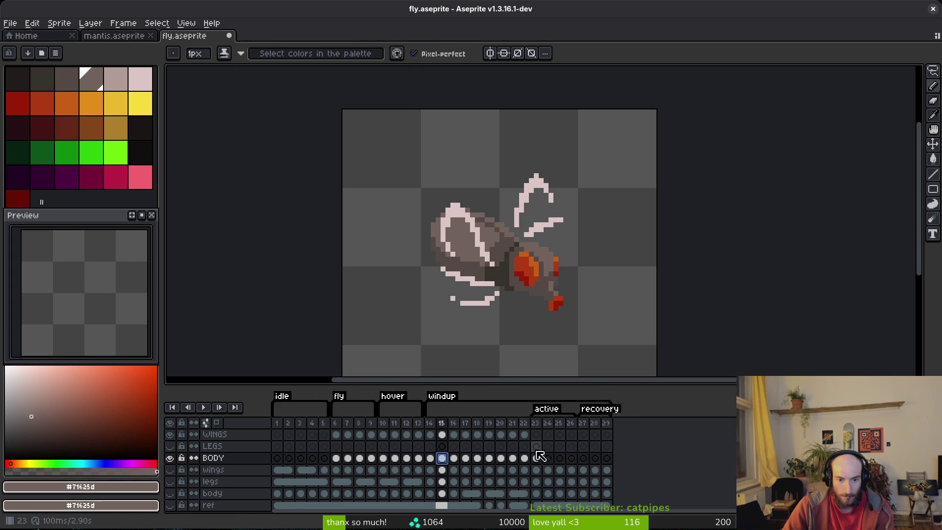
key(period)
key(period)
key(period)
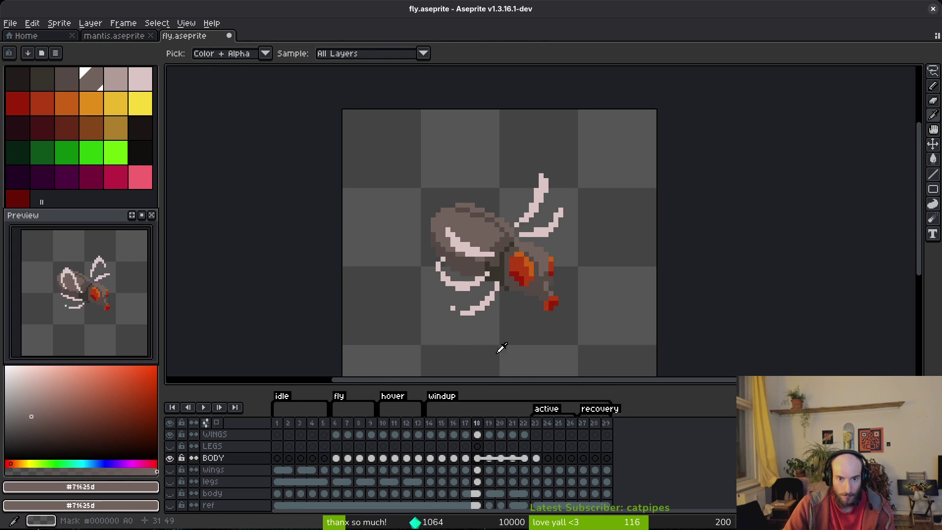
key(period)
key(comma)
key(period)
key(comma)
key(period)
key(comma)
key(comma)
key(comma)
key(alt)
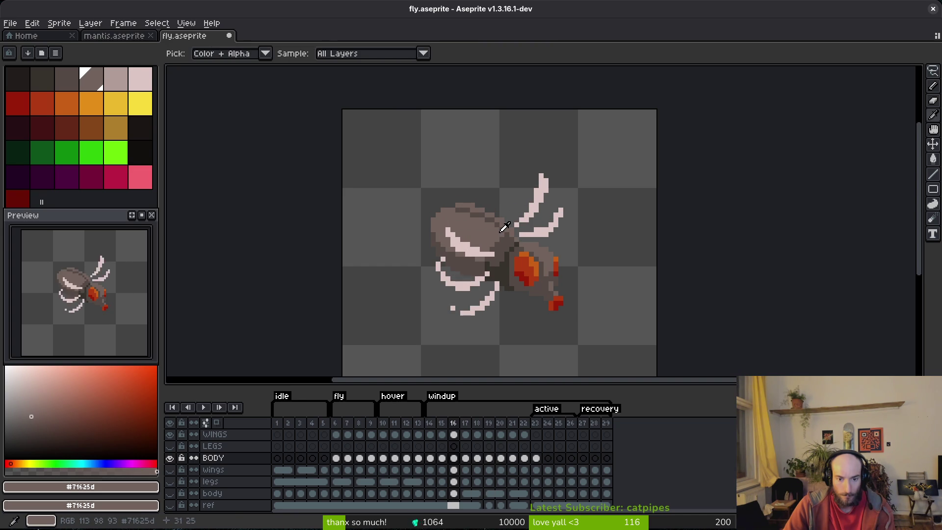
key(period)
key(period)
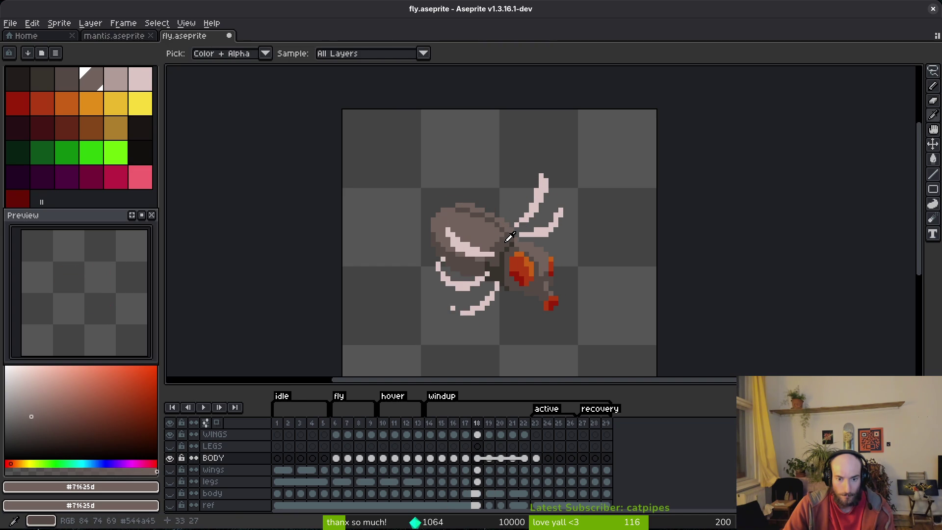
scroll(486, 231, up, 2)
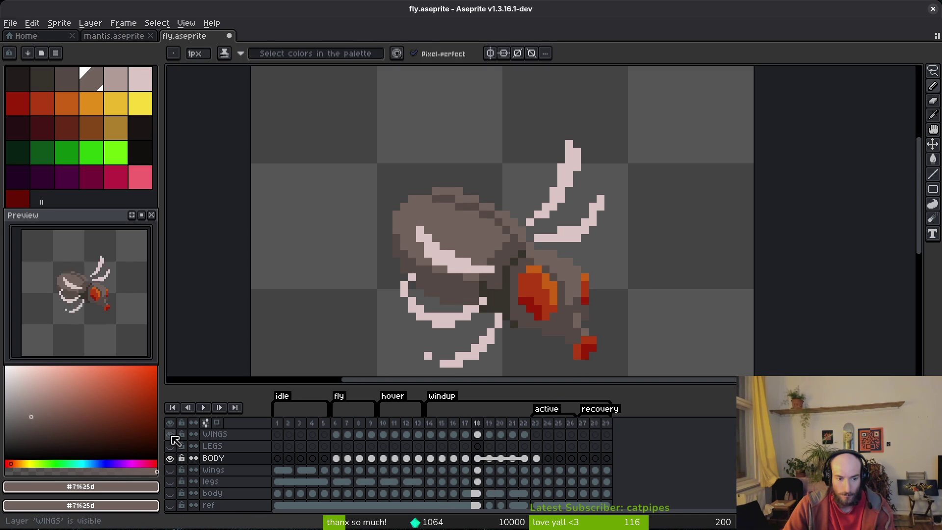
Step: Lasso the fly's grey body and raise it one pixel on frame 18
key(comma)
scroll(483, 248, up, 3)
key(alt)
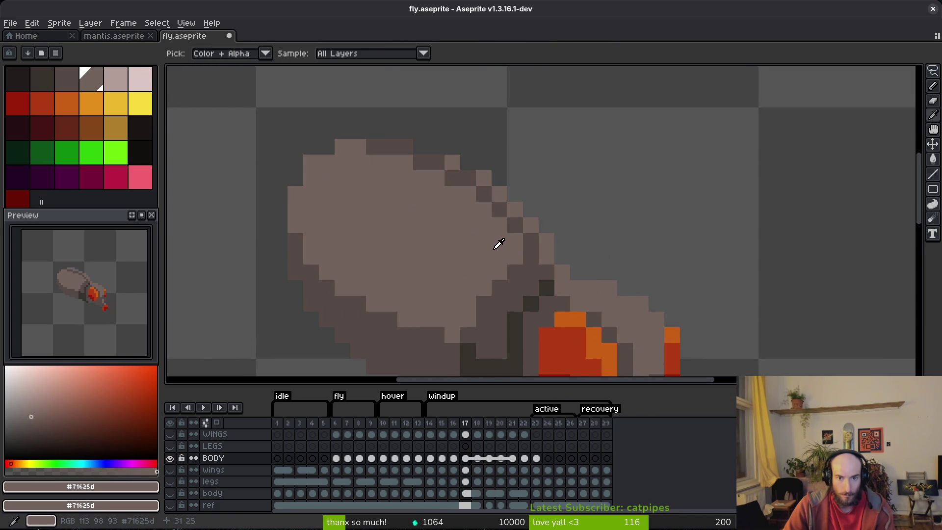
key(q)
mouse_move(432, 69)
mouse_down()
mouse_move(273, 326)
mouse_move(316, 359)
mouse_move(396, 347)
mouse_up()
scroll(273, 325, down, 2)
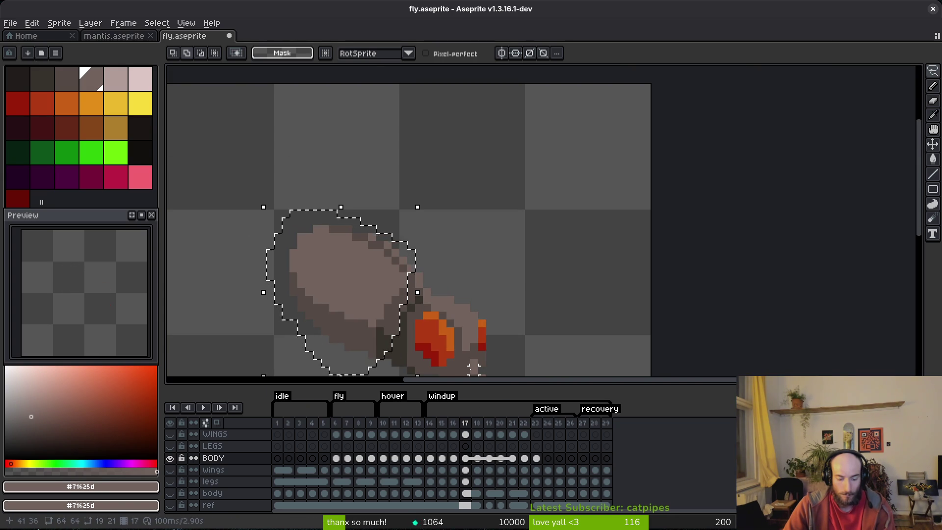
key(ctrl+d)
key(period)
key(alt)
key(ctrl+shift+d)
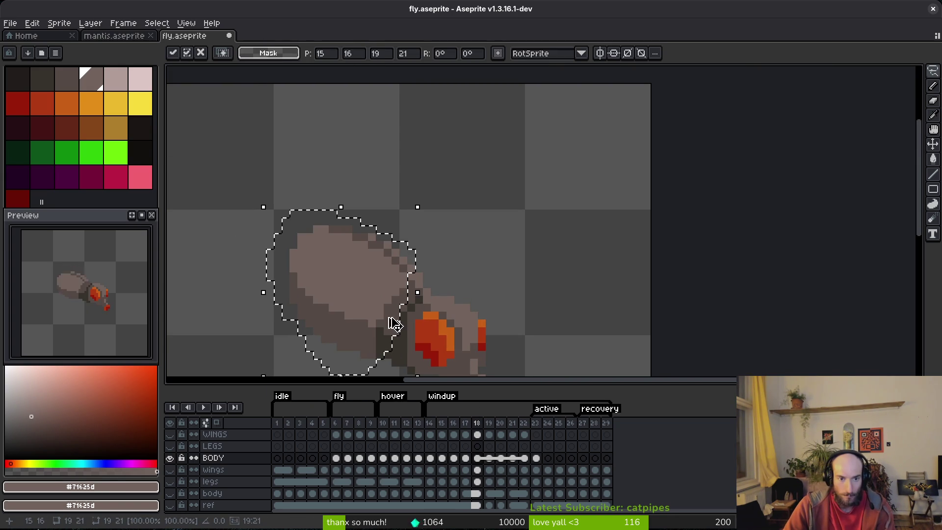
scroll(357, 308, up, 2)
click(383, 270)
drag(387, 276, 388, 261)
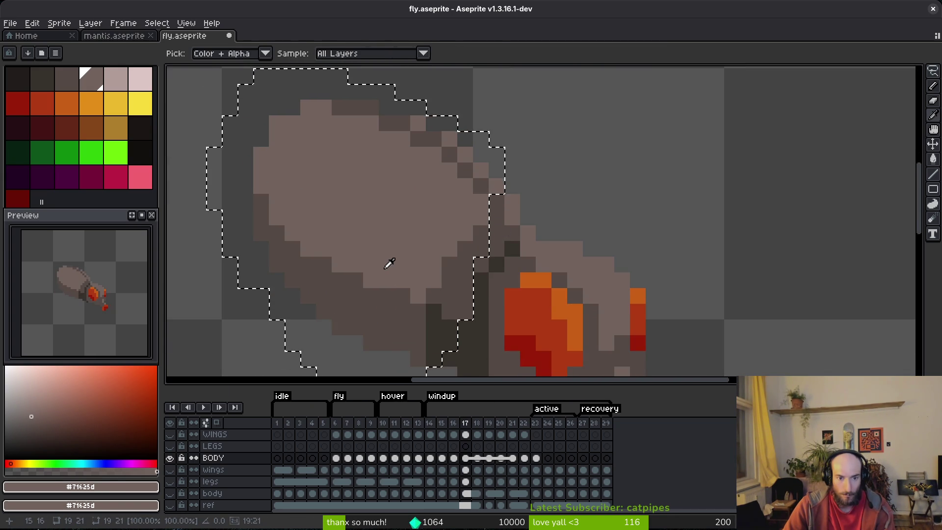
Step: Check the frame 17 BODY cel, return to frame 18's BODY cel, and drop the selection
key(comma)
click(466, 458)
click(478, 459)
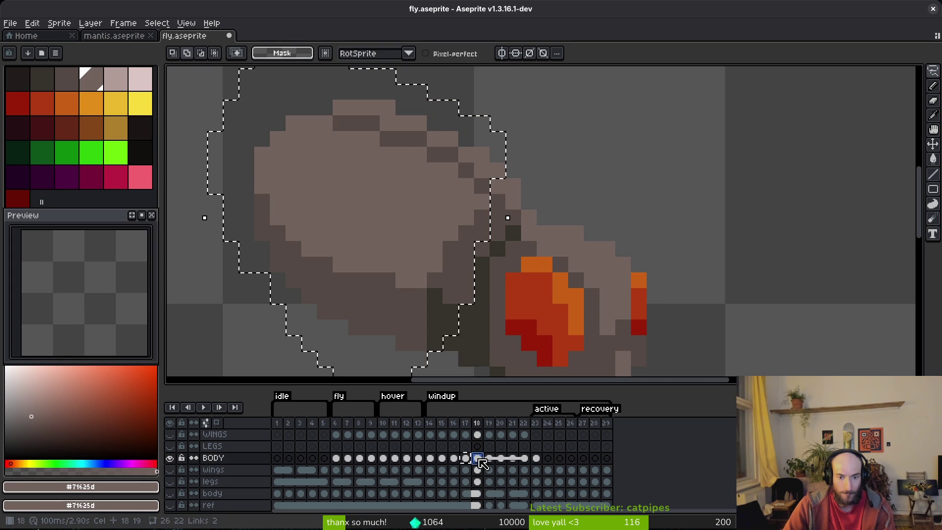
key(ctrl+d)
scroll(389, 236, down, 2)
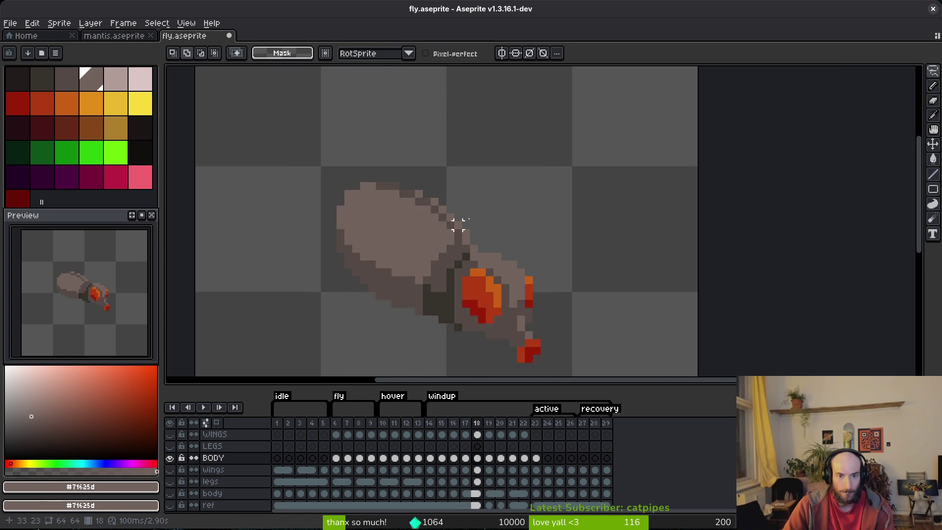
scroll(427, 248, up, 1)
scroll(437, 255, up, 2)
Step: Pick the outline colour and repaint outline pixels along the top edge of the body
alt+click(441, 219)
key(b)
scroll(444, 240, up, 1)
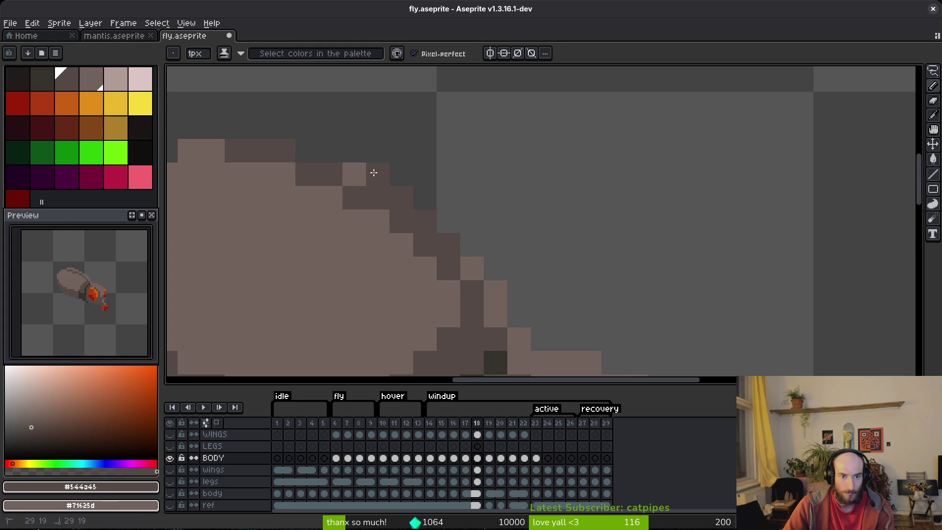
mouse_move(267, 121)
mouse_down()
mouse_move(389, 159)
mouse_move(422, 195)
mouse_move(481, 218)
mouse_move(510, 256)
mouse_up()
alt+click(370, 201)
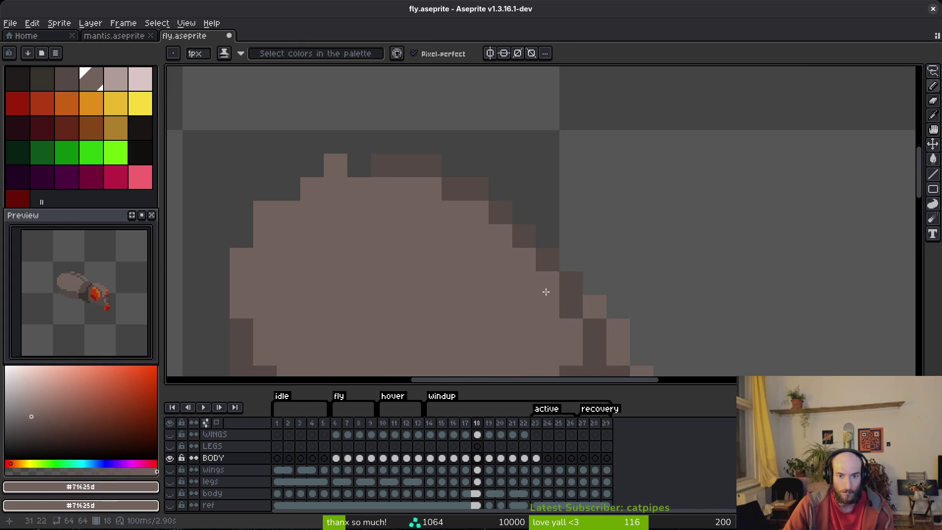
click(609, 305)
drag(609, 305, 530, 240)
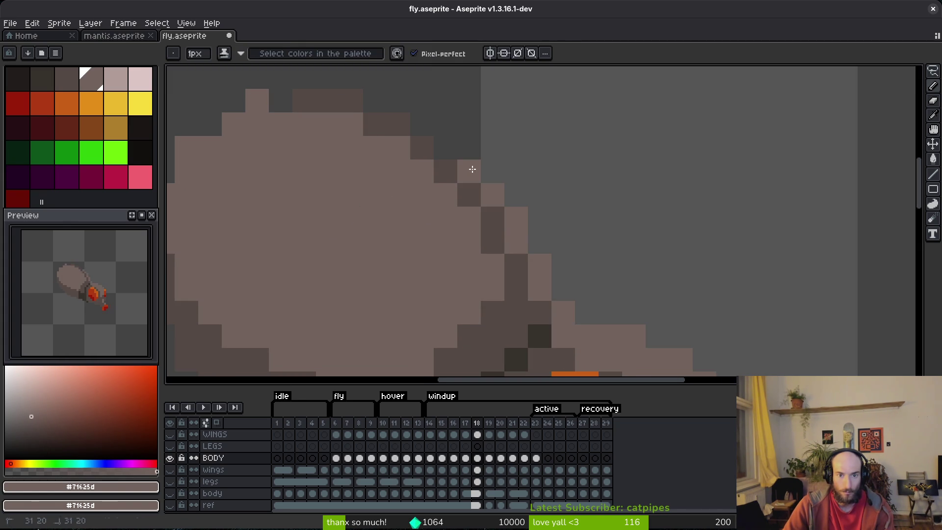
Step: Erase stray body-edge pixels and pick the dark outline brown again
scroll(452, 188, down, 4)
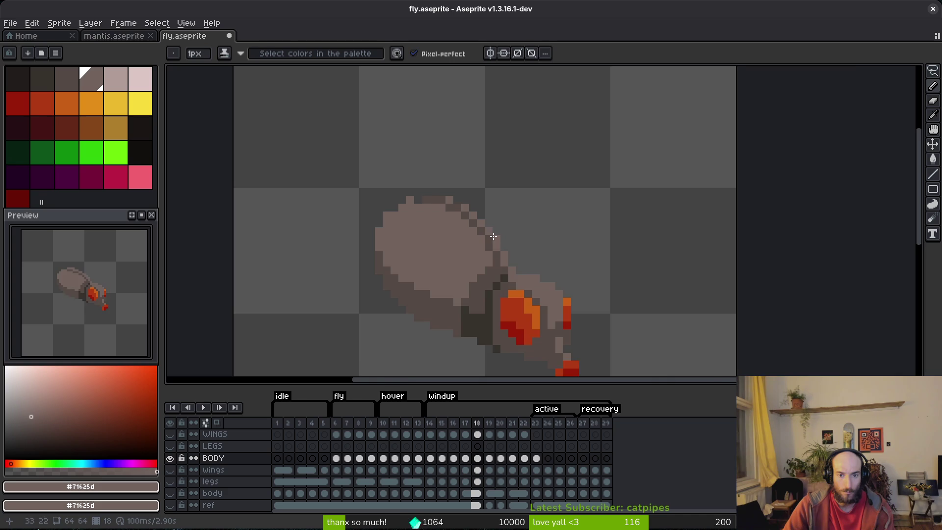
scroll(389, 233, up, 3)
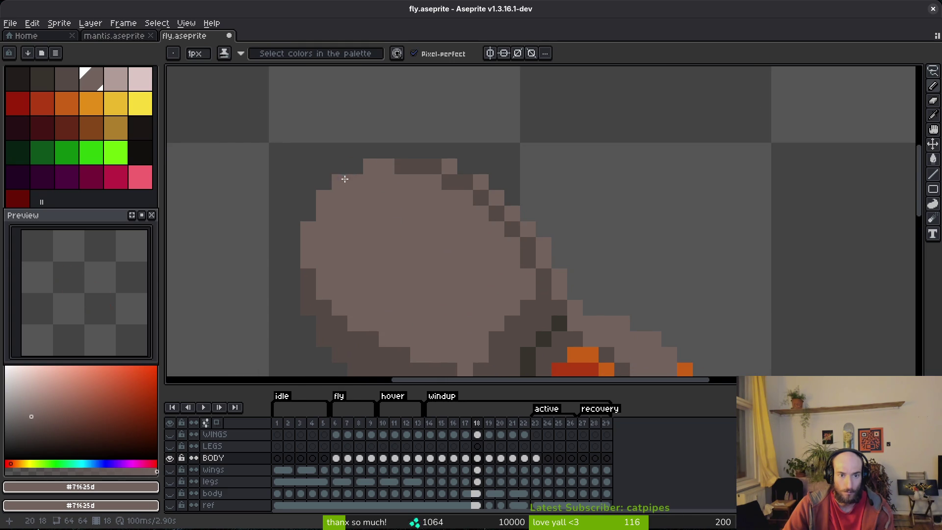
scroll(344, 179, down, 3)
key(e)
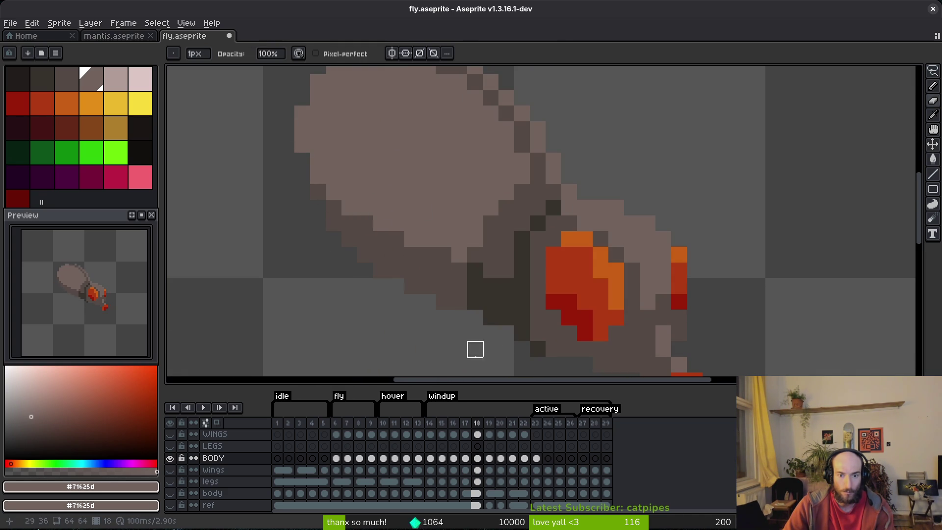
scroll(443, 317, up, 1)
key(f)
alt+click(335, 264)
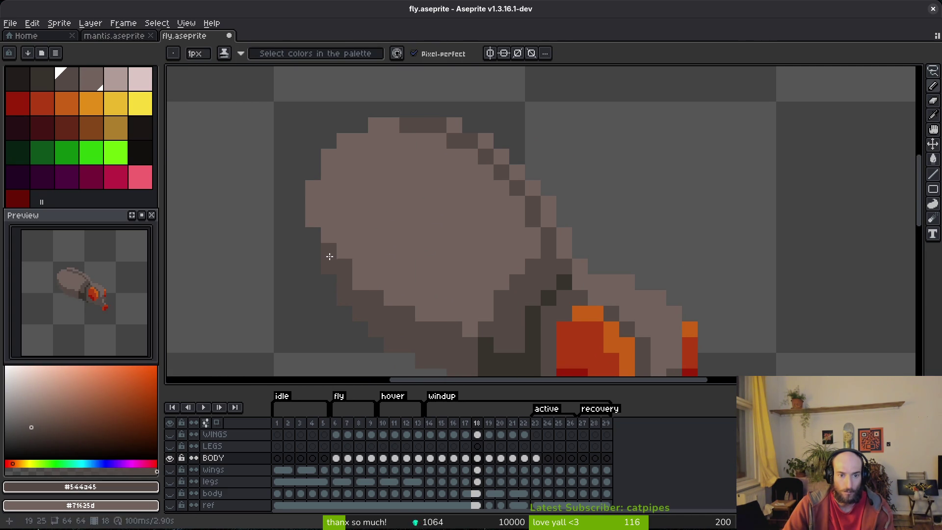
scroll(376, 235, down, 3)
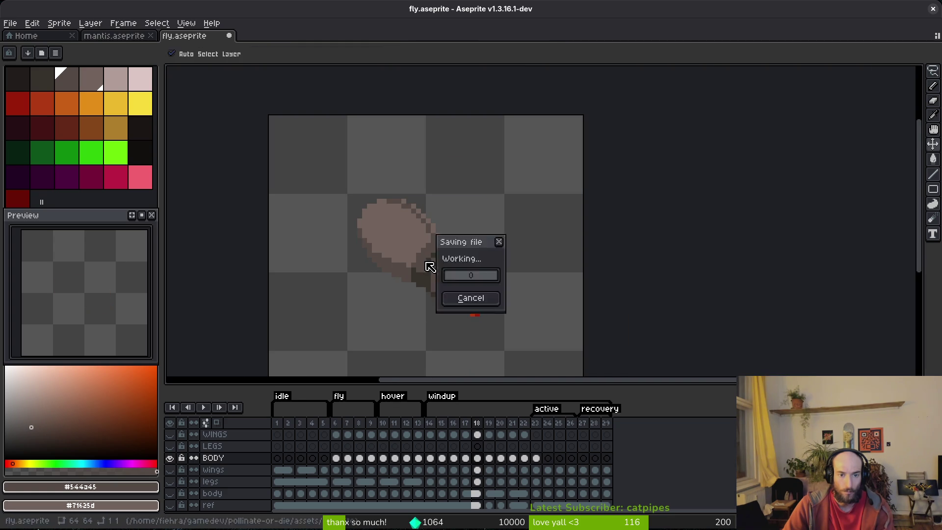
Step: Save the file, compare frames 17 and 18, and lasso the fly
scroll(431, 269, up, 2)
key(ctrl+s)
key(Left)
scroll(494, 330, down, 3)
key(Right)
key(Left)
key(Right)
scroll(516, 347, down, 3)
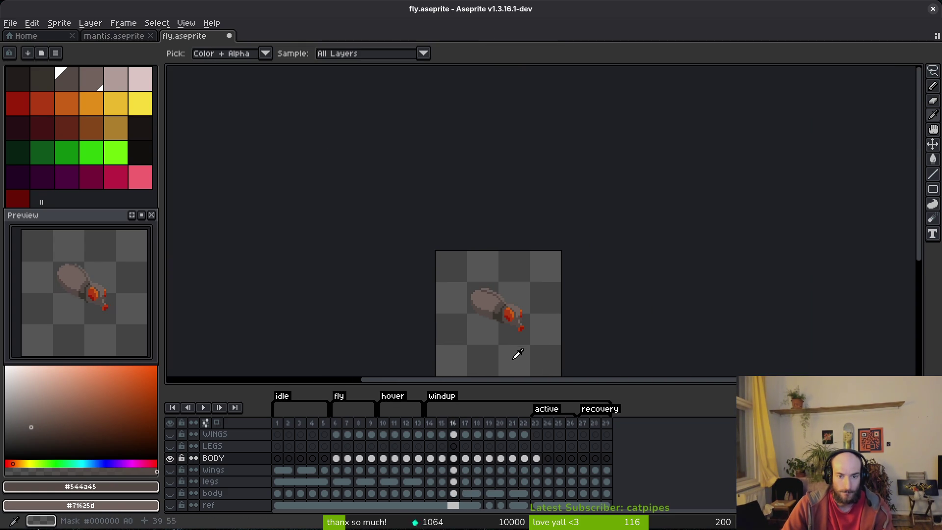
scroll(511, 316, up, 4)
key(q)
drag(505, 168, 510, 176)
Step: Link the BODY cels of frames 18 through 22 via Link Cels and save
click(524, 457)
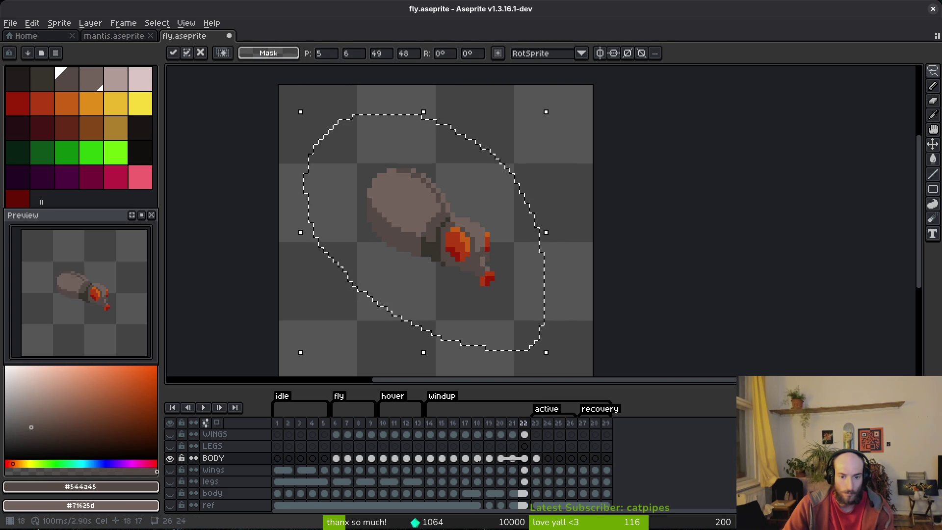
click(477, 458)
drag(478, 458, 524, 458)
right_click(480, 458)
click(491, 495)
key(ctrl+s)
key(ctrl+d)
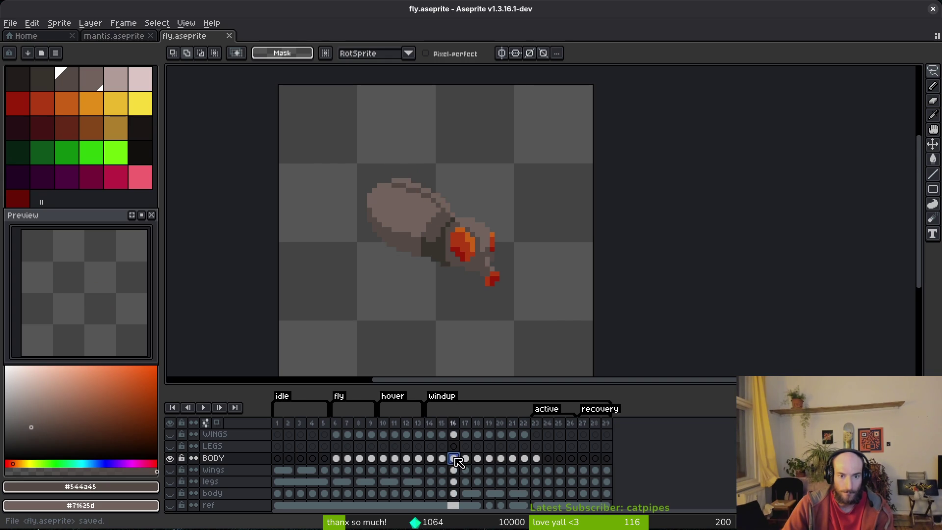
Step: Resave, go to frame 16, and make the WINGS layer visible again
key(Left)
key(Left)
key(Left)
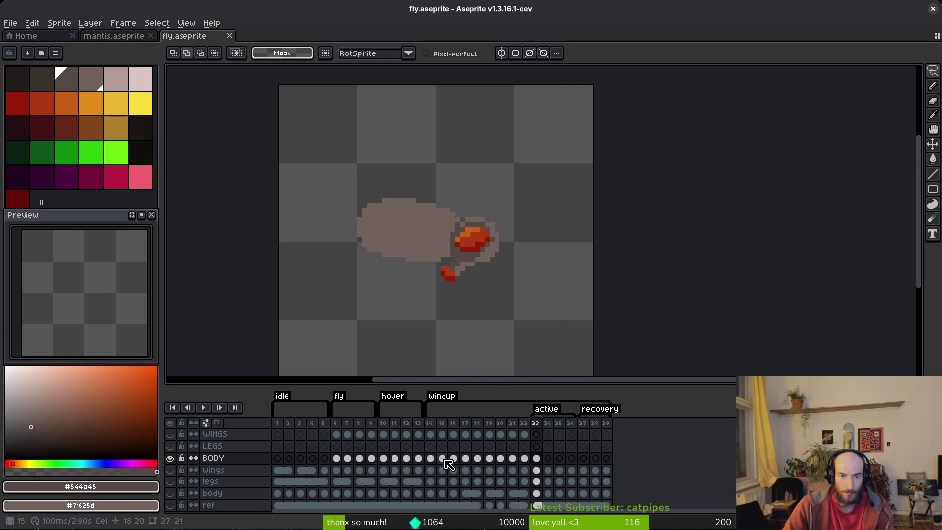
key(ctrl+s)
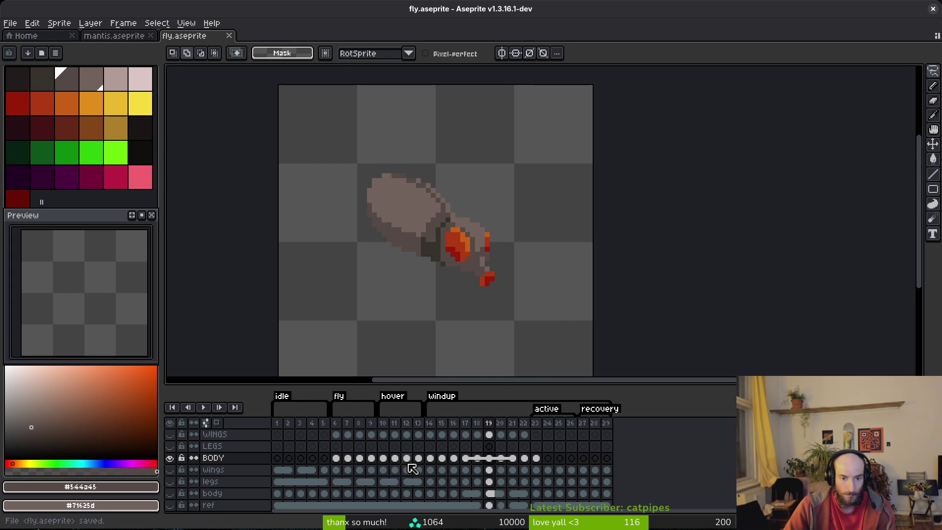
click(453, 458)
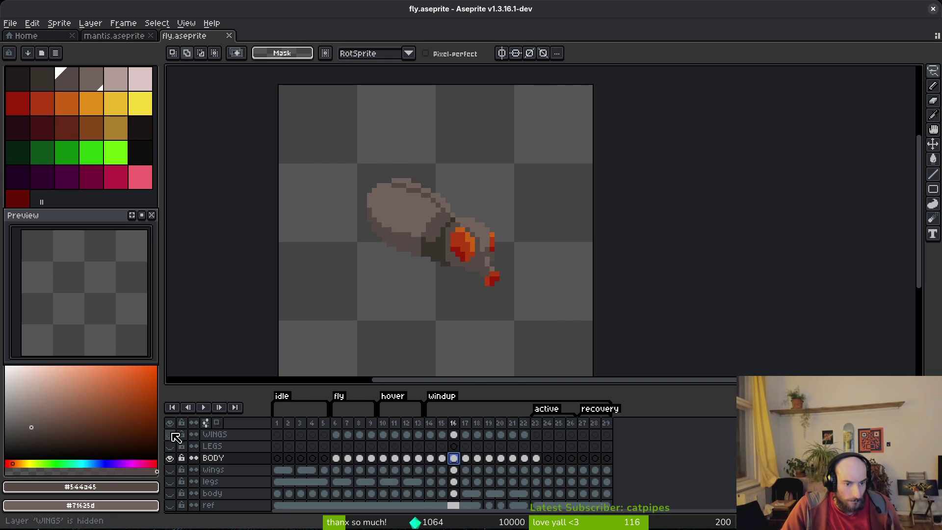
click(170, 434)
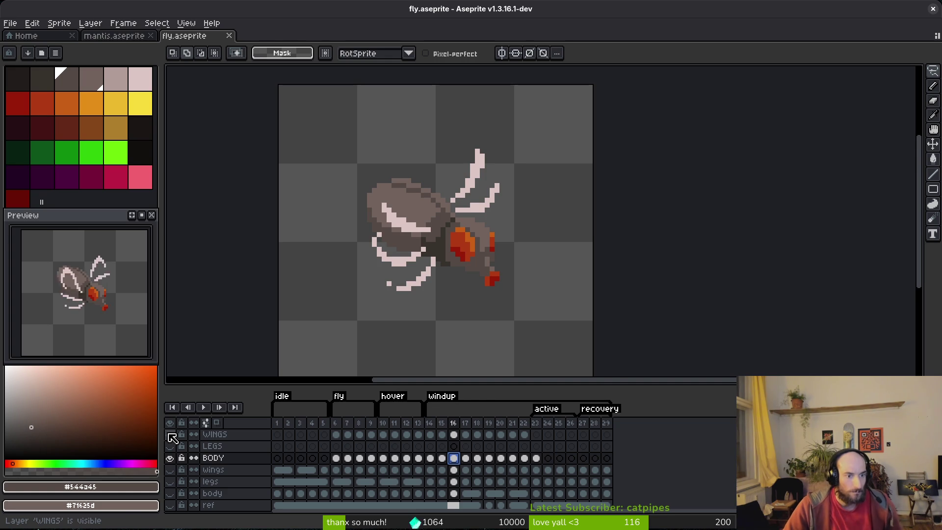
key(Right)
key(Right)
key(Right)
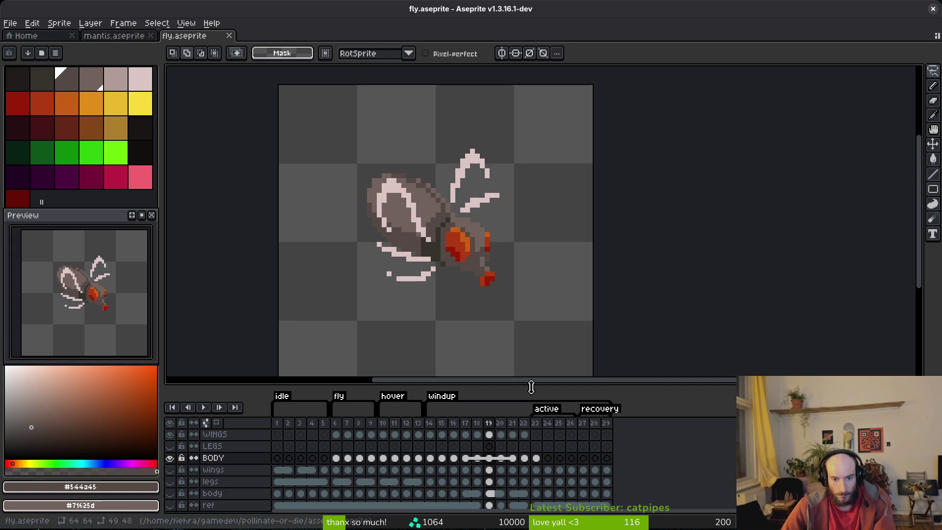
key(Right)
key(Right)
key(Right)
drag(505, 256, 469, 284)
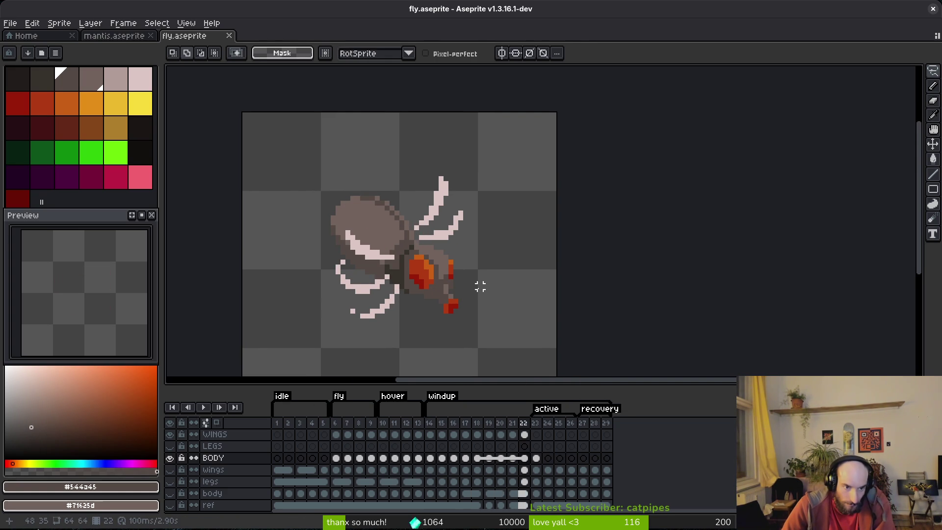
Step: On frame 23, shift the red patch to the right
scroll(480, 286, up, 1)
key(Right)
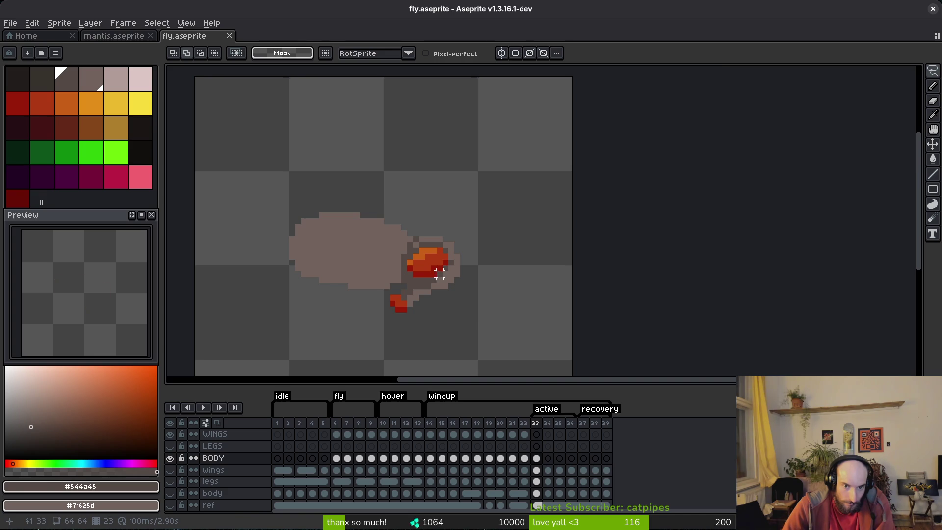
scroll(421, 292, up, 1)
drag(362, 314, 410, 311)
scroll(443, 294, down, 2)
scroll(441, 299, up, 2)
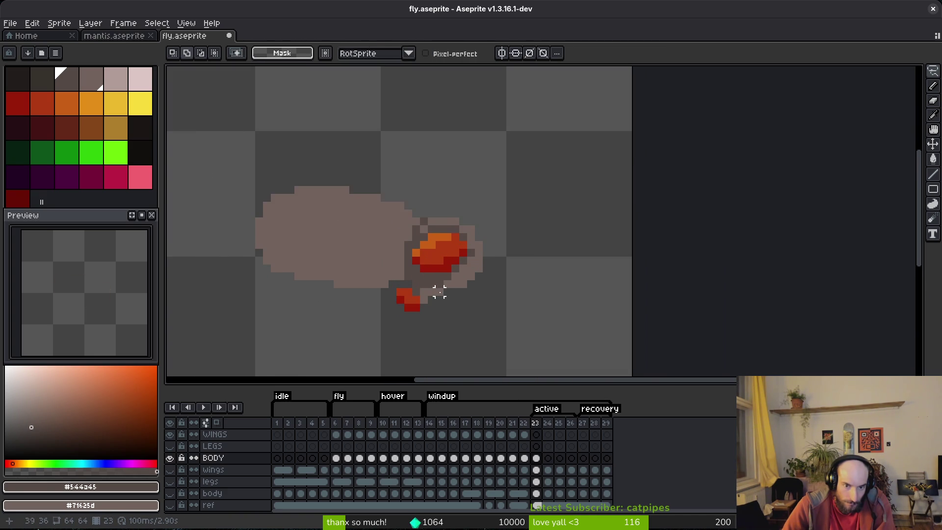
scroll(446, 295, down, 1)
scroll(461, 283, up, 4)
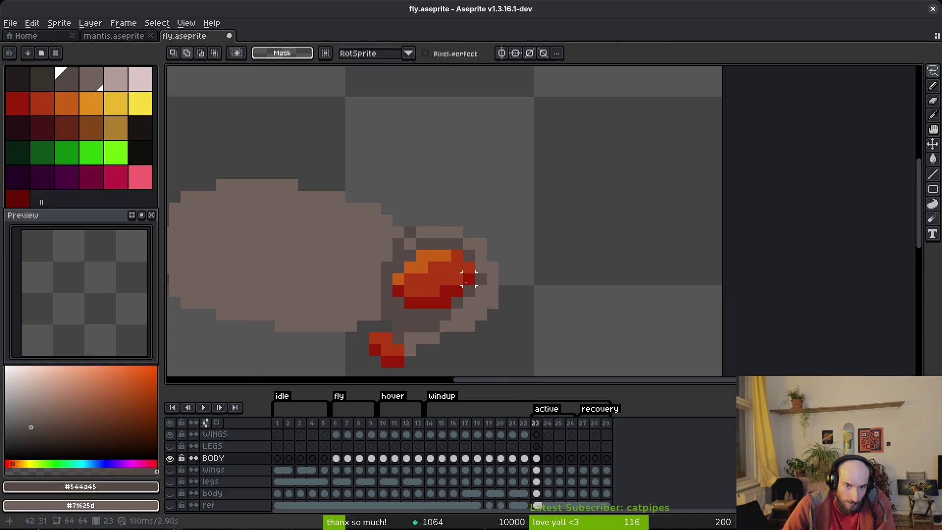
Step: Reselect the red patch freehand and touch up its left outline
drag(422, 314, 473, 263)
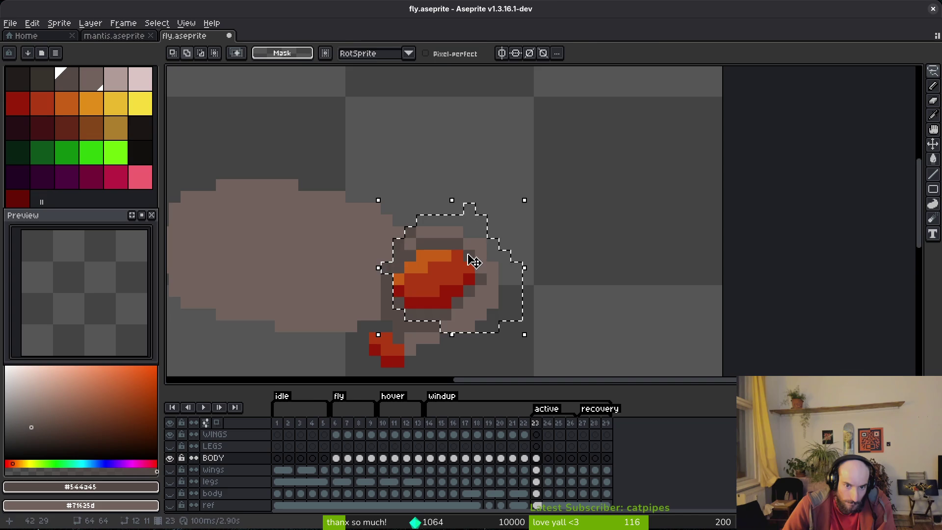
key(ctrl+d)
drag(451, 219, 416, 290)
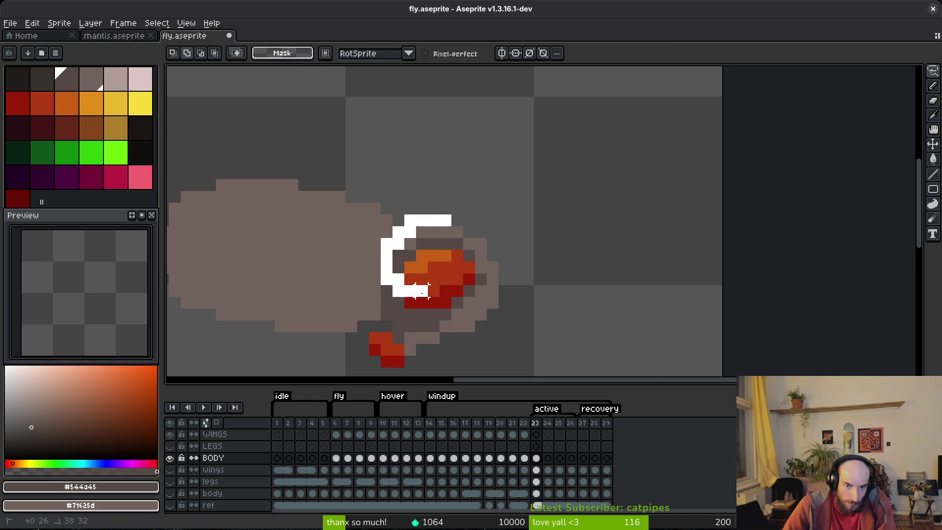
drag(481, 267, 505, 282)
scroll(505, 282, down, 2)
scroll(481, 279, up, 2)
Step: Pencil a band of dark brown shading behind the fly's head
key(i)
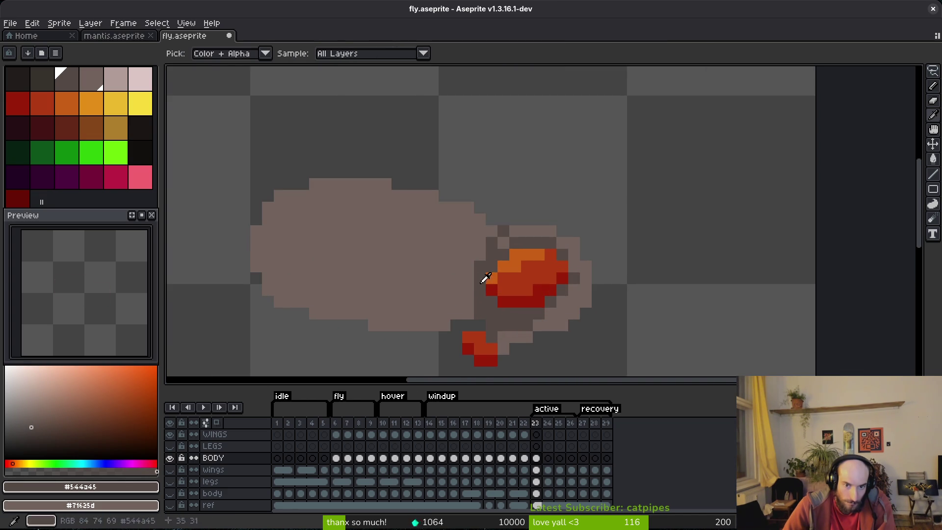
click(67, 79)
key(b)
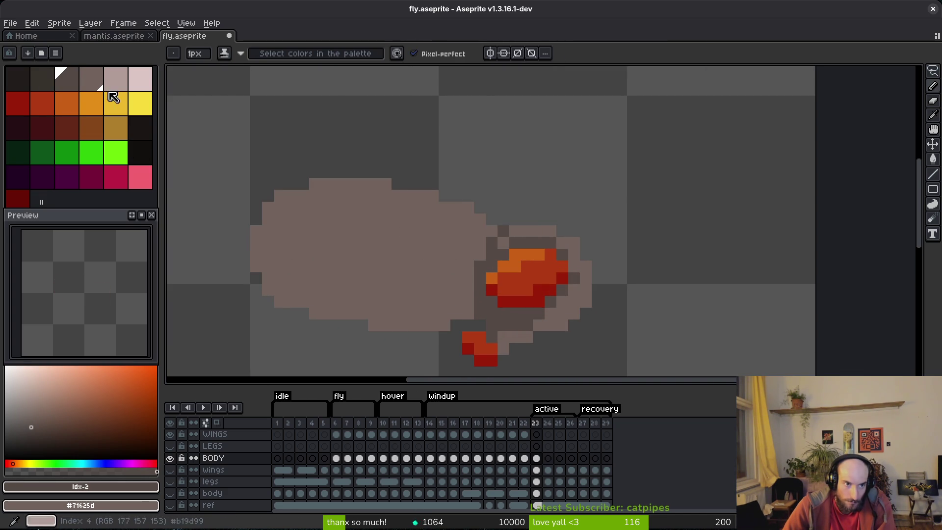
key([)
drag(491, 231, 479, 242)
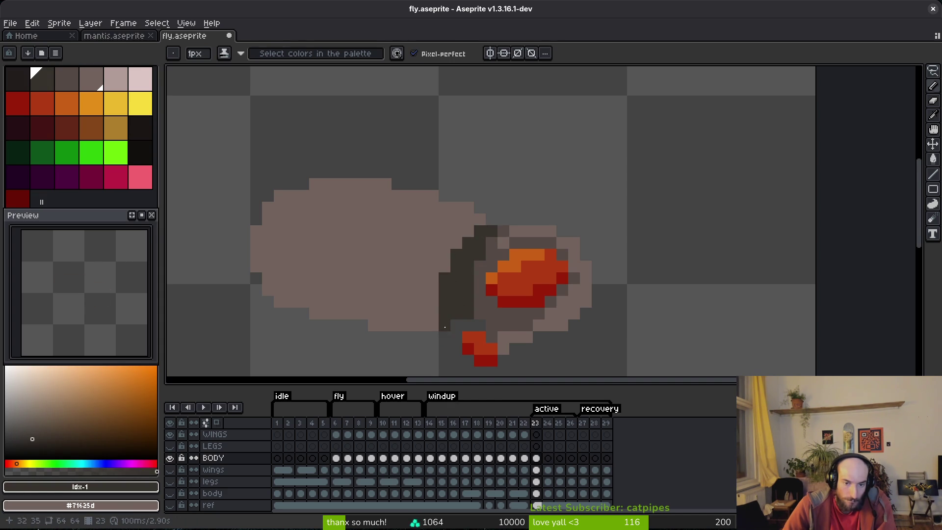
Step: Refill the light body with the darker brown #544a45 sampled from the sprite
alt+click(528, 326)
key(g)
click(355, 271)
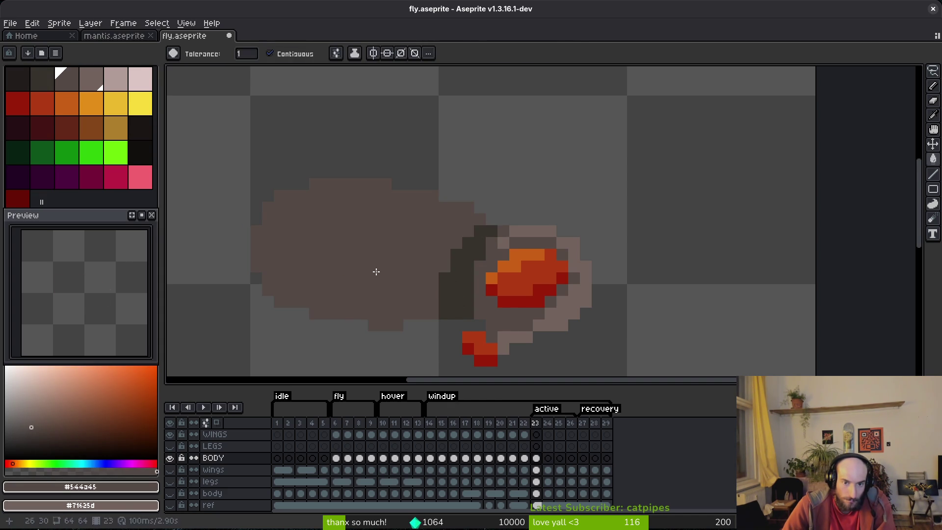